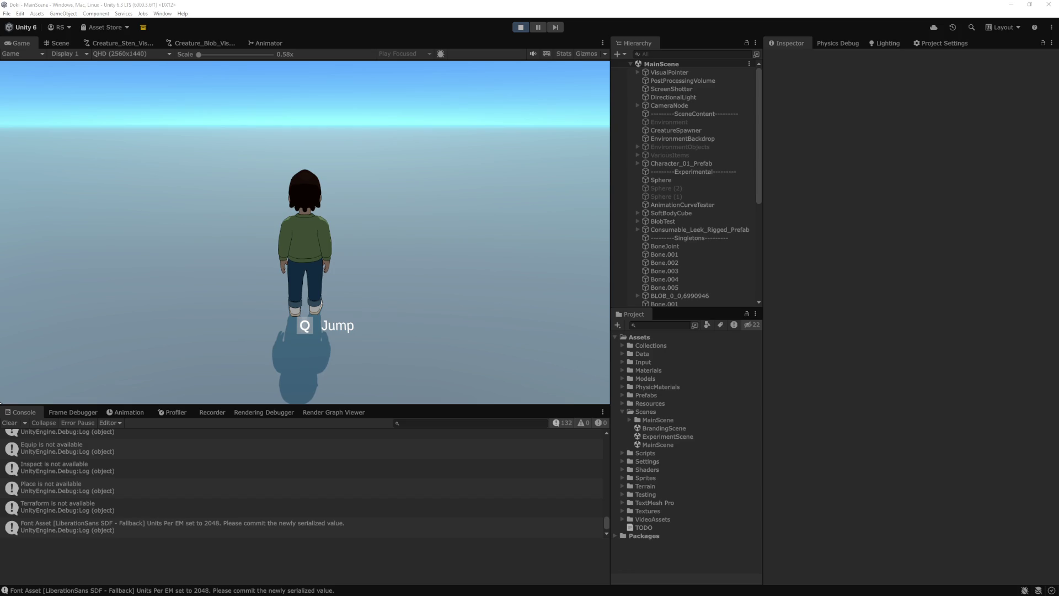
Step: In Play mode, run the character to the white cube and circle the green blob, pushing it
click(457, 237)
key(w)
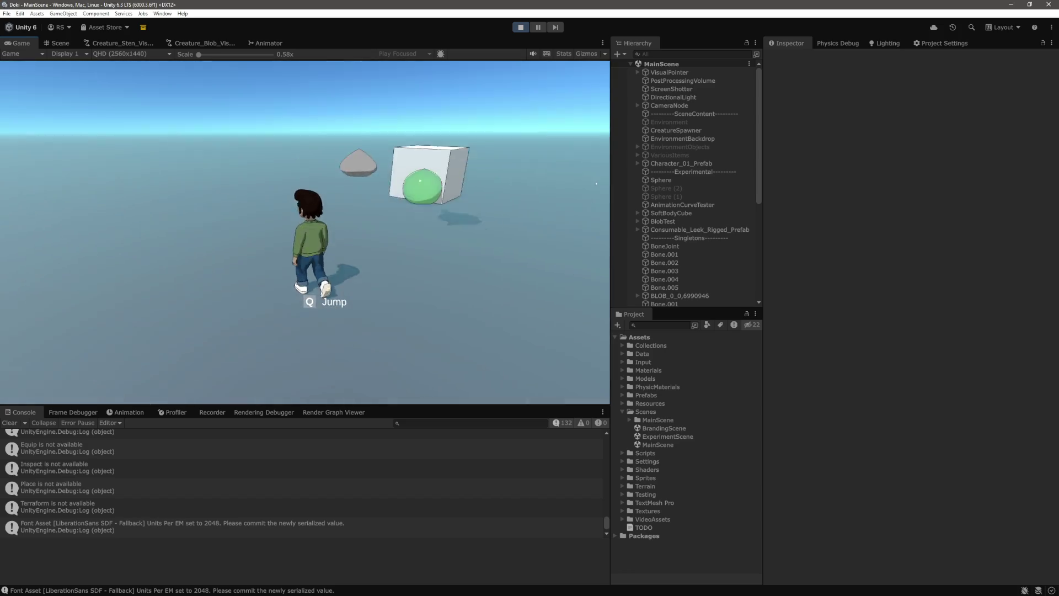
key(w)
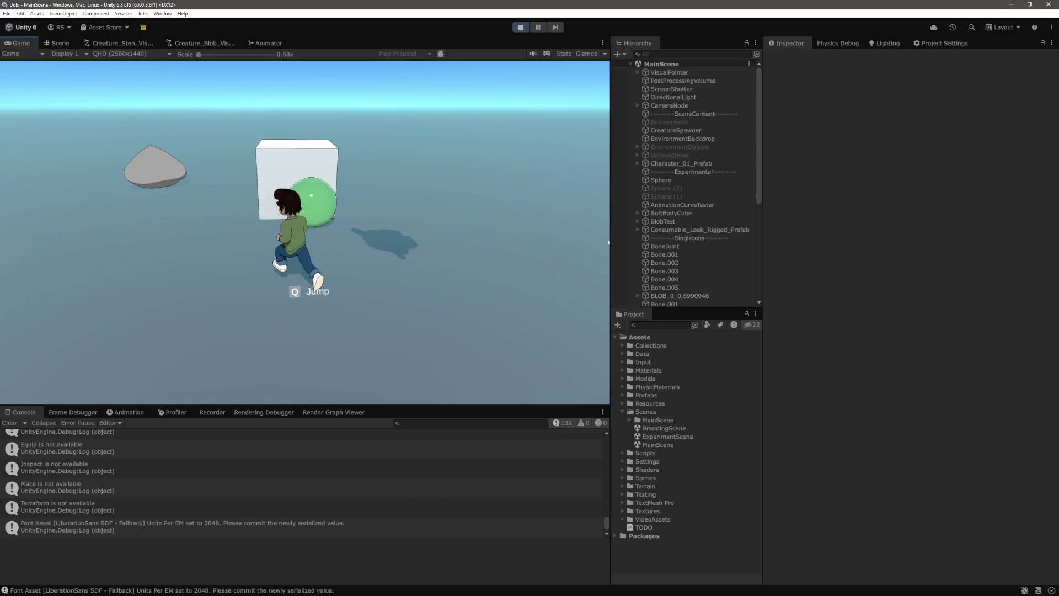
key(s)
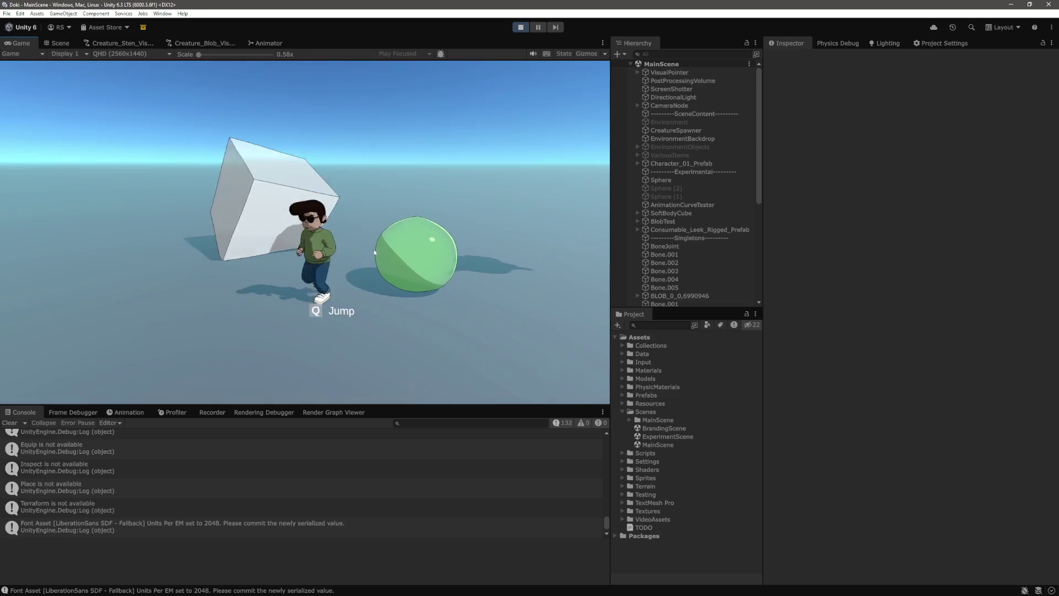
key(a)
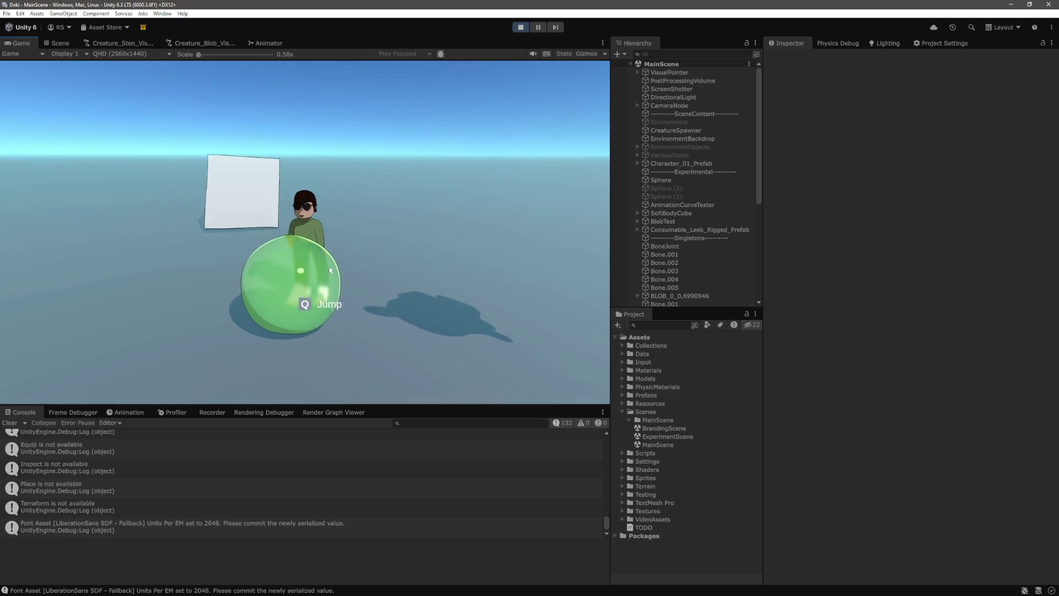
key(a)
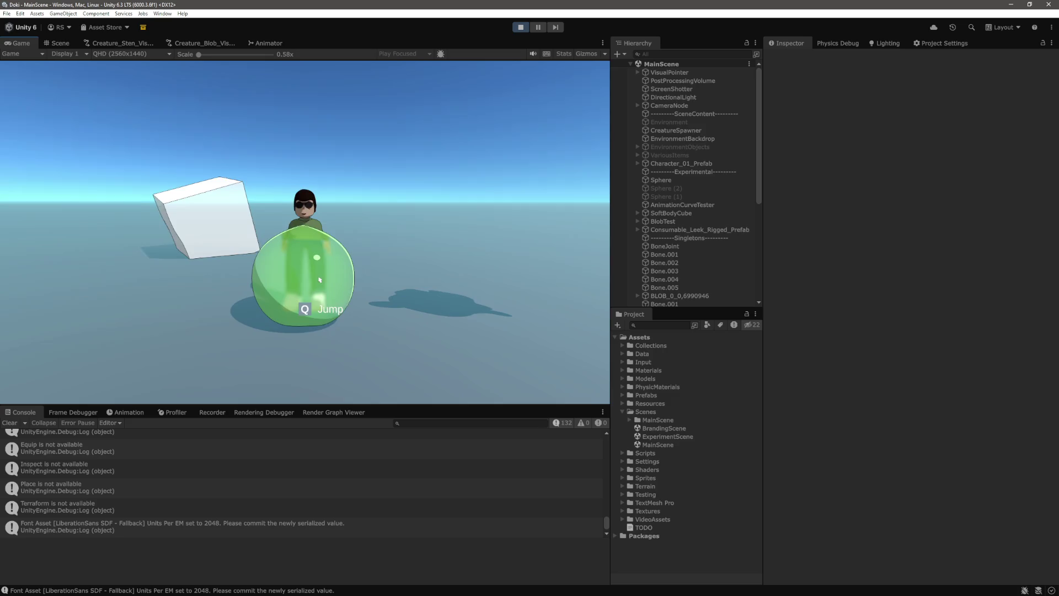
key(a)
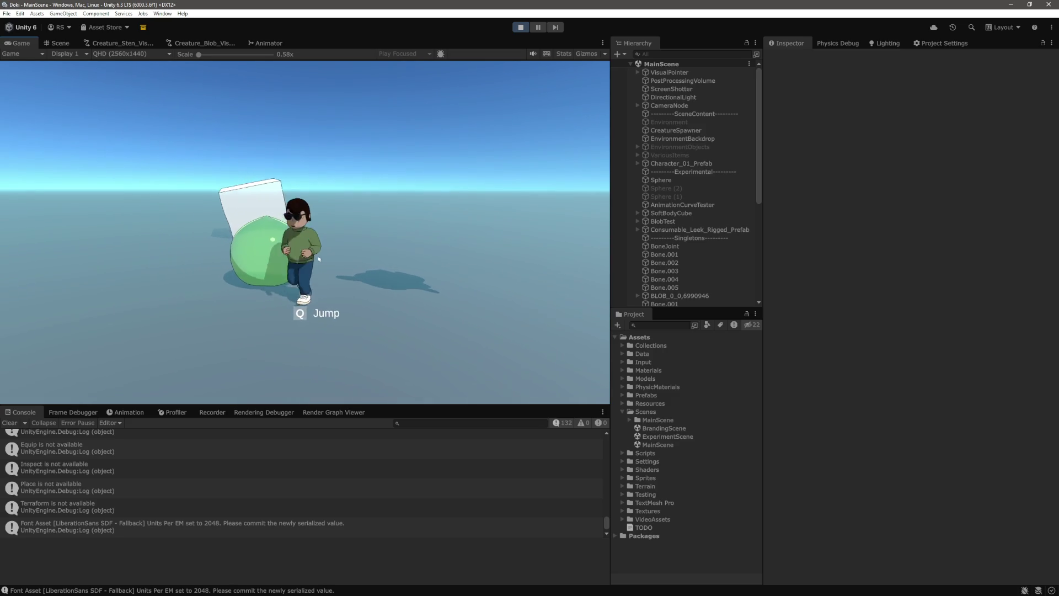
key(w)
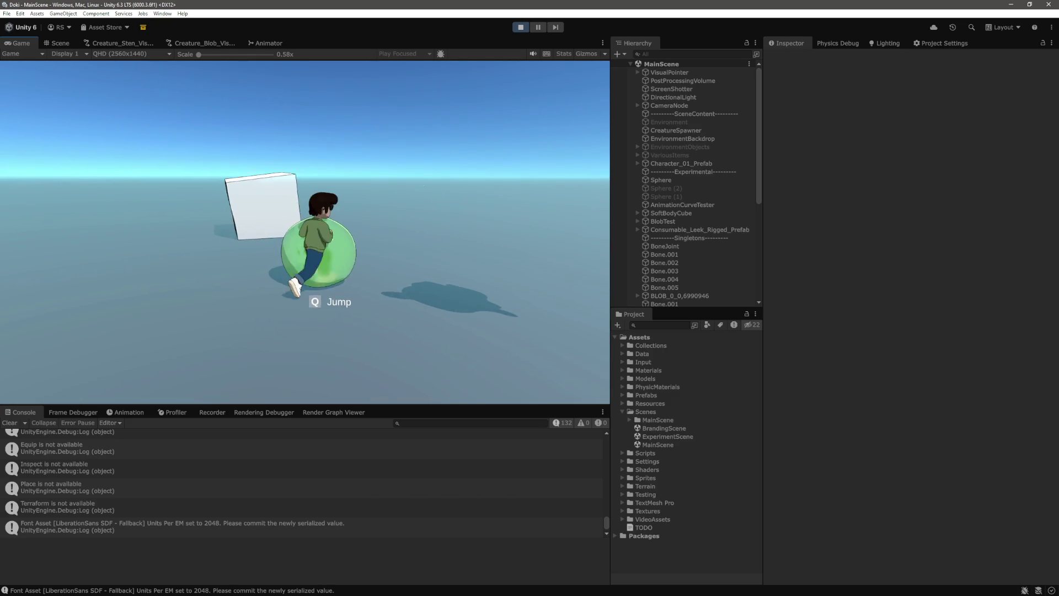
key(s)
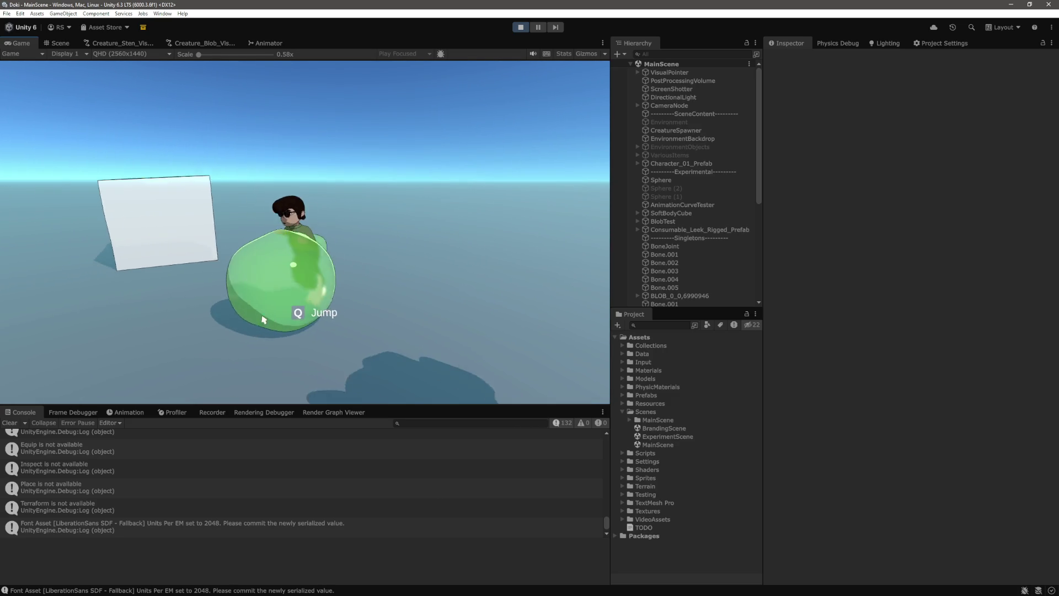
key(d)
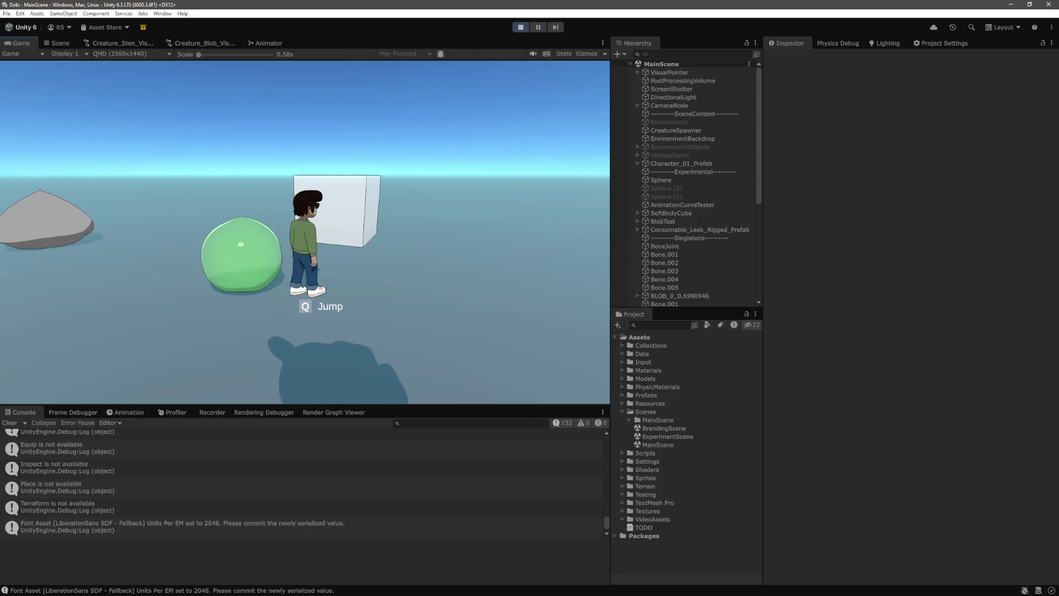
key(a)
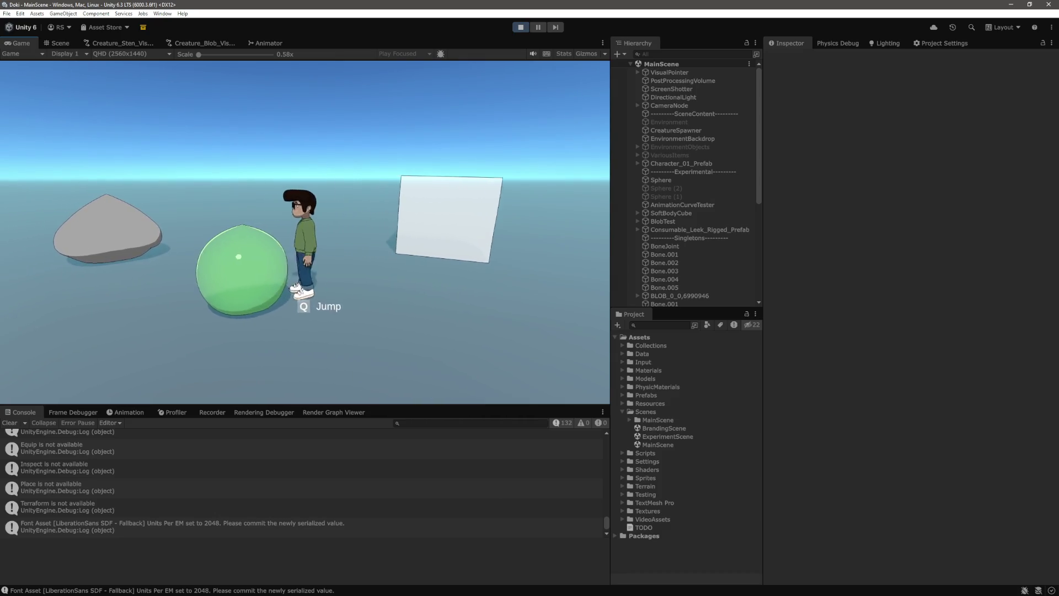
key(a)
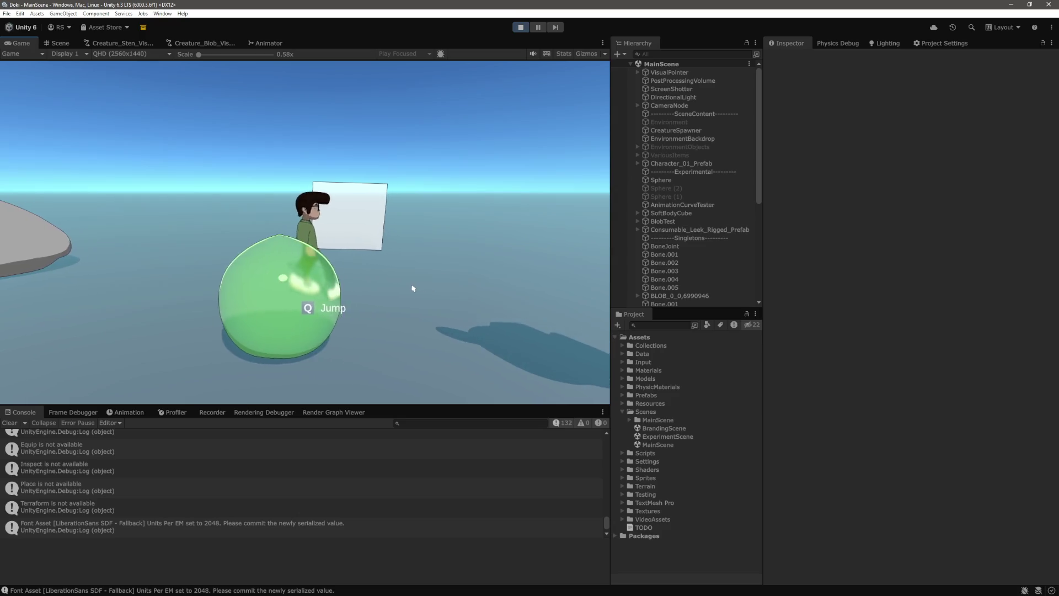
key(d)
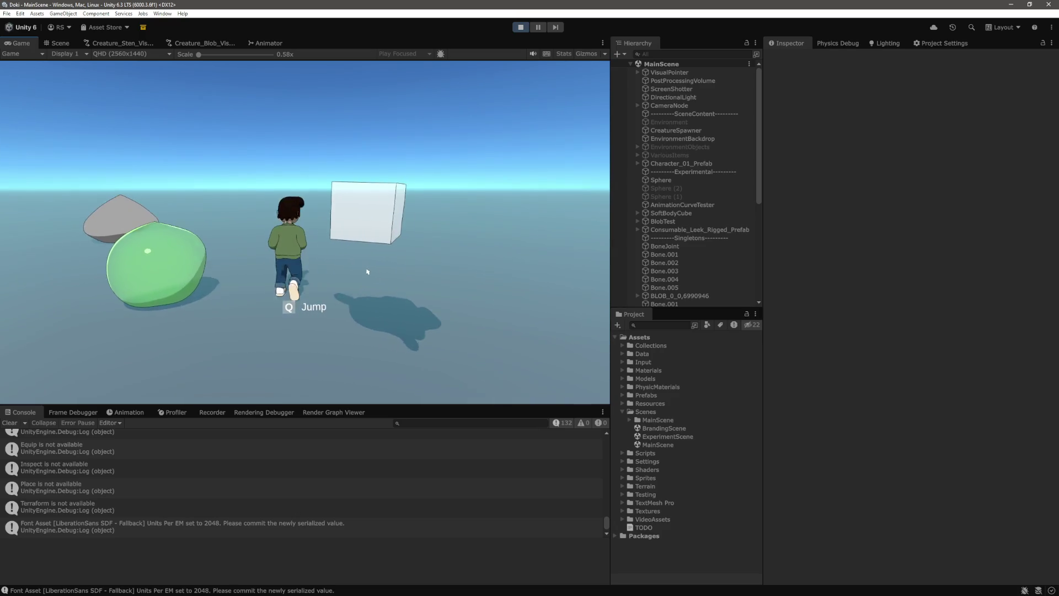
key(w)
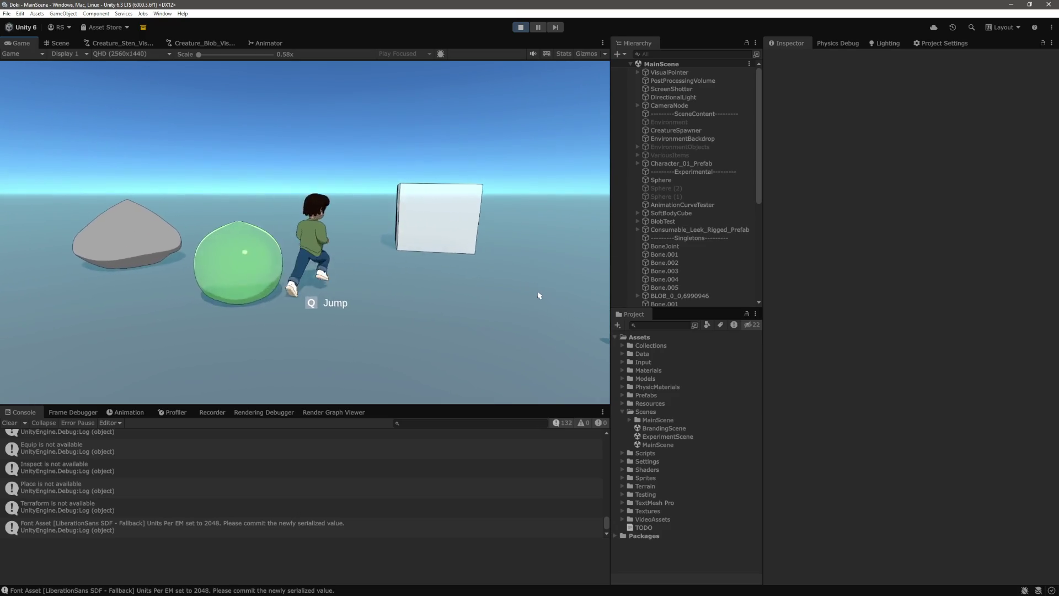
key(s)
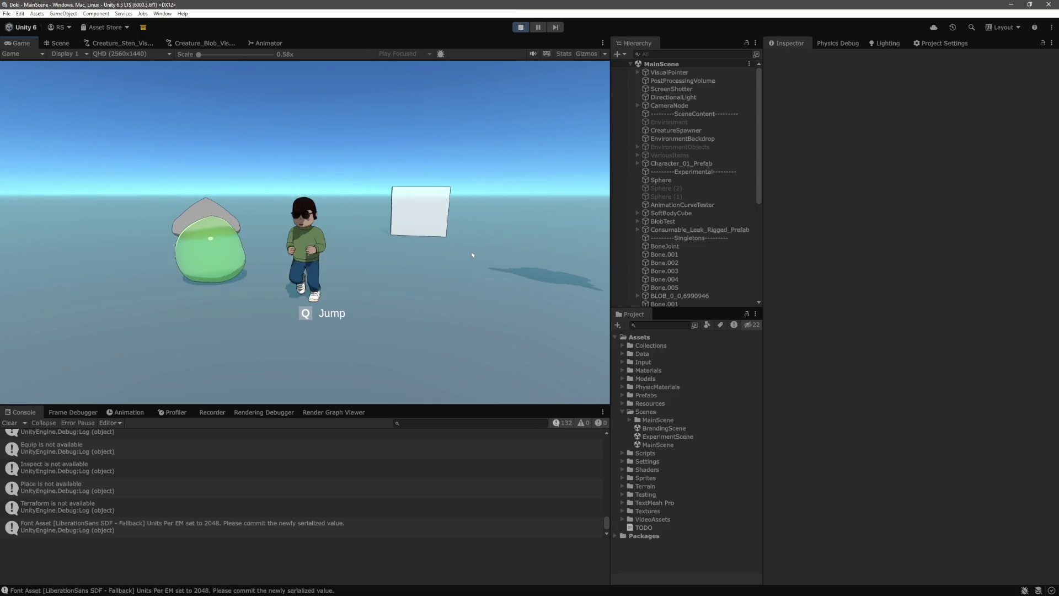
Step: Keep walking around the blob to push it and watch it squash, then switch to the code editor
key(w)
key(s)
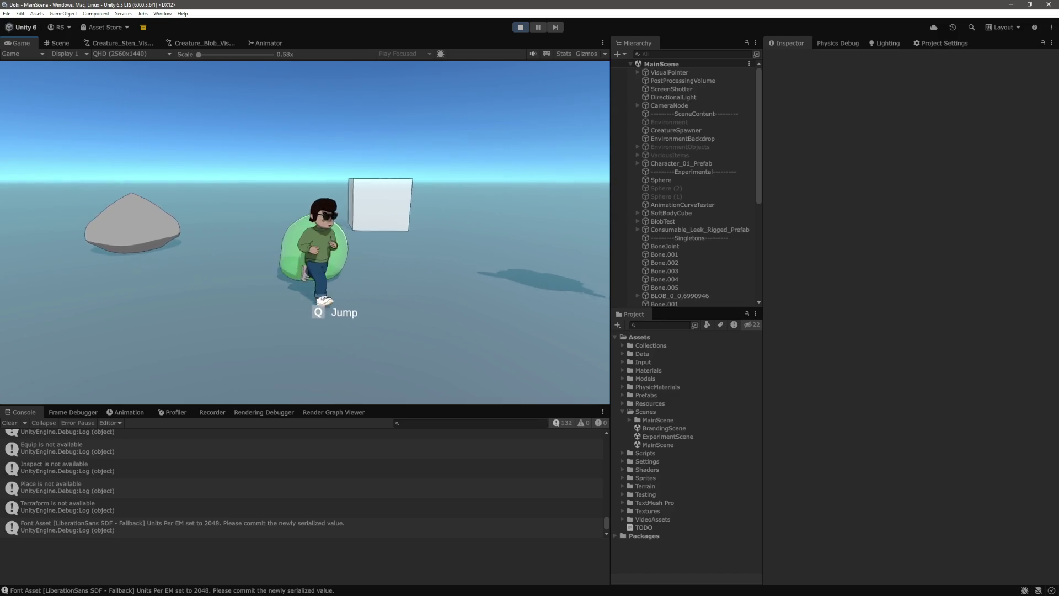
key(a)
key(s)
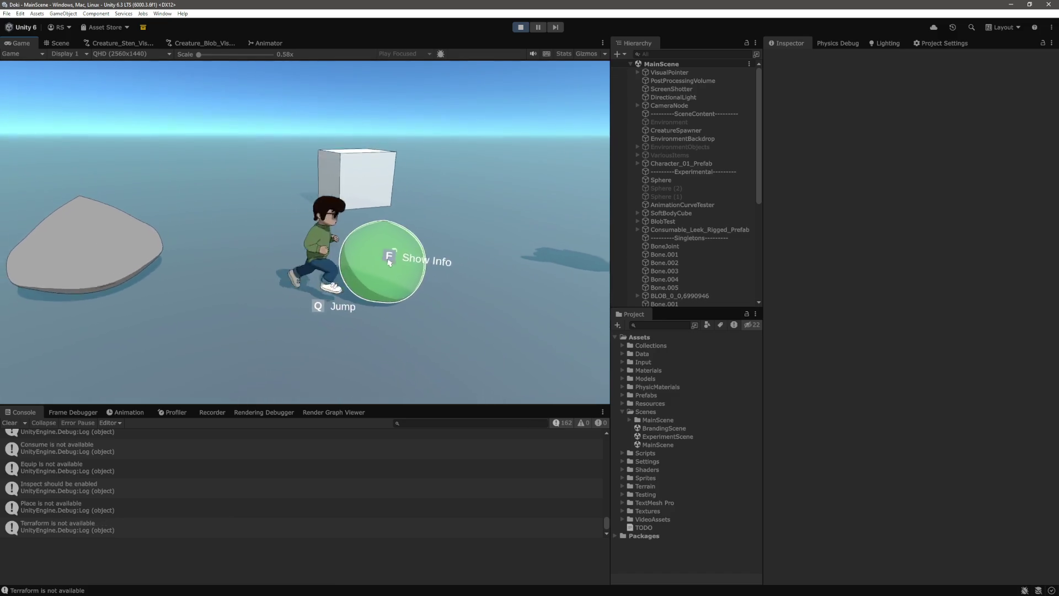
key(d)
key(w)
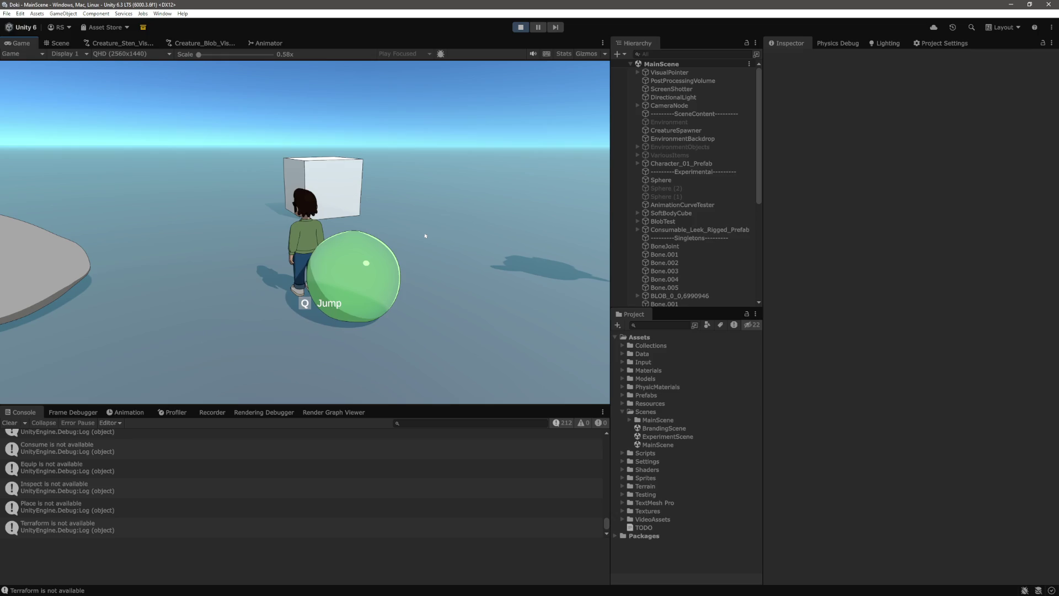
key(w)
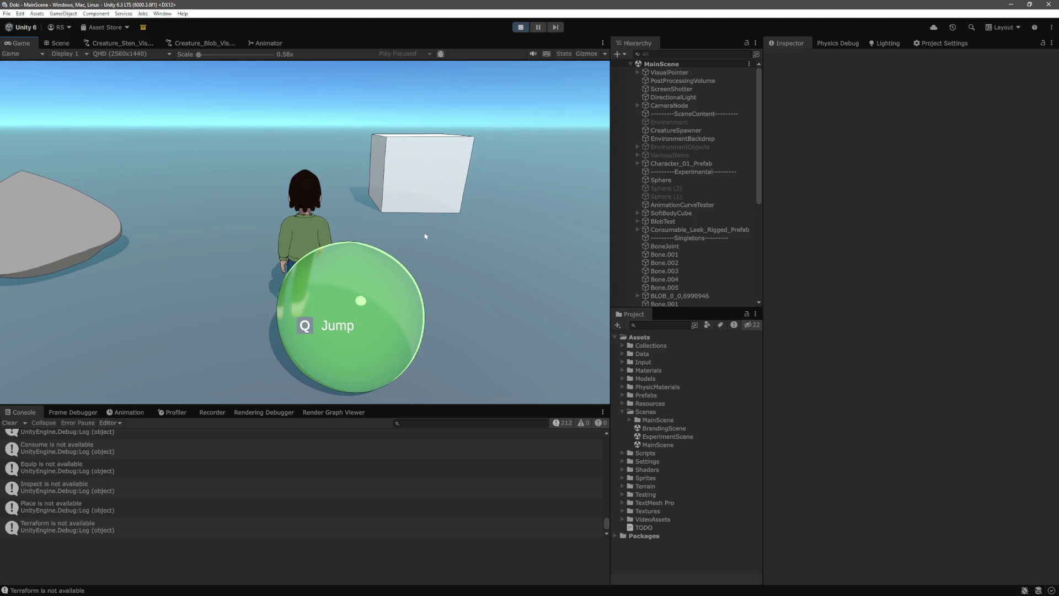
key(a)
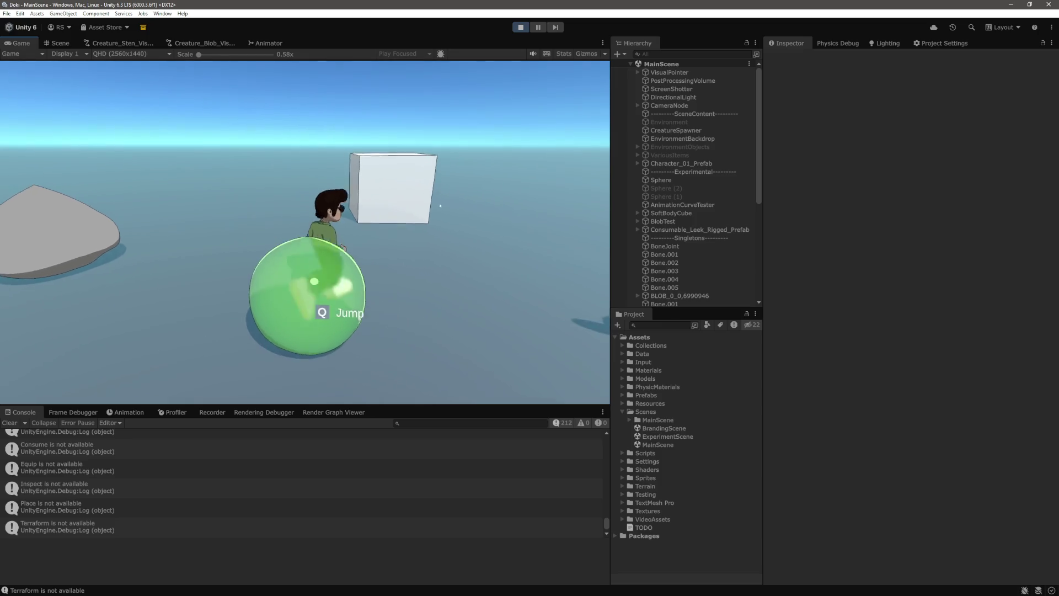
key(d)
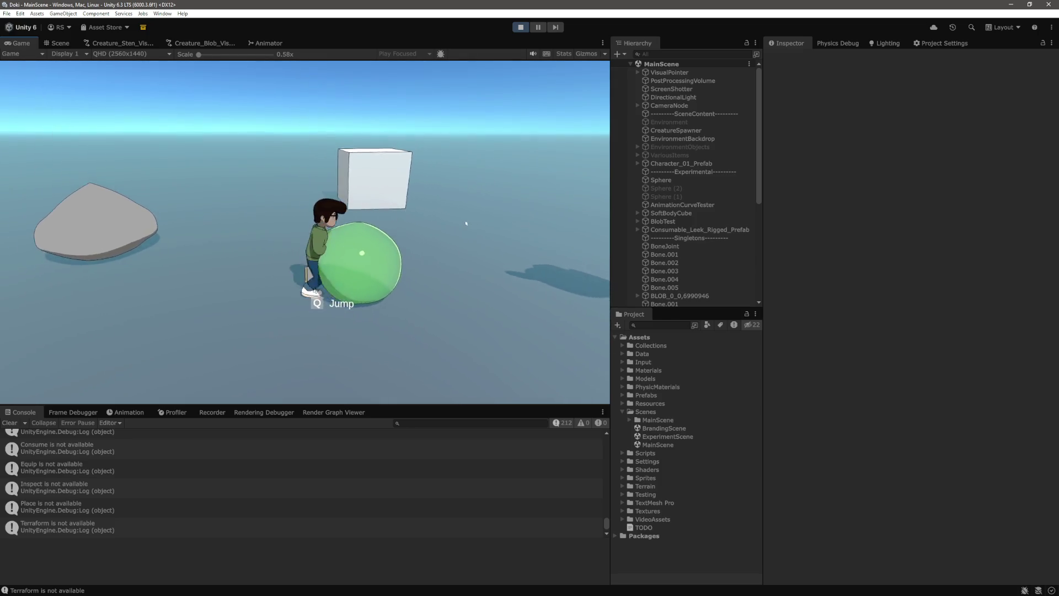
key(s)
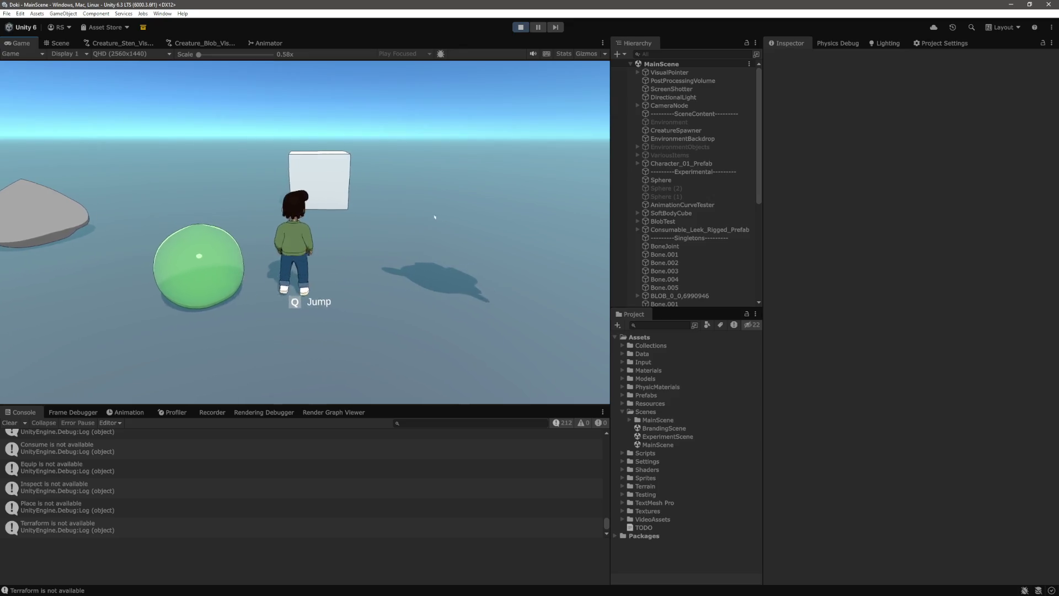
key(s)
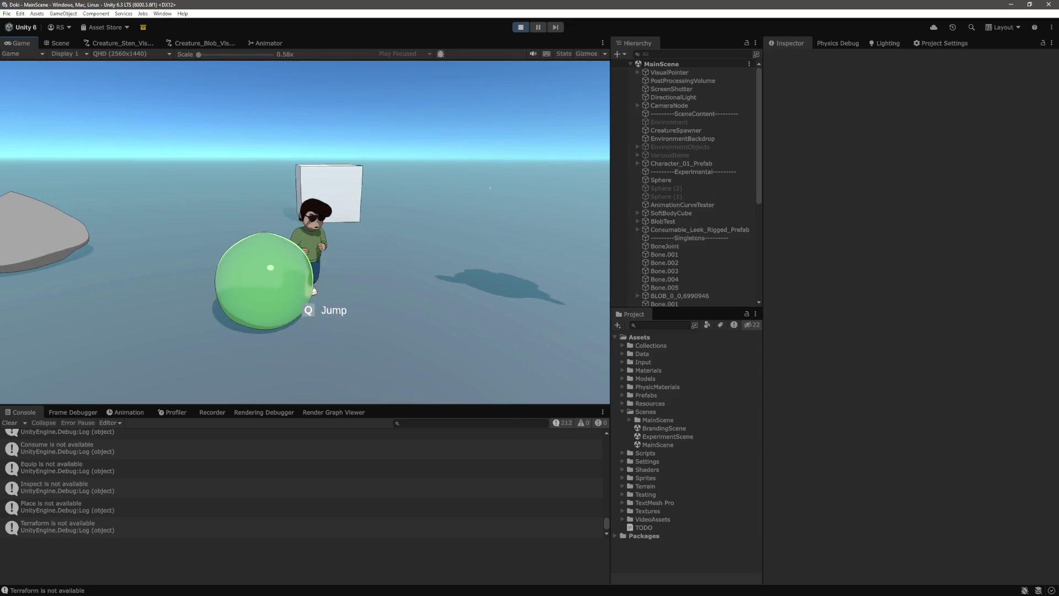
key(s)
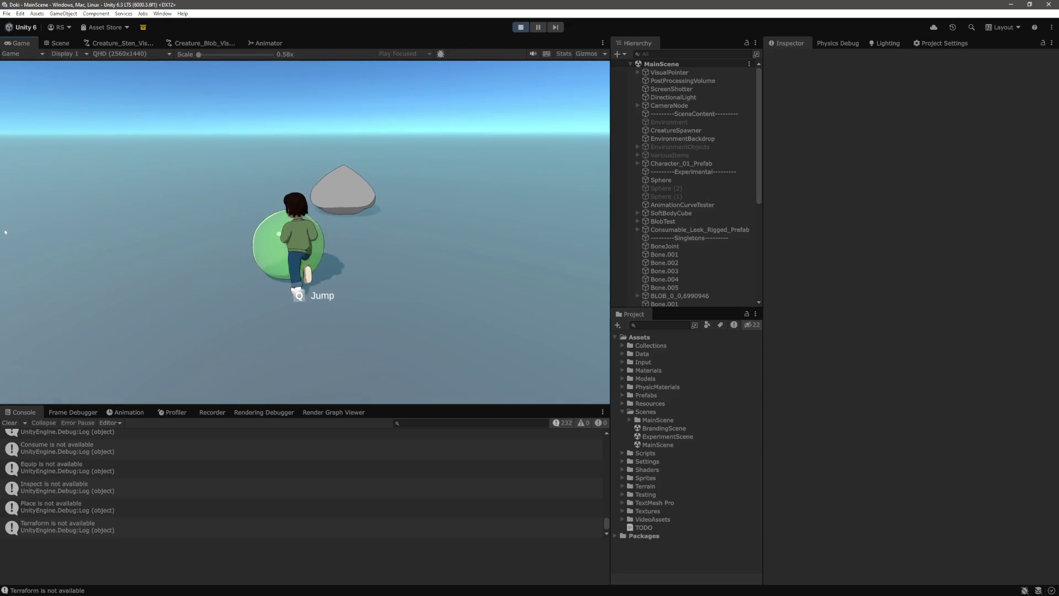
key(s)
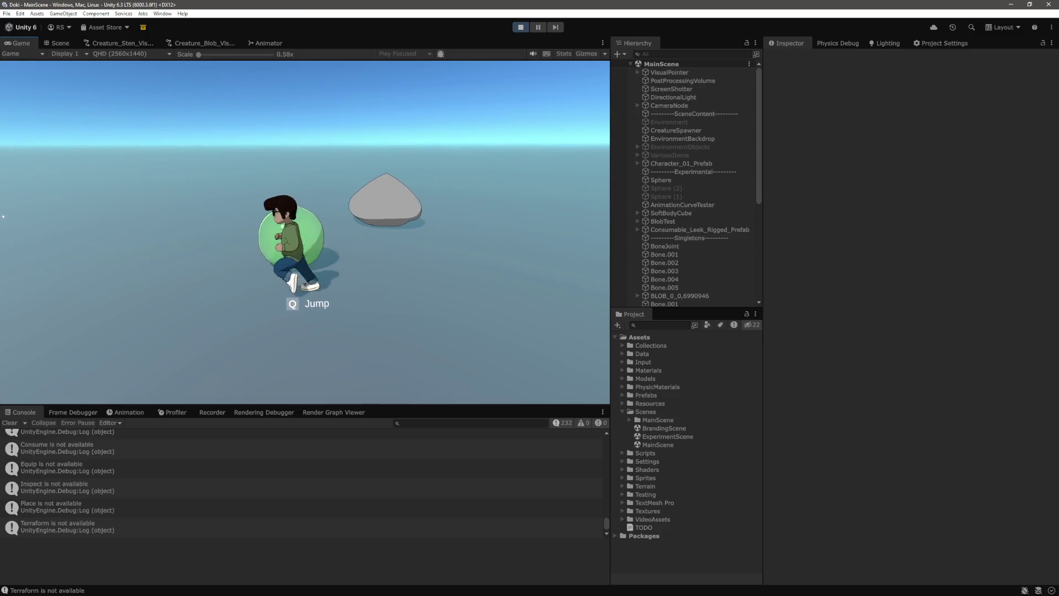
key(w)
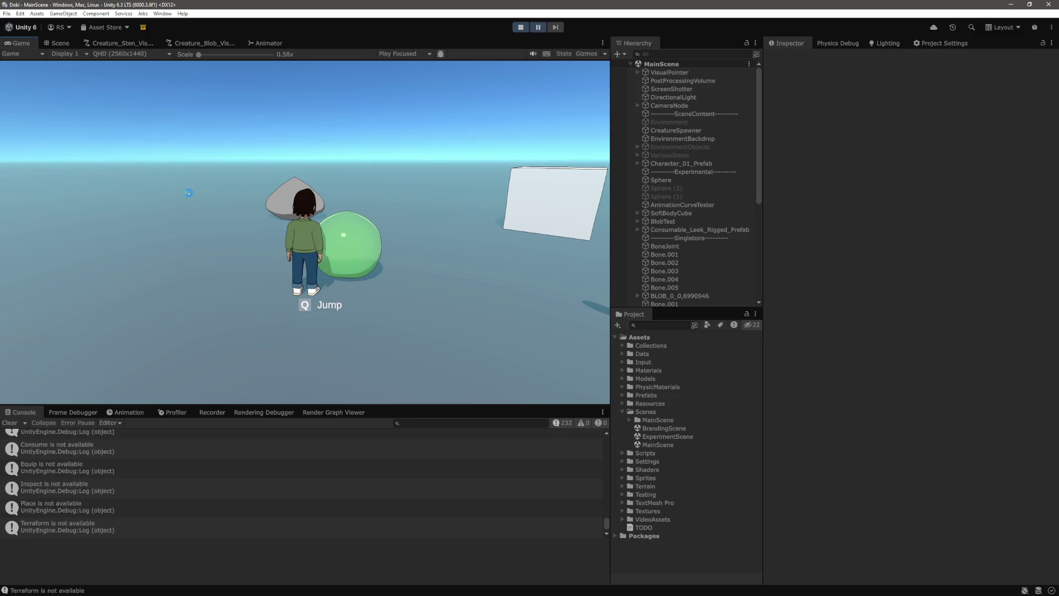
key(alt+Tab)
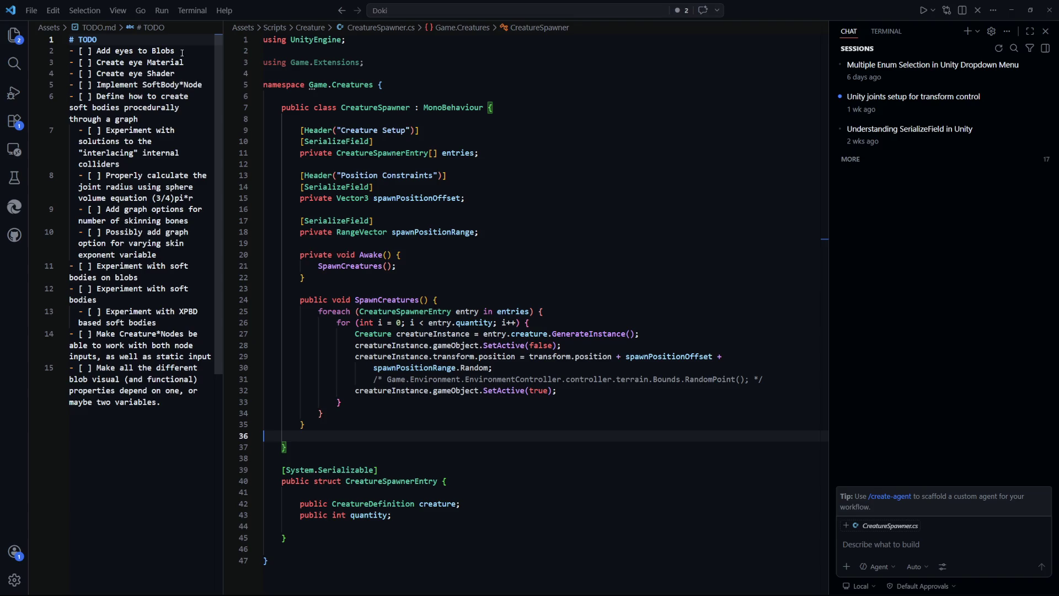
double_click(179, 51)
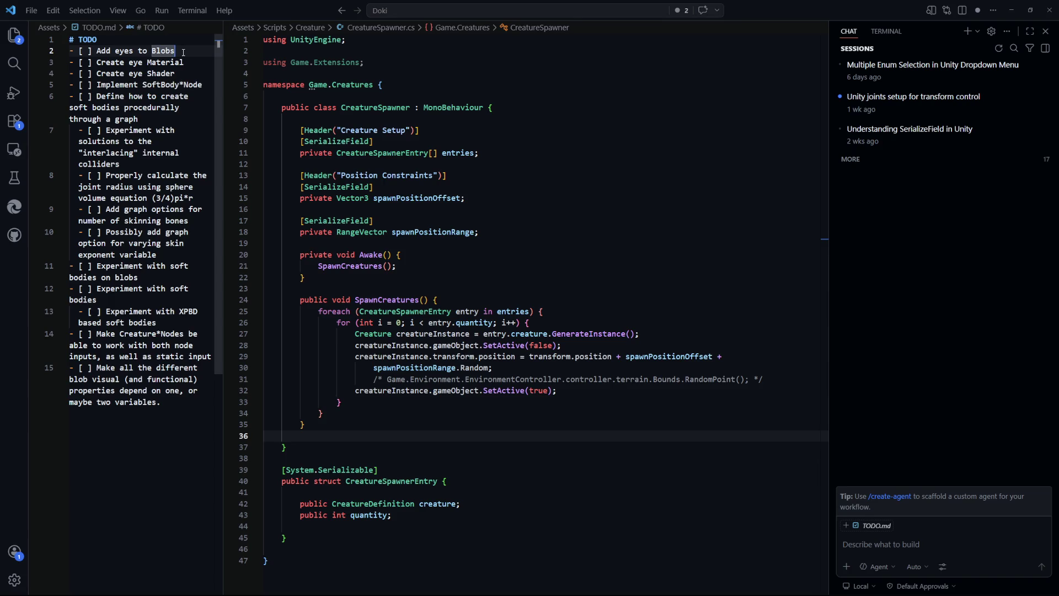
mouse_move(442, 204)
key(alt+Tab)
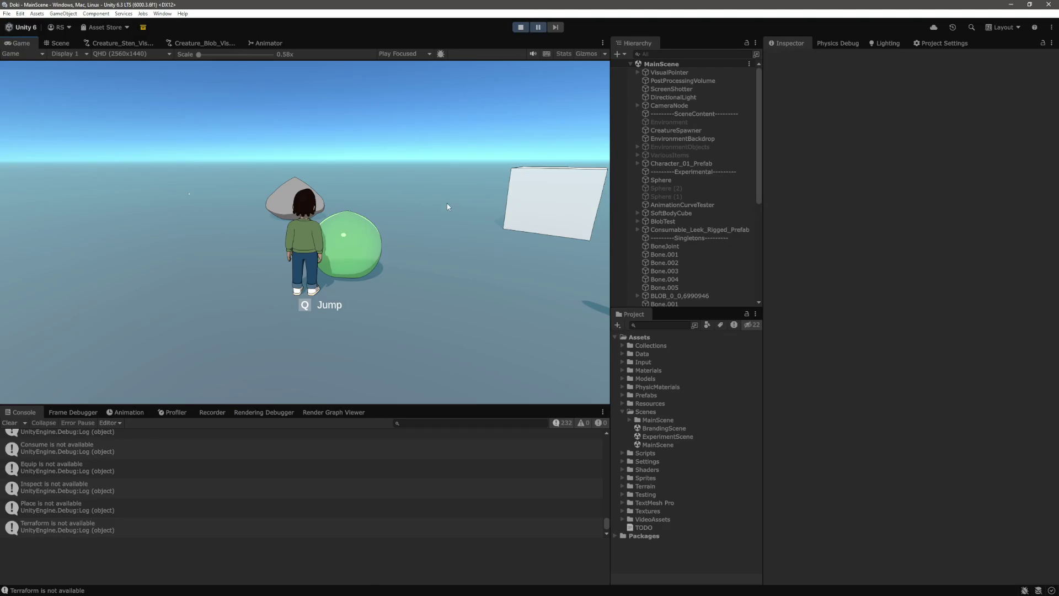
Step: Pause the game and frame the green blob in the Scene view
click(553, 82)
click(537, 27)
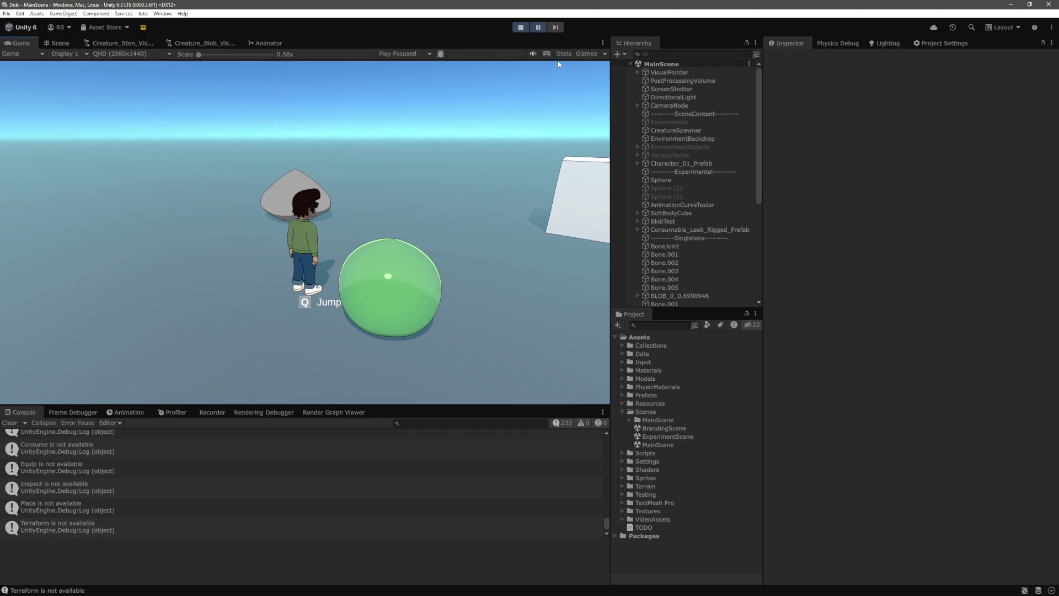
click(53, 44)
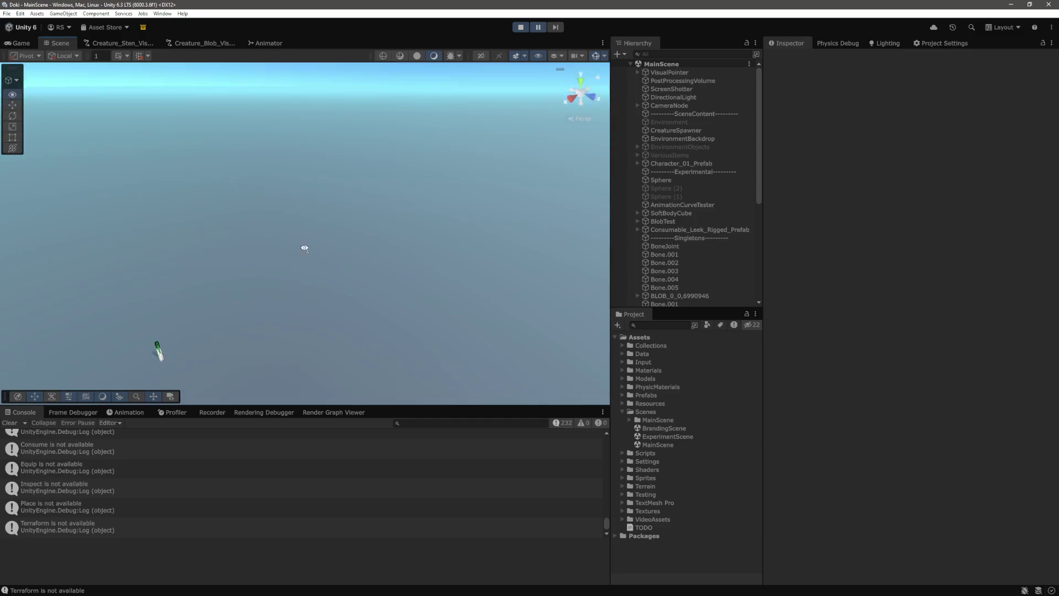
mouse_move(398, 187)
mouse_down()
mouse_move(414, 179)
mouse_move(299, 133)
mouse_move(327, 124)
mouse_move(271, 273)
mouse_up()
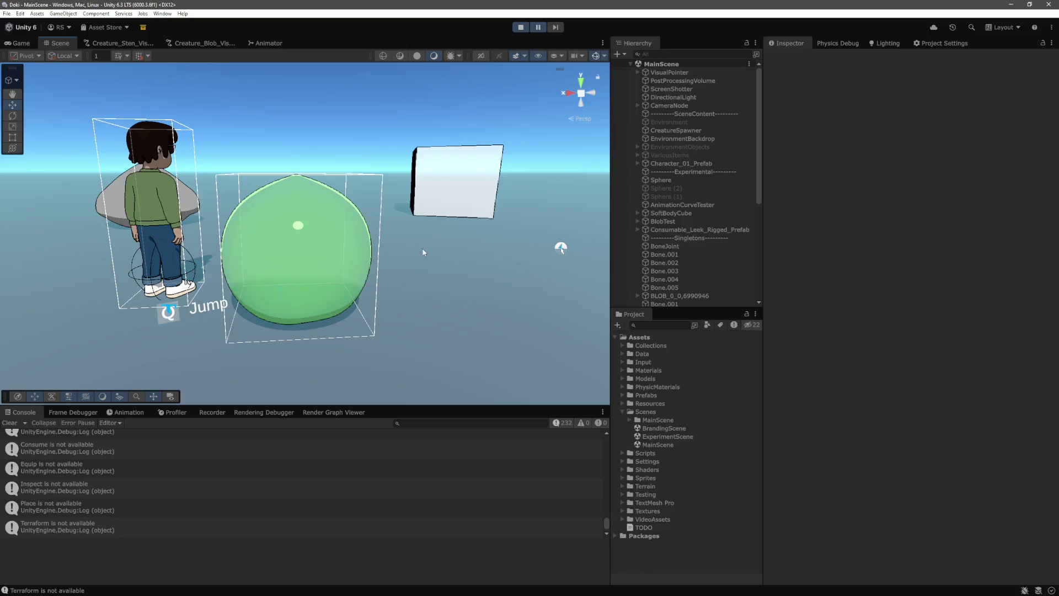
click(433, 259)
key(f)
mouse_move(459, 253)
mouse_down()
mouse_move(411, 108)
mouse_move(232, 216)
mouse_move(393, 230)
mouse_move(318, 213)
mouse_move(484, 208)
mouse_move(370, 227)
mouse_up()
click(412, 112)
scroll(690, 251, down, 5)
scroll(679, 234, up, 2)
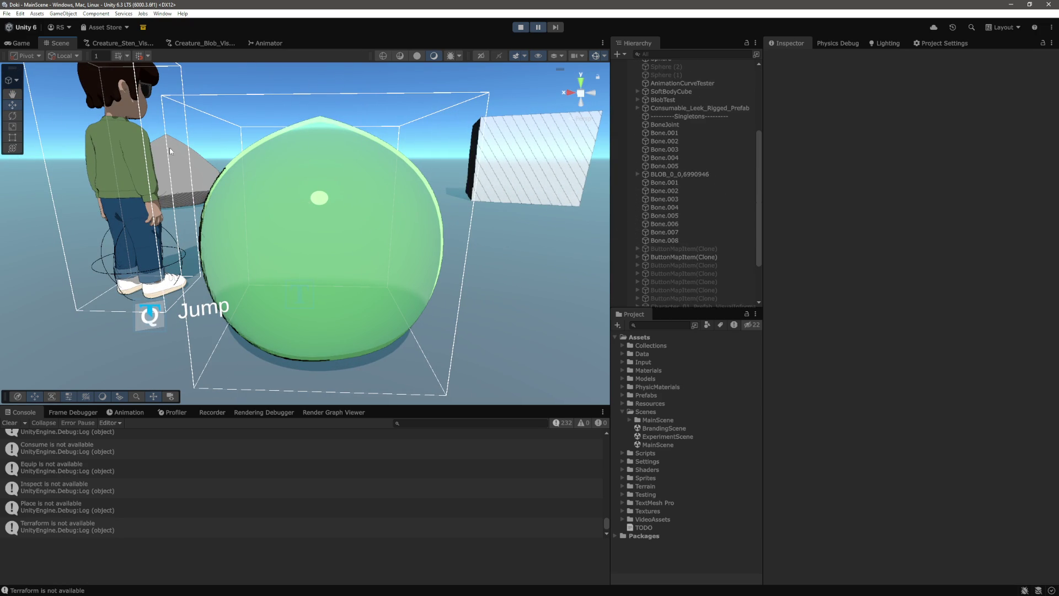
Step: Move the character behind the blob in the Game view, then select BLOB_0_0_6990946 in the Scene view
click(21, 43)
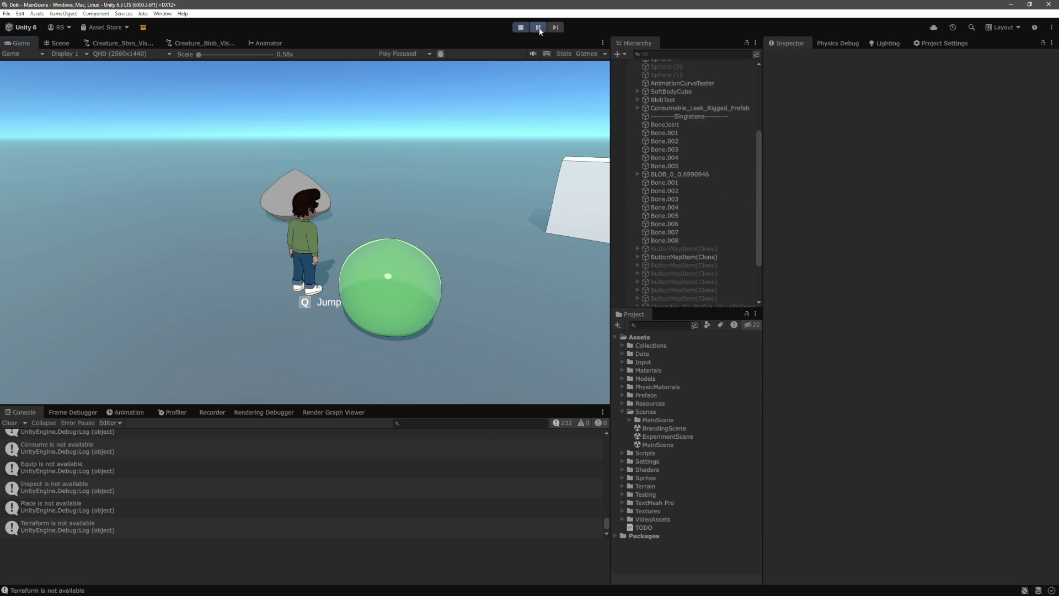
key(ctrl+p)
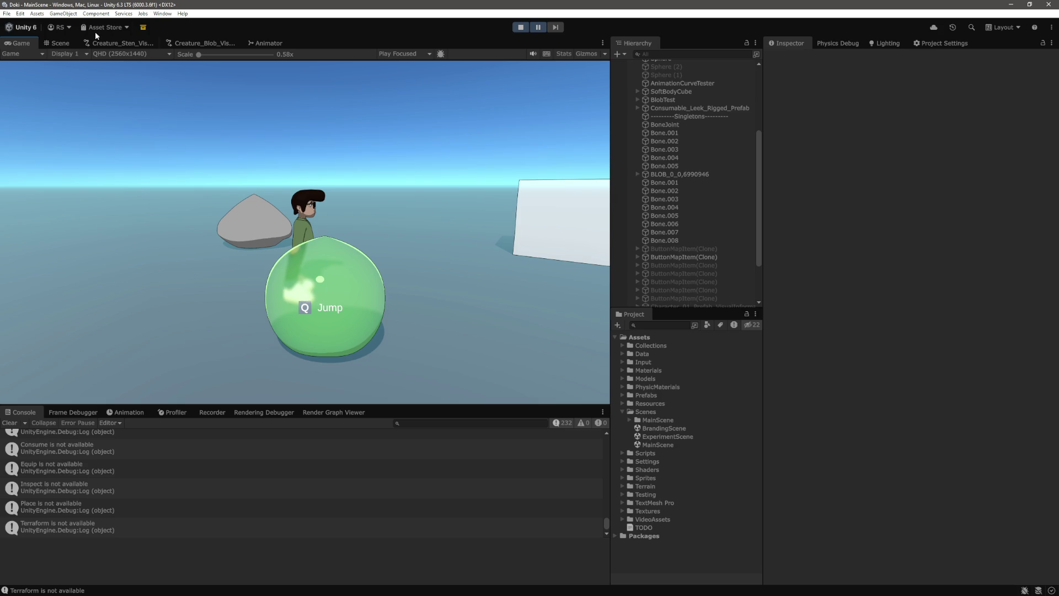
click(60, 43)
scroll(709, 239, down, 3)
scroll(694, 236, up, 5)
click(638, 206)
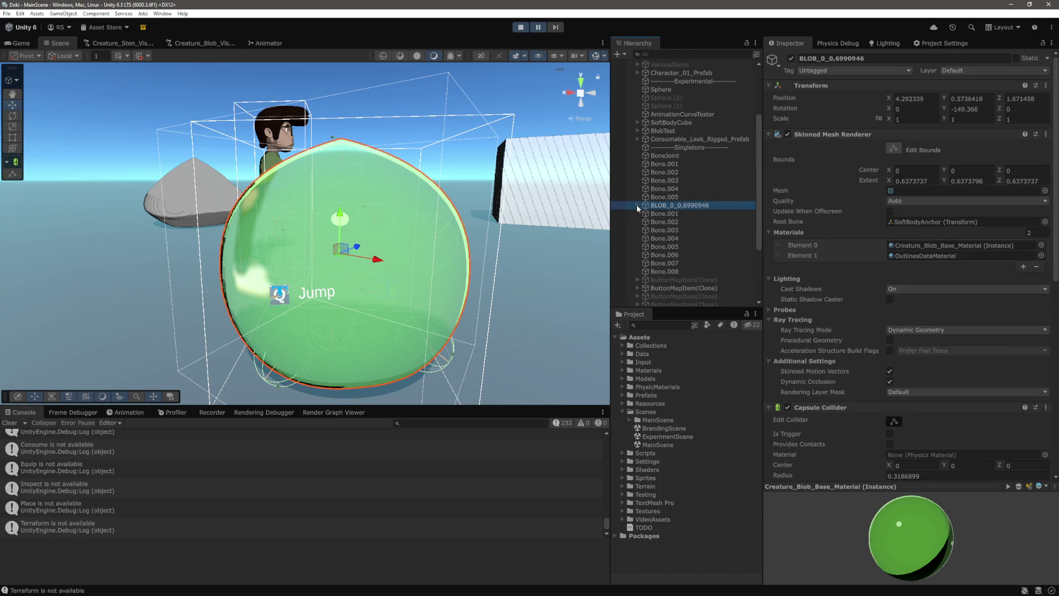
Step: Add a Sphere child under BLOB_0_0_6990946 and remove its Sphere Collider
right_click(677, 205)
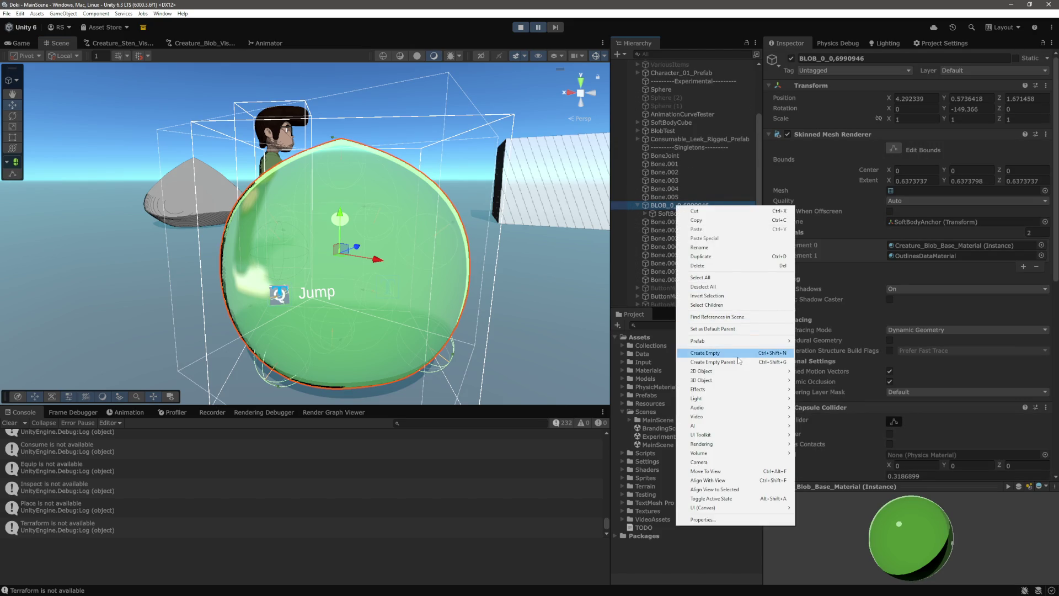
mouse_move(737, 380)
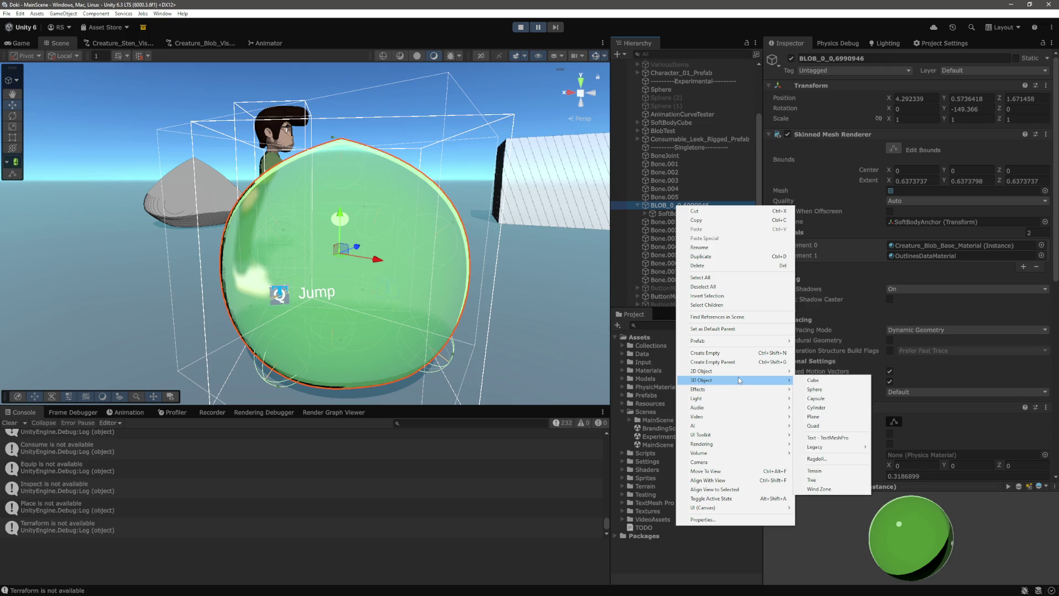
click(832, 390)
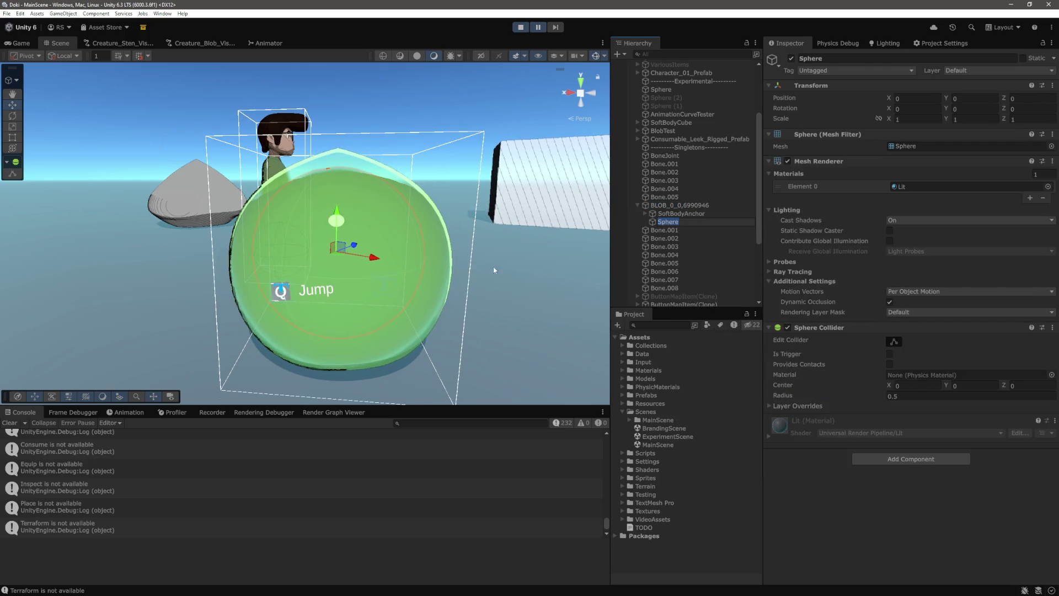
click(833, 342)
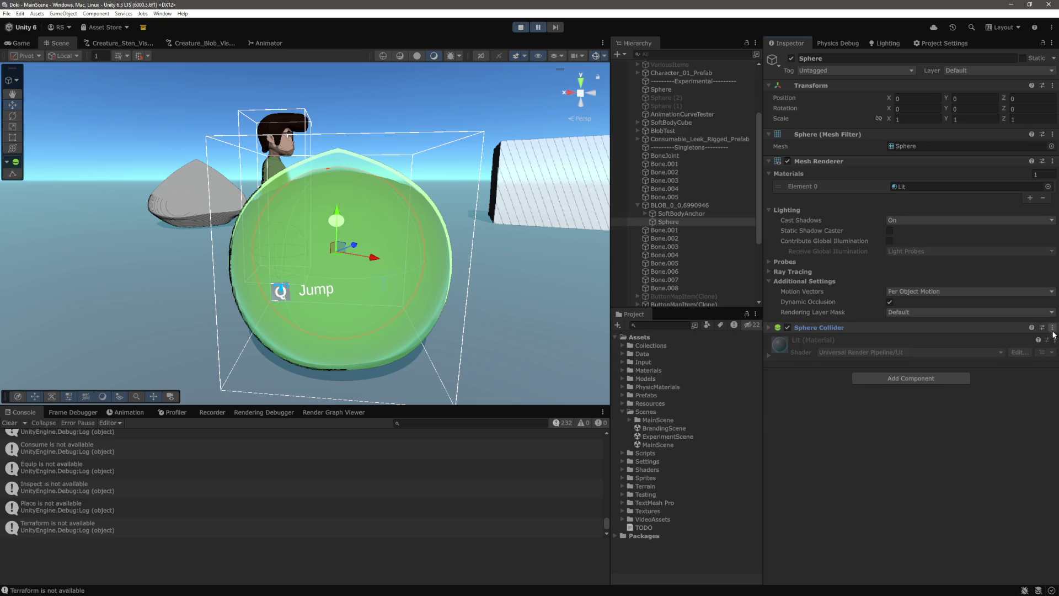
click(1052, 327)
click(1021, 349)
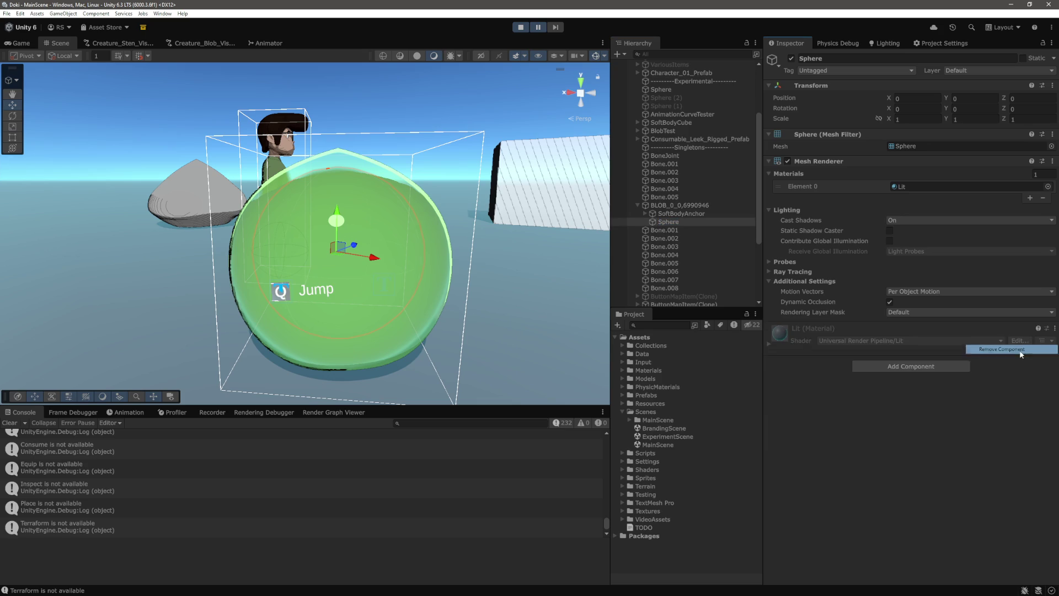
Step: Find MiscellaneousBlackMaterial and apply it to the new sphere
drag(481, 243, 470, 246)
mouse_move(506, 279)
mouse_down()
mouse_move(607, 317)
mouse_move(610, 341)
mouse_move(549, 318)
mouse_up()
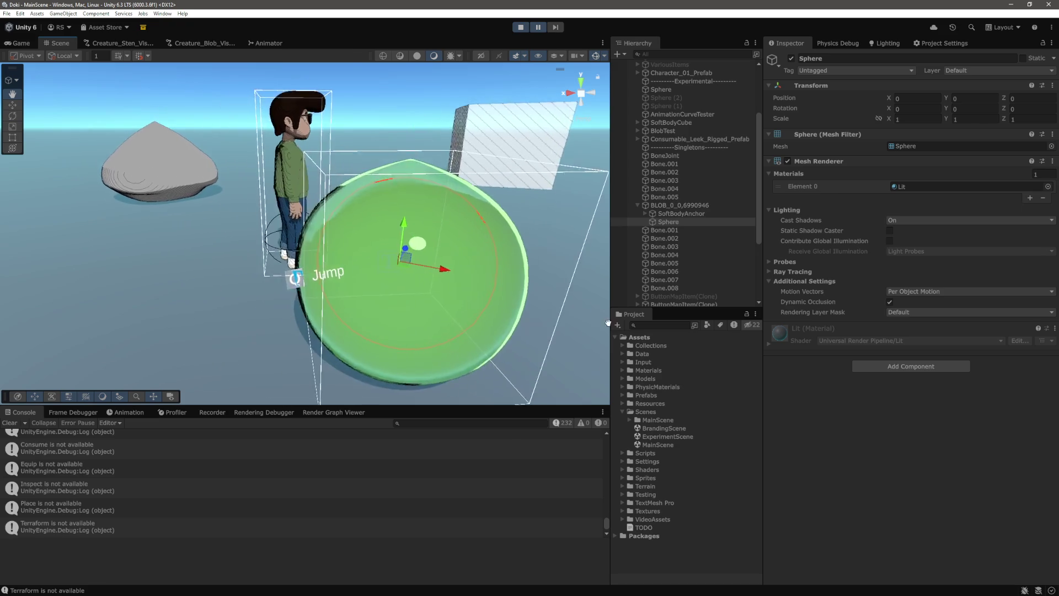
mouse_move(495, 277)
mouse_down()
mouse_move(469, 243)
mouse_move(458, 193)
mouse_move(417, 156)
mouse_up()
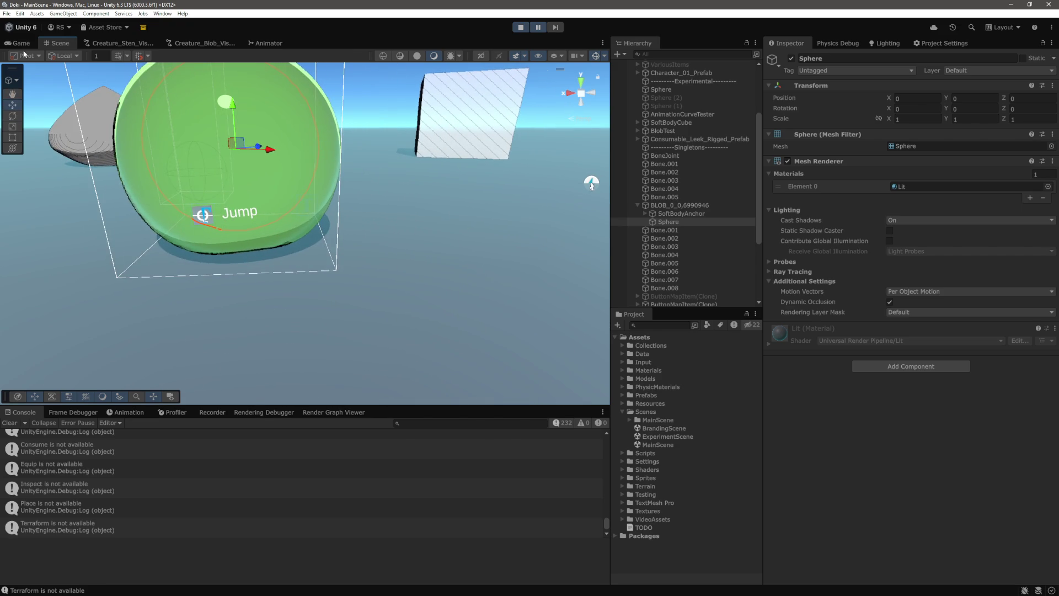
click(21, 44)
click(58, 43)
drag(506, 225, 515, 241)
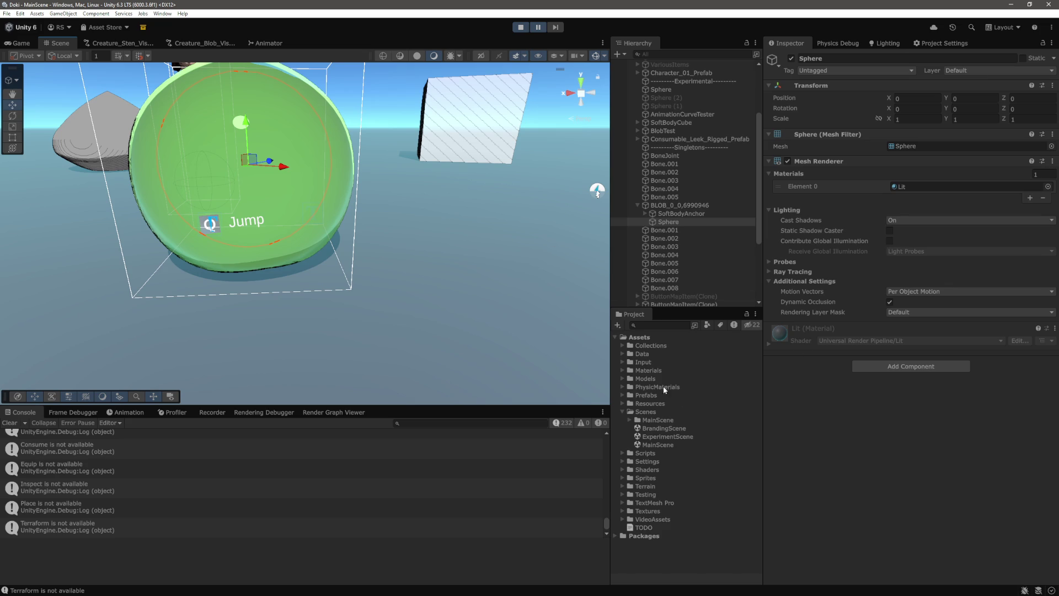
text(black)
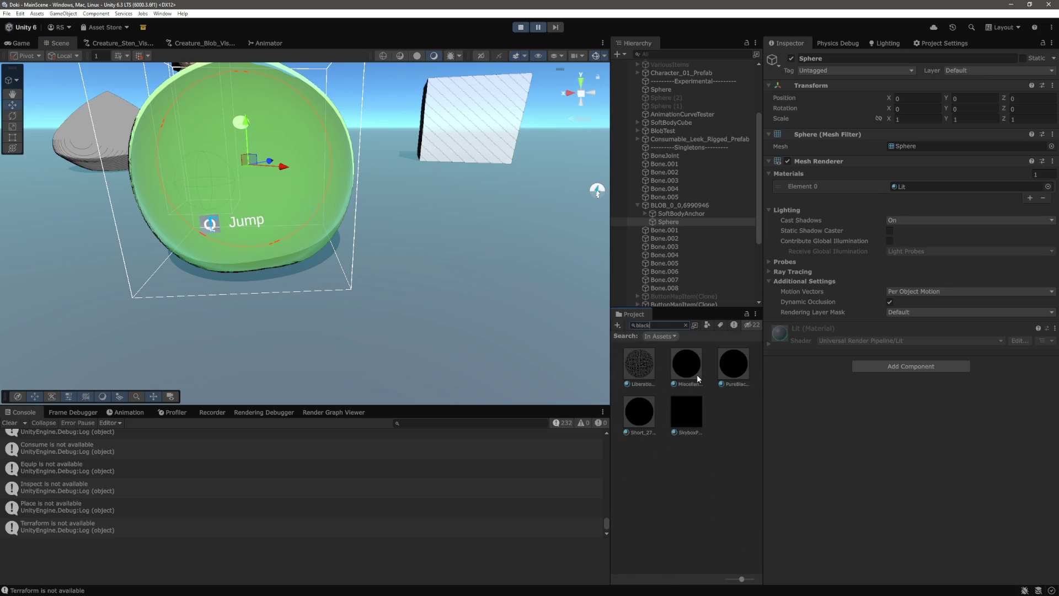
click(696, 373)
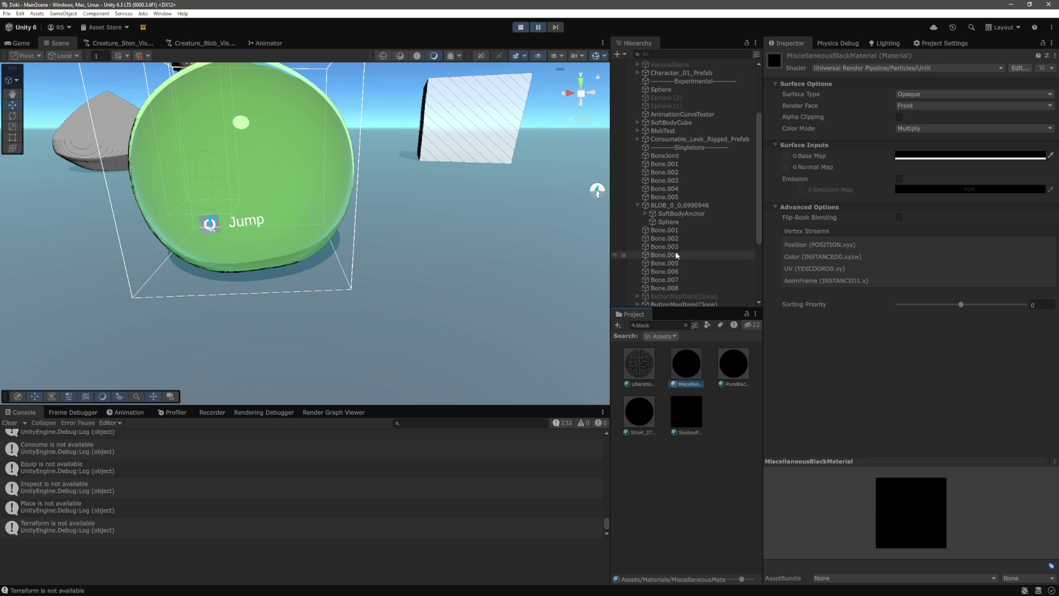
click(683, 221)
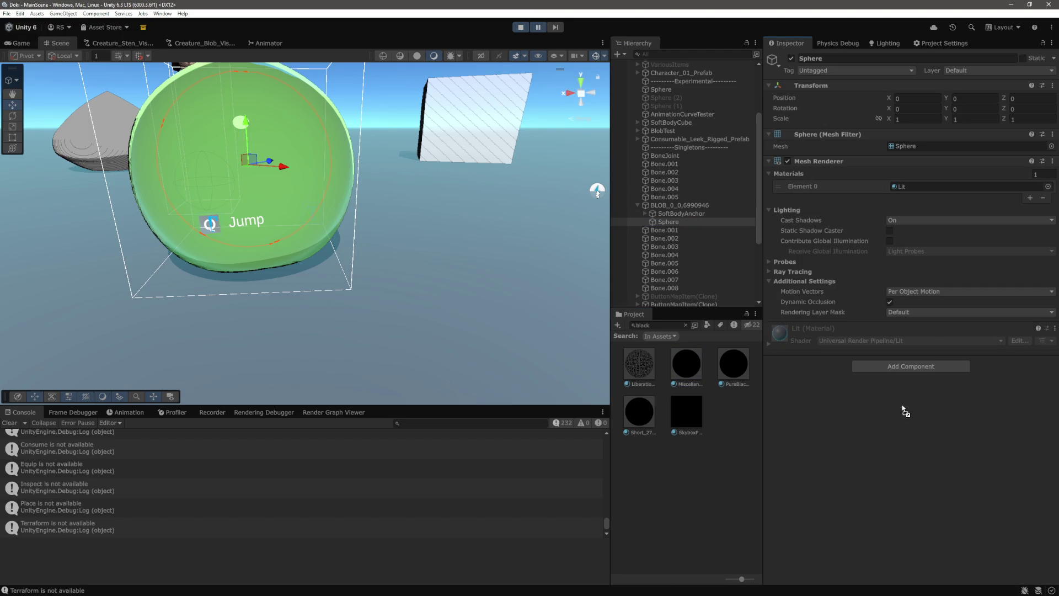
drag(905, 411, 903, 408)
Step: Set the black sphere's Scale to 0.1
mouse_move(524, 263)
mouse_down()
mouse_move(508, 239)
mouse_move(524, 242)
mouse_up()
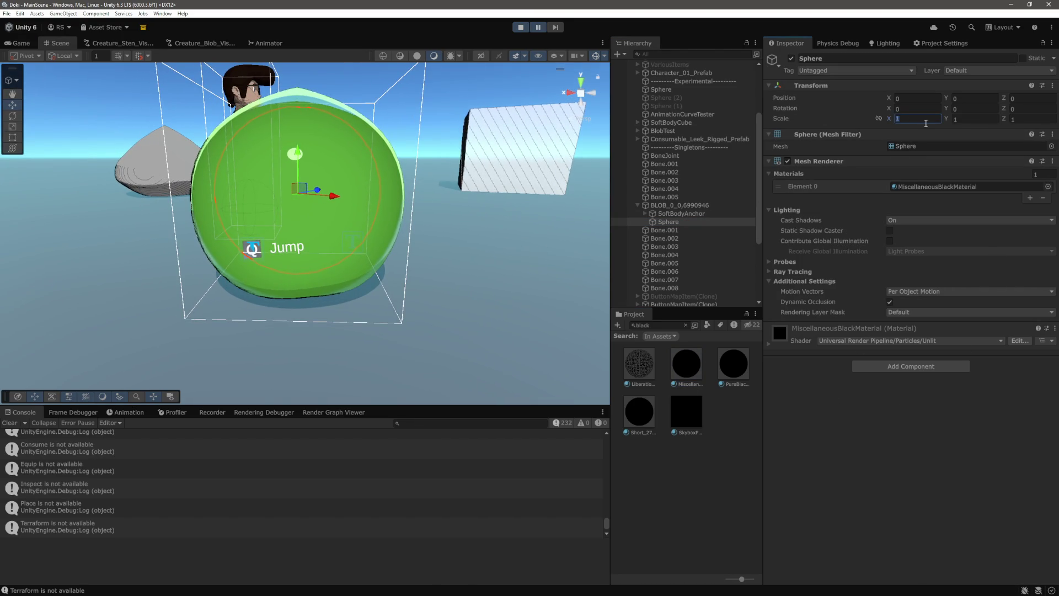
text(0)
key(Tab)
text(0.1)
key(Tab)
text(0)
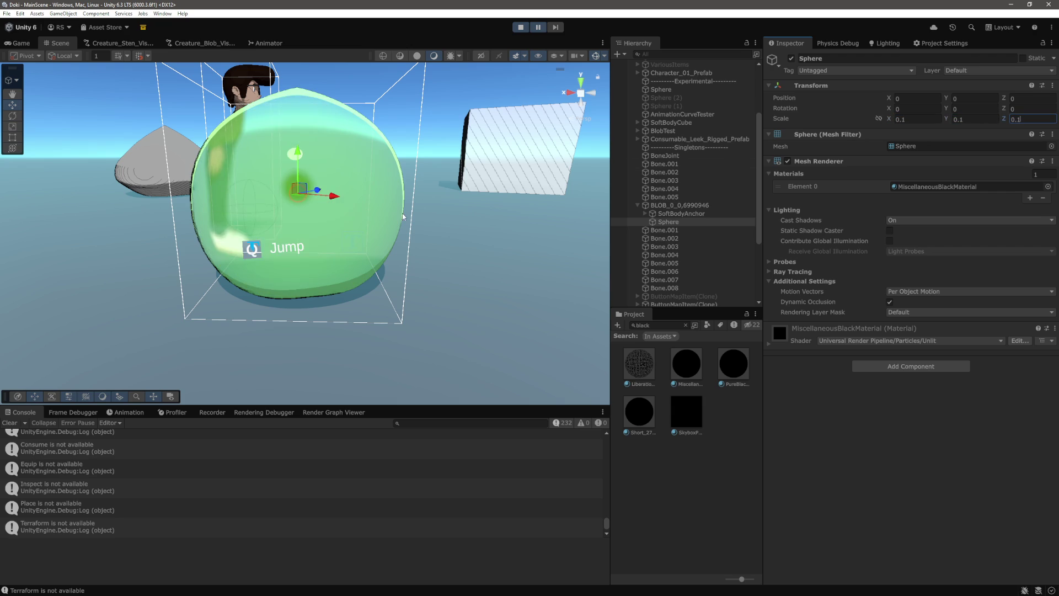
Step: Slide the black sphere along X into the blob as the first eye
drag(397, 221, 443, 269)
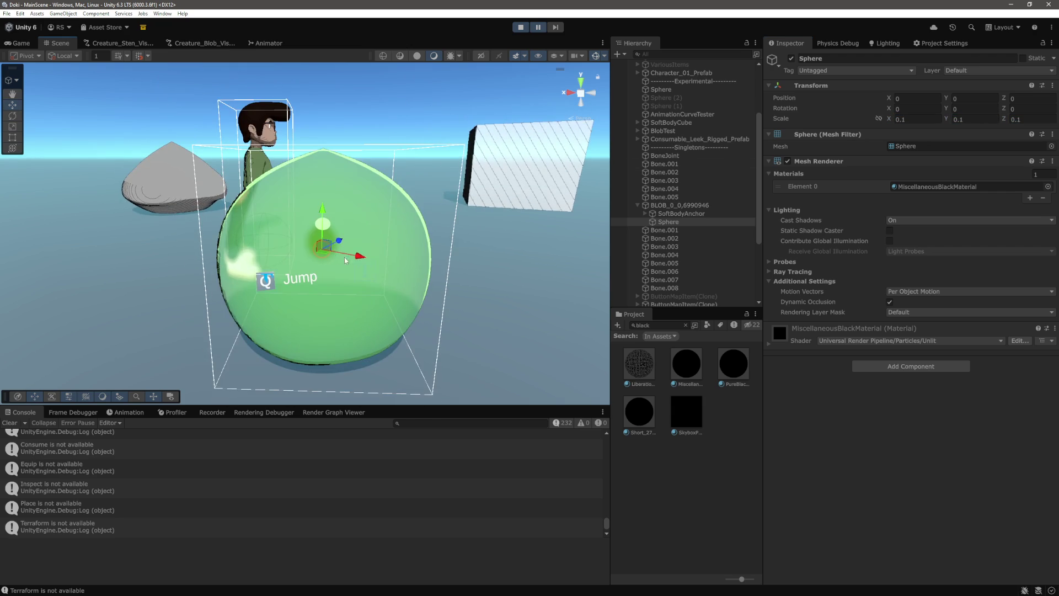
mouse_move(346, 259)
mouse_down()
mouse_move(428, 328)
mouse_move(447, 305)
mouse_move(460, 365)
mouse_move(466, 303)
mouse_up()
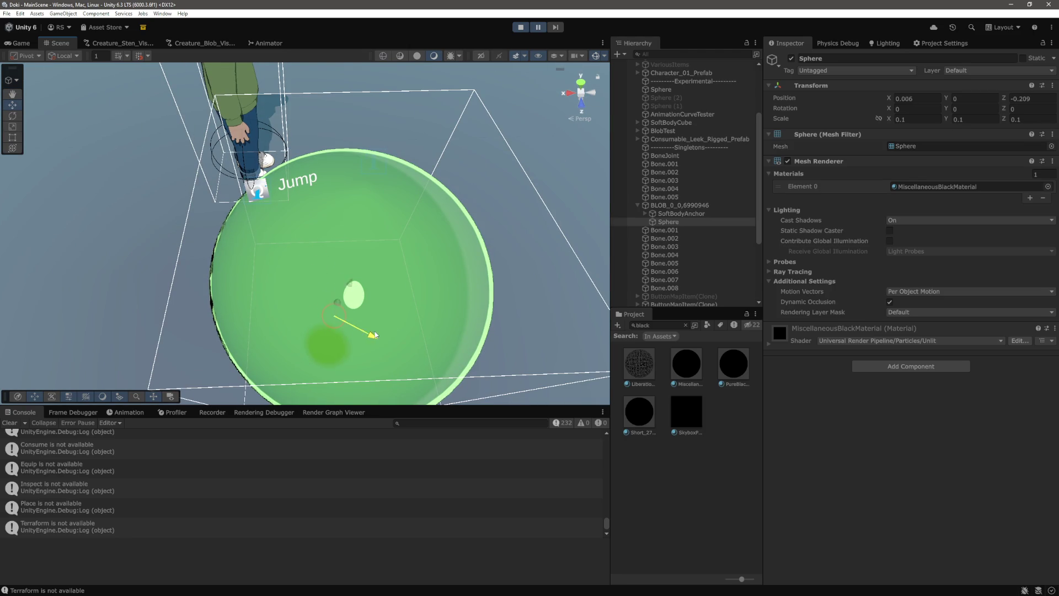
drag(372, 335, 425, 70)
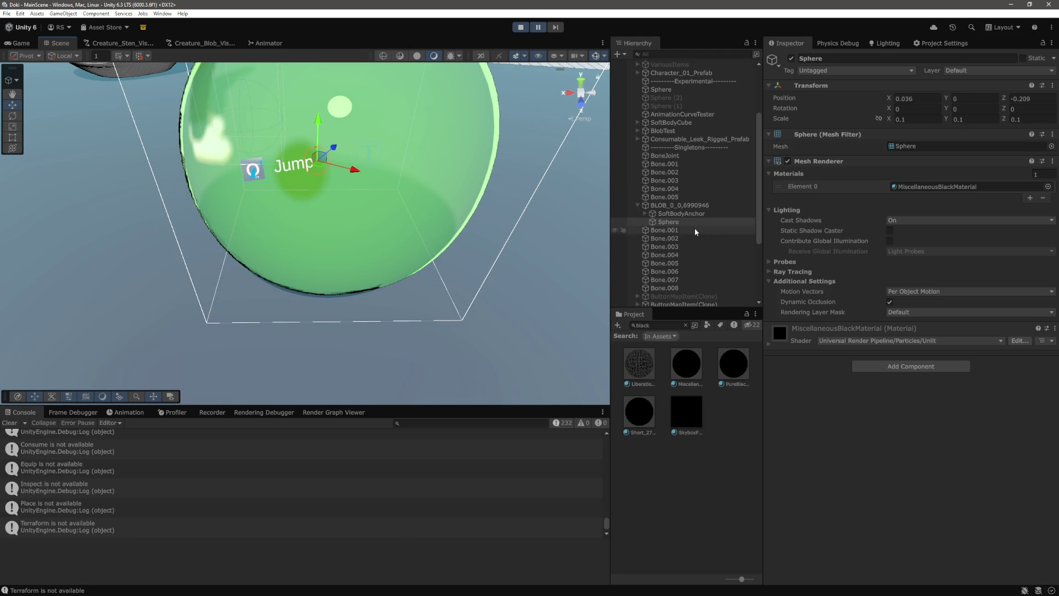
click(668, 221)
click(433, 198)
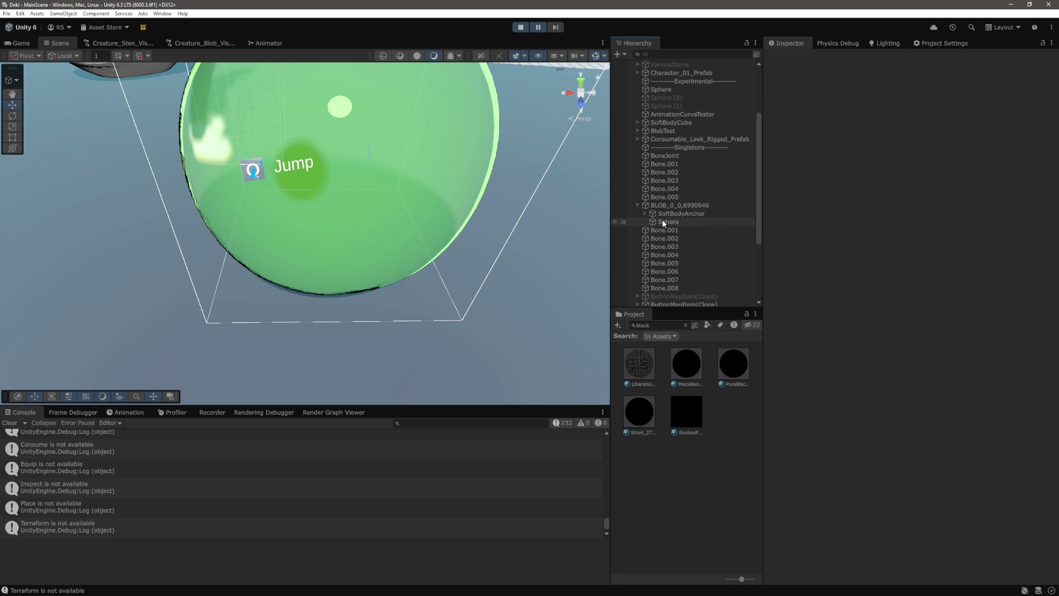
Step: Duplicate the black sphere as Sphere (1) and move it beside the first eye
click(676, 222)
key(ctrl+d)
drag(341, 227, 381, 241)
key(f)
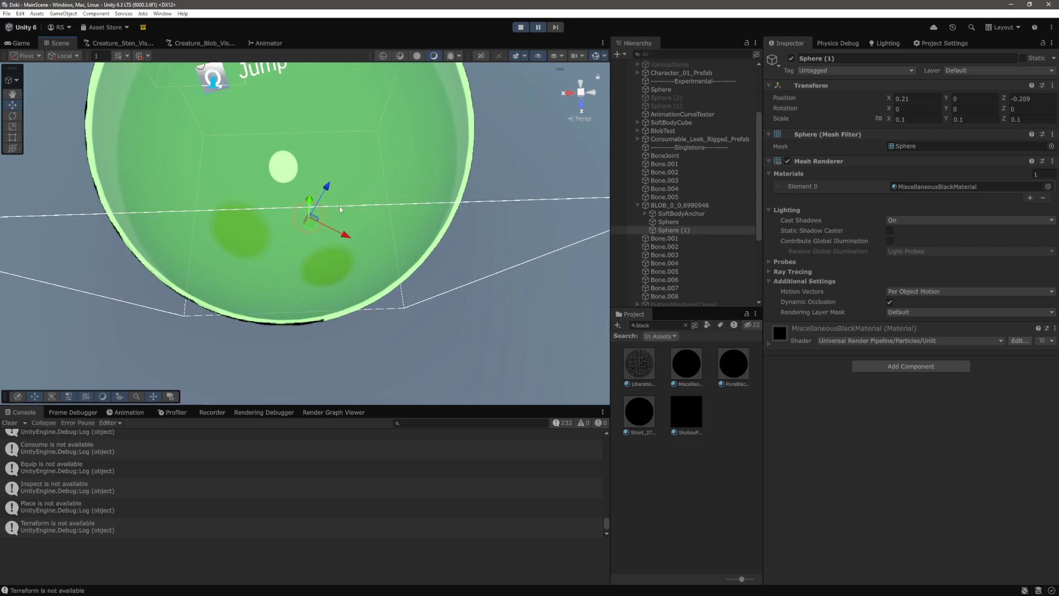
drag(327, 194, 339, 177)
drag(353, 218, 342, 215)
key(f)
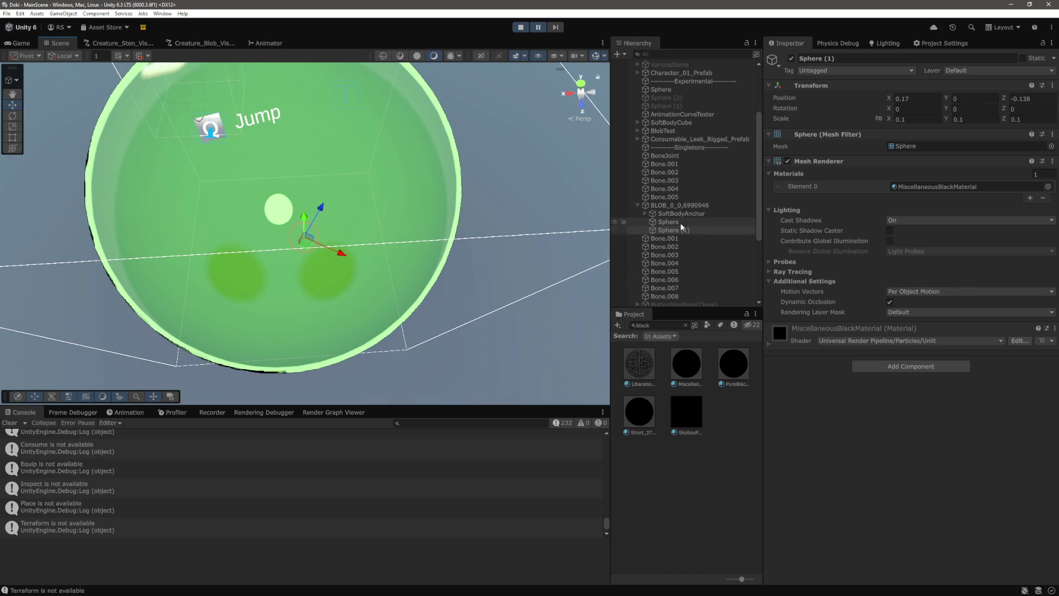
Step: Select both eyes and resume the game in the Game view
ctrl+click(679, 229)
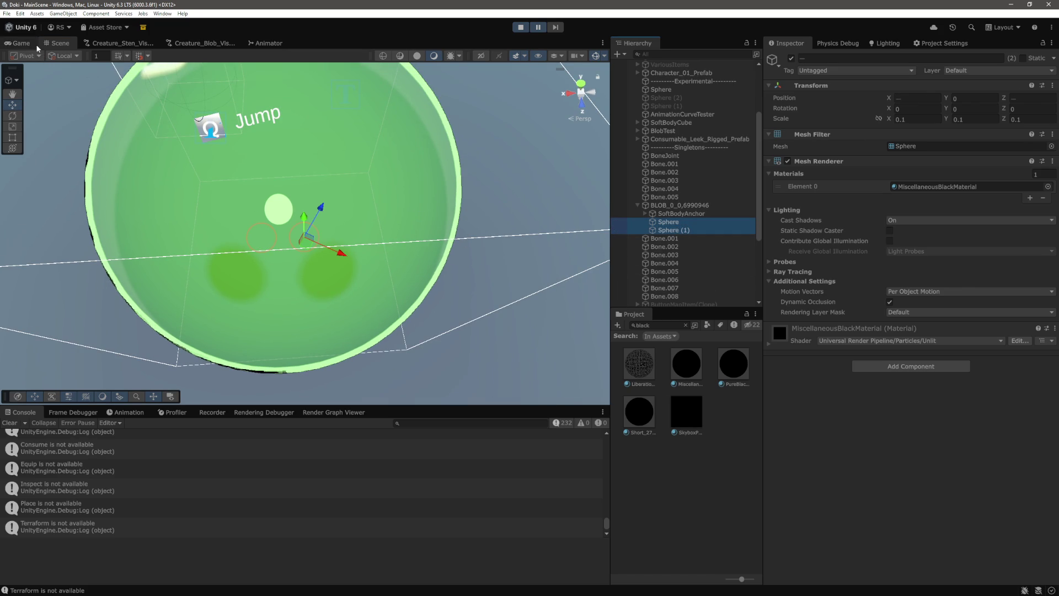
click(31, 45)
click(539, 28)
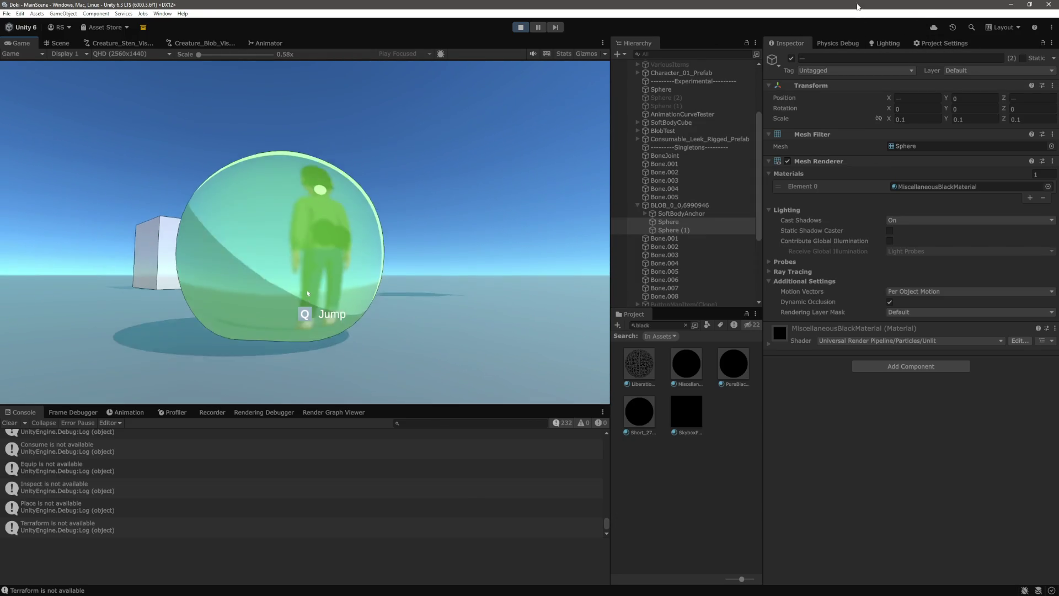
click(684, 221)
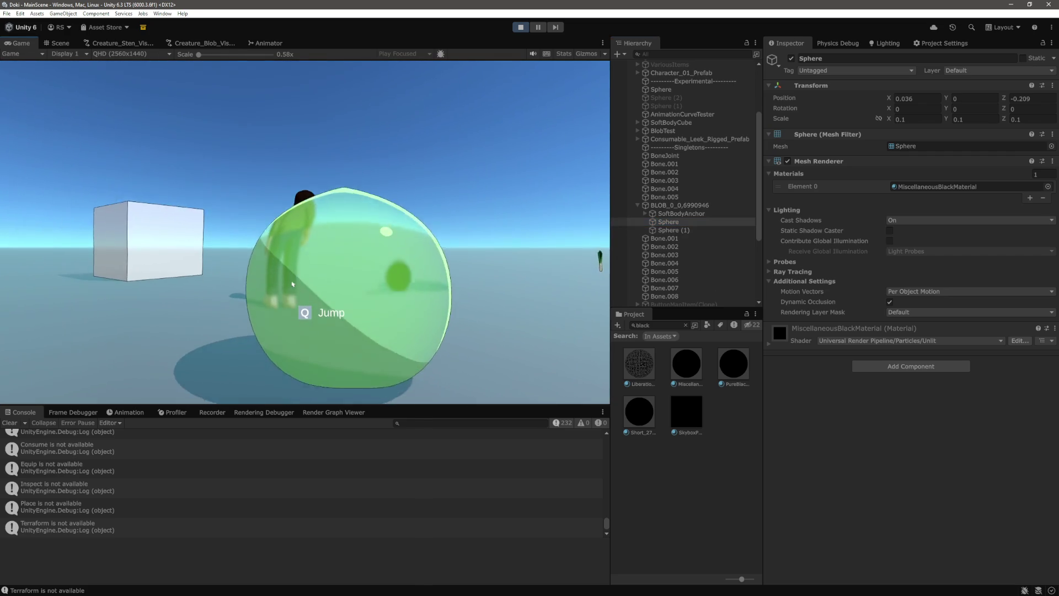
click(700, 206)
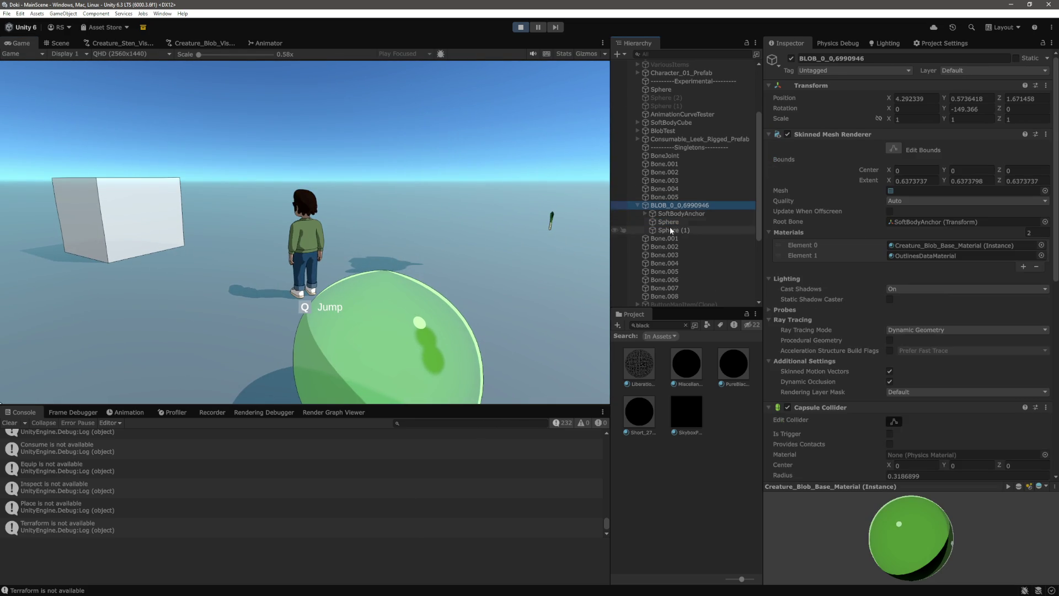
click(671, 229)
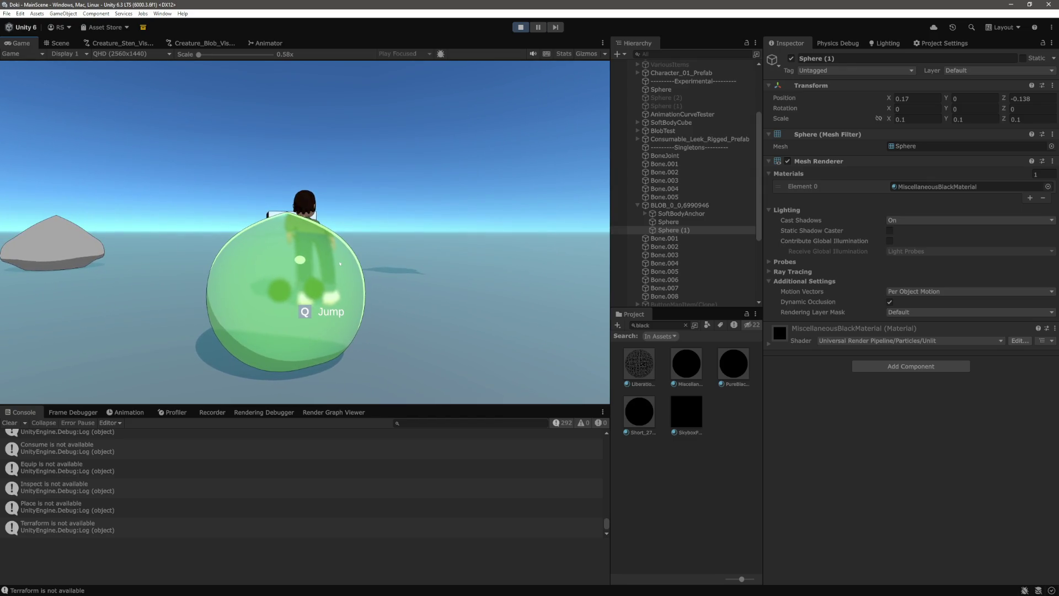
Step: Expand Creature_Blob_Base_Material's shader properties on BLOB_0_0_6990946, then resume the game
click(696, 208)
scroll(899, 414, down, 10)
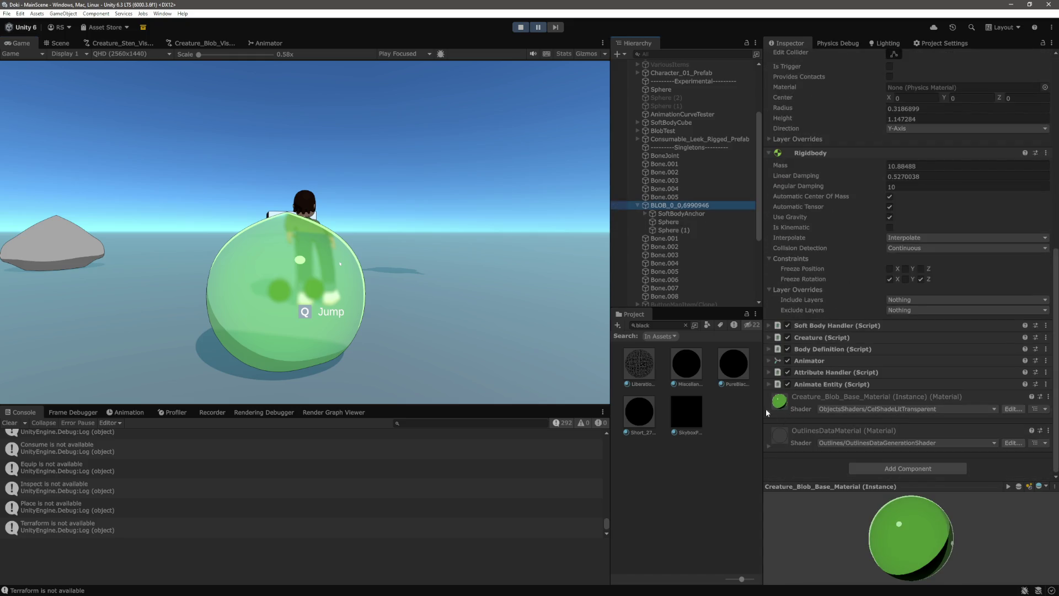
click(768, 410)
scroll(938, 331, down, 15)
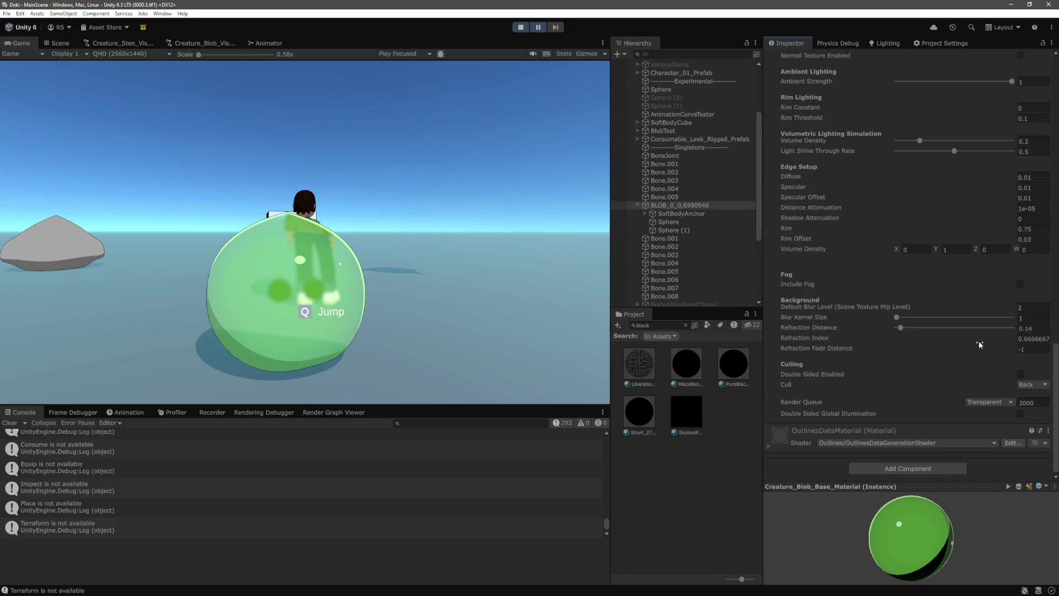
scroll(979, 341, up, 2)
scroll(1008, 319, down, 3)
click(539, 30)
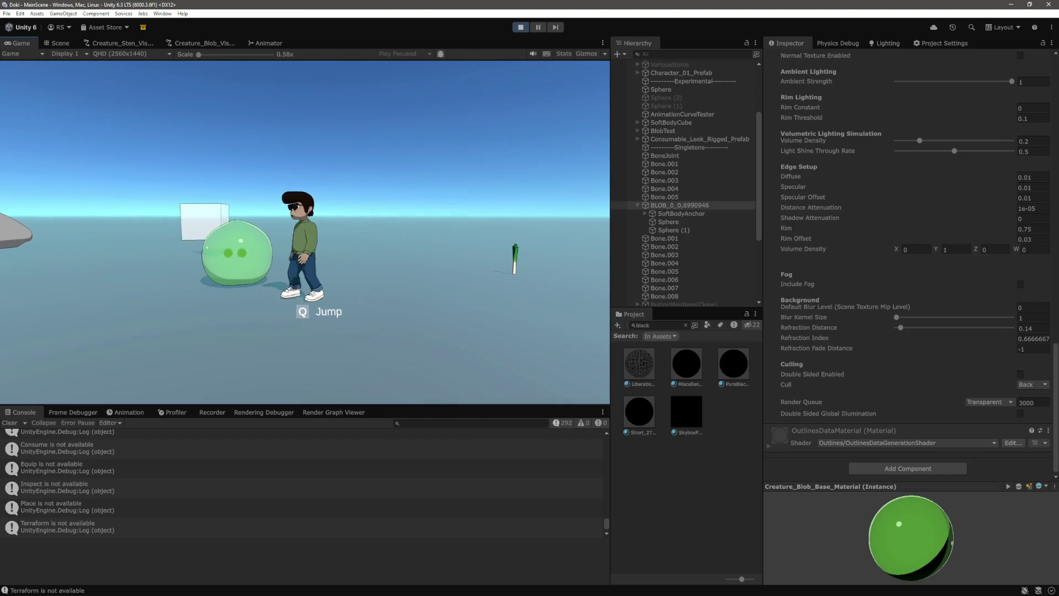
Step: Select both eye spheres and set their Scale X and Y to 0.05
click(686, 222)
shift+click(686, 230)
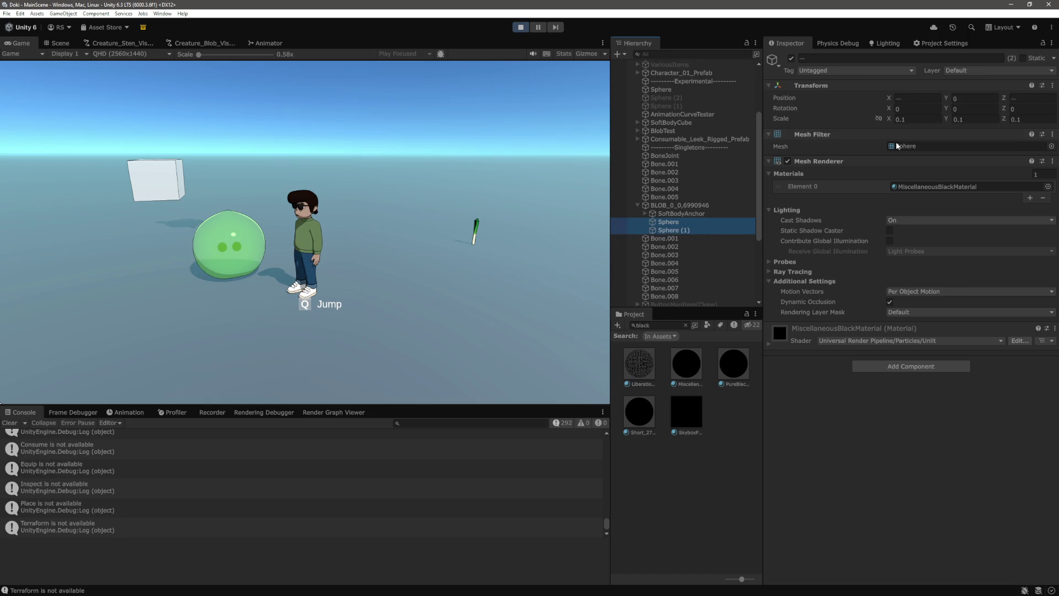
key(BackSpace)
text(01)
key(Tab)
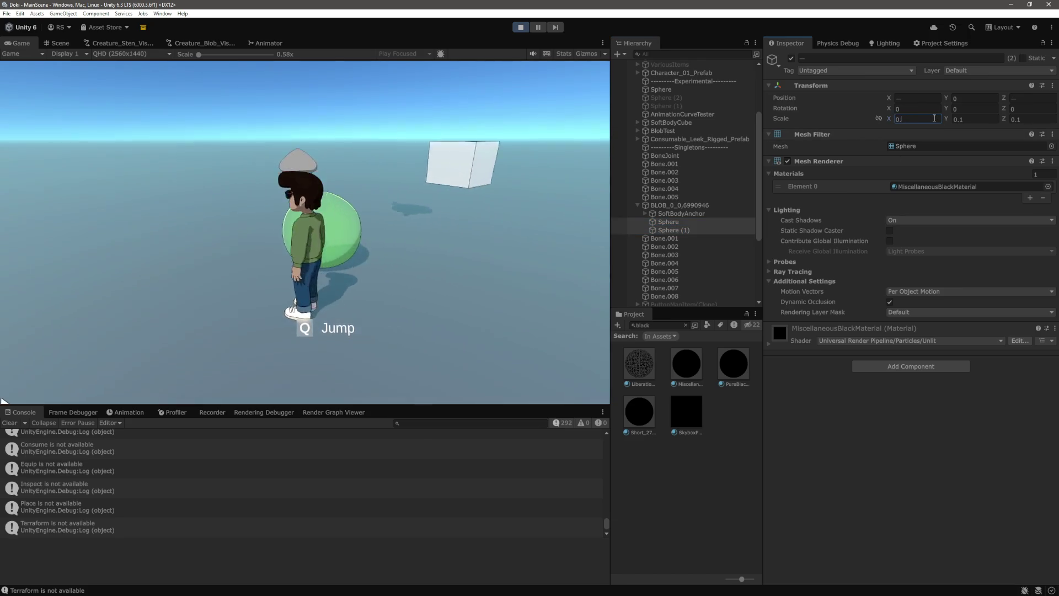
key(Right)
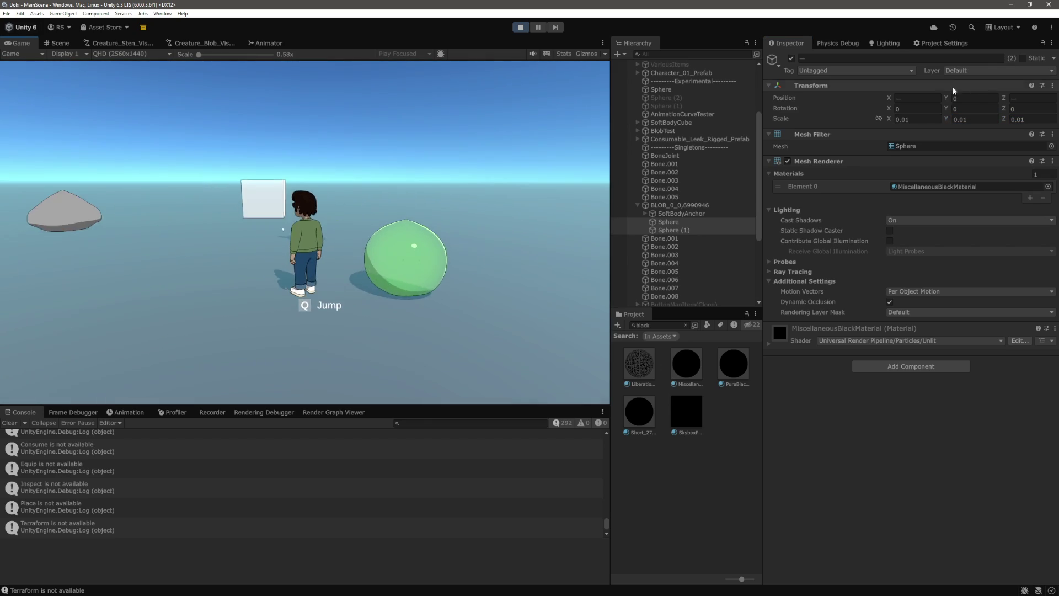
click(927, 118)
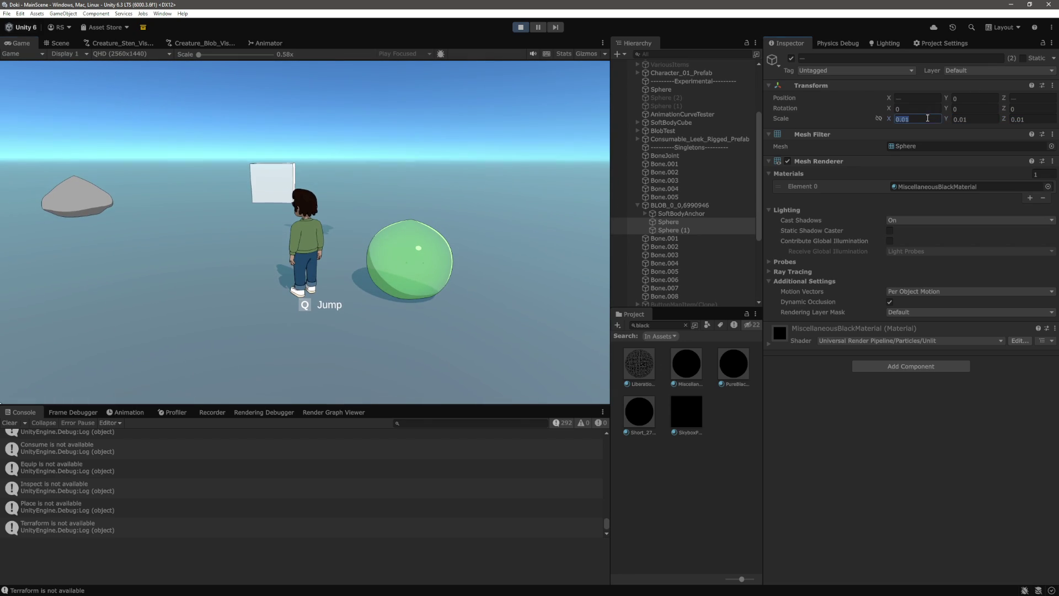
click(992, 118)
text(0.05)
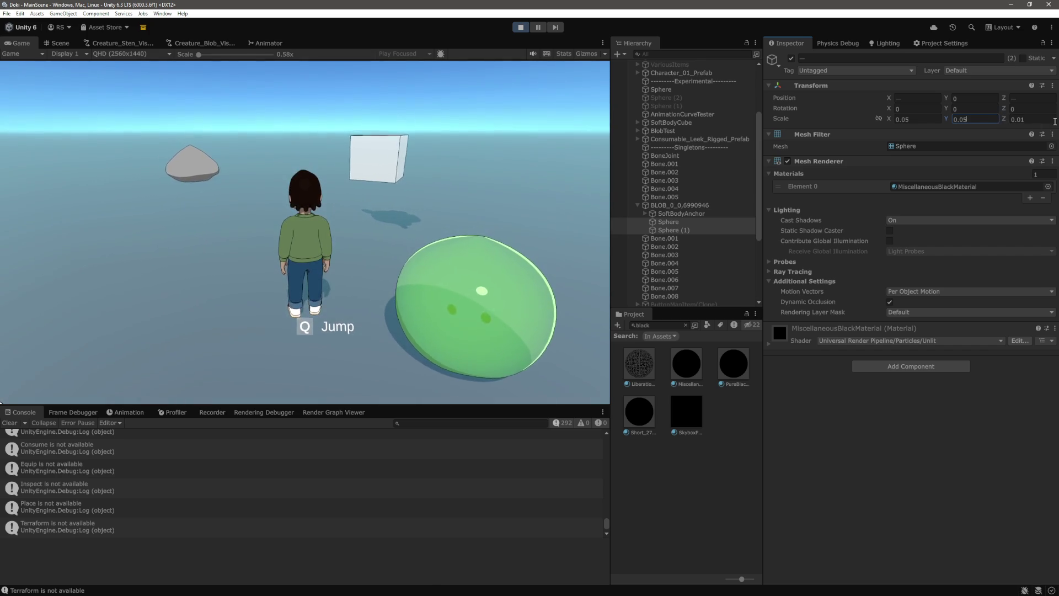
click(1051, 120)
text(0.05)
key(Return)
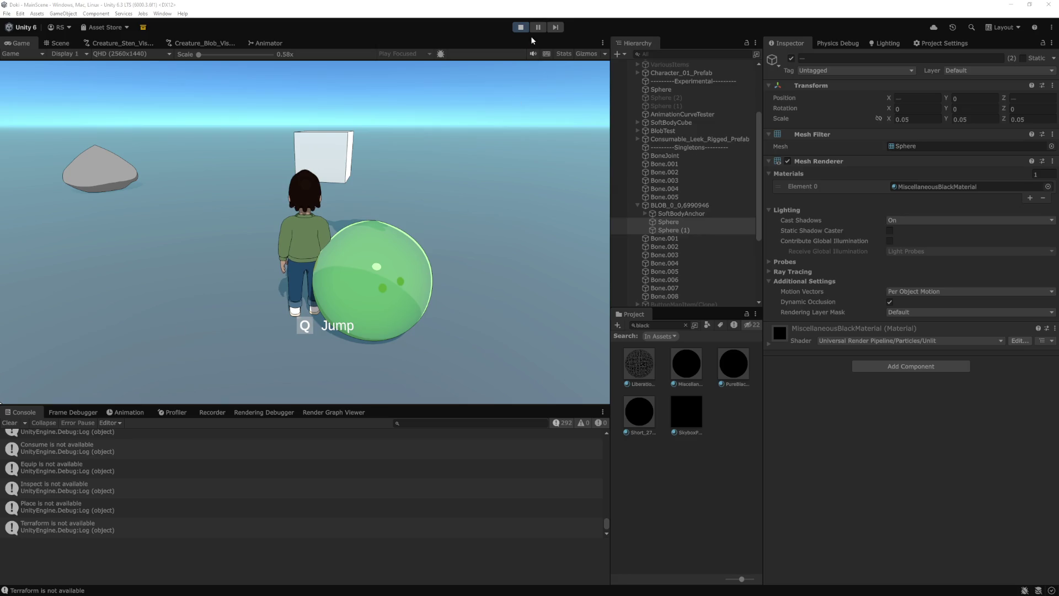
click(459, 261)
key(w)
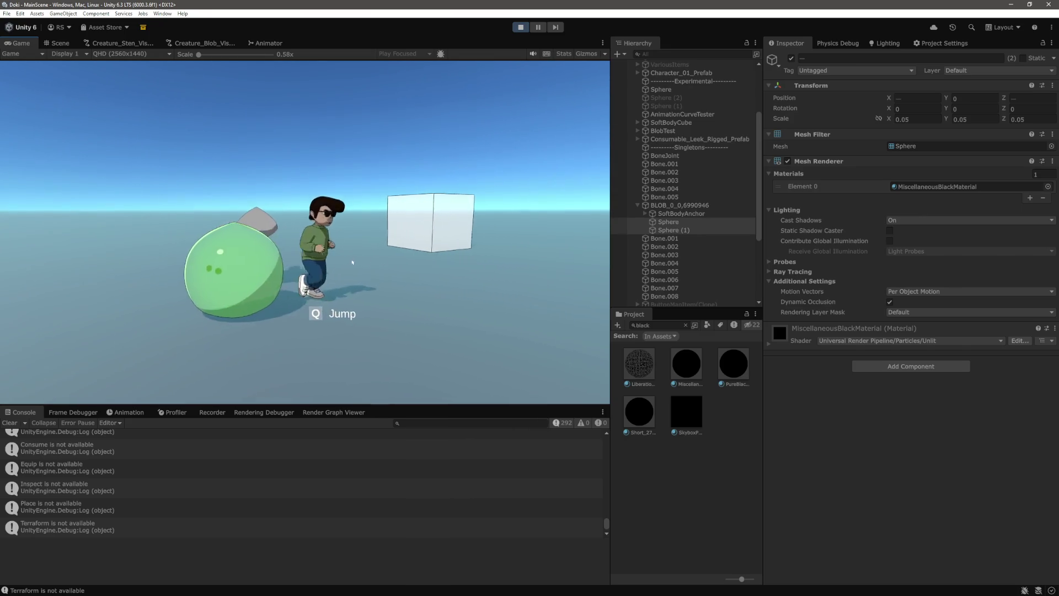
key(d)
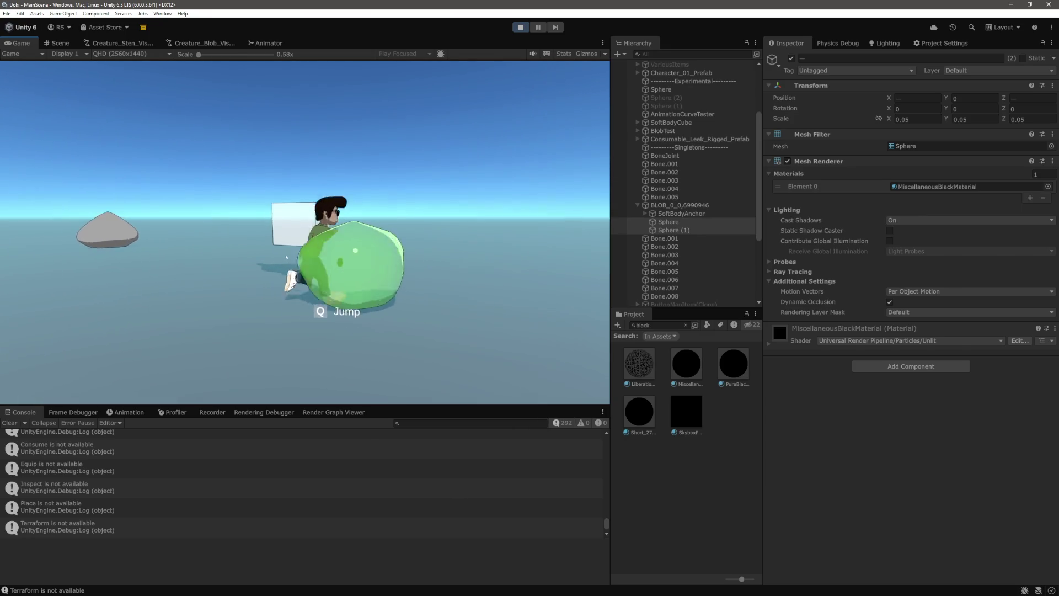
key(w)
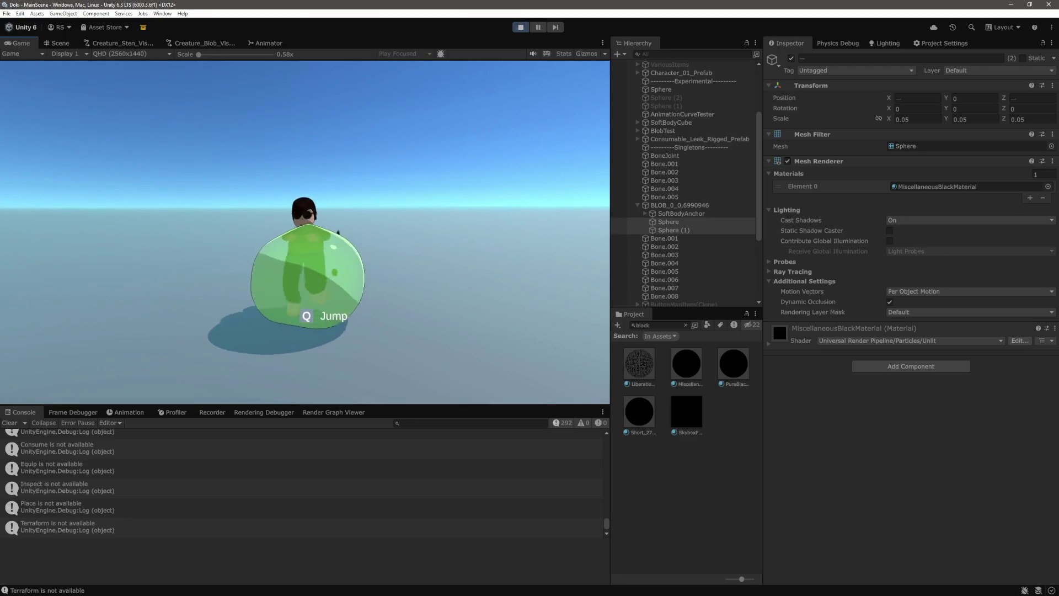
key(a)
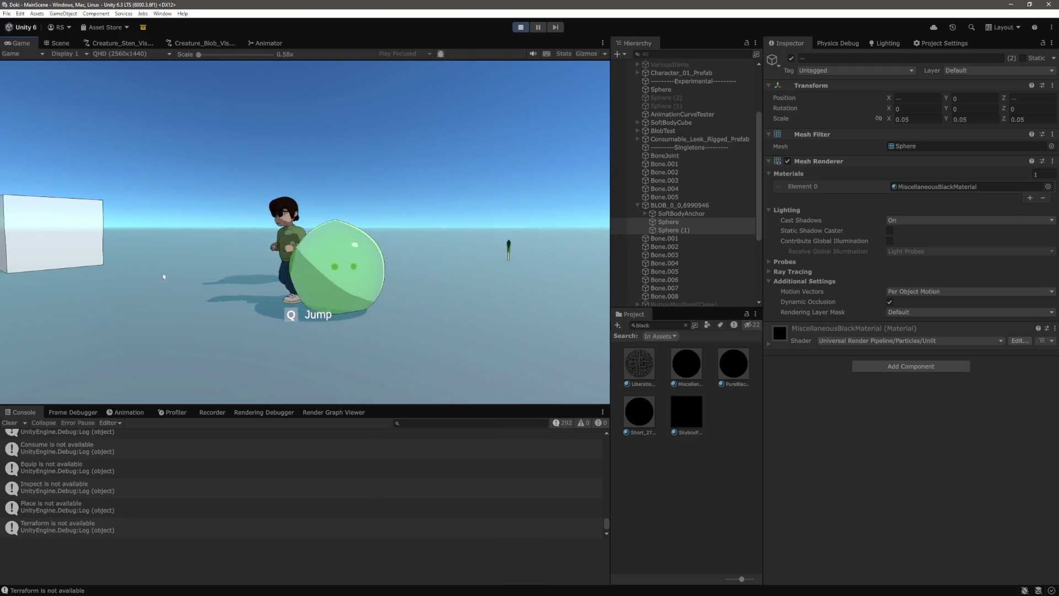
key(d)
key(w)
key(a)
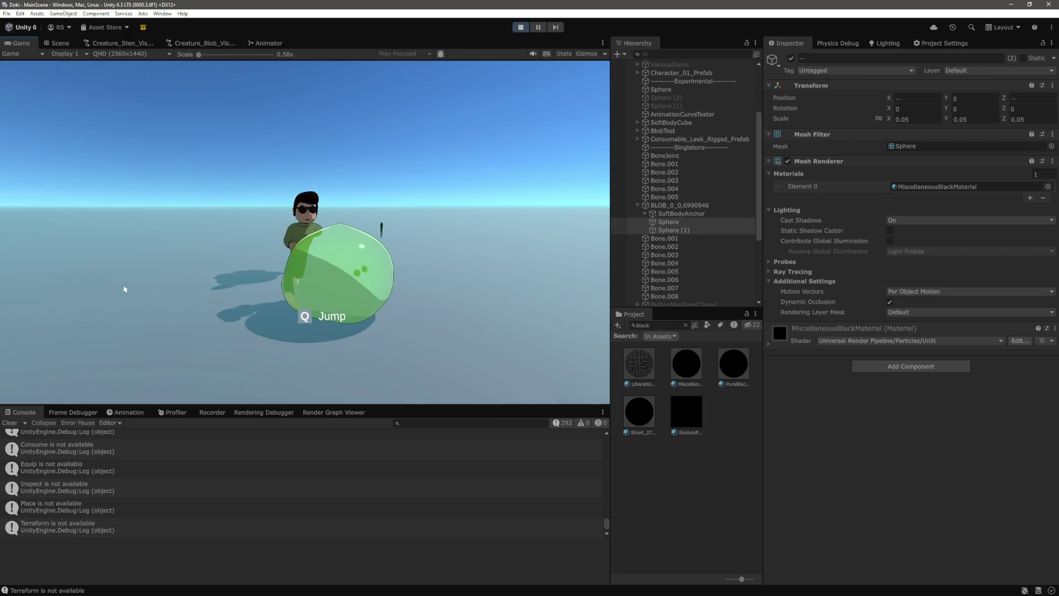
key(a)
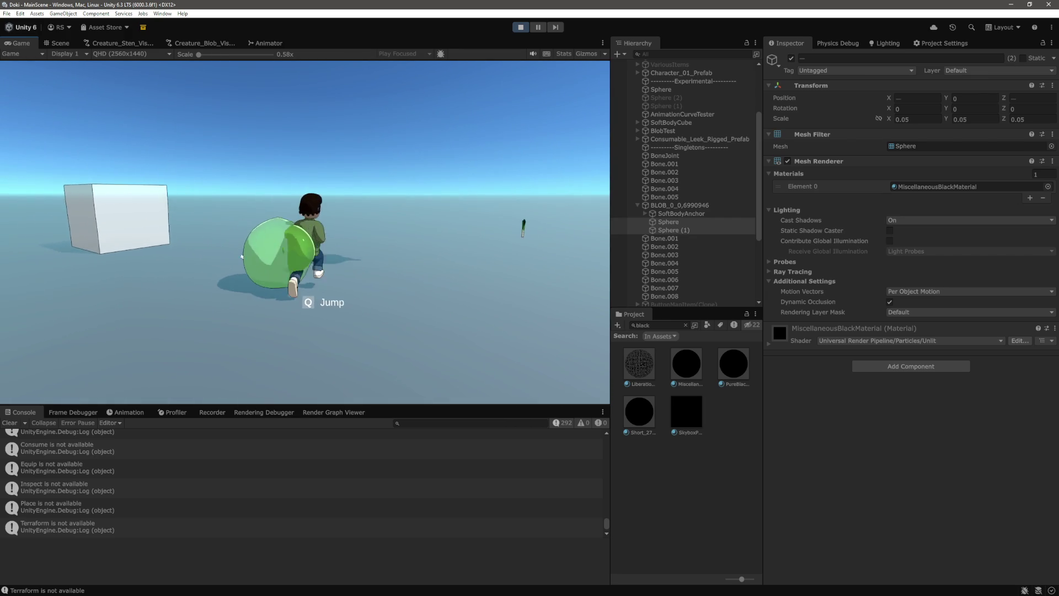
key(d)
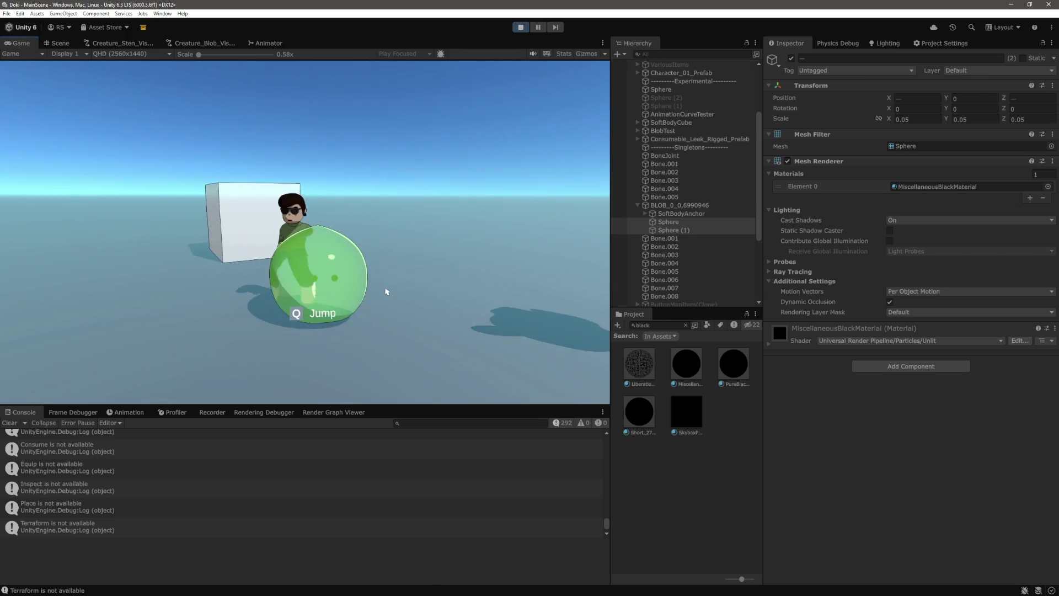
key(s)
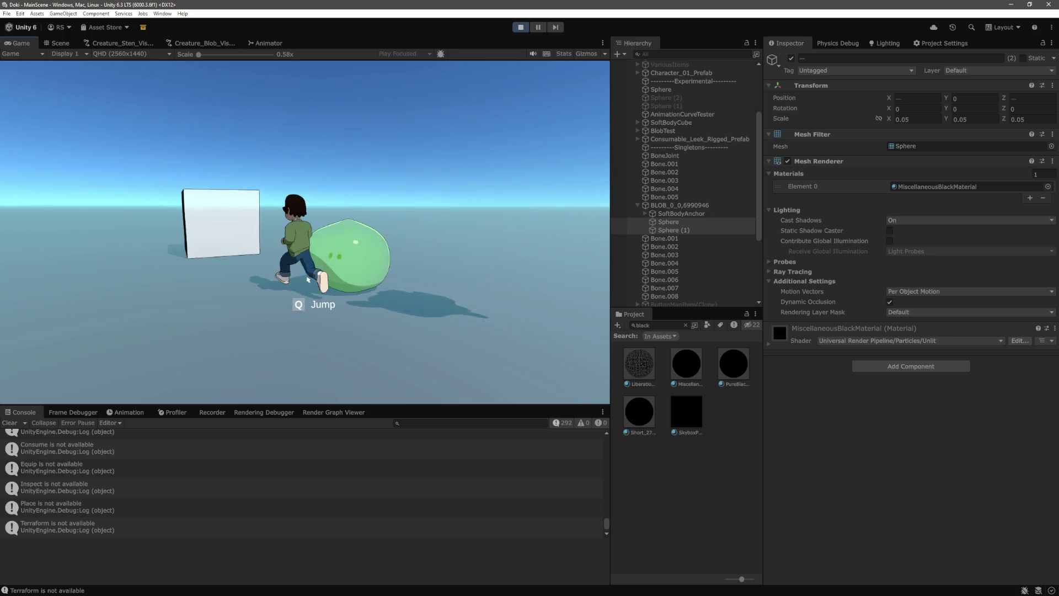
key(w)
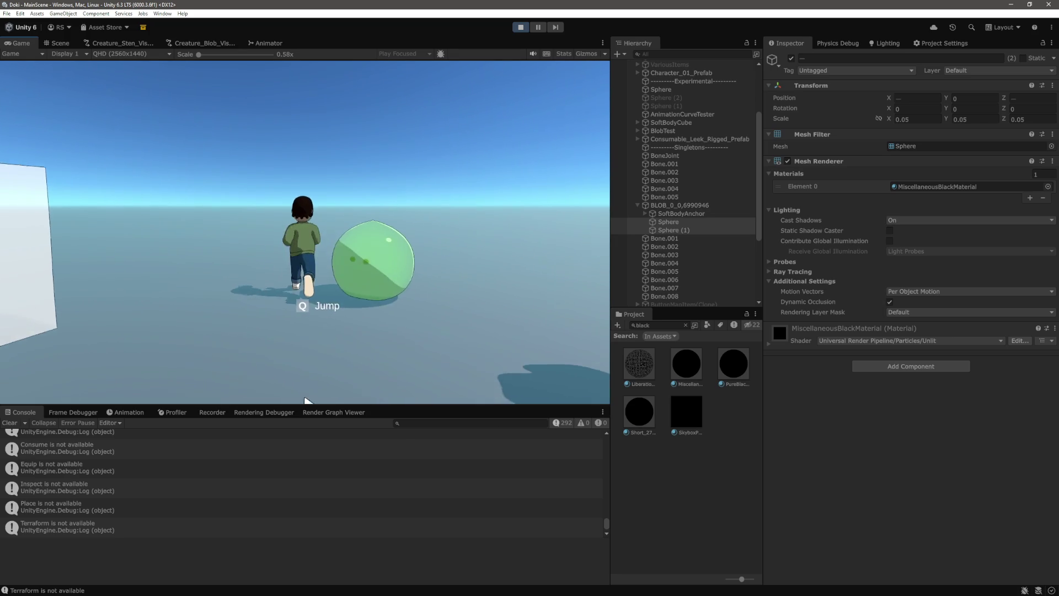
key(a)
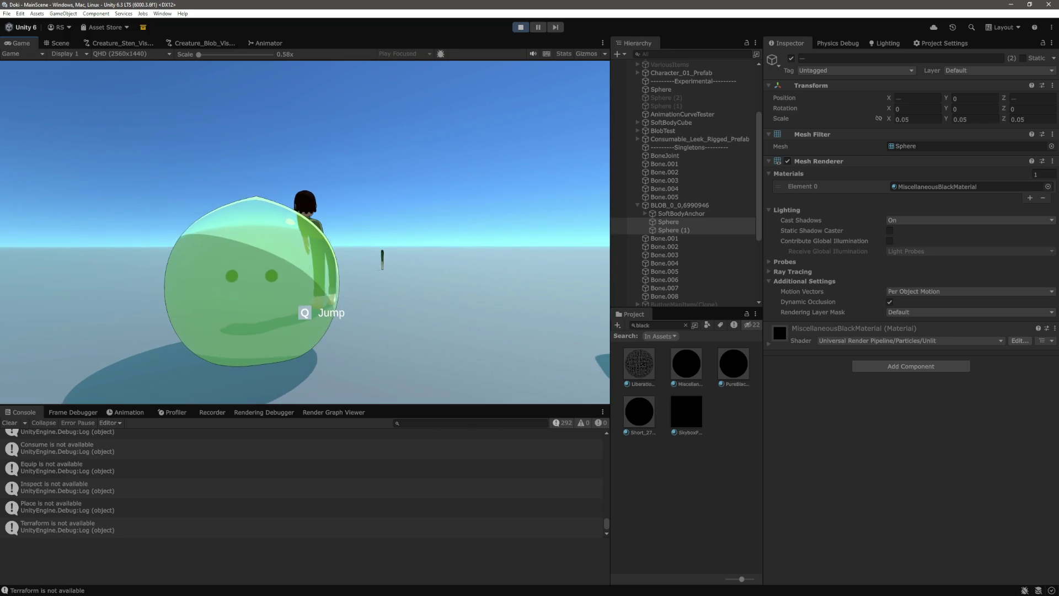
click(941, 118)
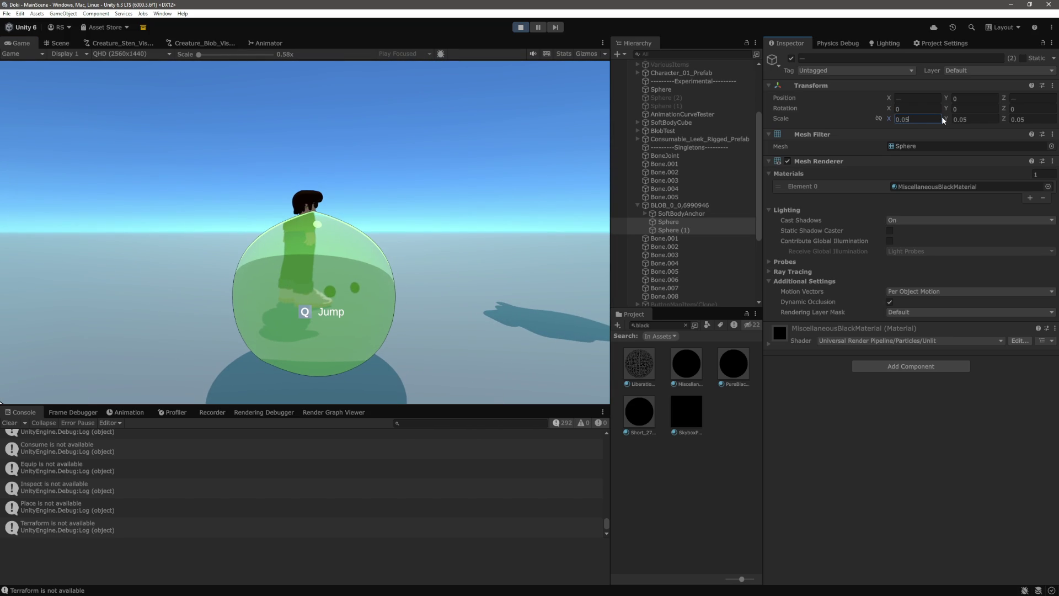
Step: Set the eyes' scale to 0.15 and play-test by walking the character around the blob
click(982, 120)
text(0.15)
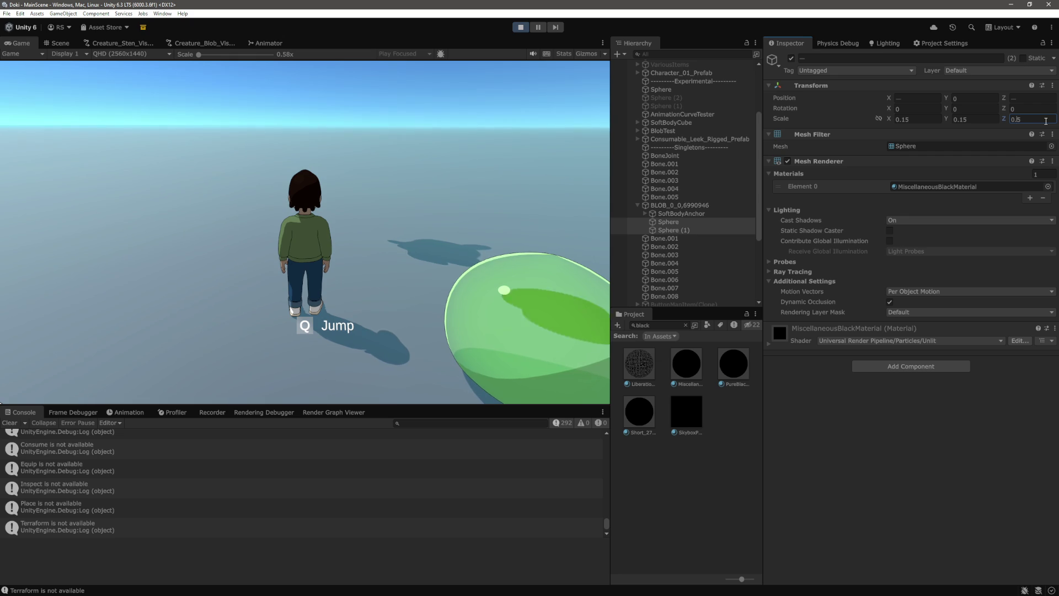
click(420, 194)
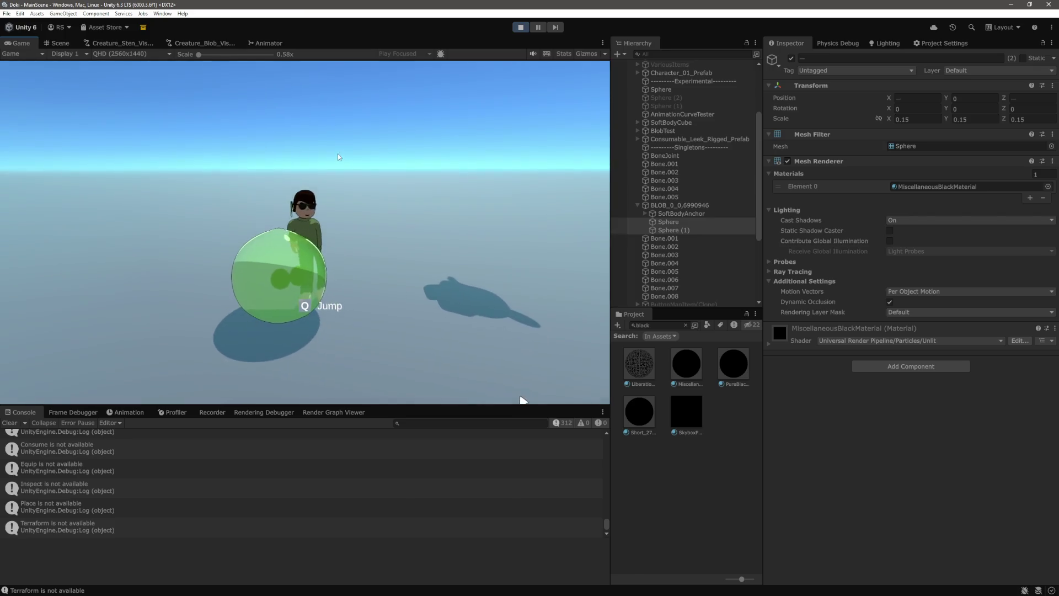
key(a)
key(w)
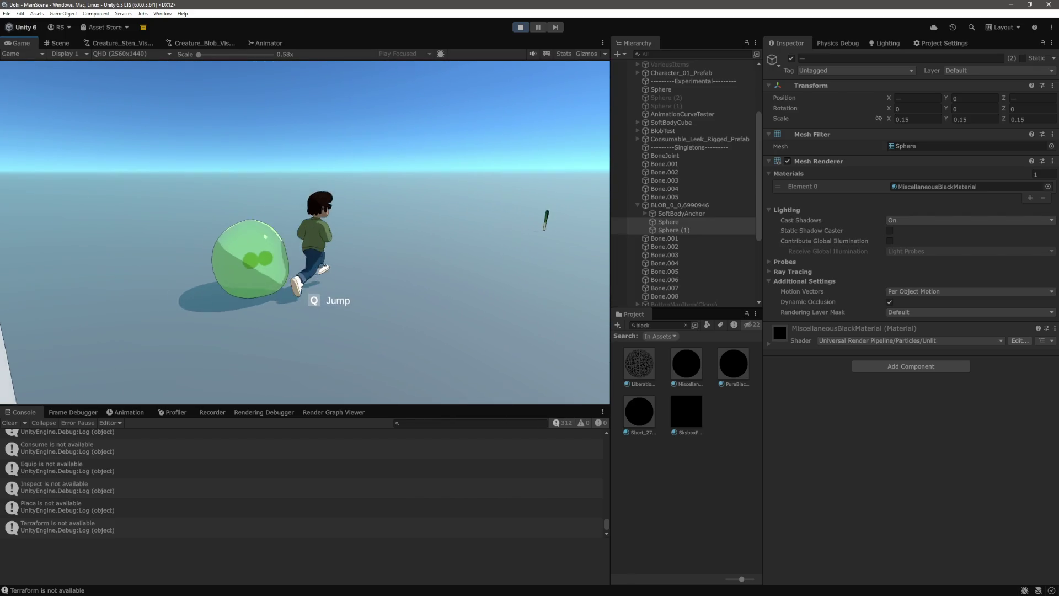
key(s)
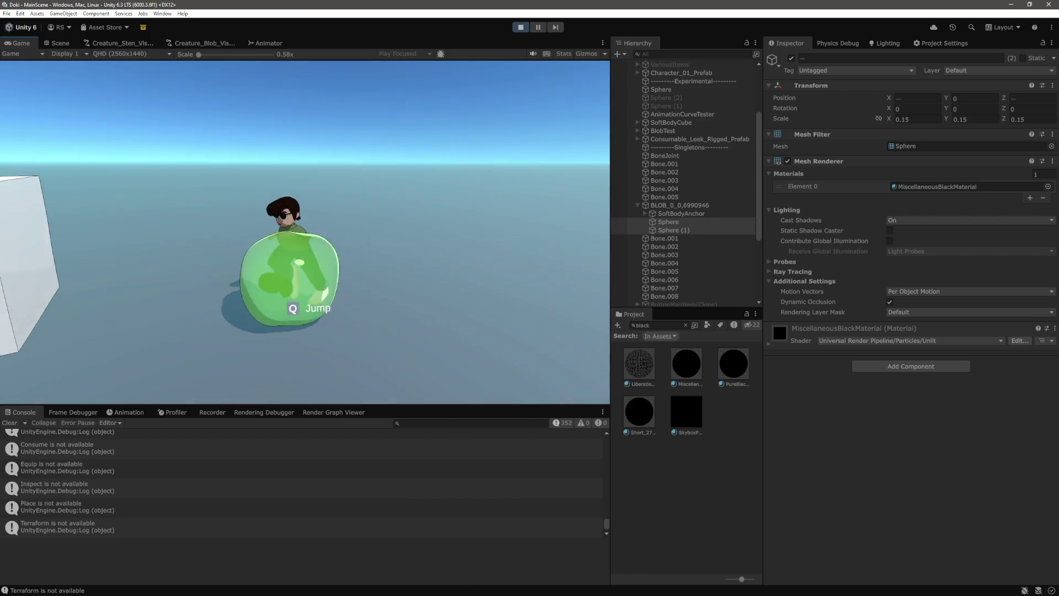
key(s)
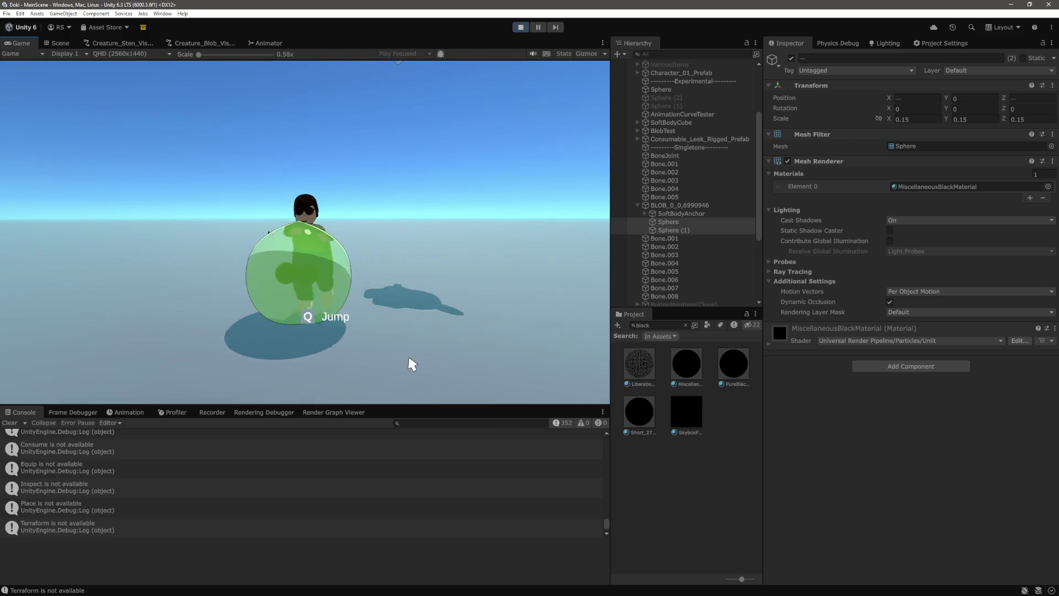
key(w)
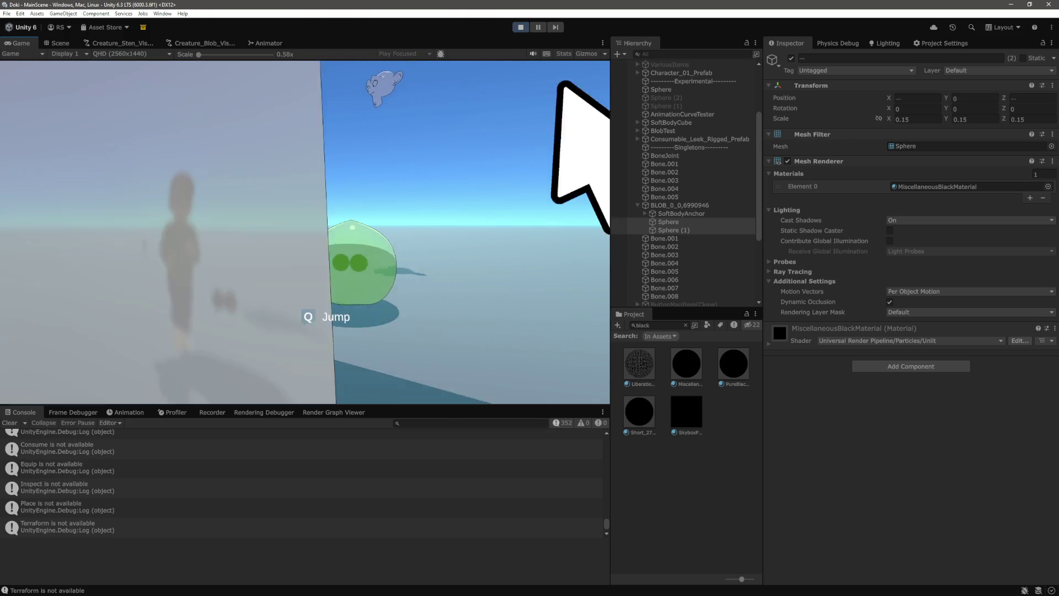
key(s)
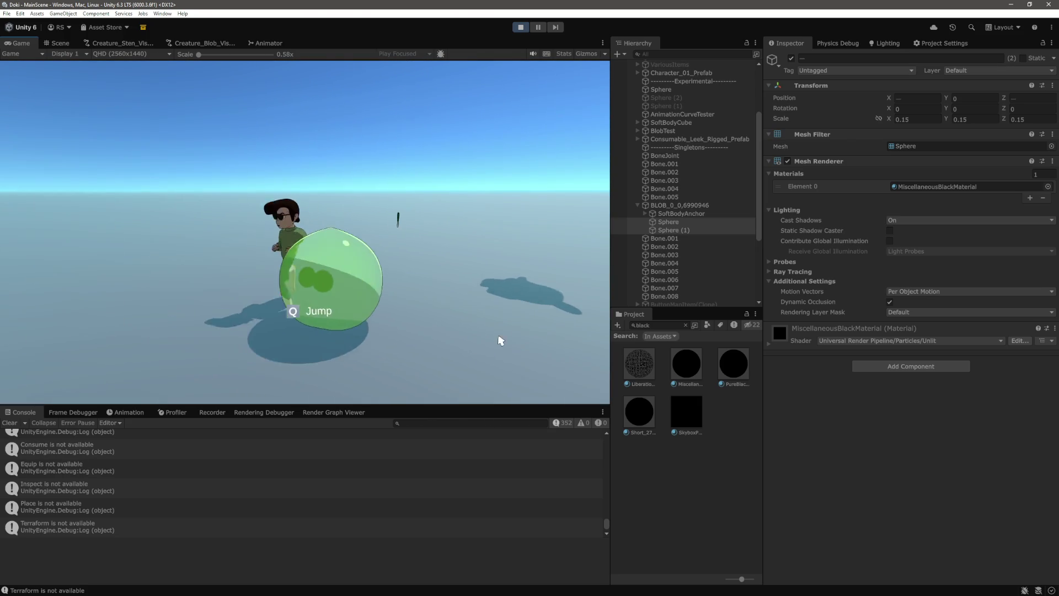
key(a)
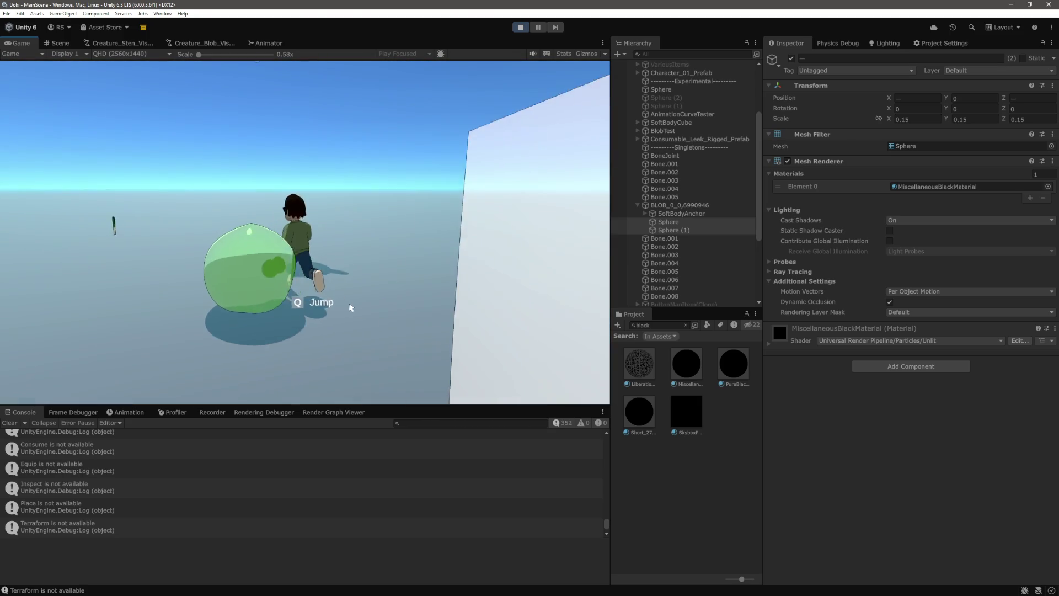
Step: Reduce the eyes' scale to 0.1
click(935, 118)
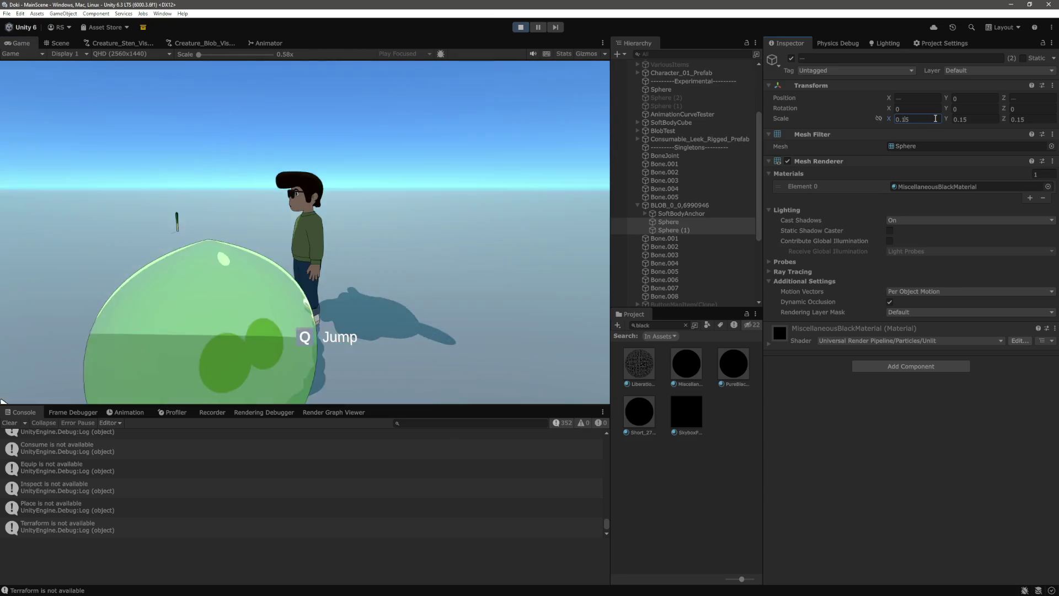
key(BackSpace)
click(992, 118)
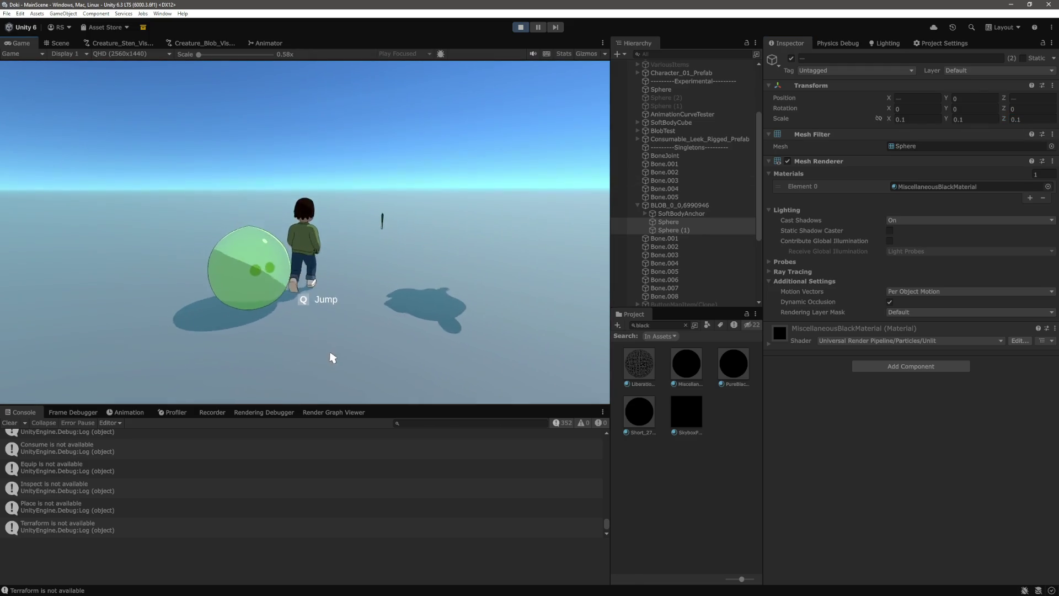
Step: With Global handles, nudge Sphere (1) to X 0.209, Z -0.115 in the Scene view
click(675, 221)
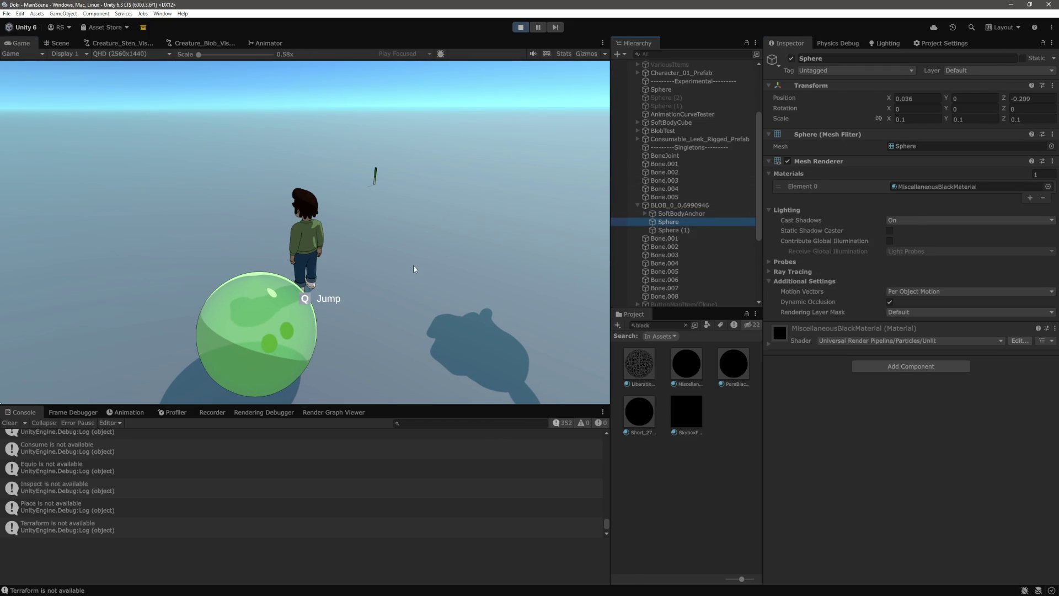
click(64, 44)
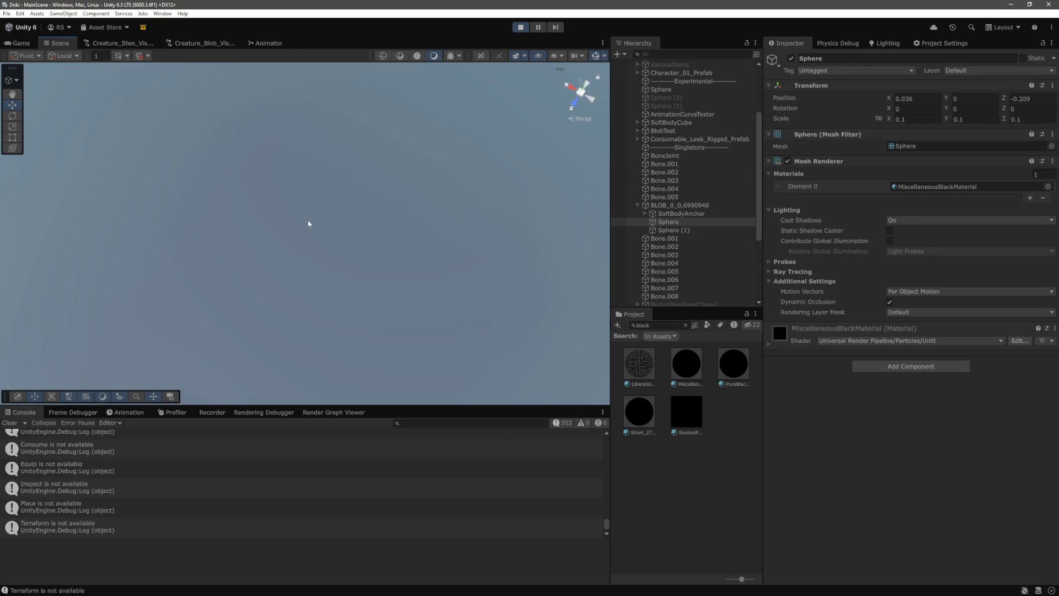
key(f)
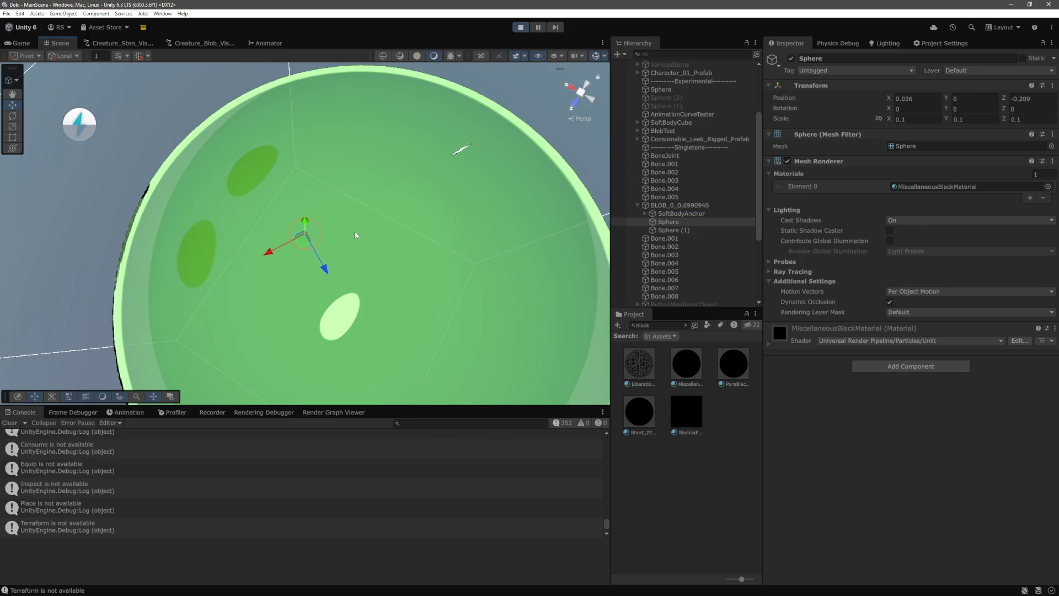
click(77, 56)
click(68, 67)
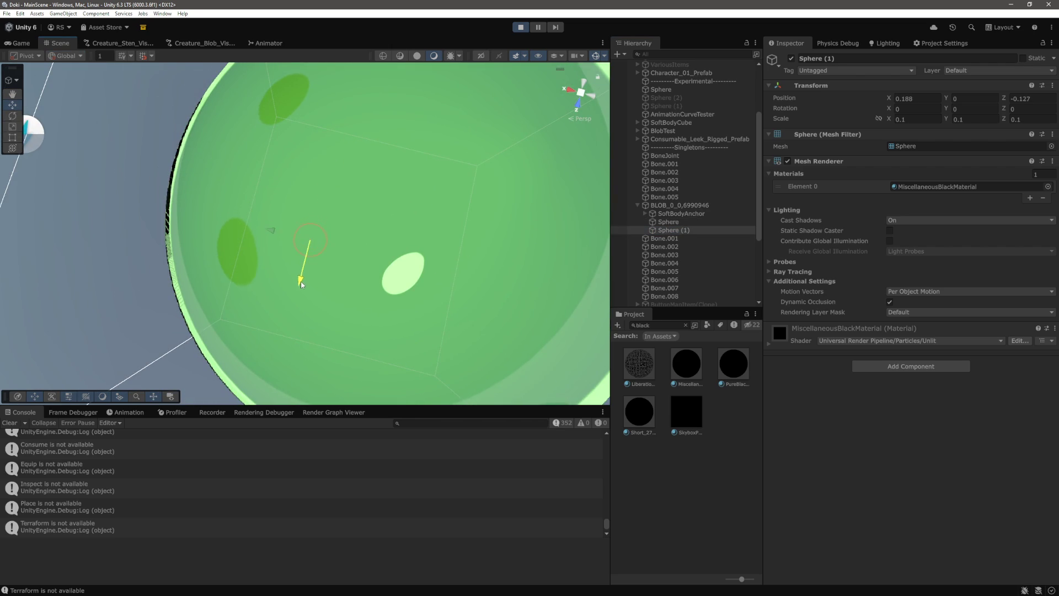
mouse_move(298, 290)
mouse_down()
mouse_move(491, 205)
mouse_move(489, 141)
mouse_move(517, 93)
mouse_up()
click(21, 44)
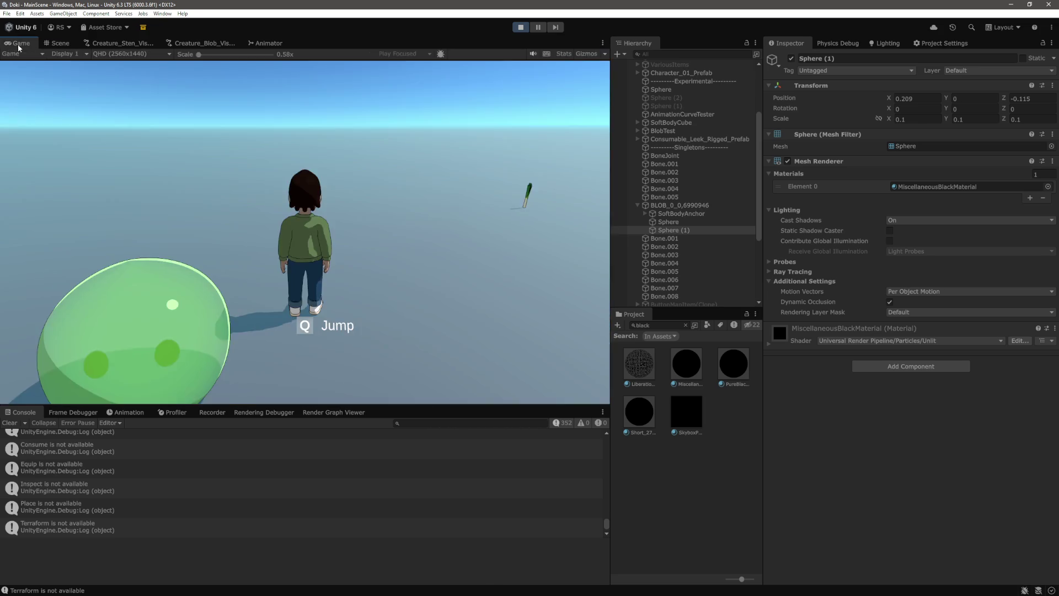
Step: Set the blob material's Default Blur Level to 3 and resume the game
key(a)
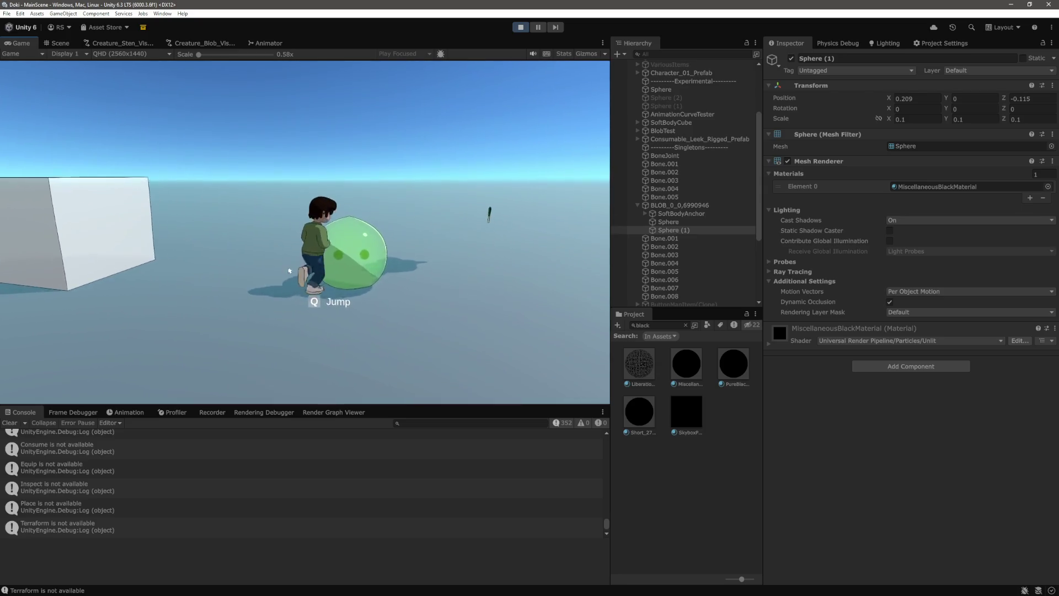
key(d)
key(d)
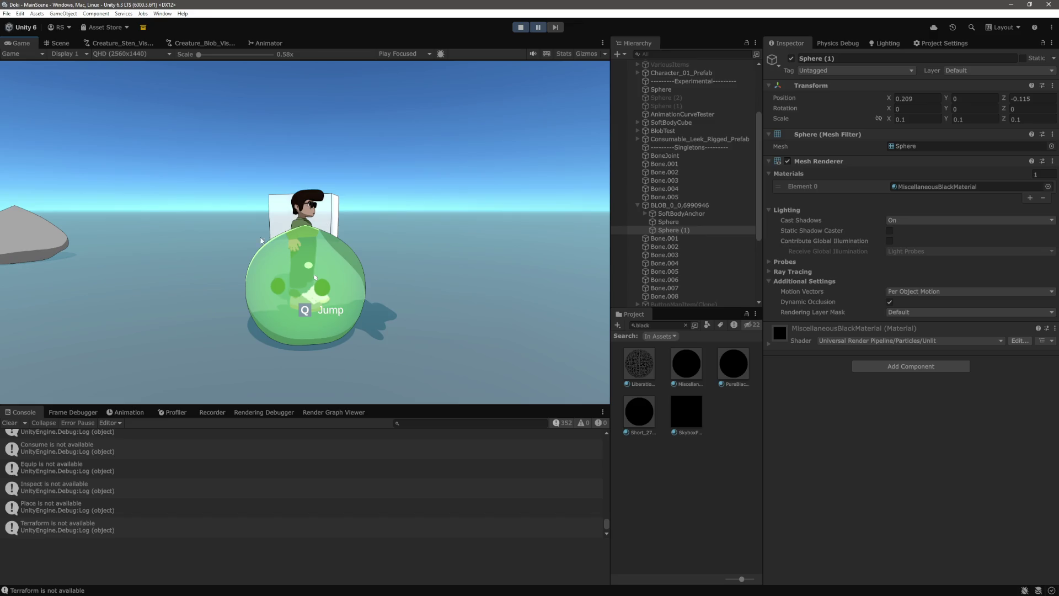
click(682, 205)
scroll(941, 413, down, 15)
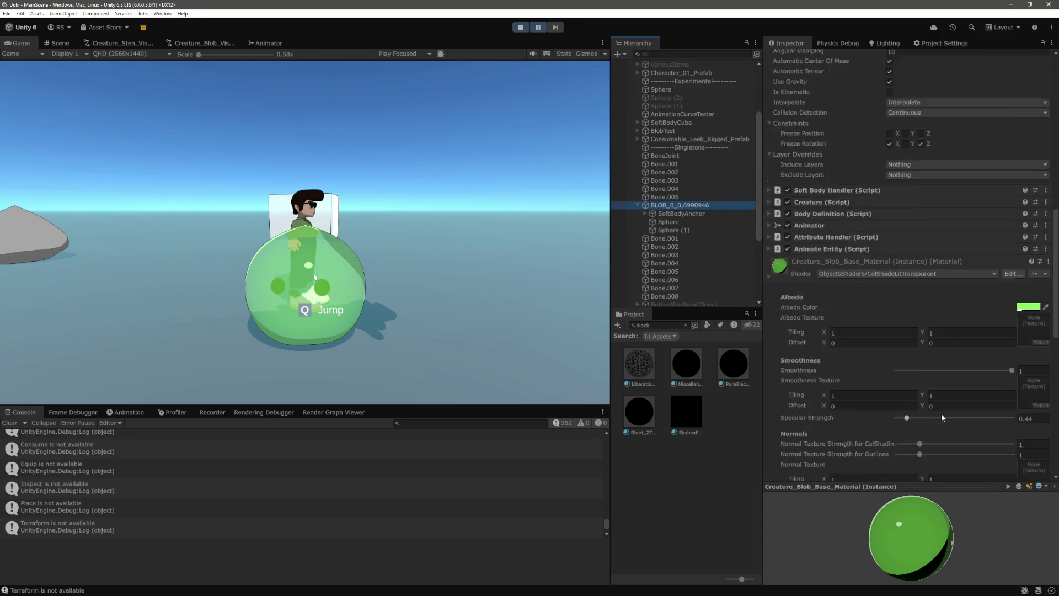
scroll(942, 412, down, 2)
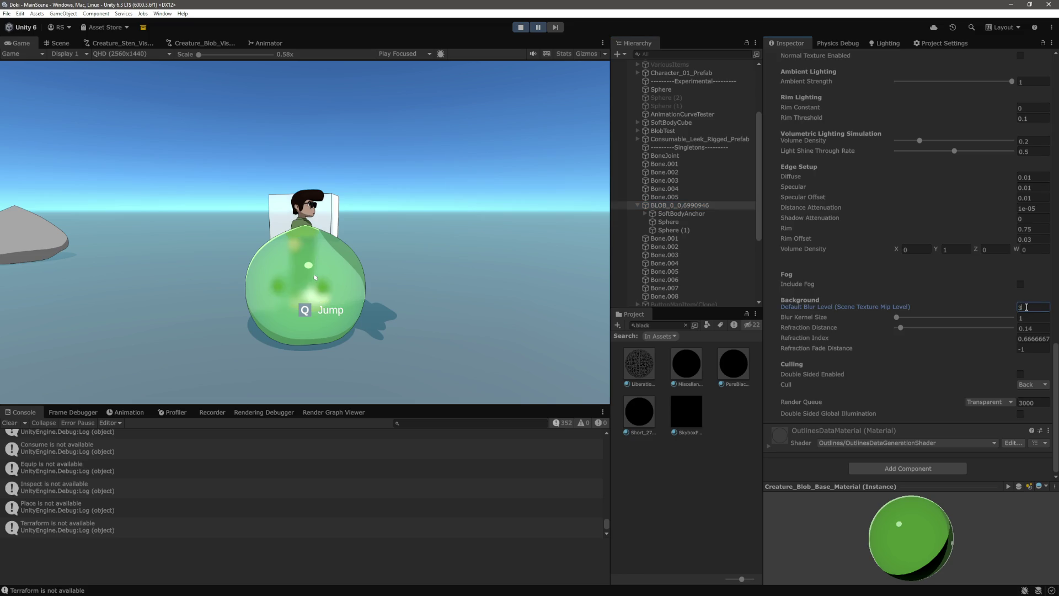
click(540, 29)
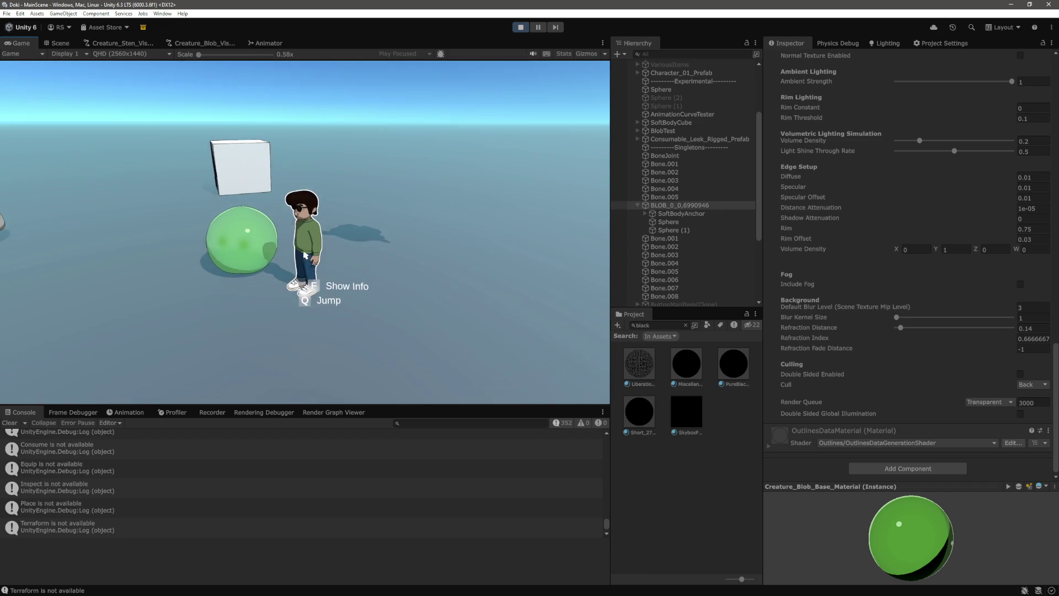
Step: Walk the character around the blob, then view the blob up close in the Scene view
key(s)
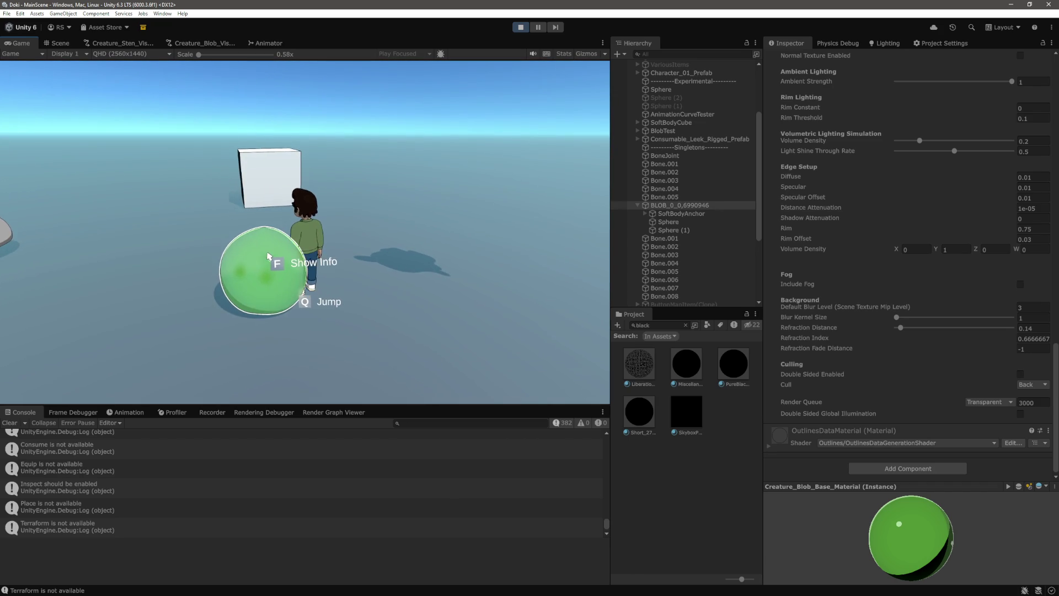
key(s)
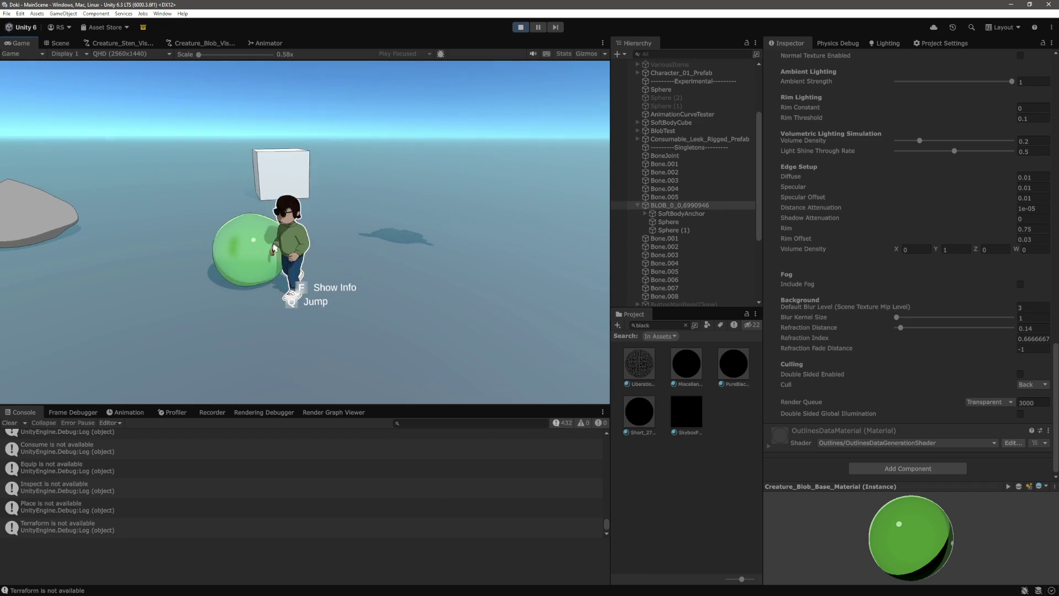
key(a)
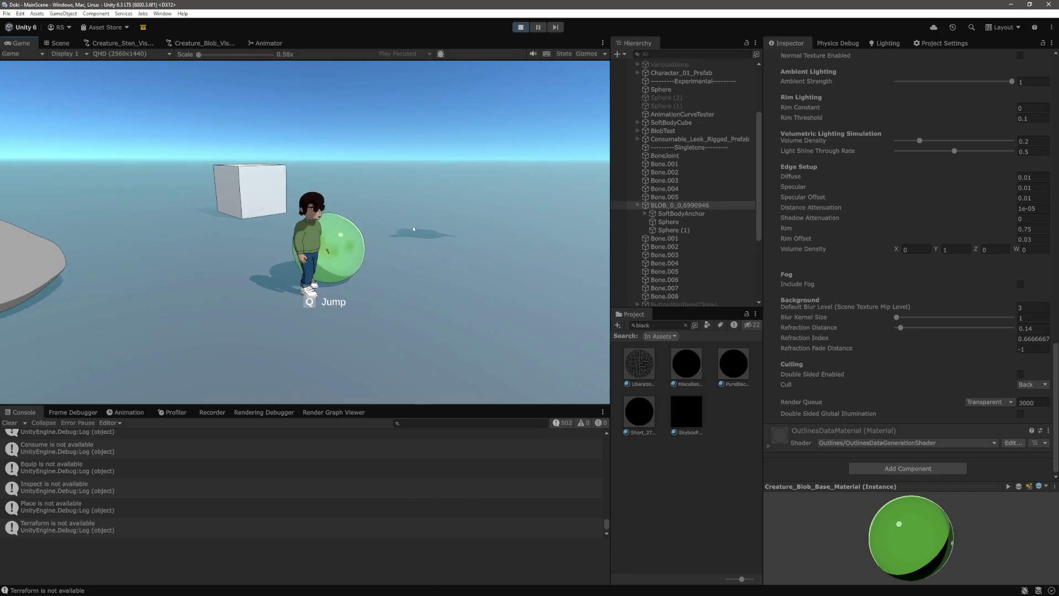
key(a)
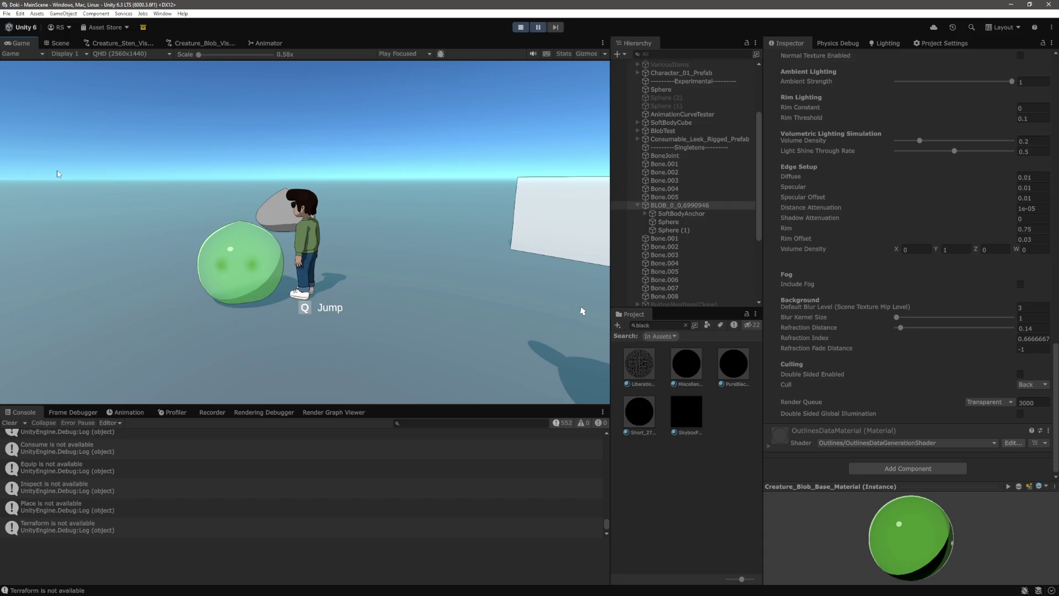
click(58, 42)
mouse_move(349, 175)
mouse_down()
mouse_move(232, 200)
mouse_move(496, 253)
mouse_move(470, 268)
mouse_move(528, 250)
mouse_move(414, 205)
mouse_up()
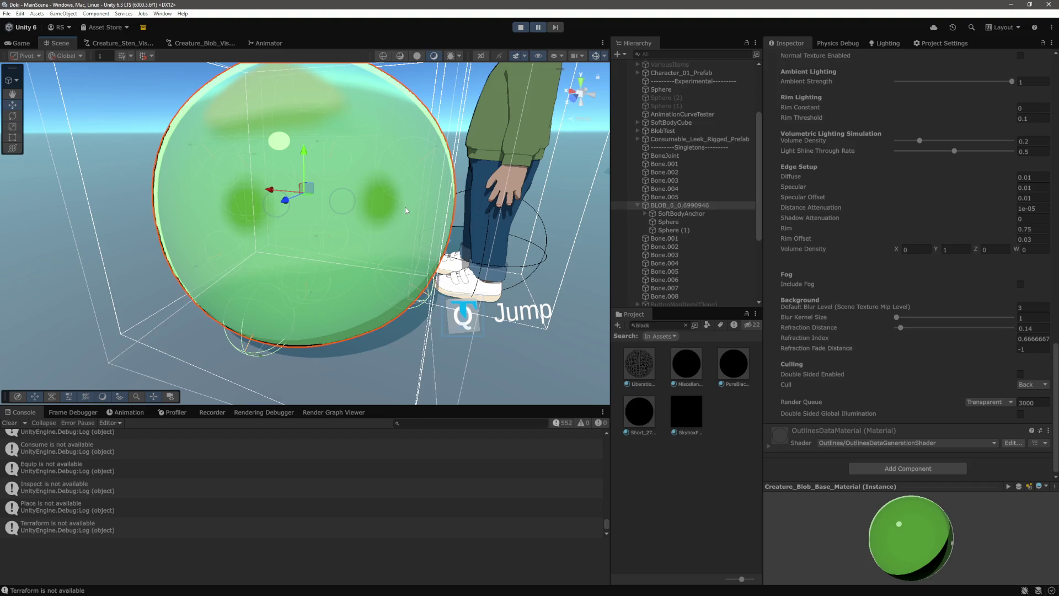
Step: Disable the blob's first eye sphere, Sphere, under BLOB_0
drag(405, 207, 439, 232)
scroll(439, 232, down, 3)
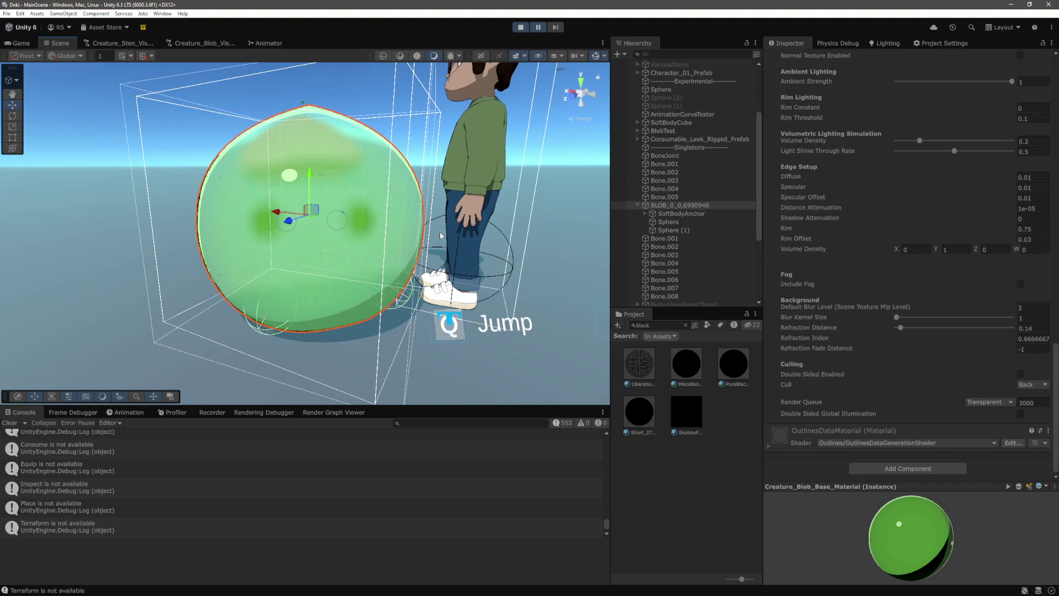
drag(438, 236, 430, 239)
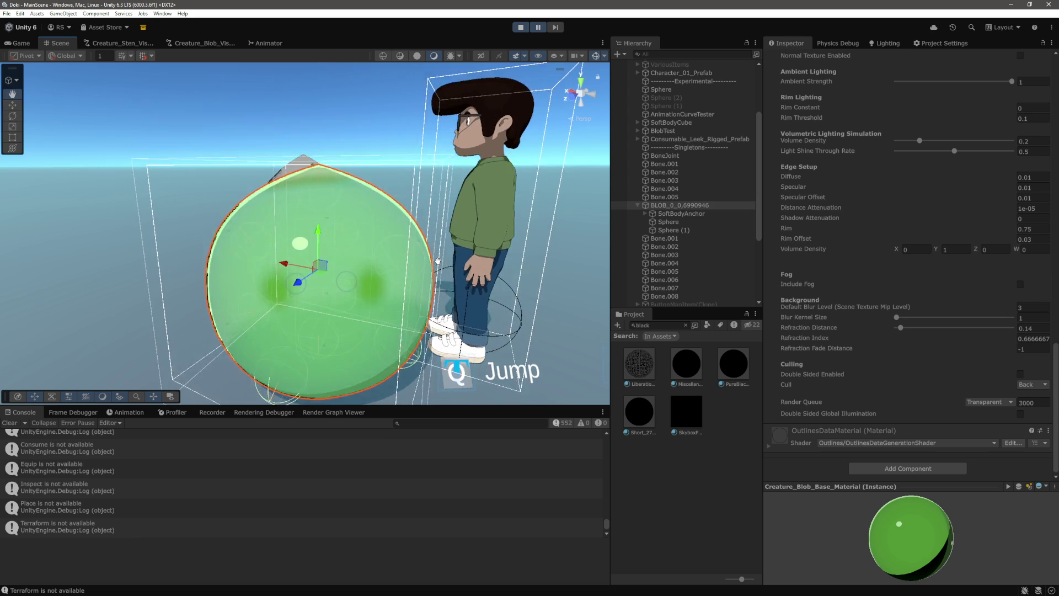
scroll(429, 240, down, 3)
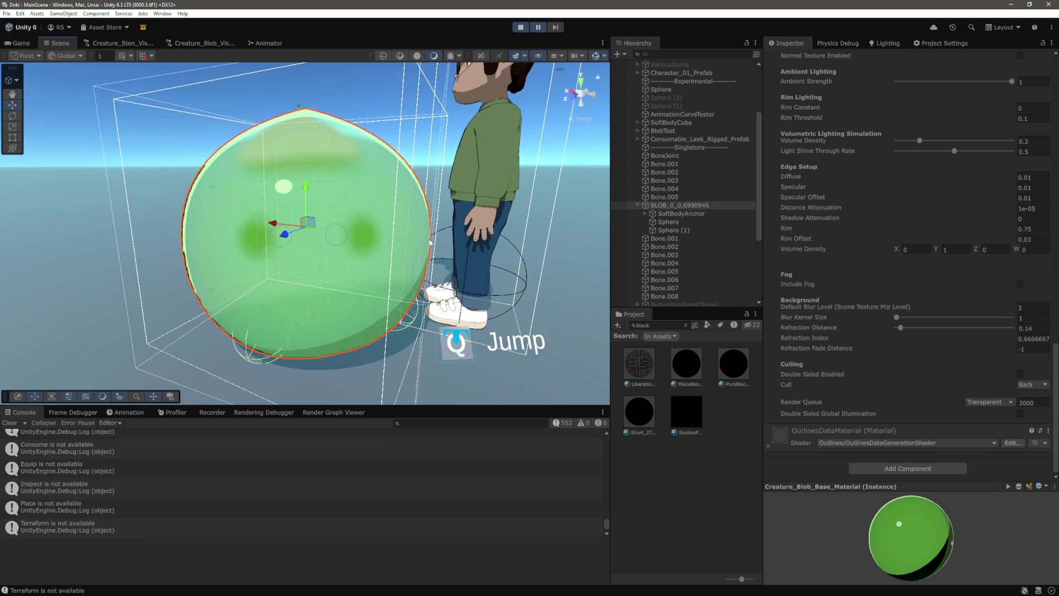
scroll(429, 240, up, 2)
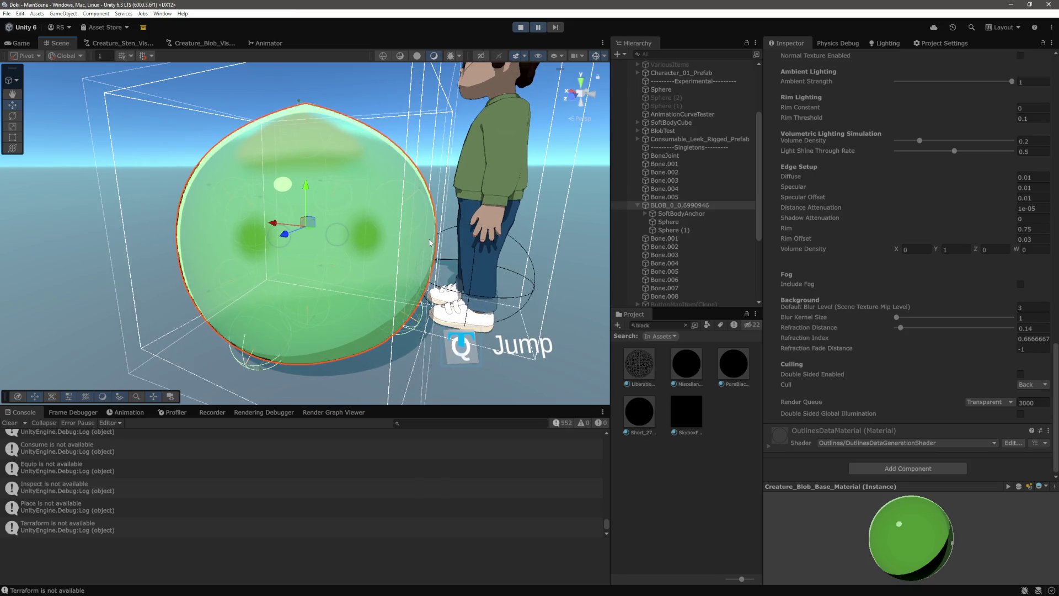
click(669, 223)
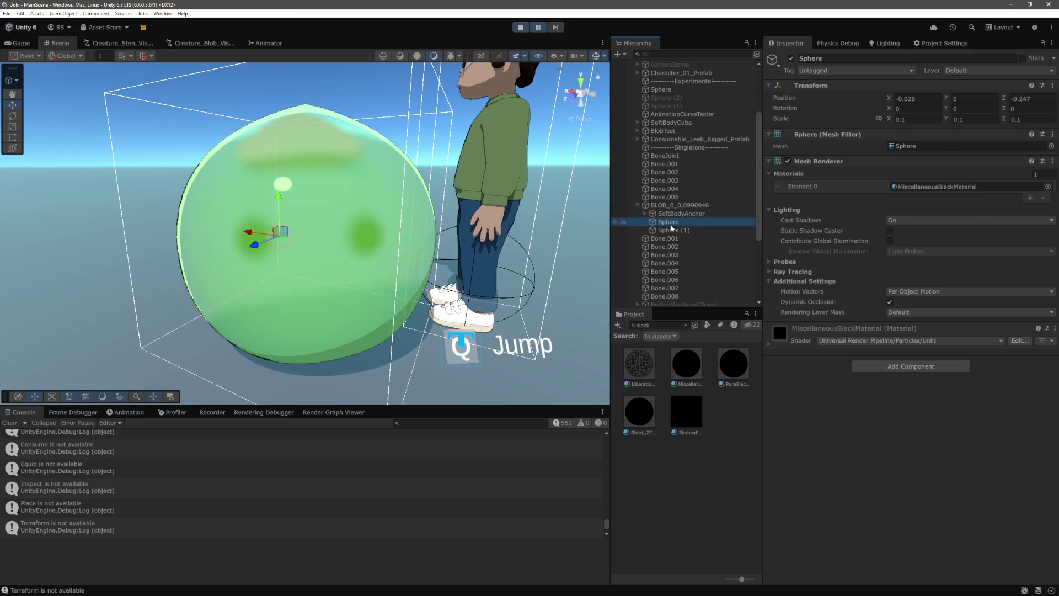
click(793, 59)
Step: Move Sphere (1) to X 0.107, Z -0.185 and go back to the Game view
click(670, 230)
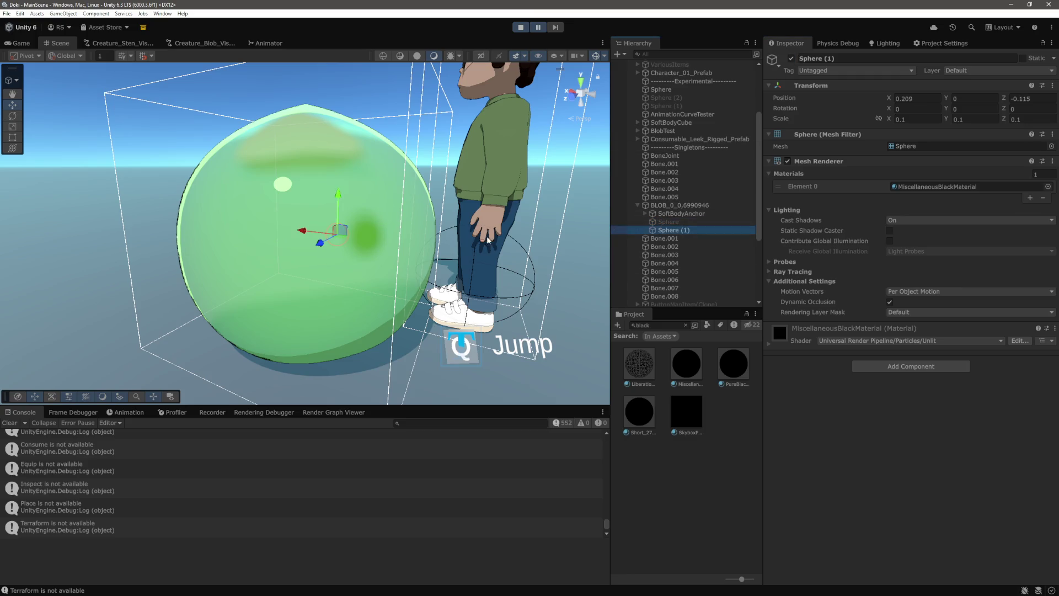
key(f)
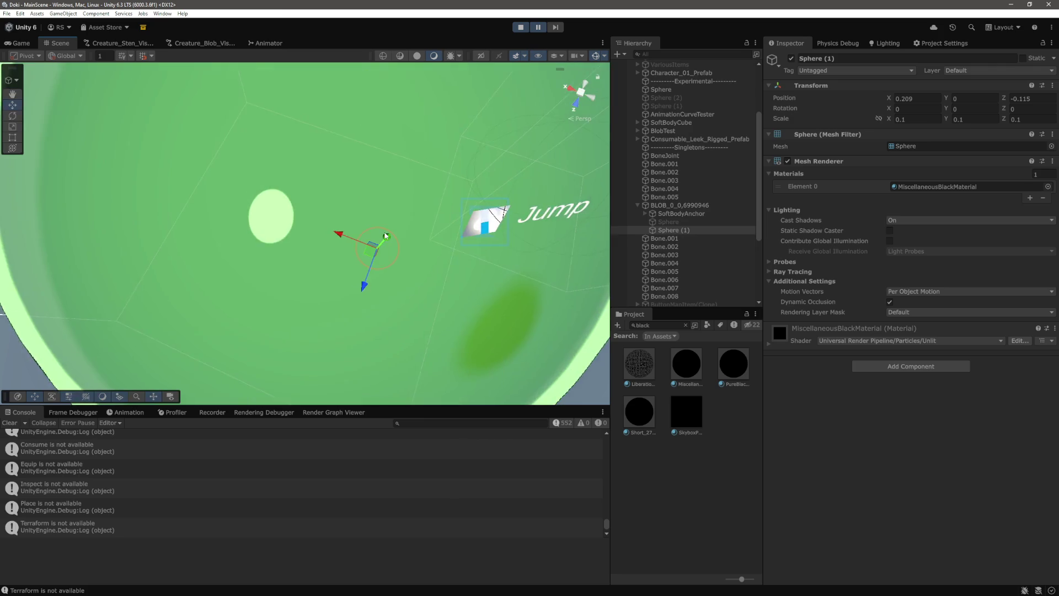
mouse_move(300, 311)
mouse_down()
mouse_move(278, 310)
mouse_move(275, 336)
mouse_up()
click(19, 43)
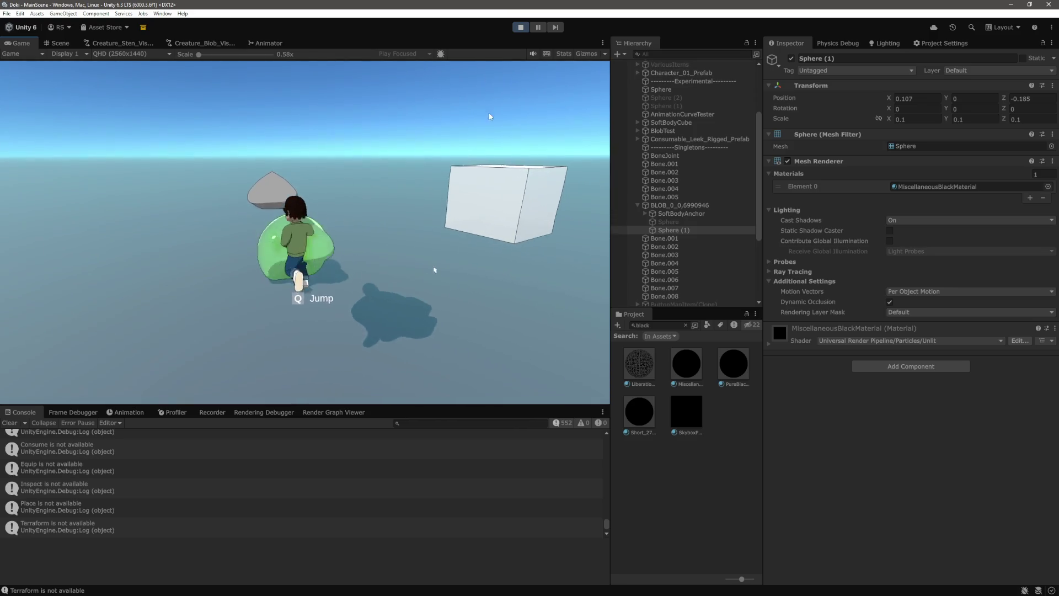
Step: Resume the paused game and walk the character toward the green blob
key(ctrl+shift+p)
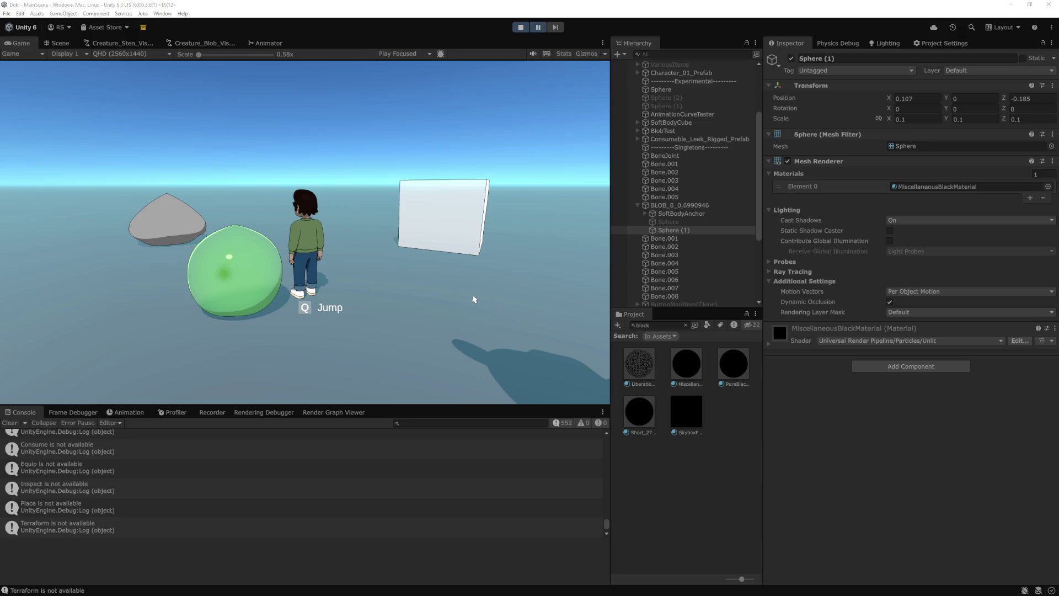
click(544, 27)
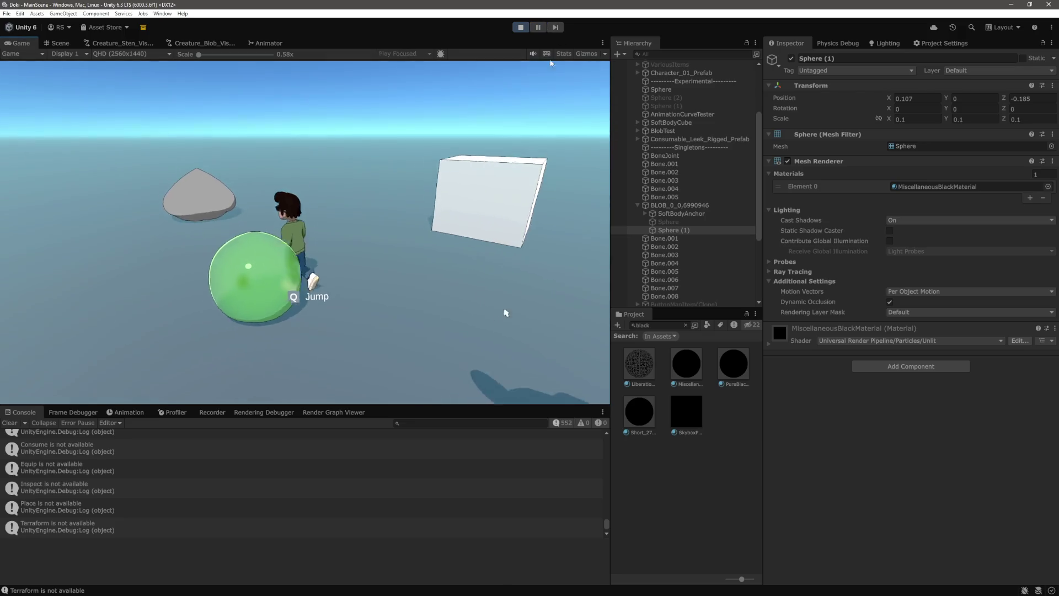
key(w)
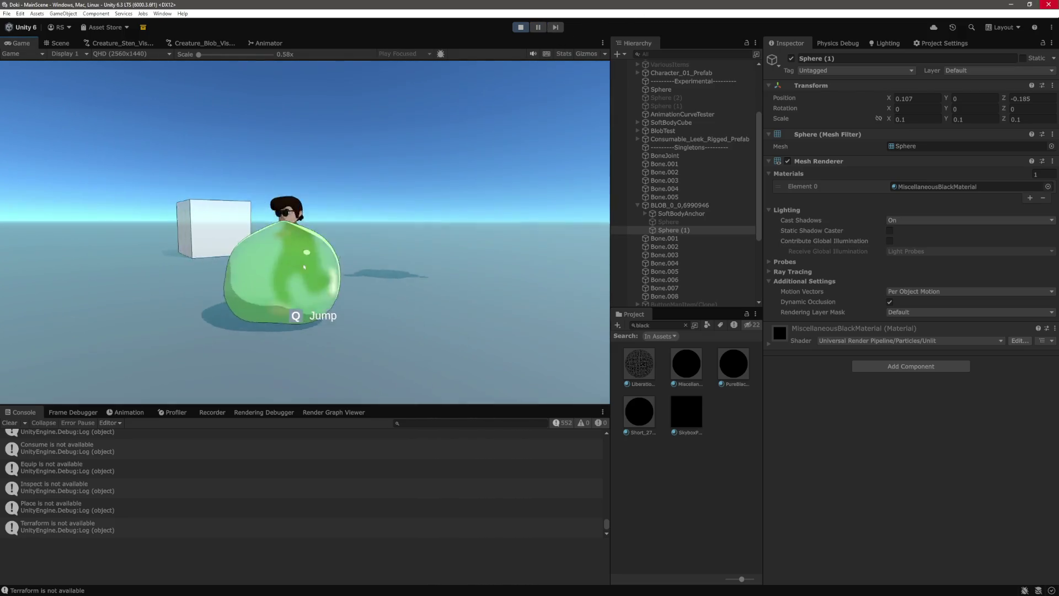
key(a)
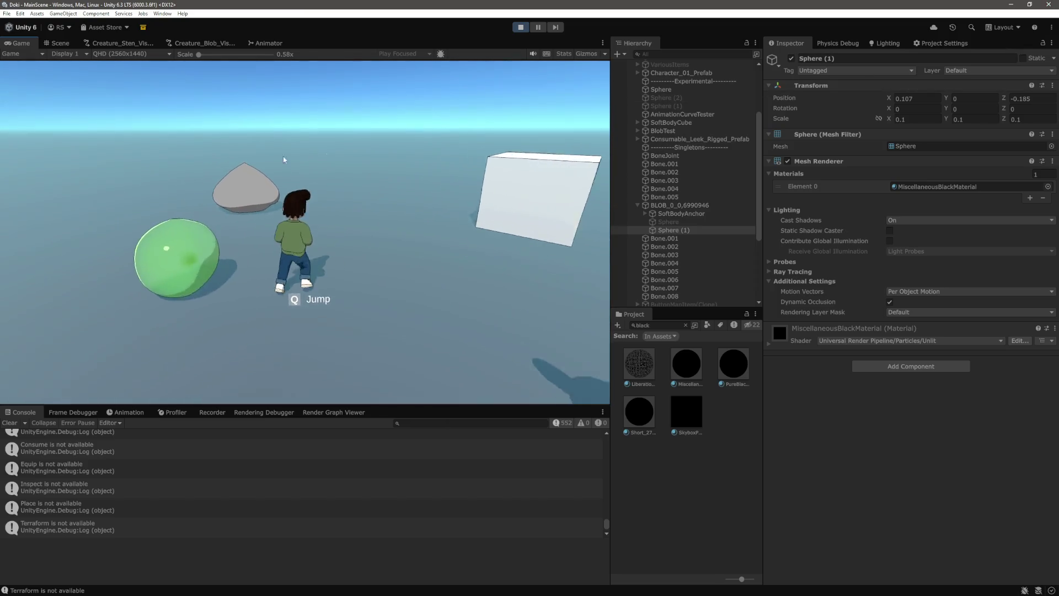
Step: Walk the character around the blob with WASD, then switch to the TODO list in VS Code
mouse_move(29, 100)
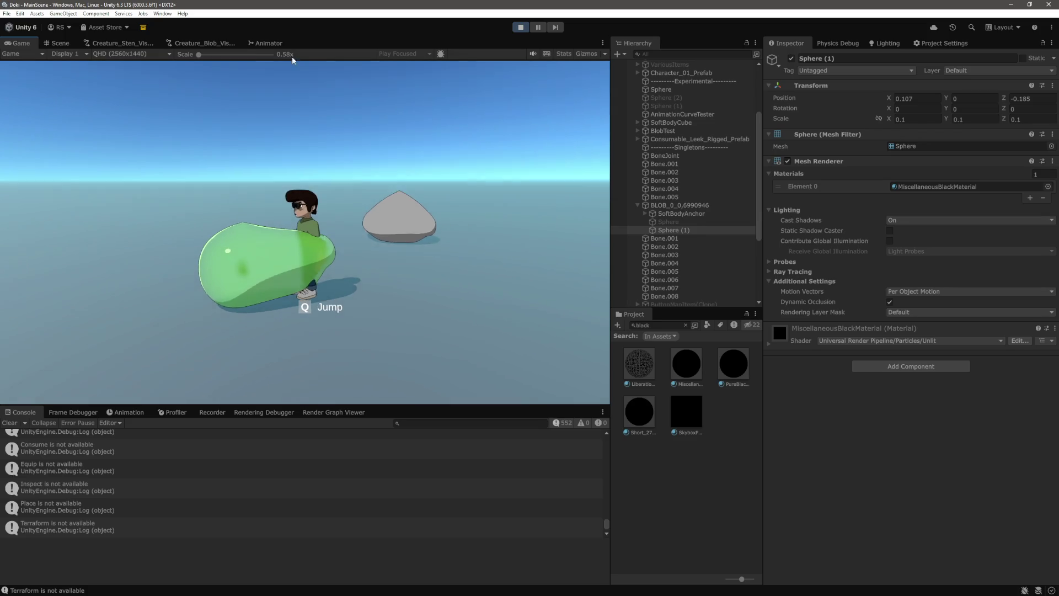
mouse_move(1, 35)
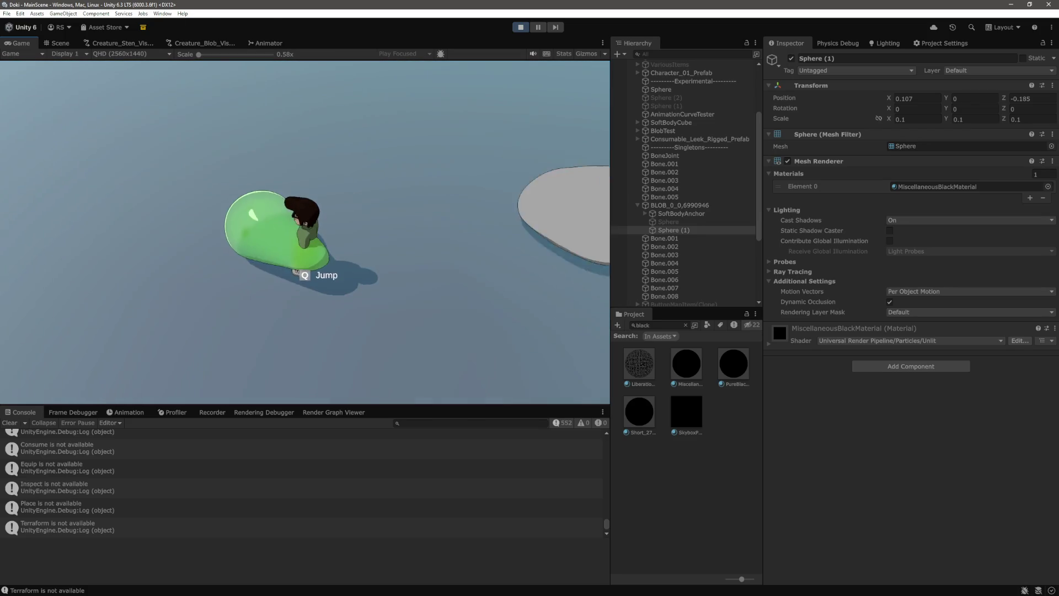
mouse_move(559, 251)
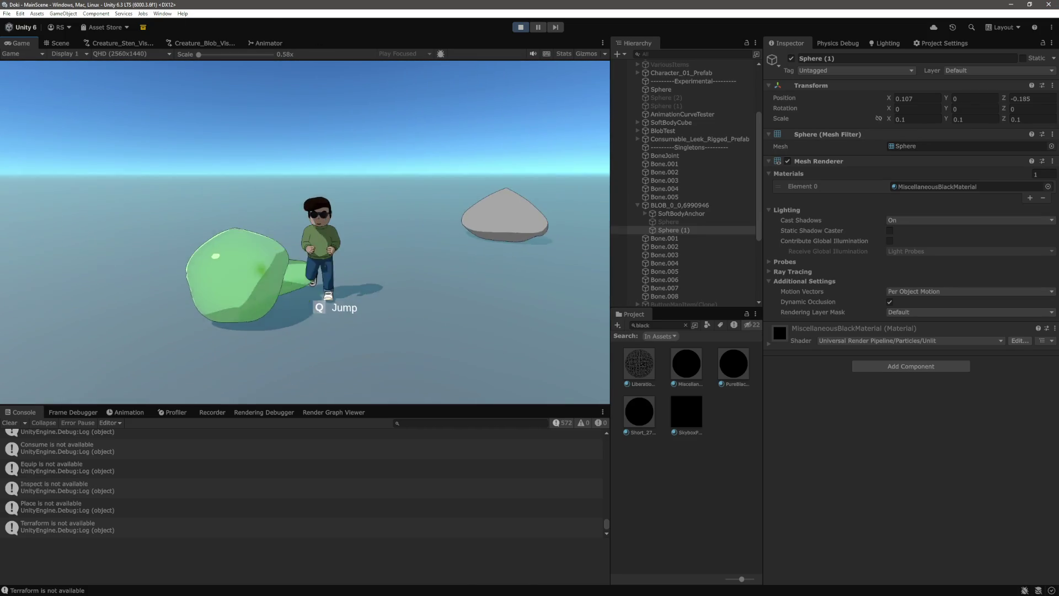
key(w)
key(s)
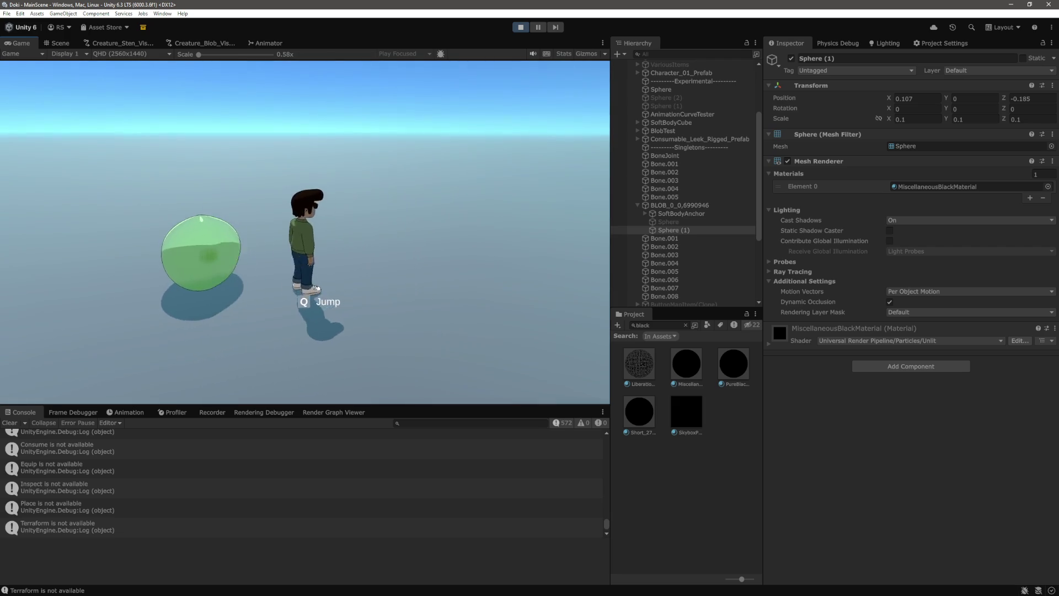
key(d)
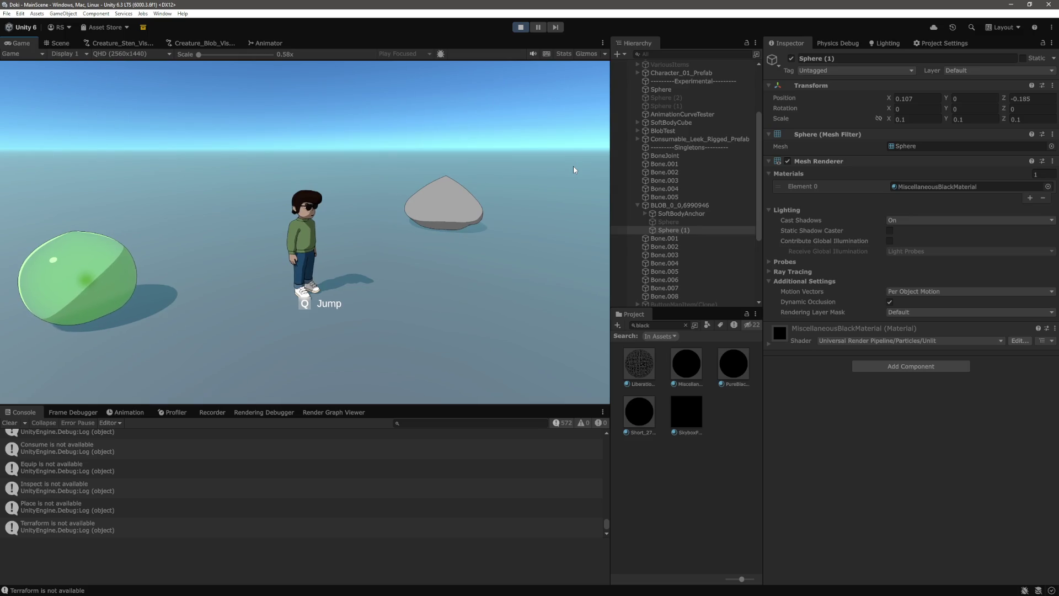
key(a)
key(ctrl+shift+p)
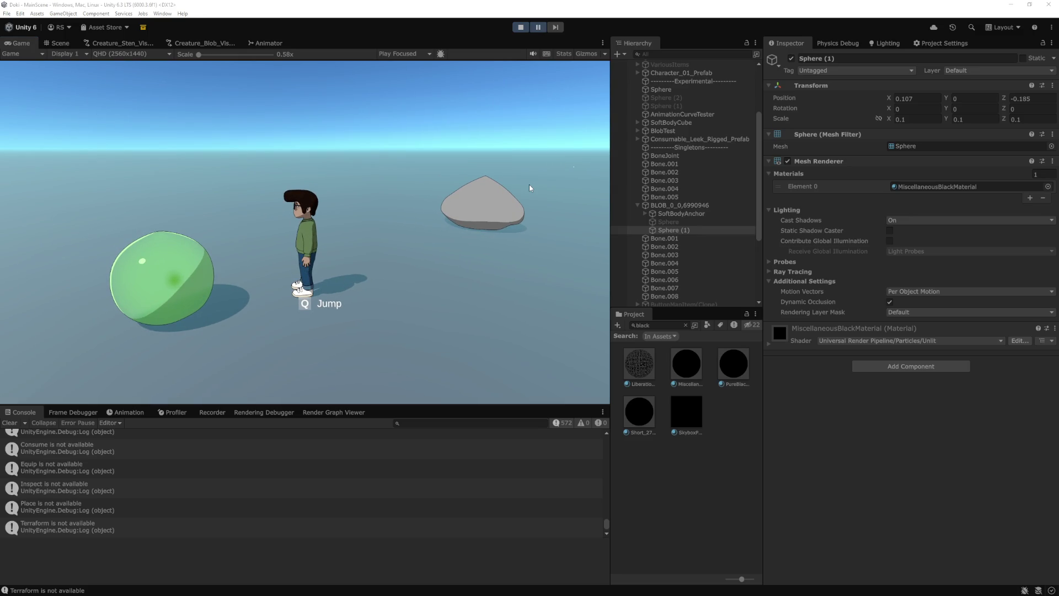
key(alt+Tab)
click(191, 74)
Step: Indent 'Create eye Material' and 'Create eye Shader' under 'Add eyes to Blobs' and reorder them
double_click(191, 74)
double_click(201, 62)
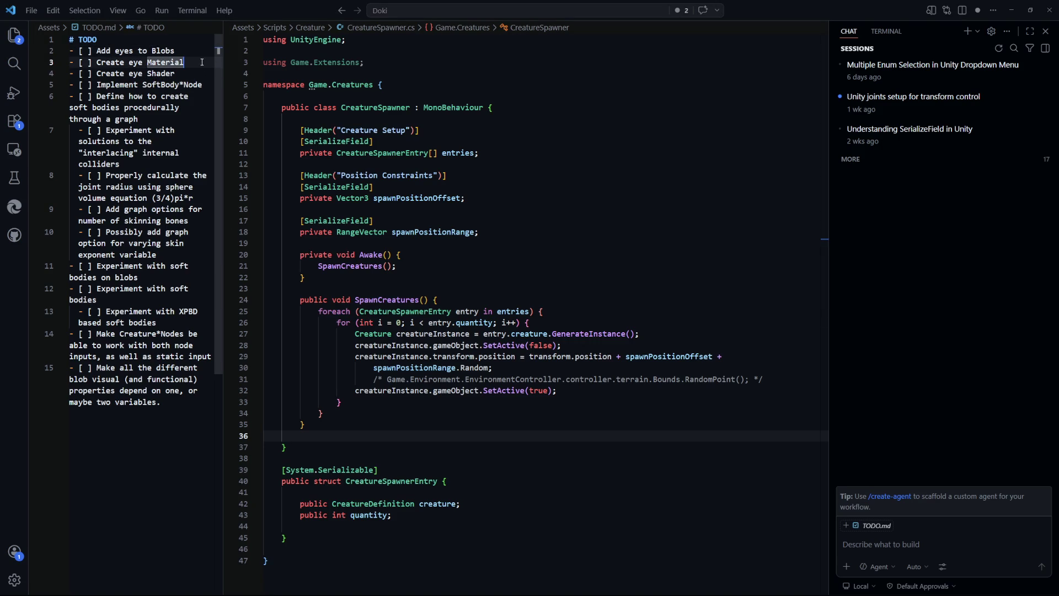
click(71, 63)
key(Tab)
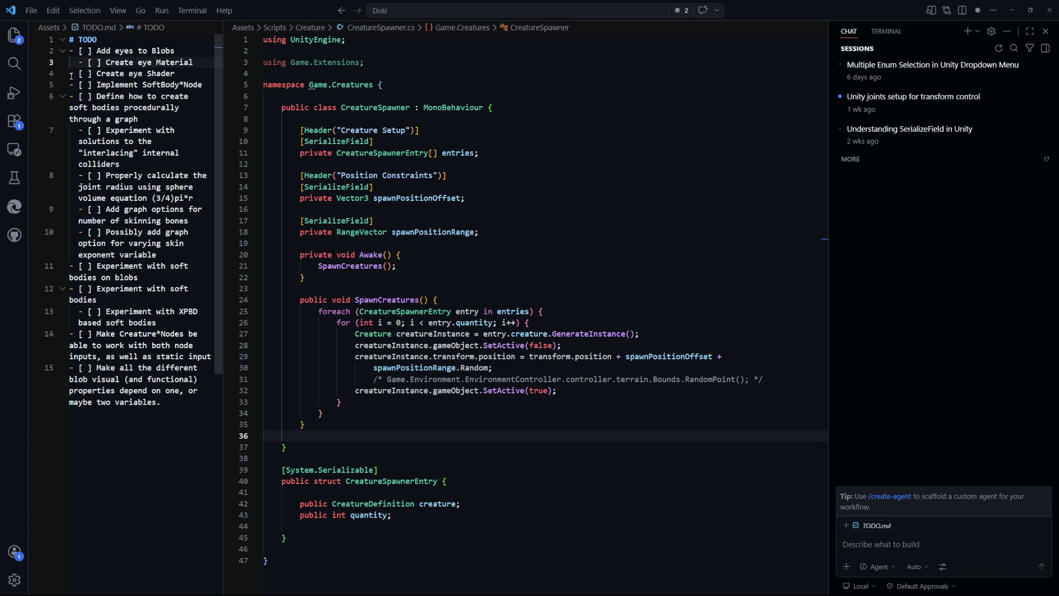
click(71, 73)
key(Tab)
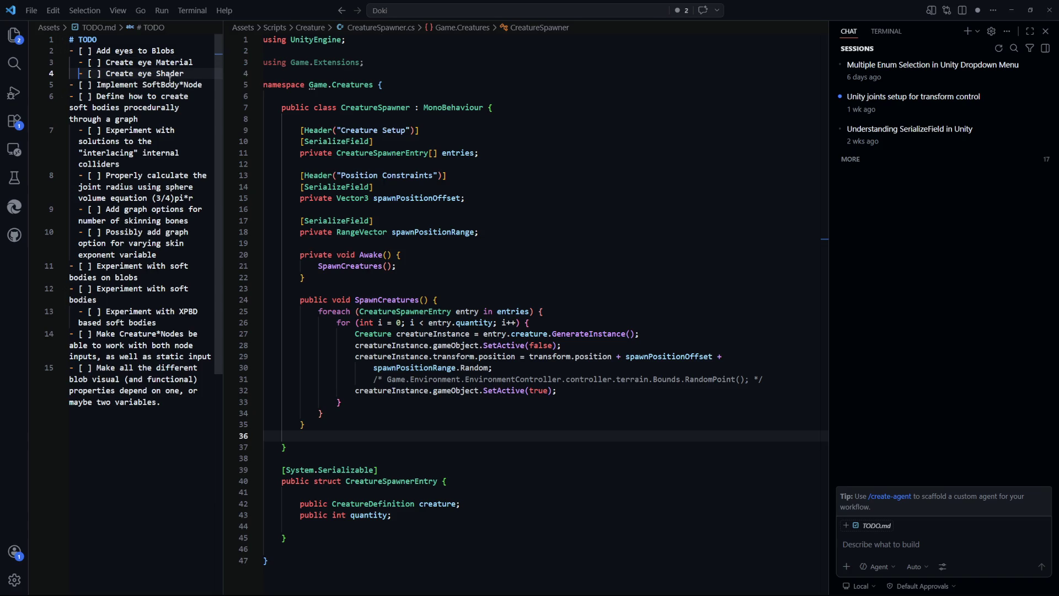
key(Up)
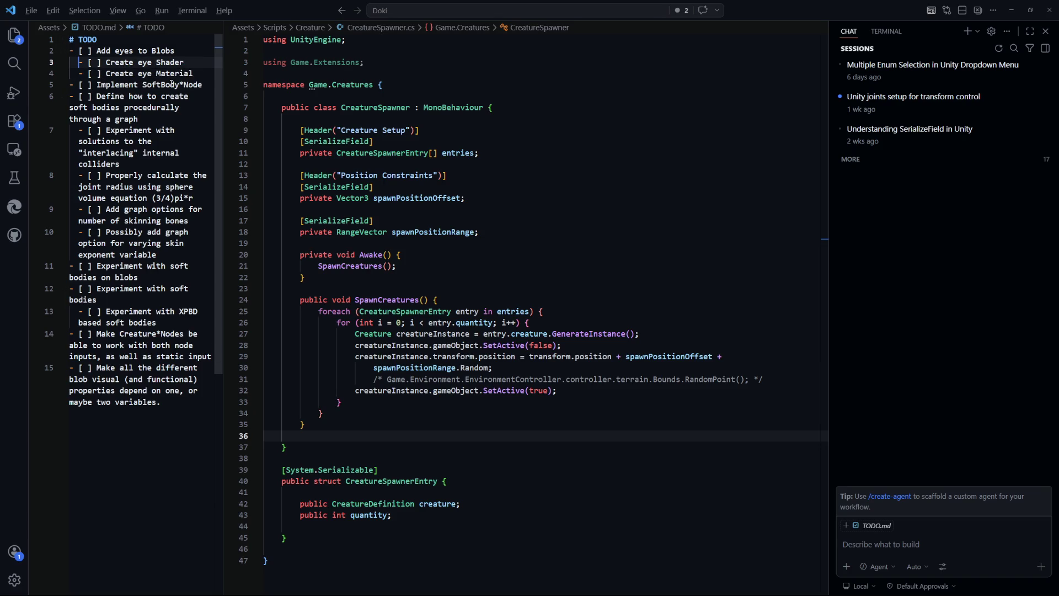
key(alt+Down)
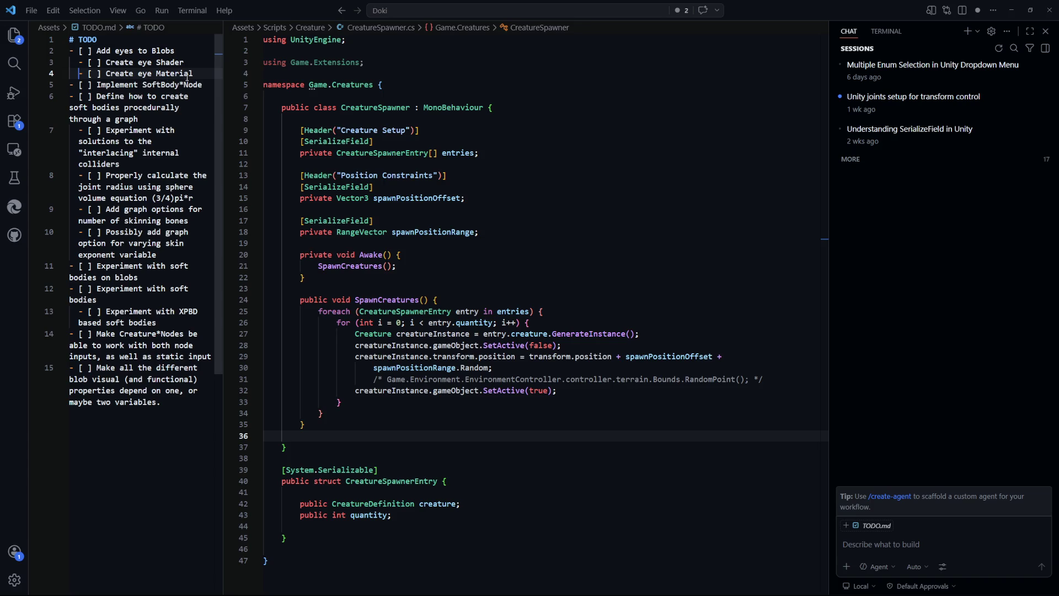
Step: Delete the Implement SoftBody*Node task and the soft-bodies-on-blobs TODO line
drag(210, 85, 207, 77)
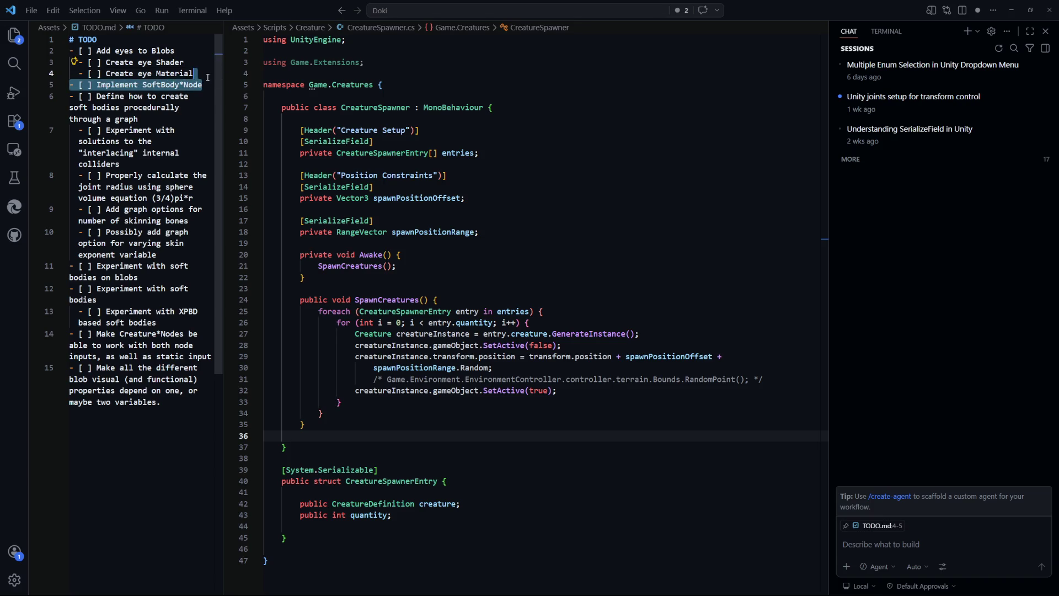
key(BackSpace)
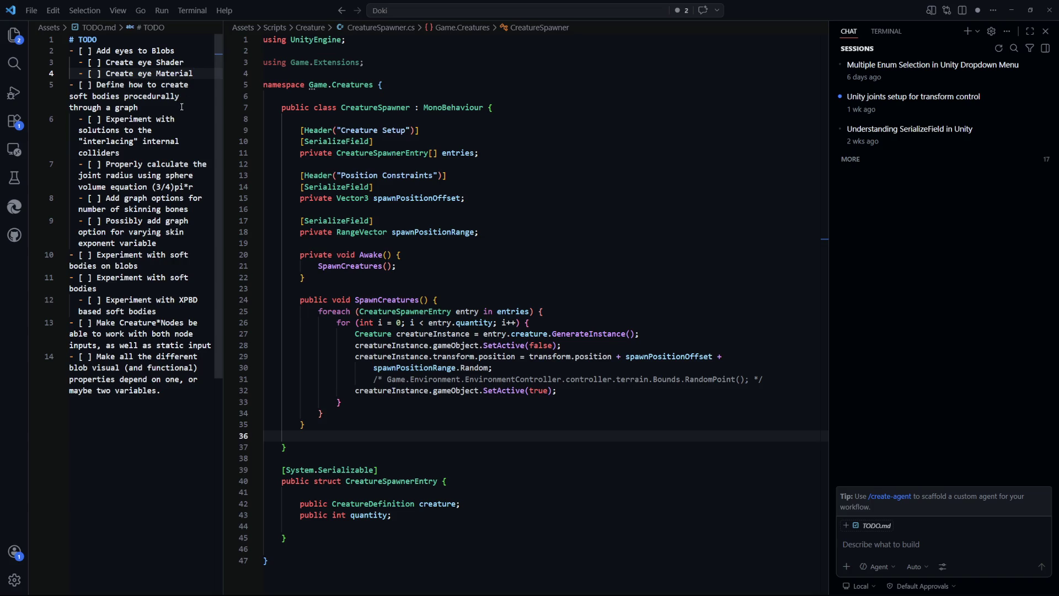
double_click(182, 107)
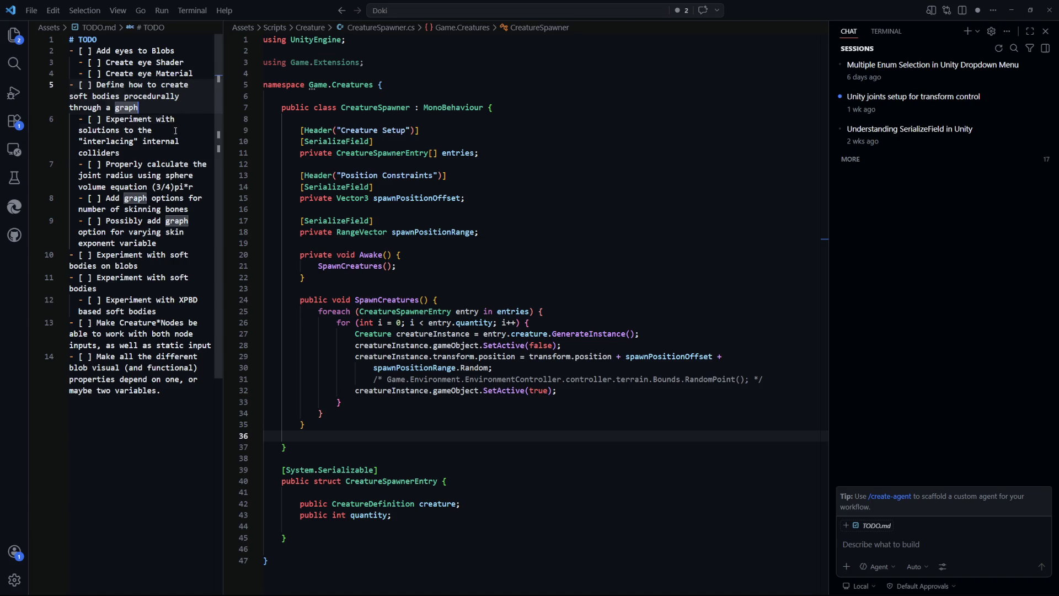
click(176, 131)
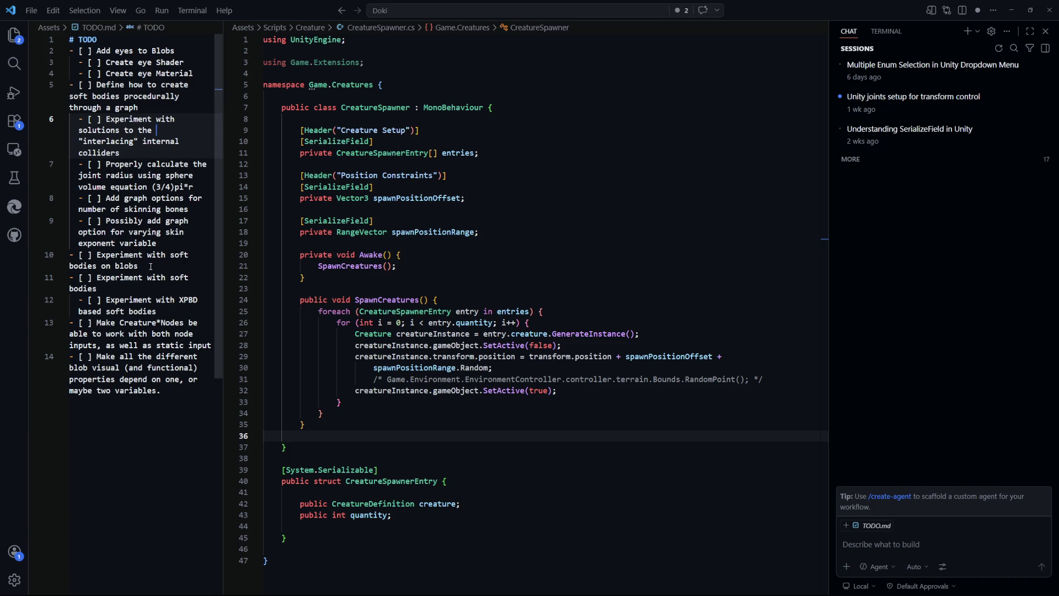
drag(151, 266, 69, 255)
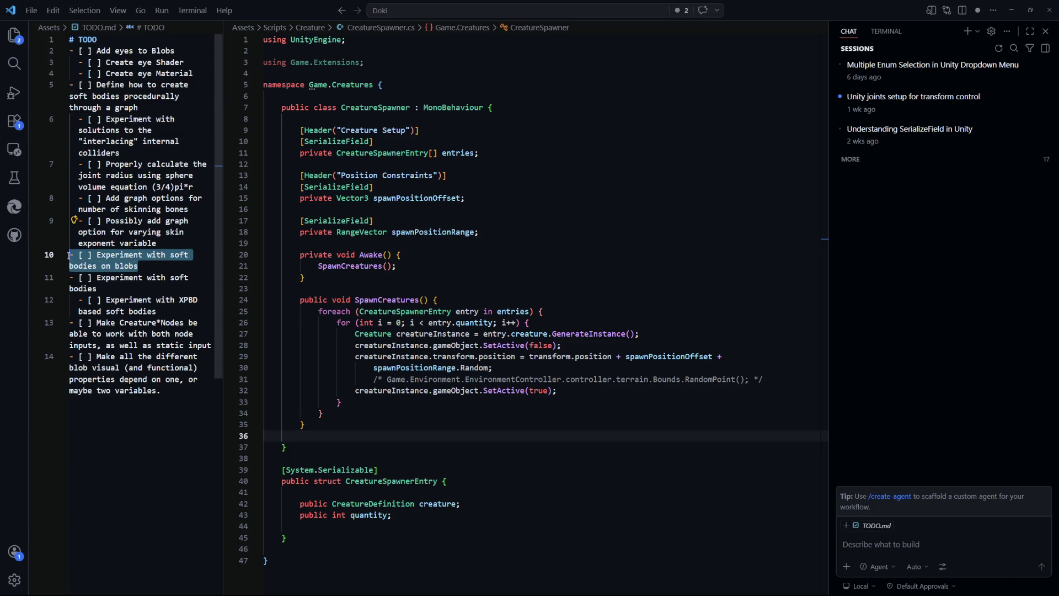
key(BackSpace)
key(BackSpace)
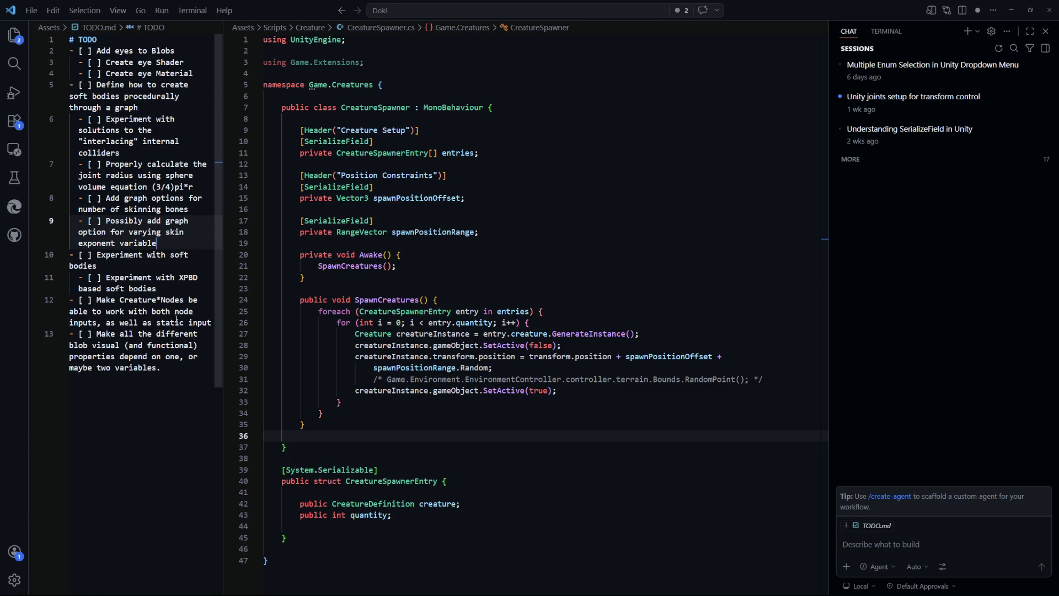
mouse_move(210, 323)
mouse_down()
mouse_move(83, 311)
mouse_move(69, 299)
mouse_up()
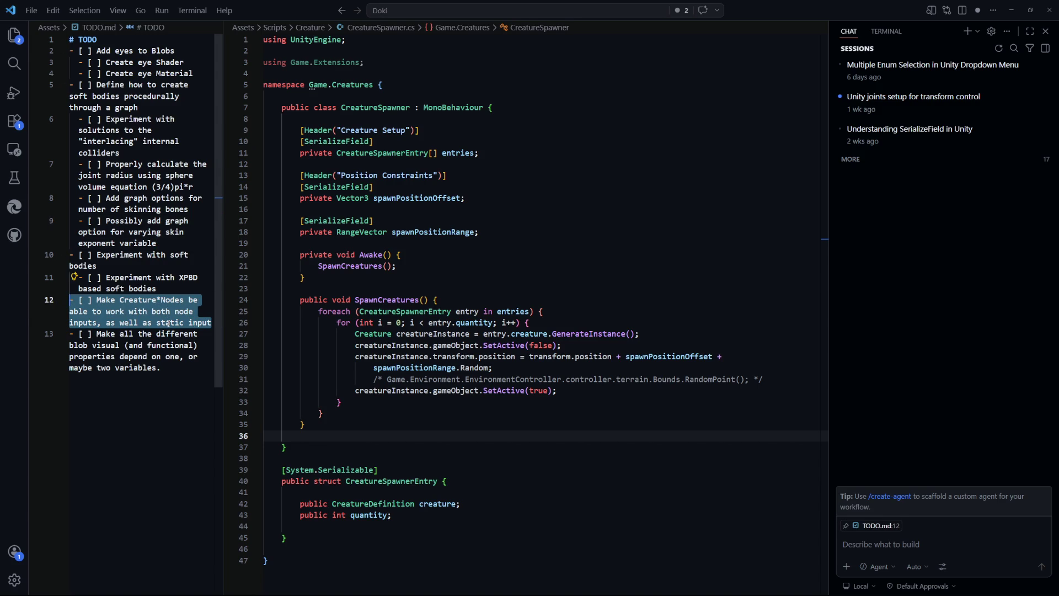
click(174, 375)
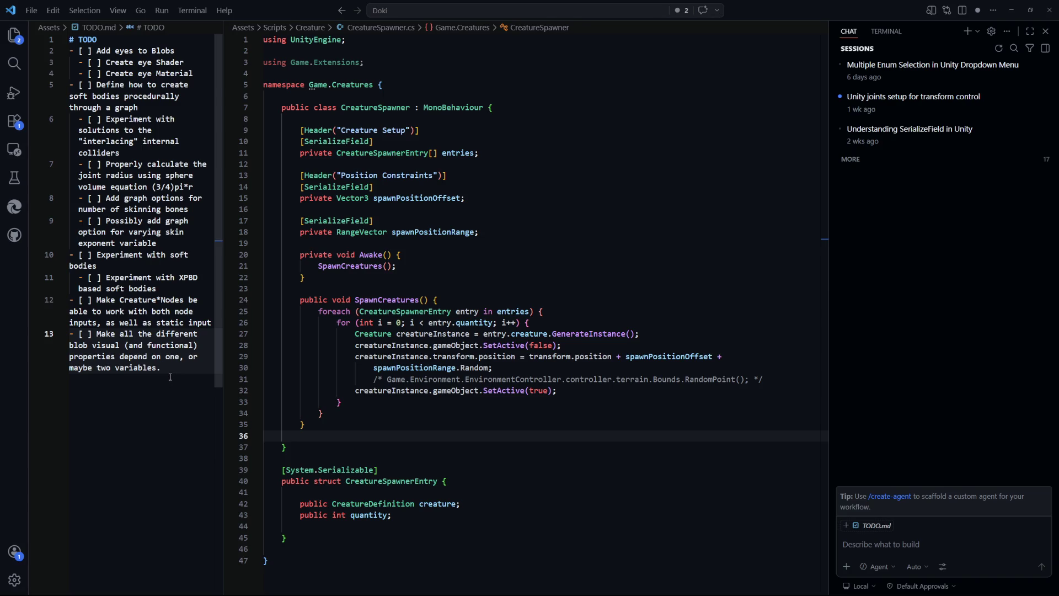
Step: Add '- [ ] Add eyes to creature graph' under Create eye Material, then stop Play mode in Unity
double_click(190, 73)
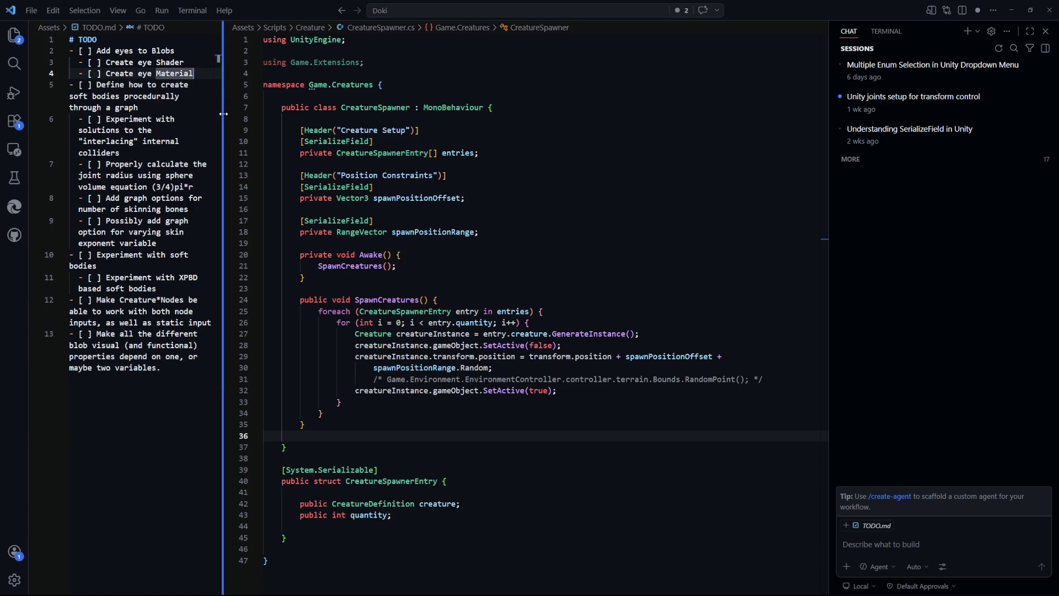
key(End)
key(Return)
text(- [ ] Add eyu)
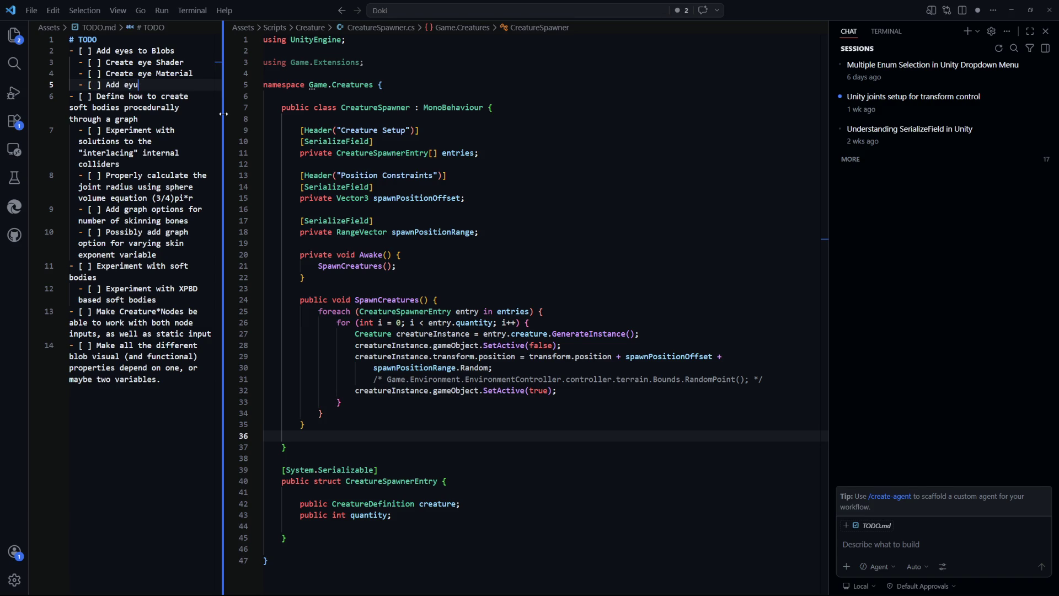
key(BackSpace)
text(es to c)
text(reature graph)
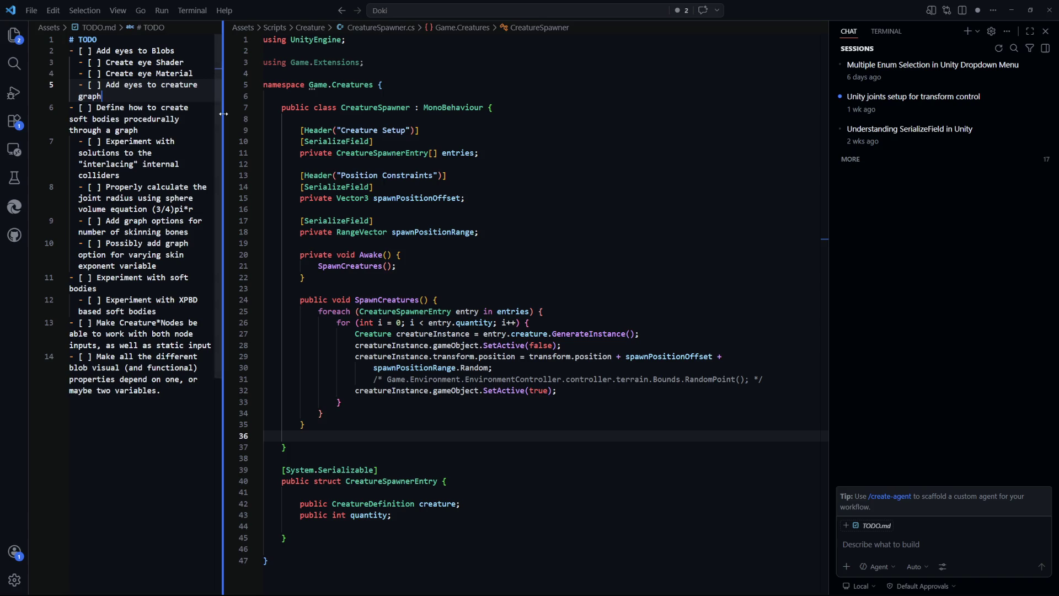
key(alt+Tab)
key(ctrl+p)
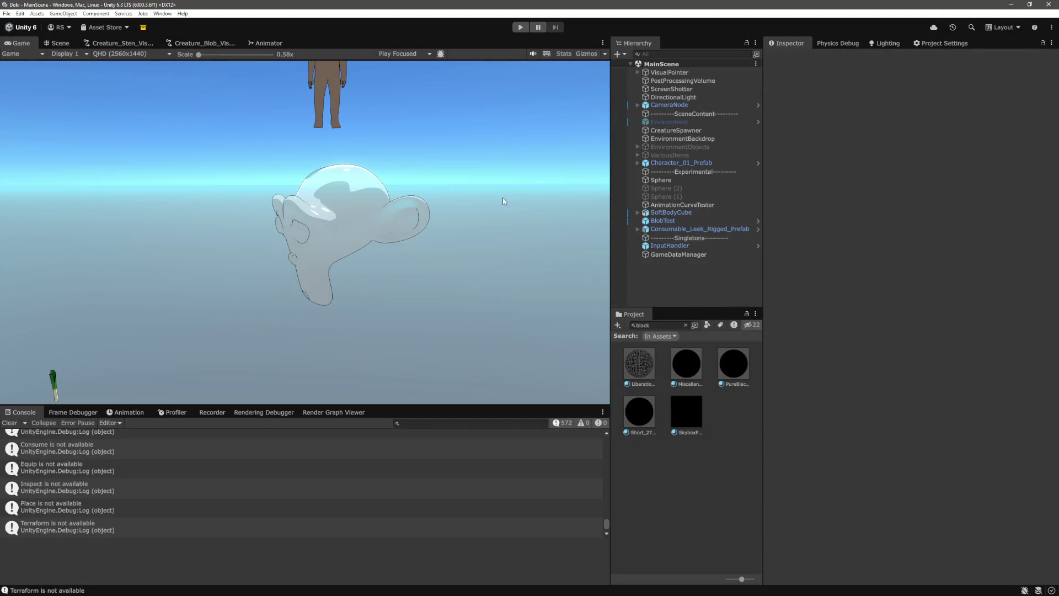
Step: Clear the Project search and expand Collections > Creatures > Creature_Blob, then return to the Game view
click(60, 44)
mouse_move(351, 240)
mouse_down()
mouse_move(353, 179)
mouse_move(428, 201)
mouse_move(409, 331)
mouse_move(414, 262)
mouse_move(443, 257)
mouse_move(386, 270)
mouse_move(397, 260)
mouse_up()
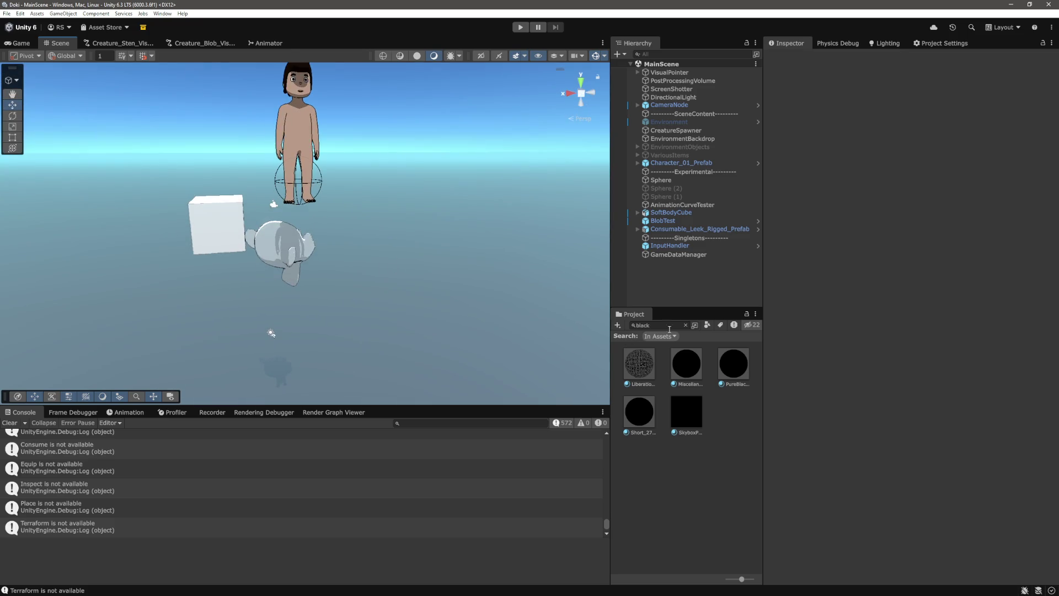
click(687, 324)
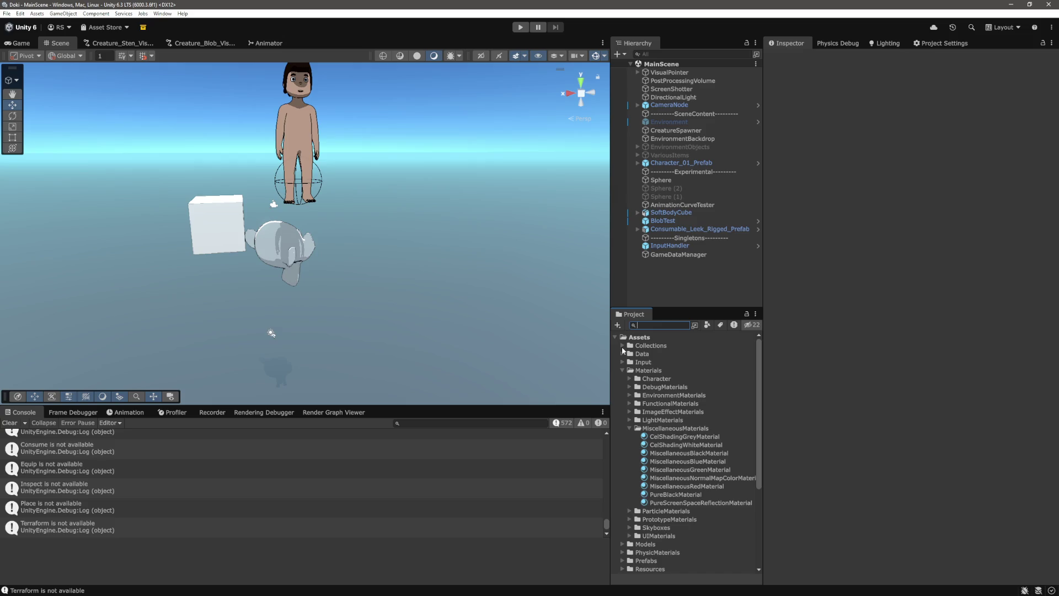
click(622, 346)
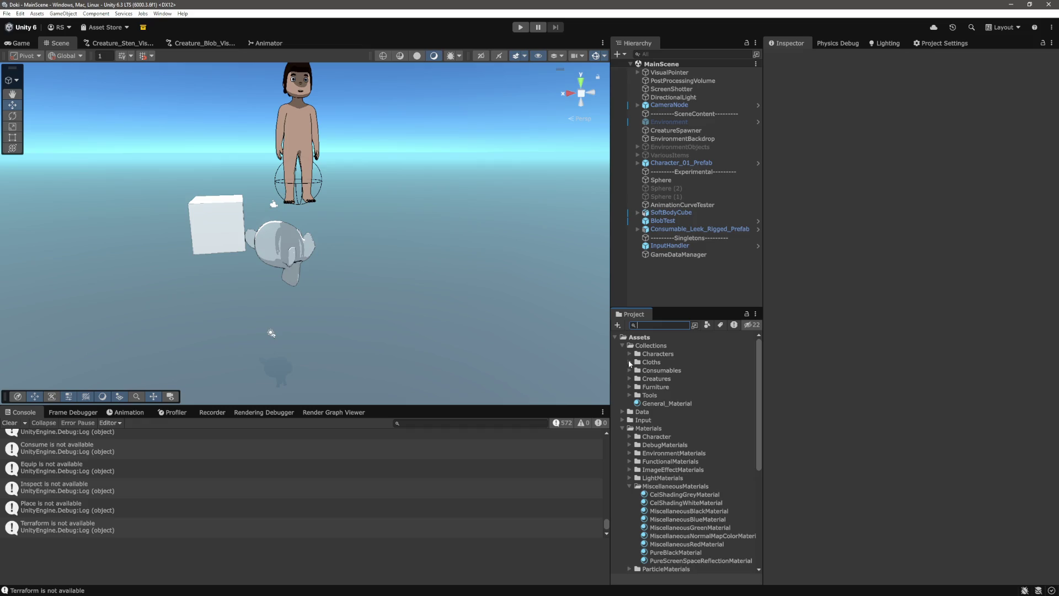
click(629, 379)
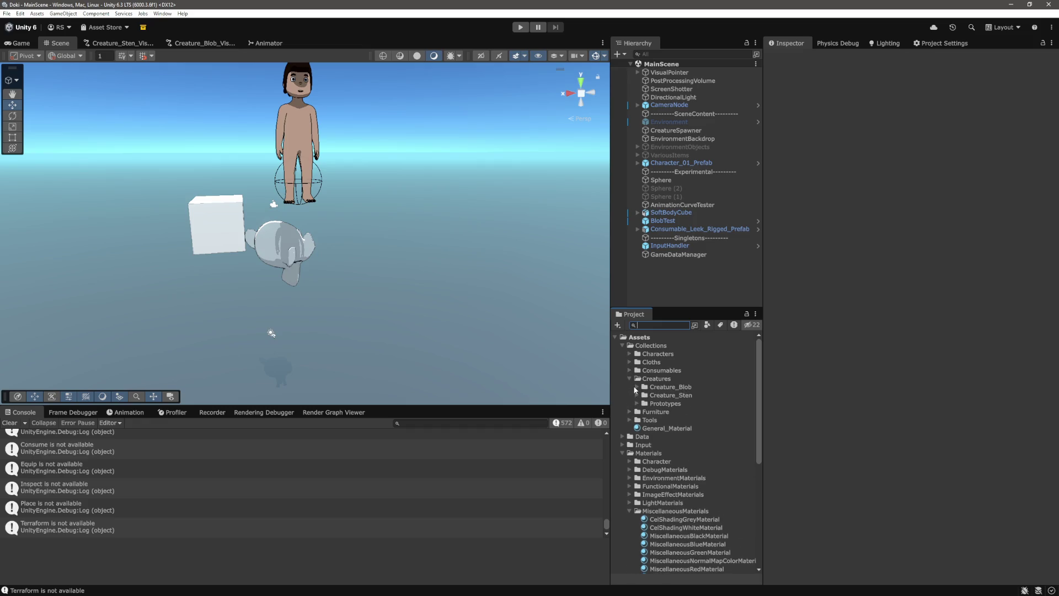
click(637, 387)
click(638, 421)
click(638, 421)
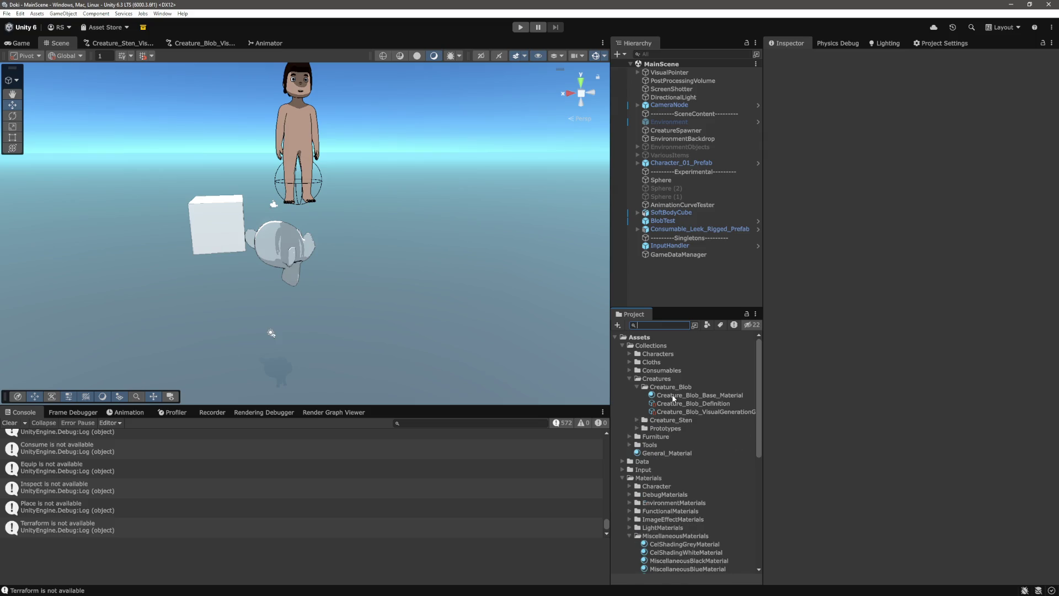
scroll(685, 409, down, 2)
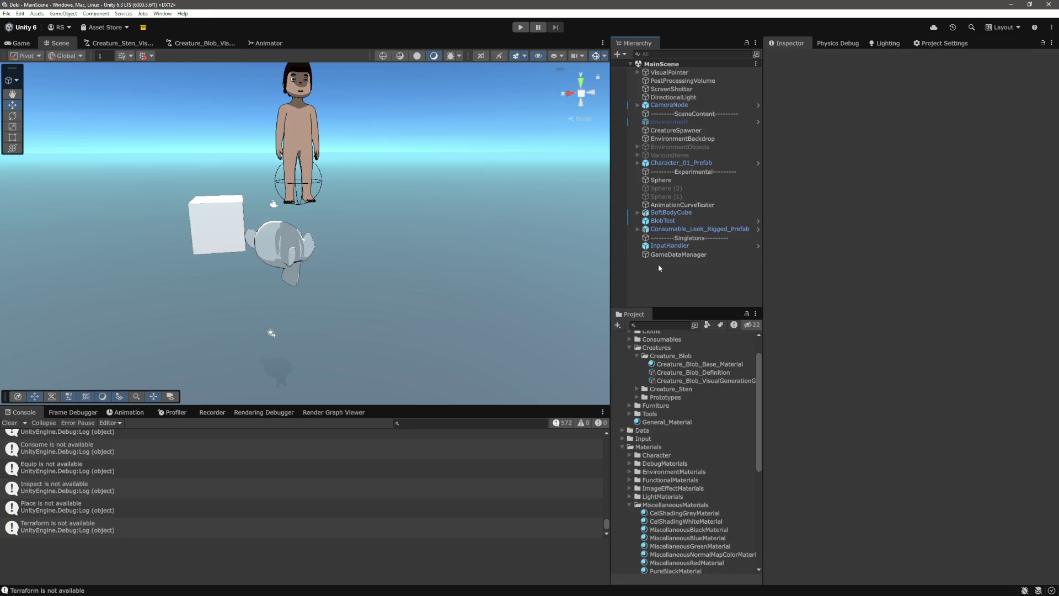
click(27, 46)
click(660, 293)
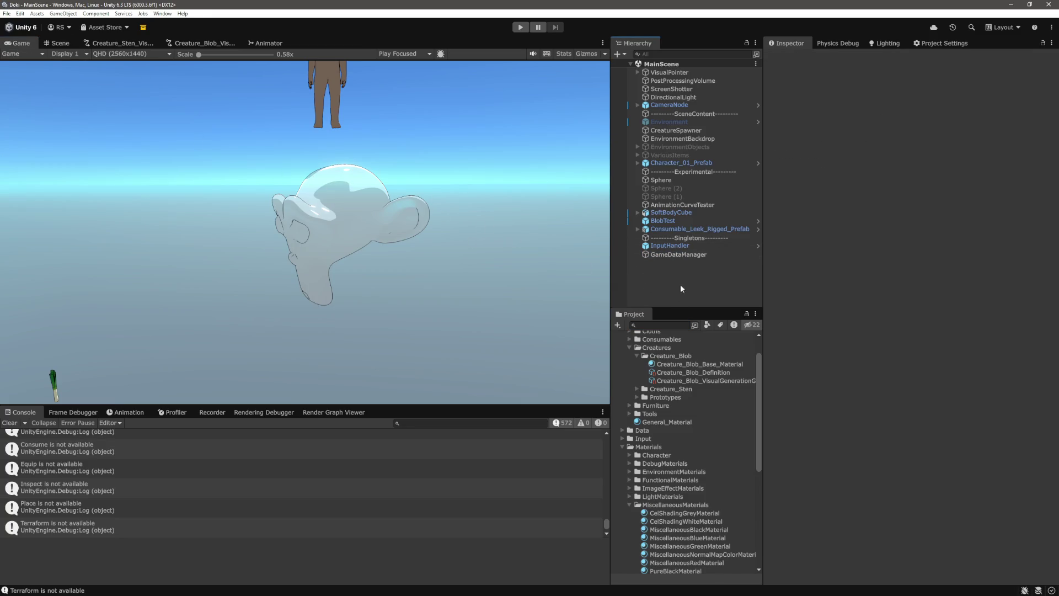
Step: Create a new 3D Sphere from the Hierarchy and frame it in the Scene view
right_click(663, 271)
mouse_move(736, 423)
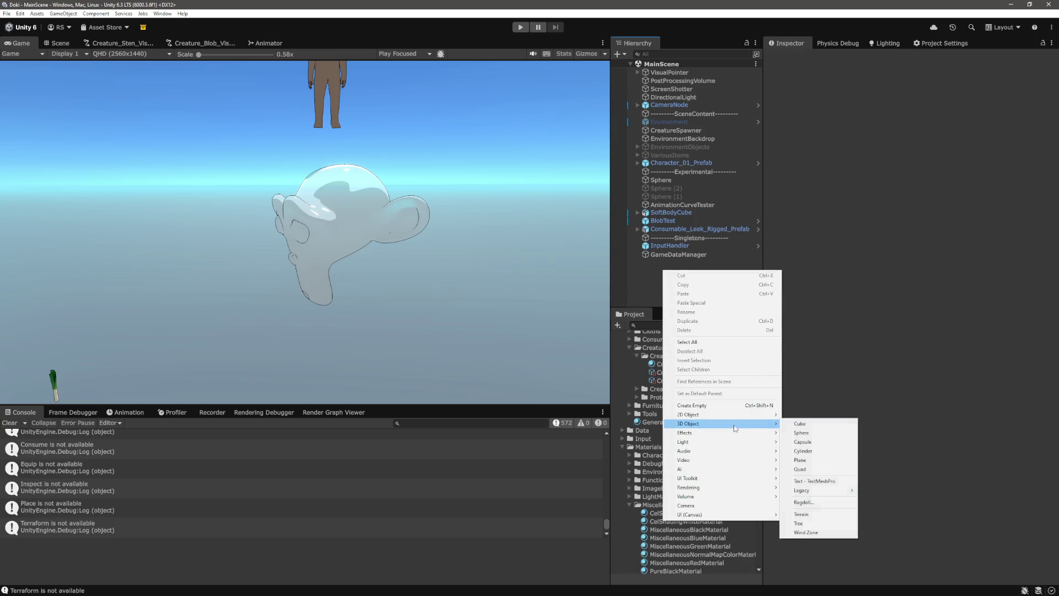
click(814, 433)
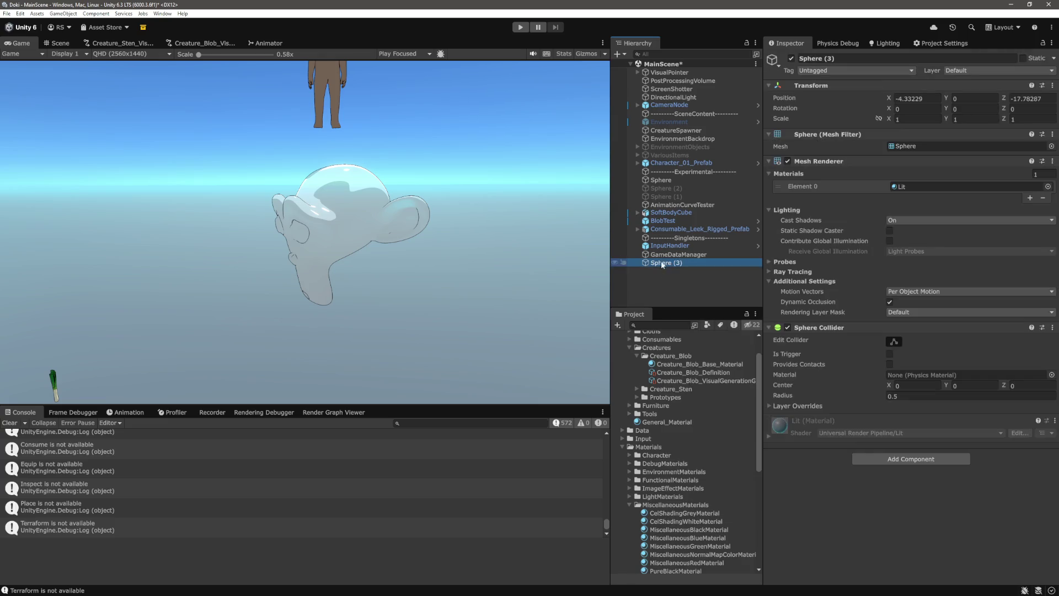
click(58, 43)
key(f)
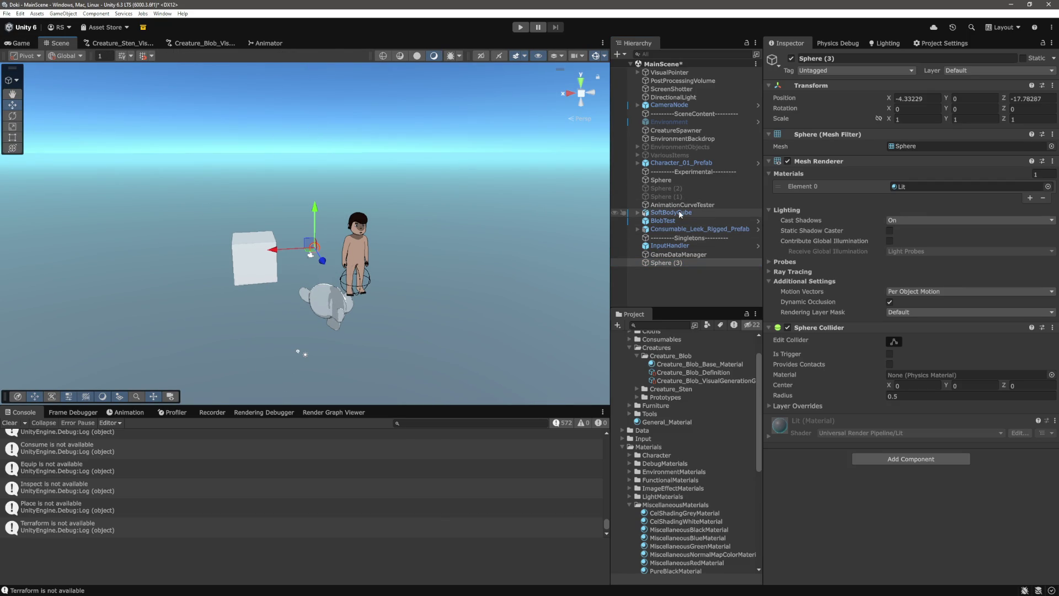
Step: Copy Character_01_Prefab's World Transform and paste it onto the new sphere
click(683, 163)
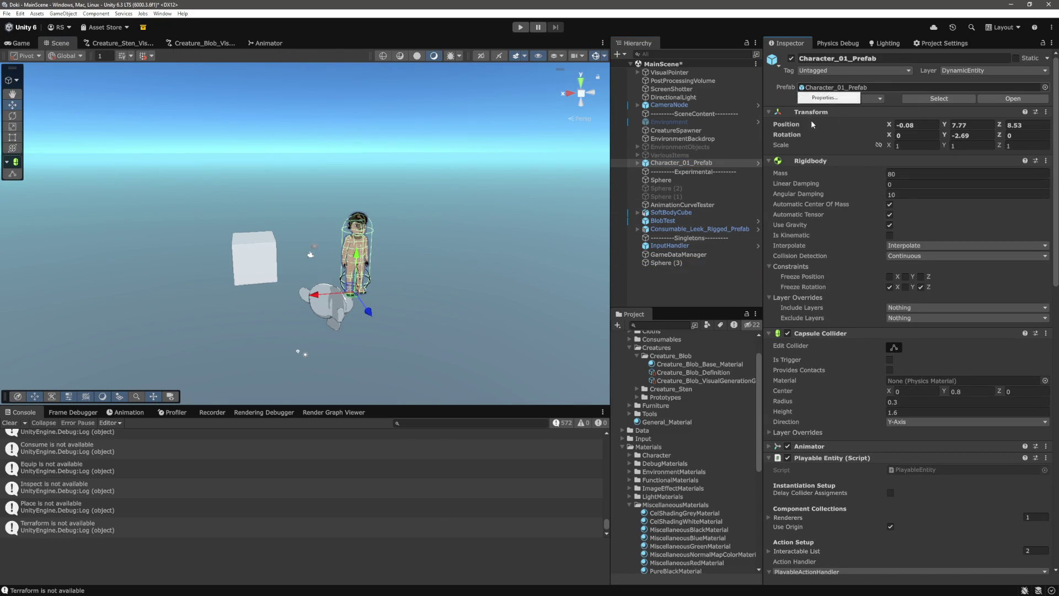
right_click(811, 125)
mouse_move(871, 177)
click(937, 206)
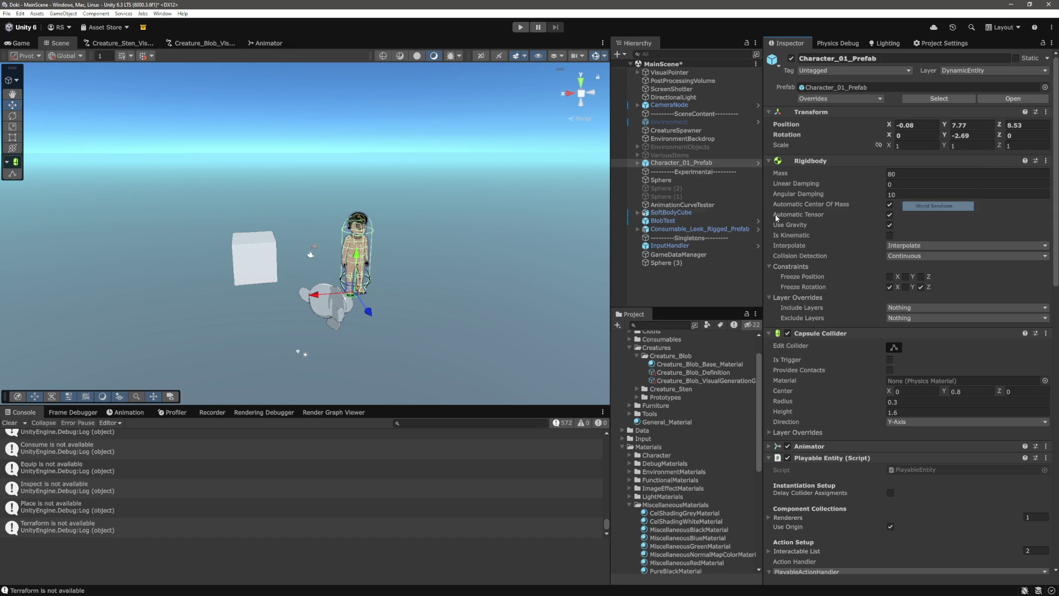
click(665, 263)
right_click(815, 88)
mouse_move(857, 164)
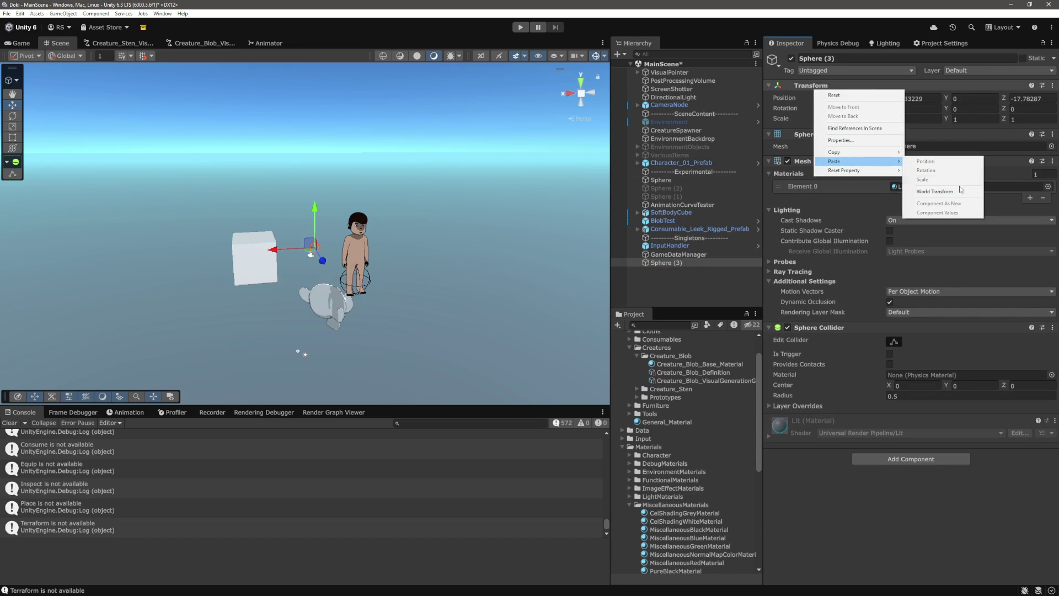
click(961, 189)
Step: Set the sphere's position to X 0.22, Y 6.59, Z 6.37
drag(377, 179, 161, 117)
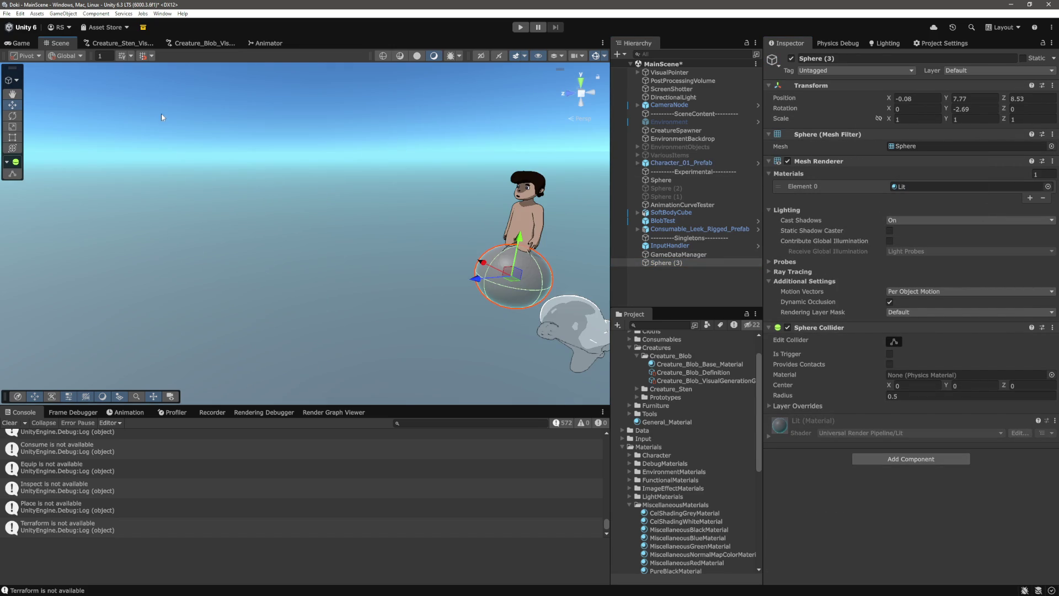
click(21, 43)
click(961, 101)
text(8.25)
key(BackSpace)
key(BackSpace)
key(BackSpace)
text(7.19)
click(905, 99)
text(1.57)
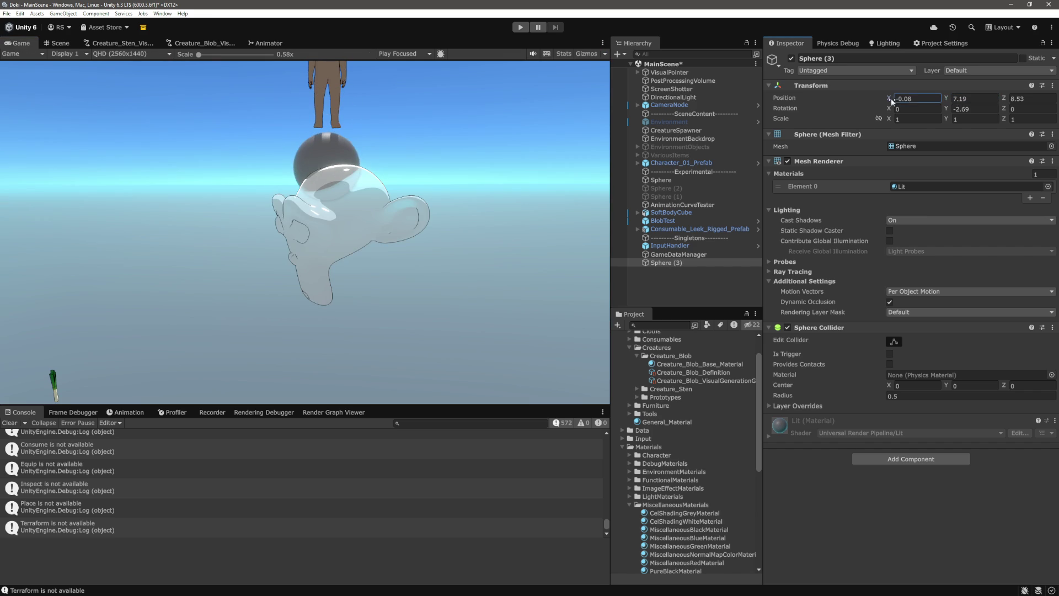
key(Tab)
key(Tab)
text(6.37)
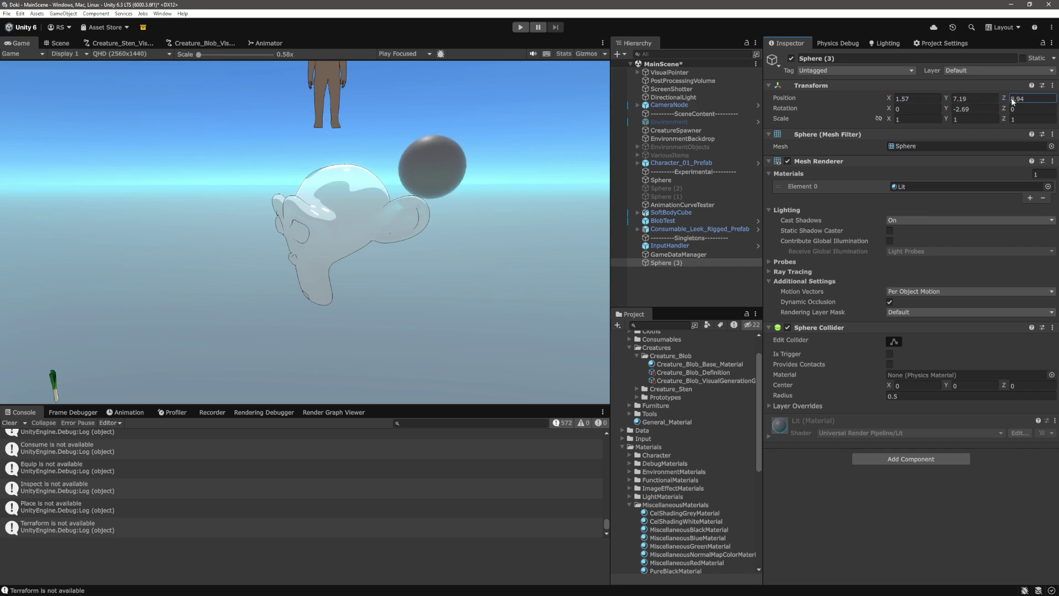
click(899, 98)
text(0.22)
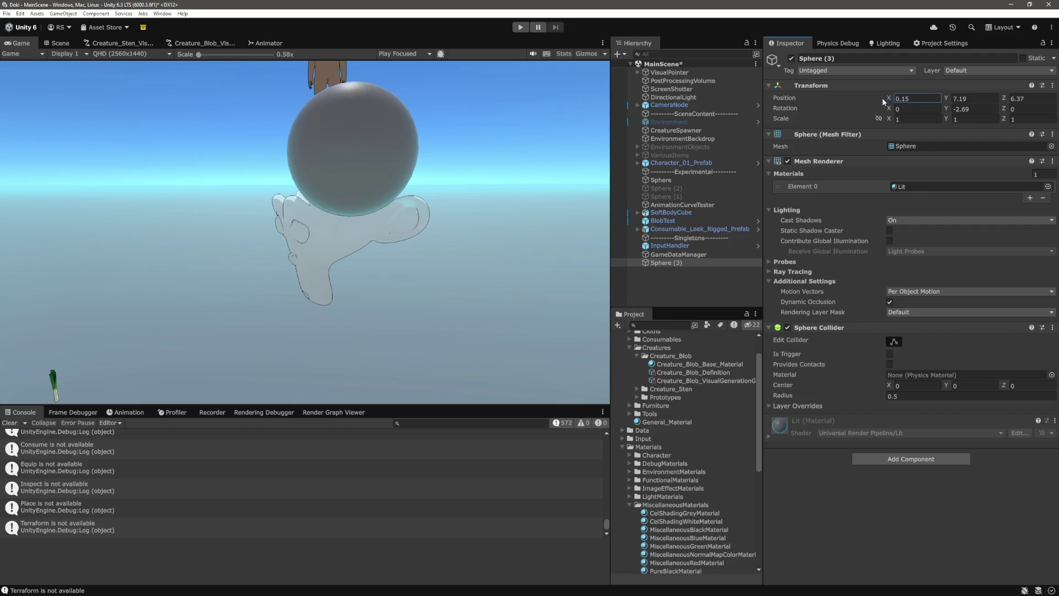
drag(943, 97, 937, 97)
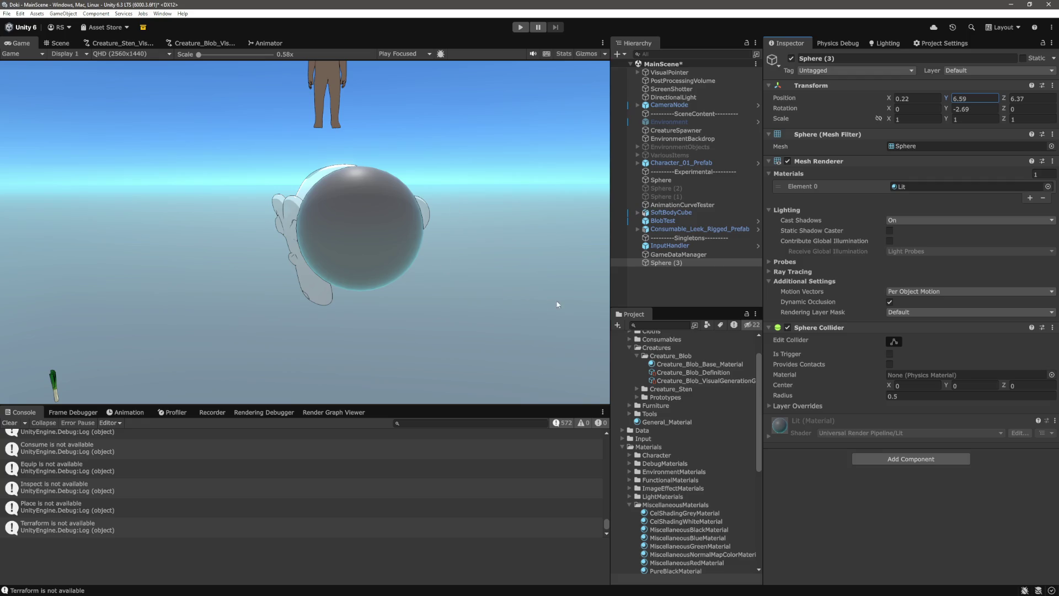
scroll(699, 426, up, 3)
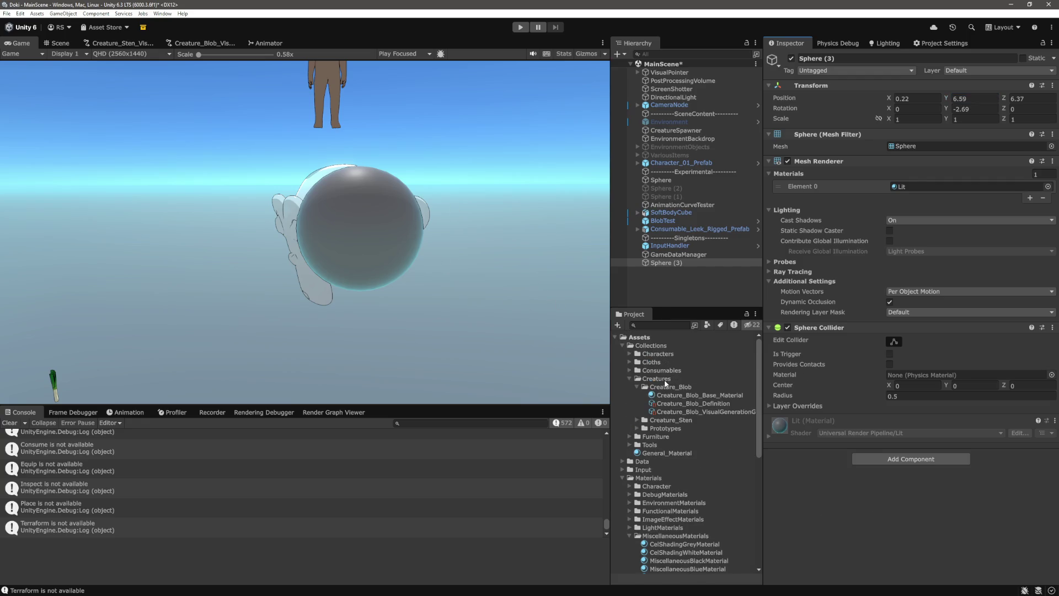
Step: Browse the Project window, expanding the Shaders > ObjectShaders > HLSL folders
right_click(672, 387)
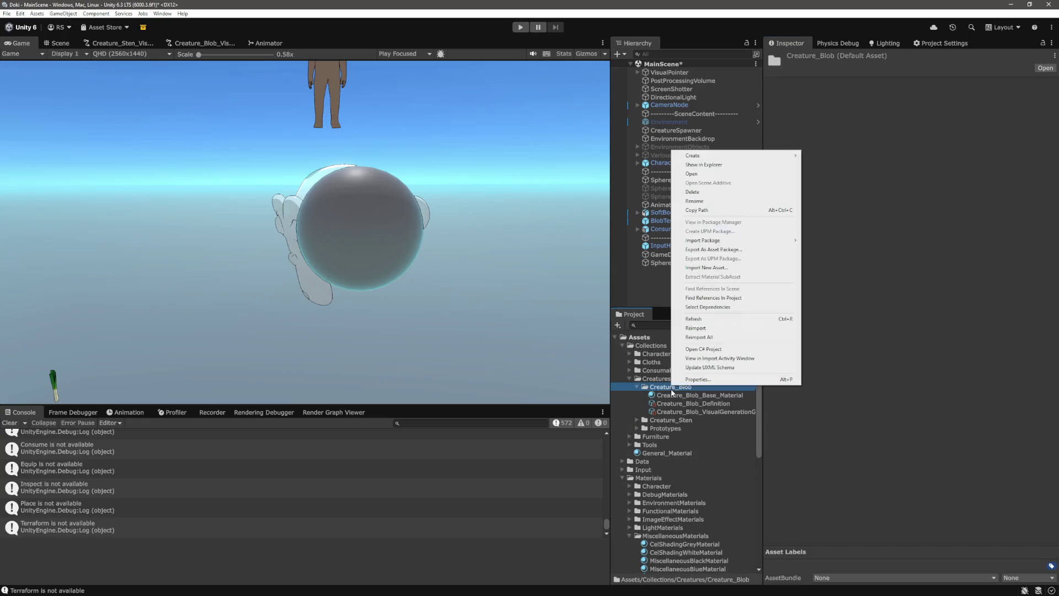
click(761, 443)
scroll(676, 477, down, 20)
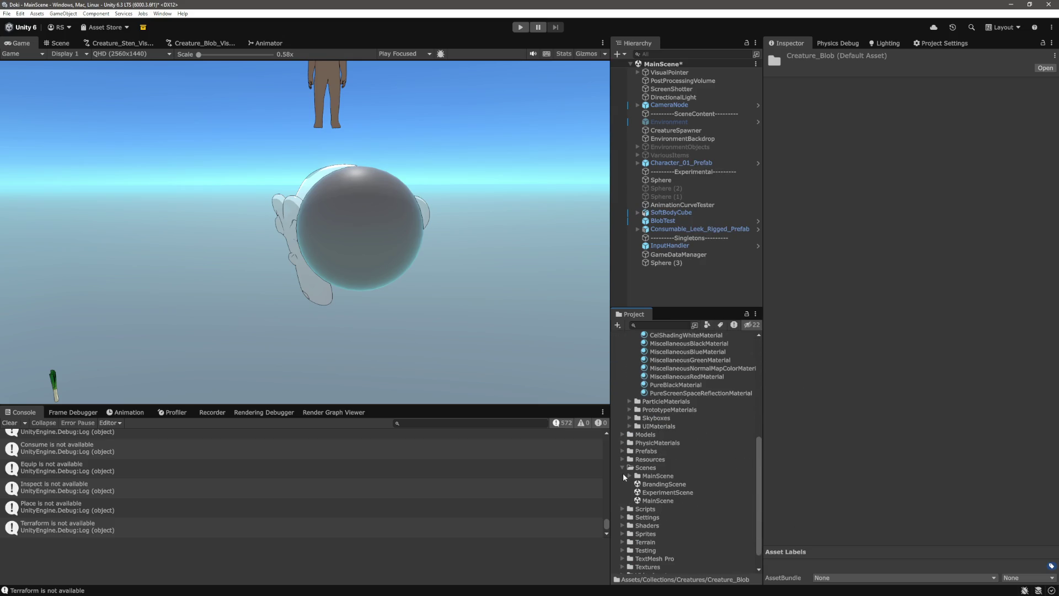
scroll(622, 511, down, 2)
click(622, 503)
scroll(661, 483, down, 7)
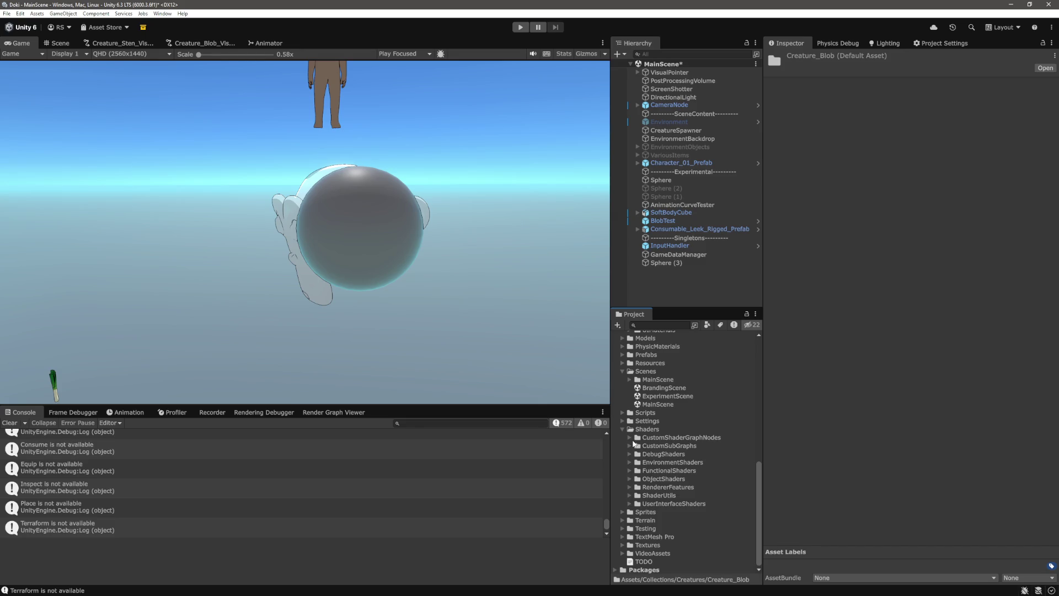
click(629, 479)
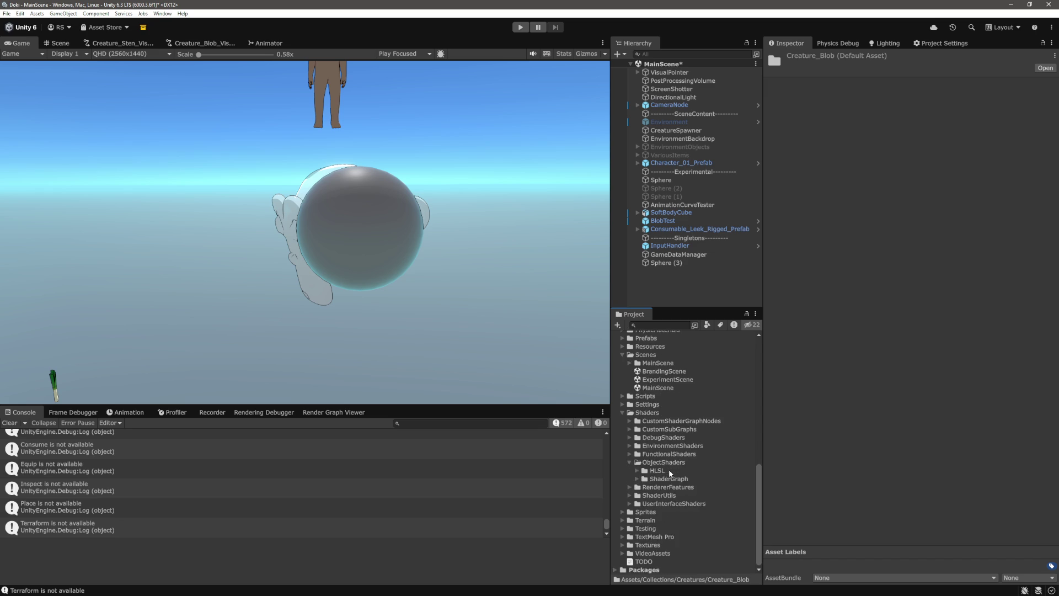
click(638, 470)
scroll(713, 474, down, 2)
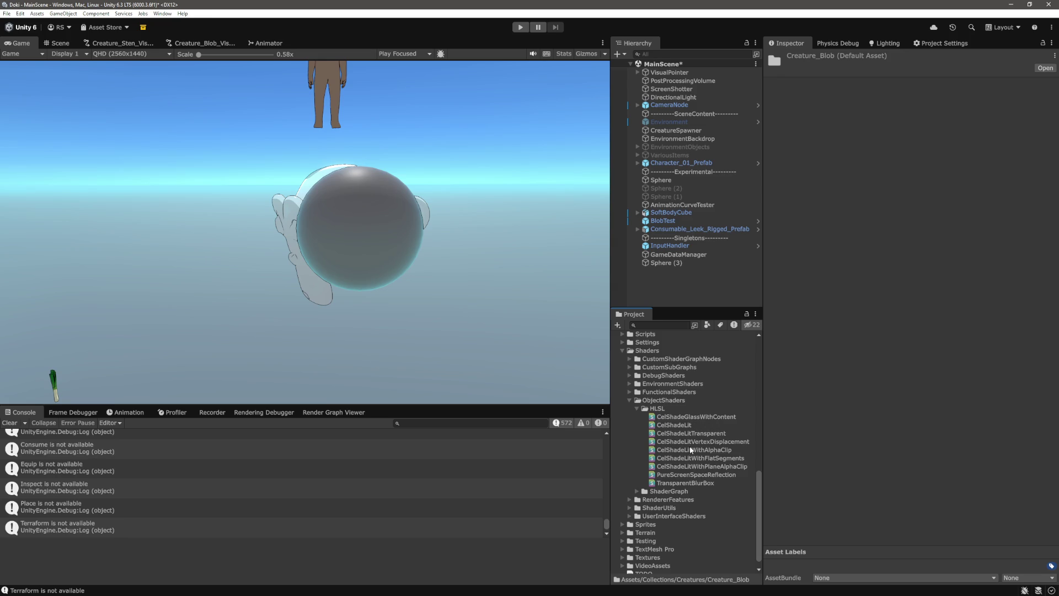
Step: Inspect Creature_Blob_Base_Material and scroll down to the MiscellaneousMaterials folder
scroll(709, 461, up, 10)
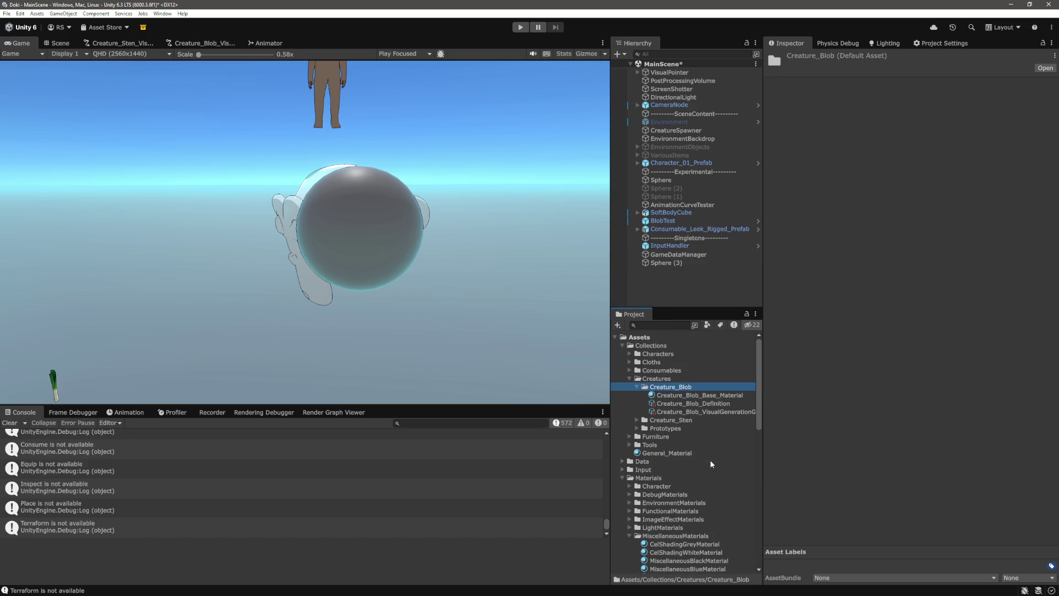
click(700, 395)
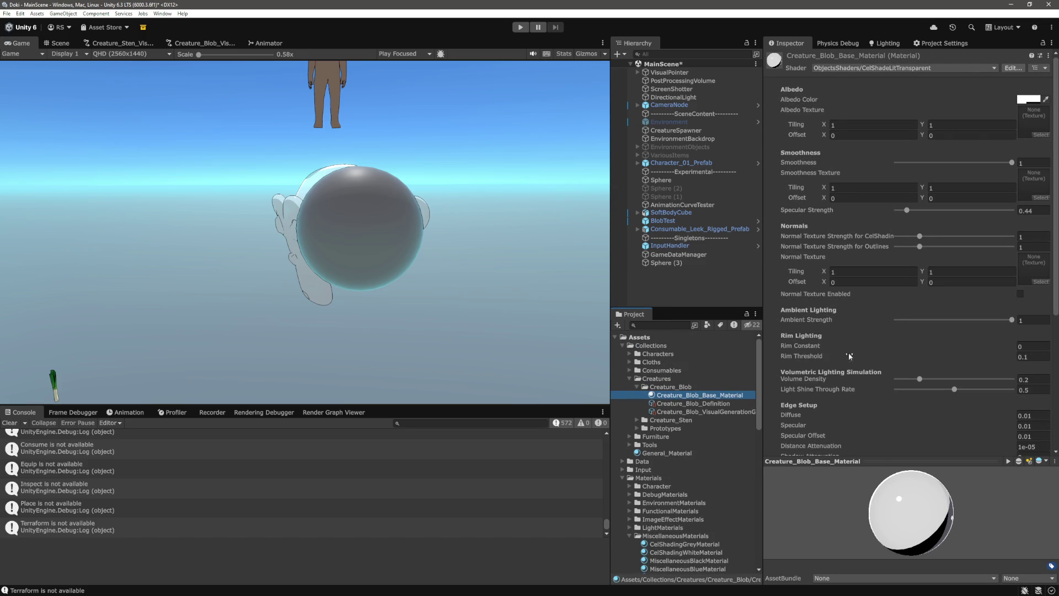
scroll(695, 402, down, 8)
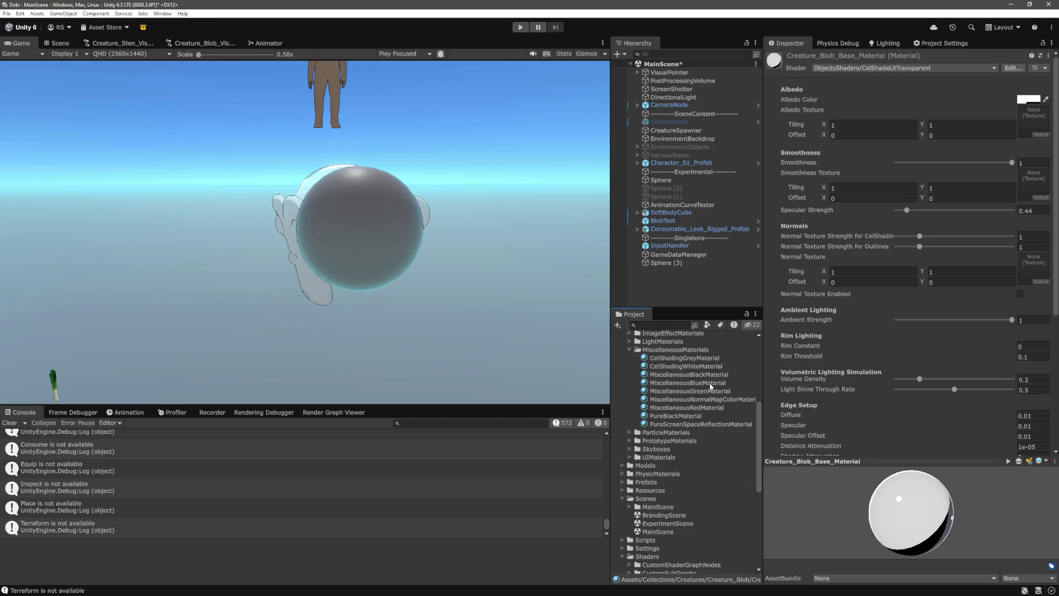
Step: Clear the selection and start the game in Play mode
click(708, 298)
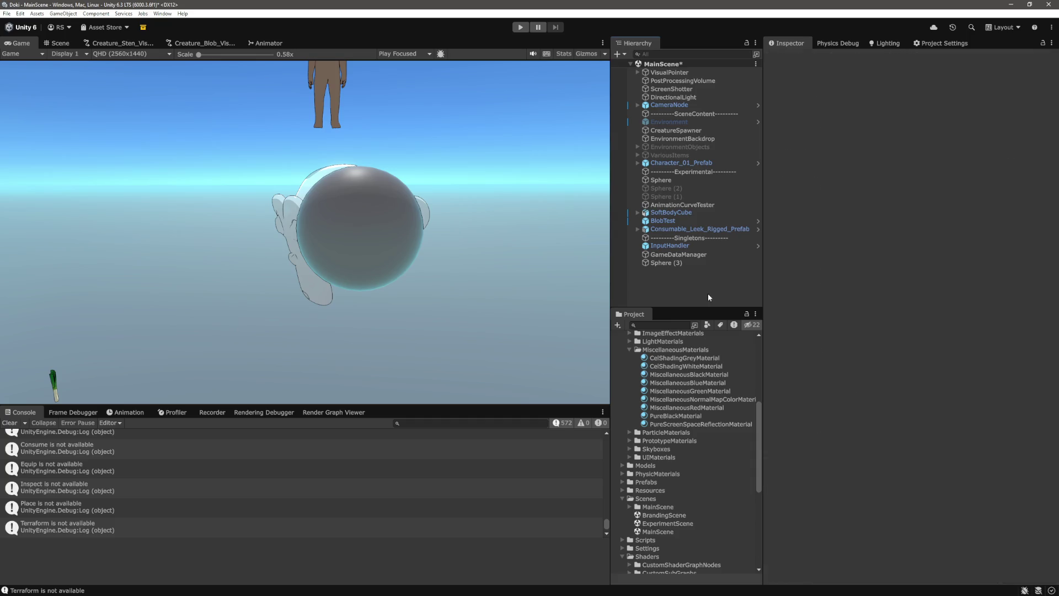
click(520, 28)
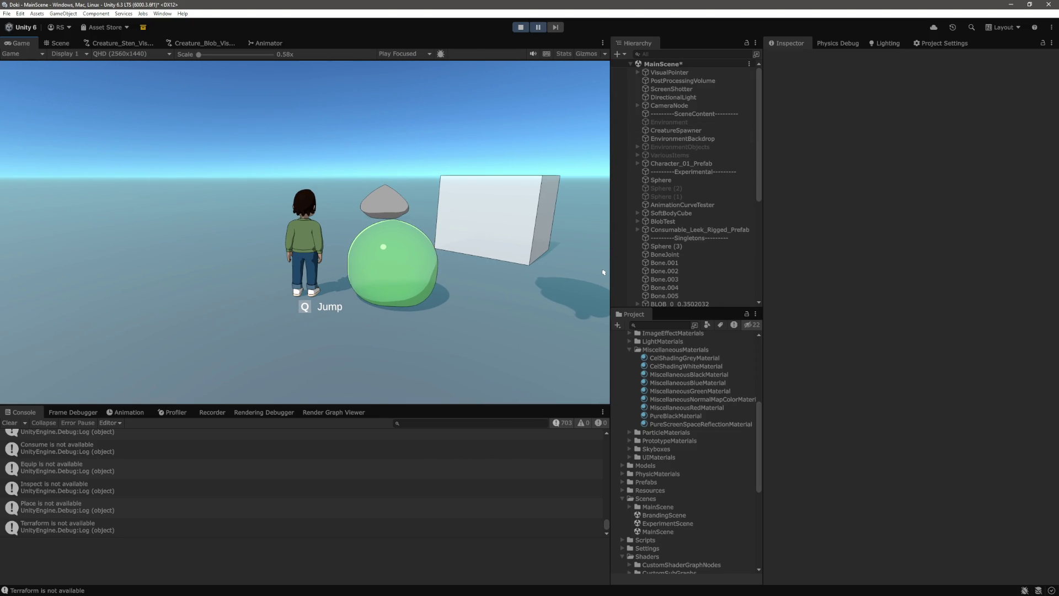
scroll(701, 236, down, 5)
Step: Select BLOB_0_0_3502032 in the Scene view and bring up its 3D Object creation menu
click(55, 49)
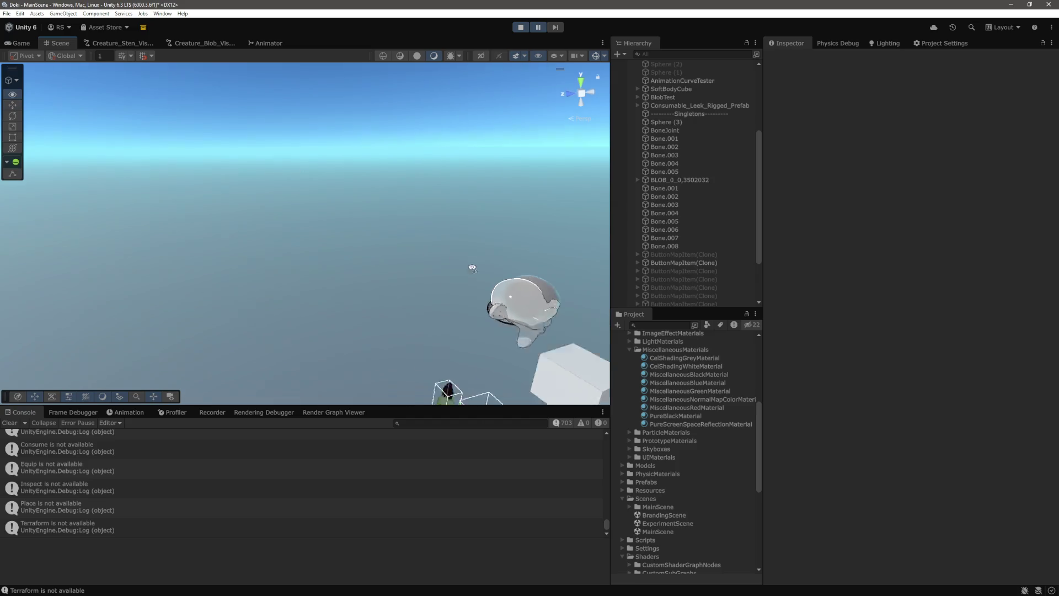
scroll(421, 241, up, 10)
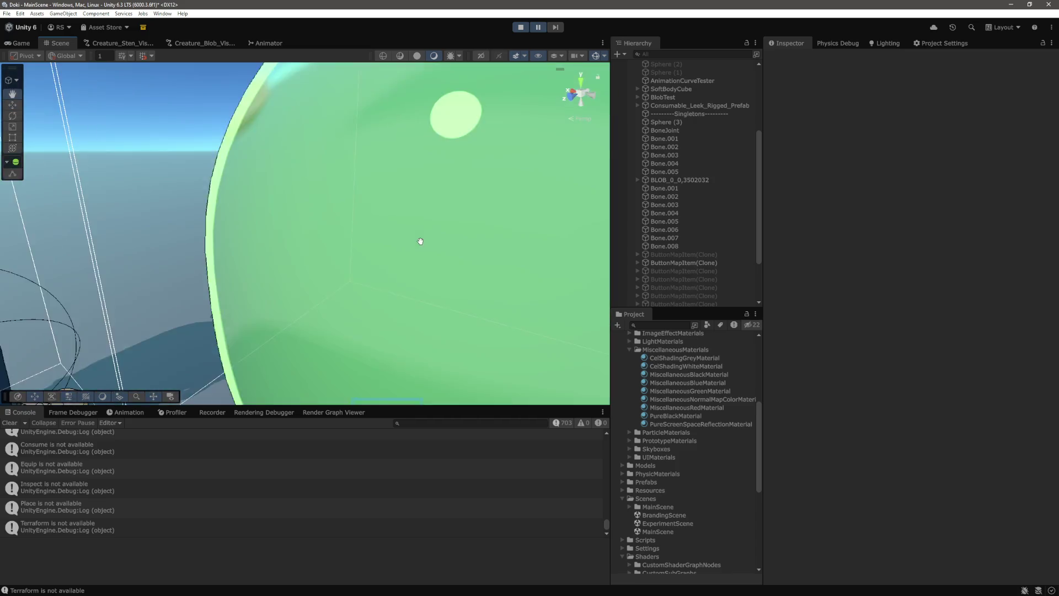
scroll(420, 241, down, 10)
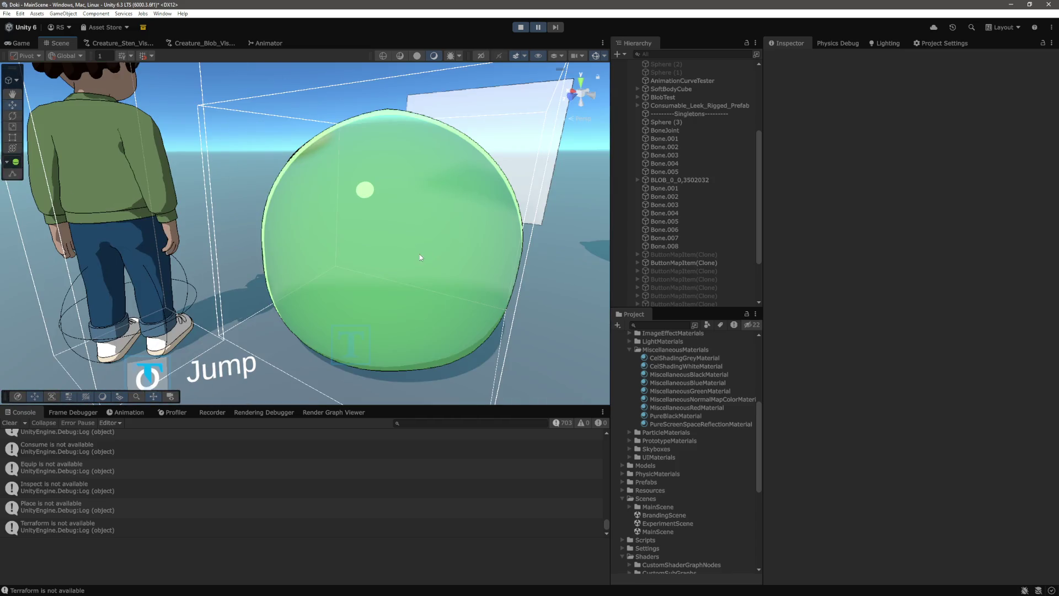
click(419, 254)
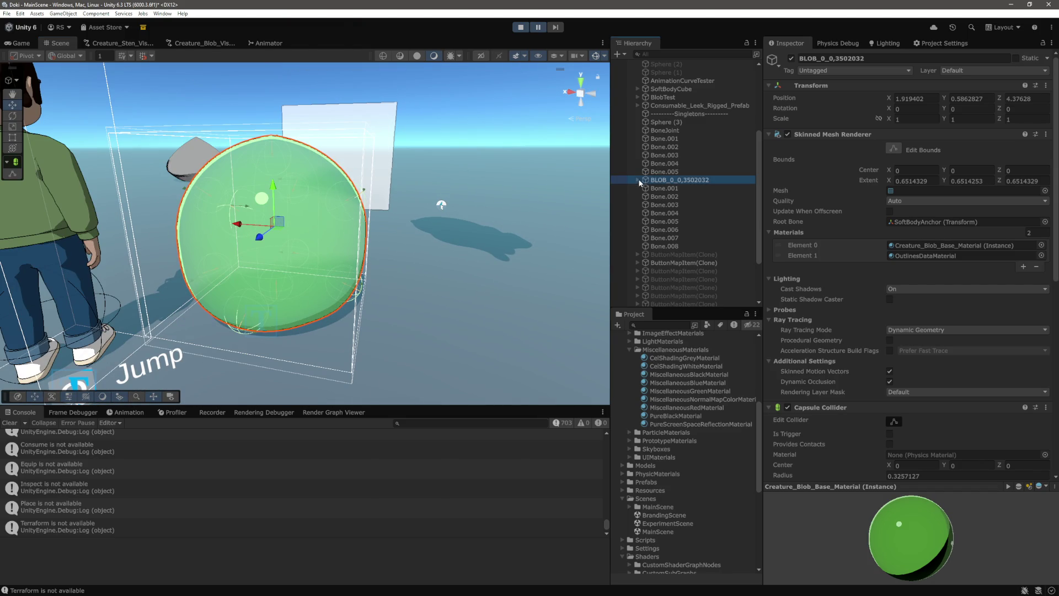
right_click(676, 180)
mouse_move(757, 356)
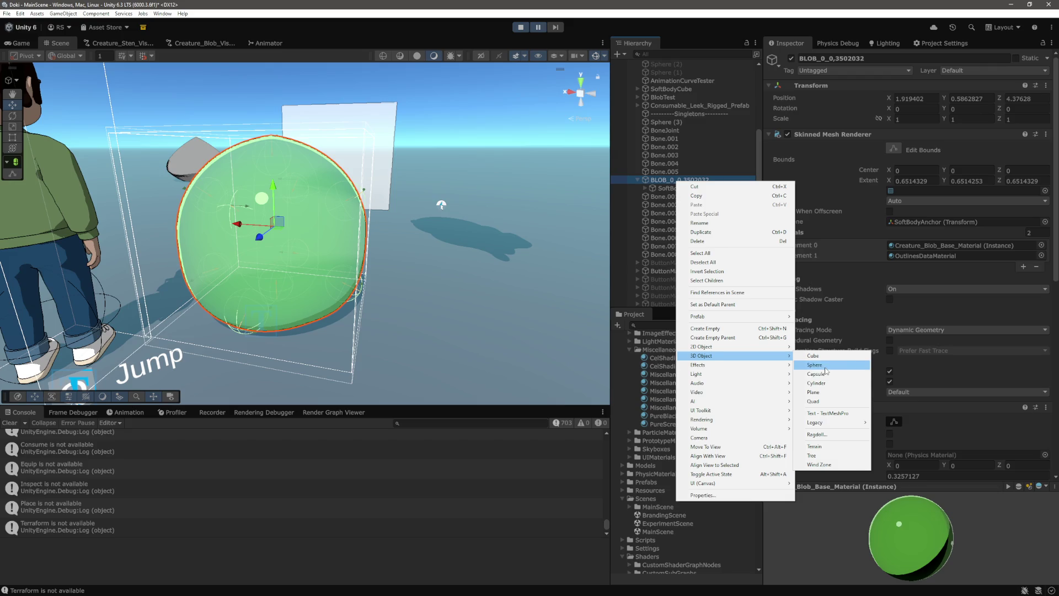
Step: Add a child sphere to the blob with MiscellaneousBlackMaterial and scale 0.1, 0.1, 0.1
click(816, 365)
key(f)
click(664, 323)
text(black)
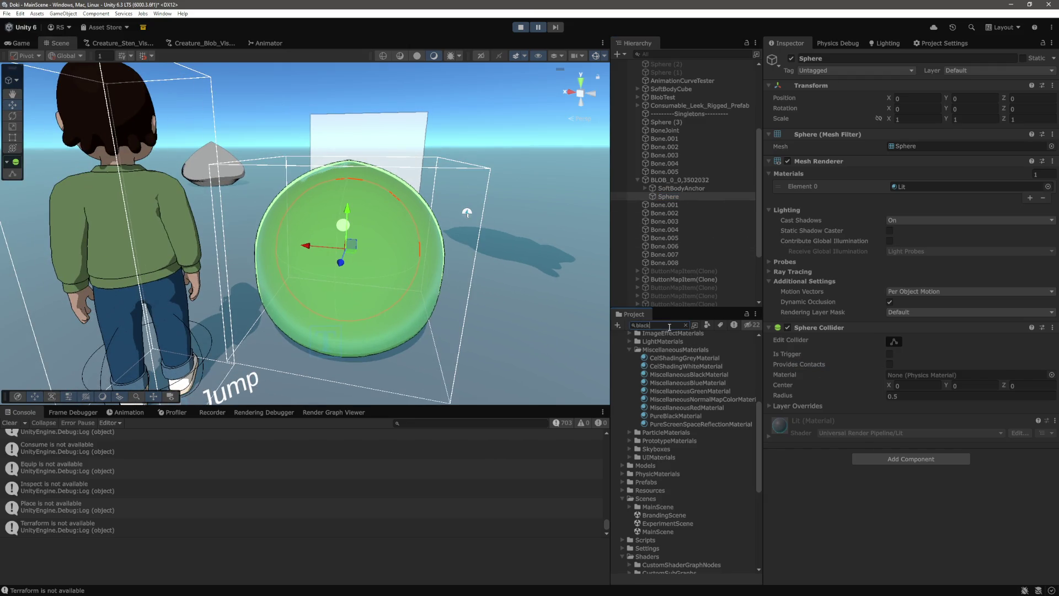
mouse_move(680, 369)
mouse_down()
mouse_move(634, 342)
mouse_move(353, 259)
mouse_up()
click(919, 121)
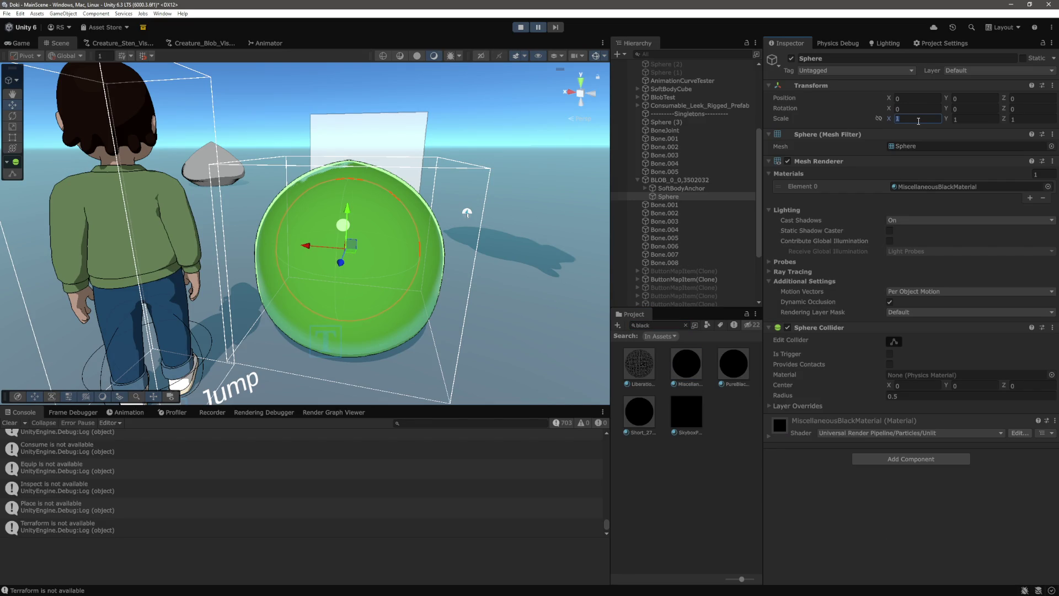
text(0.1)
key(Tab)
text(0.1)
key(Tab)
text(0.1)
Step: Duplicate the eye sphere and shift the copy sideways to X -0.119, Z 0.278
mouse_move(281, 330)
mouse_down()
mouse_move(397, 314)
mouse_move(296, 307)
mouse_move(281, 295)
mouse_up()
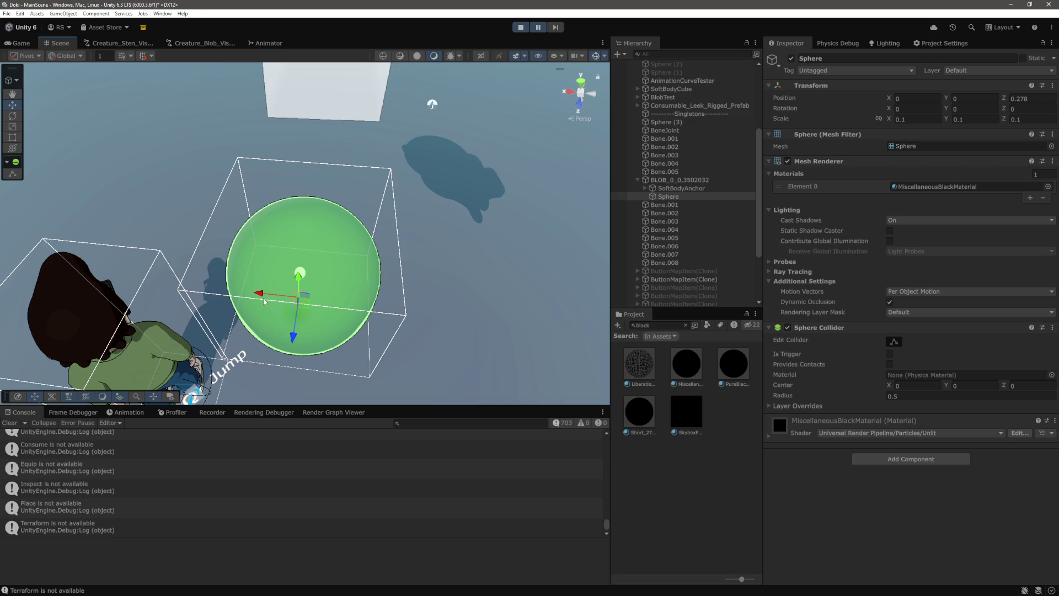
ctrl+click(675, 195)
key(ctrl+d)
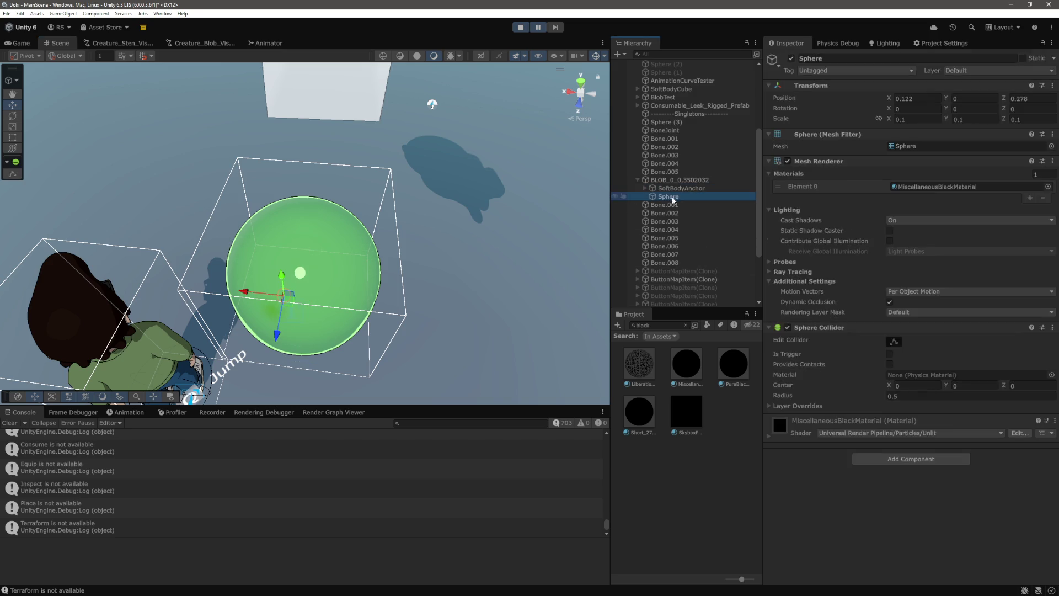
drag(259, 296, 280, 301)
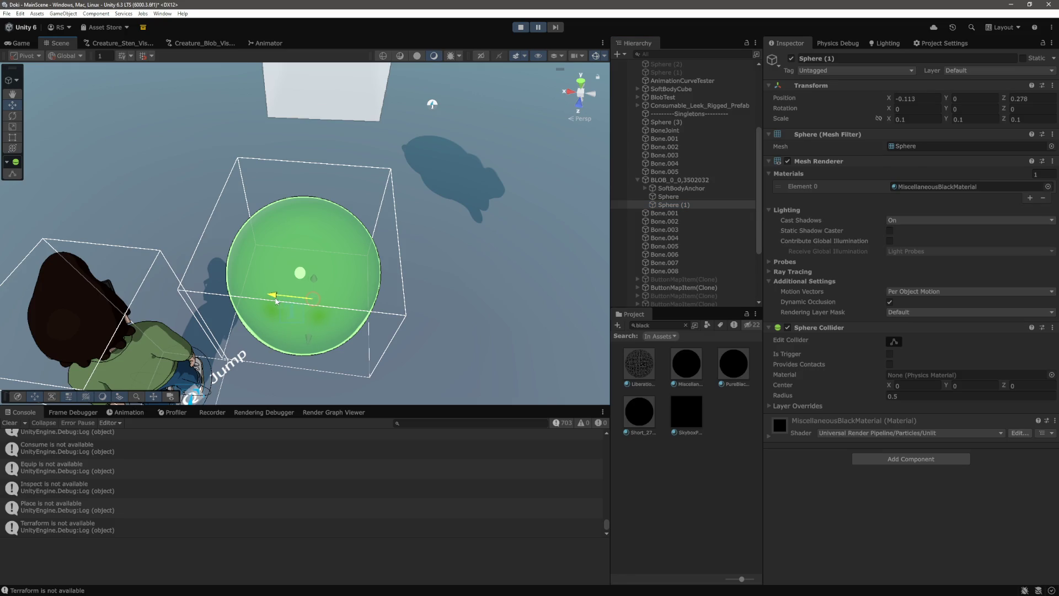
click(21, 43)
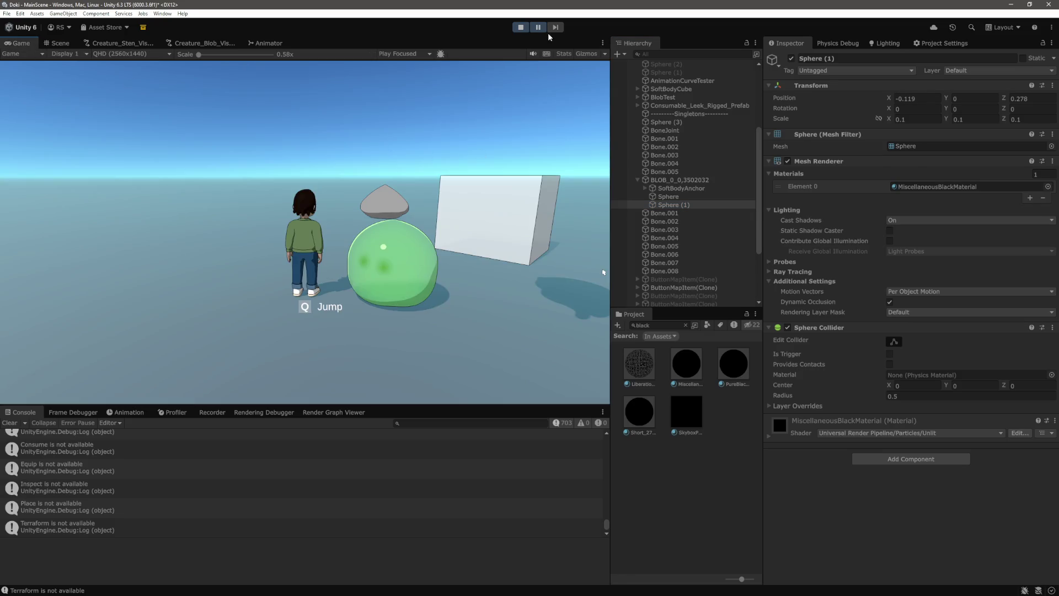
key(a)
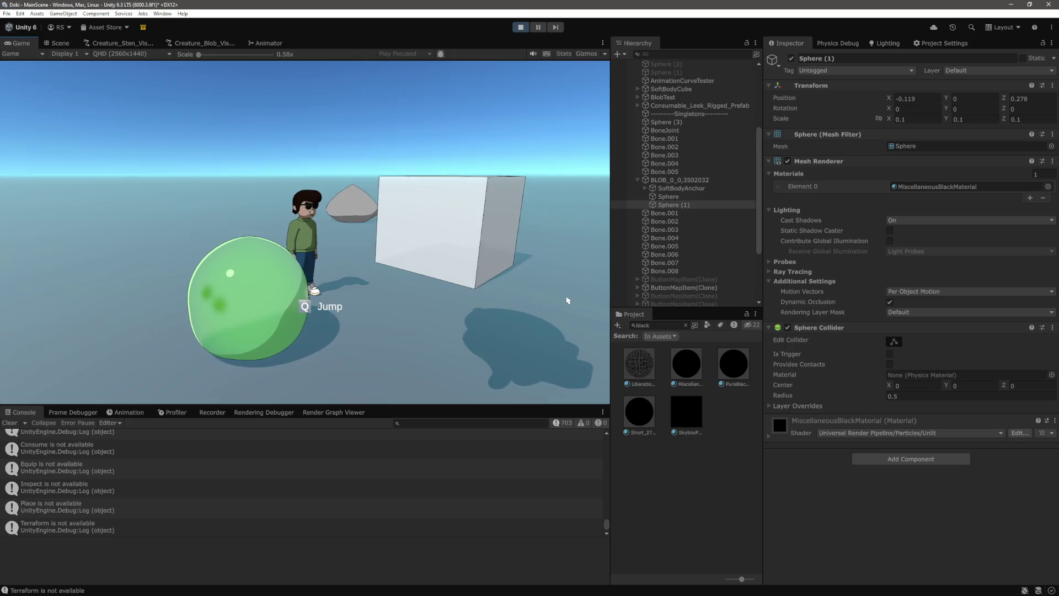
key(w)
key(a)
key(s)
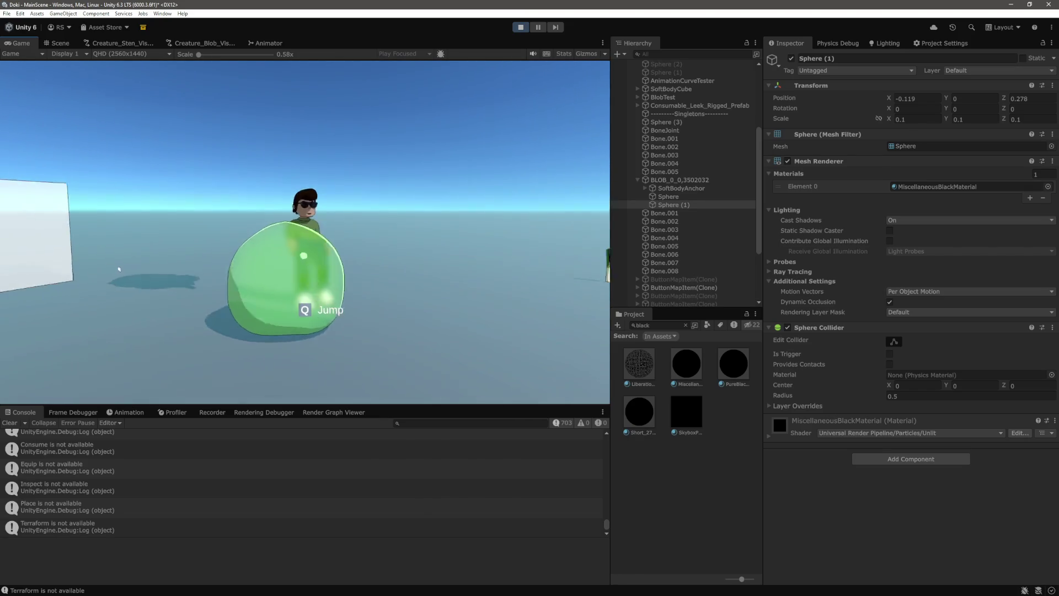
key(d)
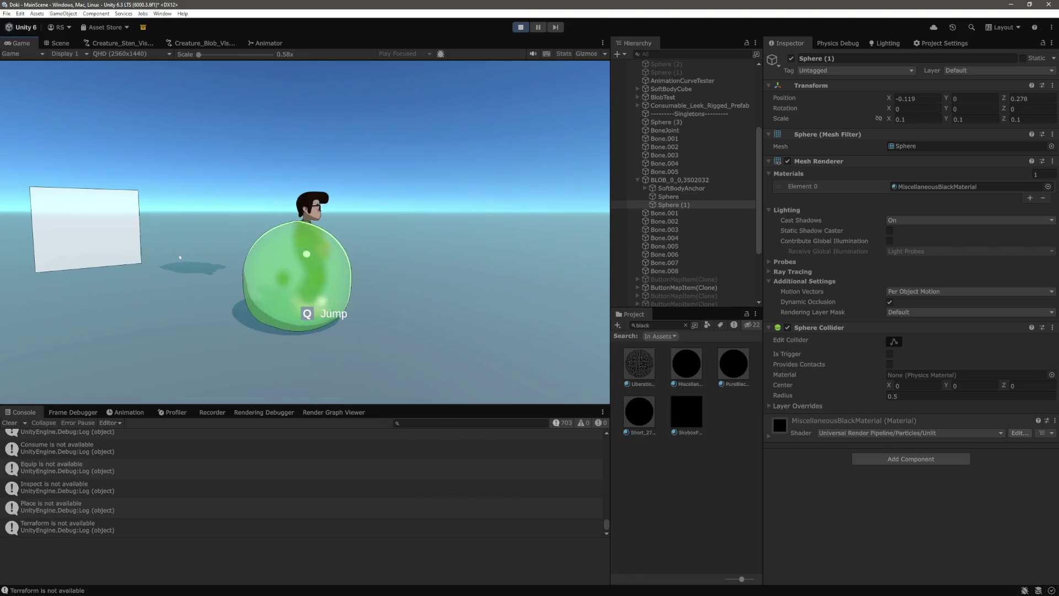
key(s)
key(d)
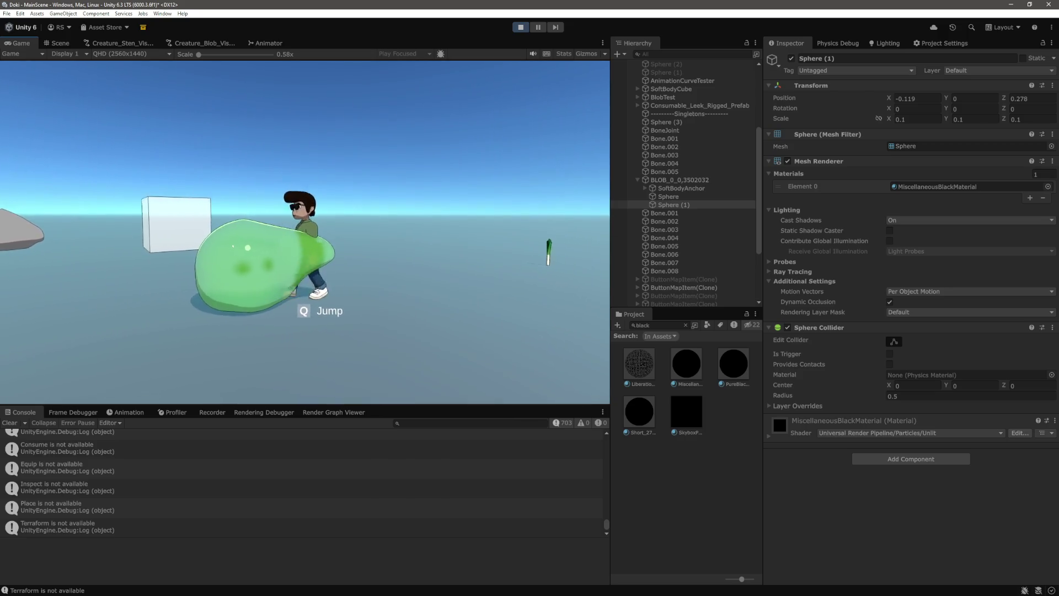
key(w)
key(s)
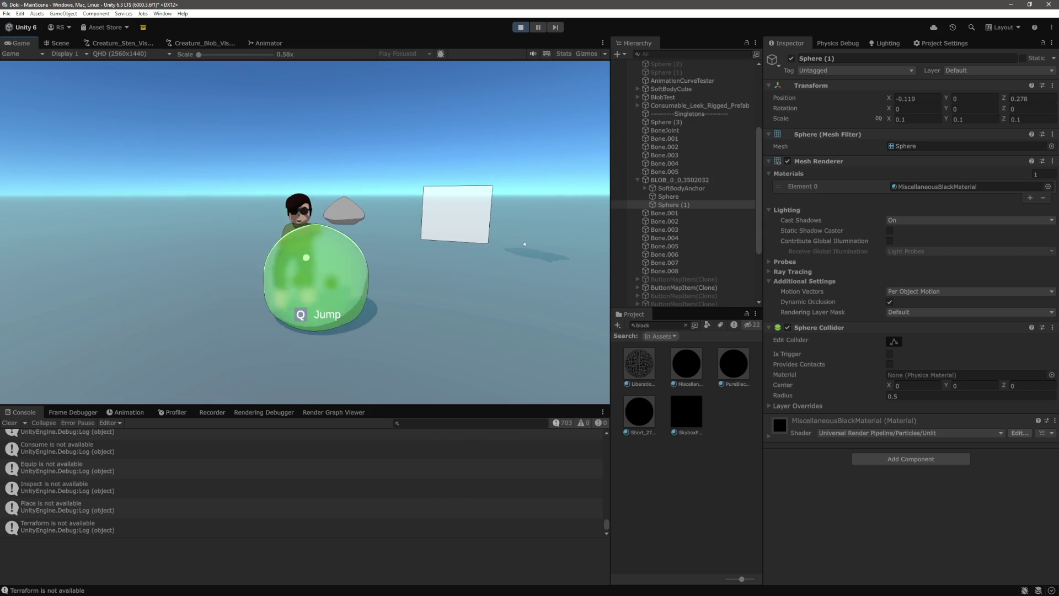
key(a)
key(w)
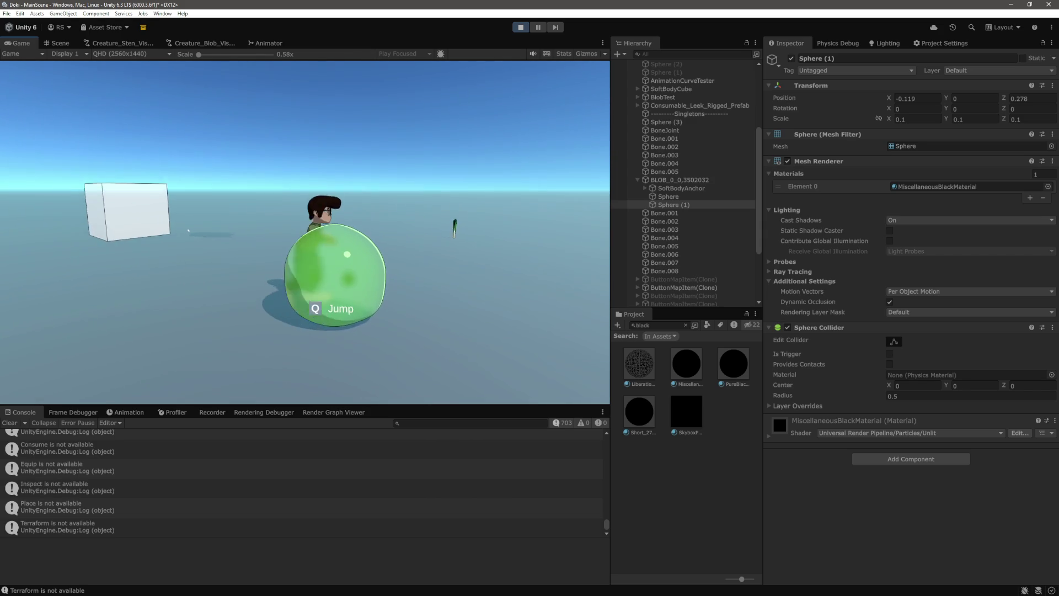
key(a)
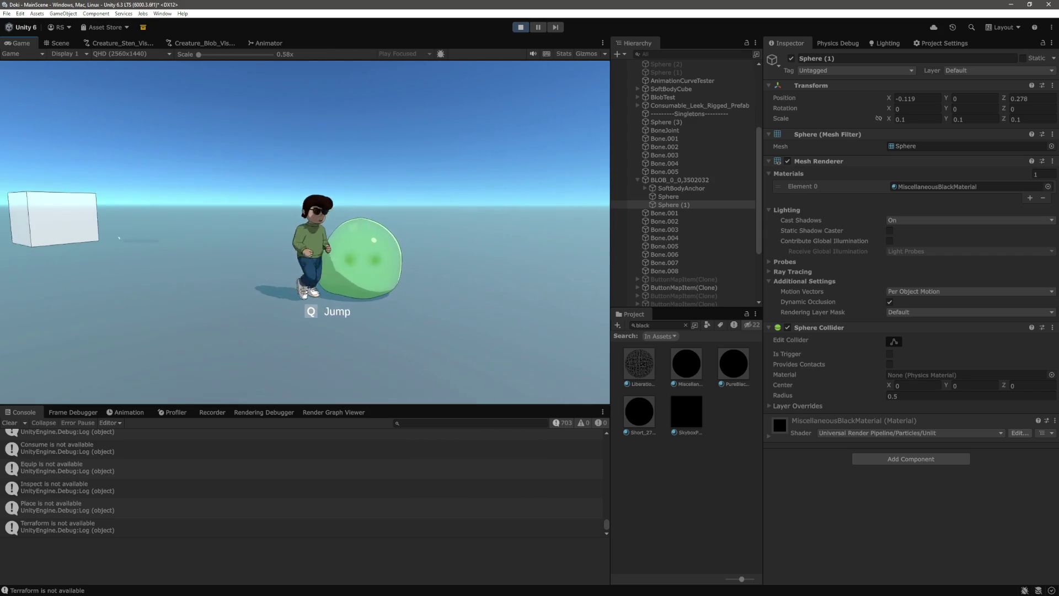
key(d)
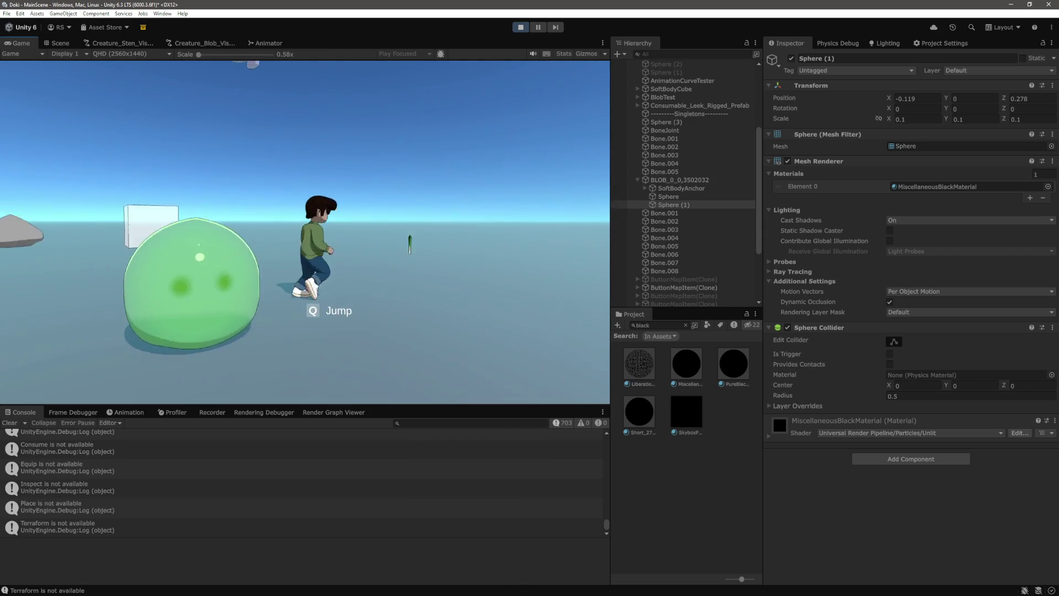
key(a)
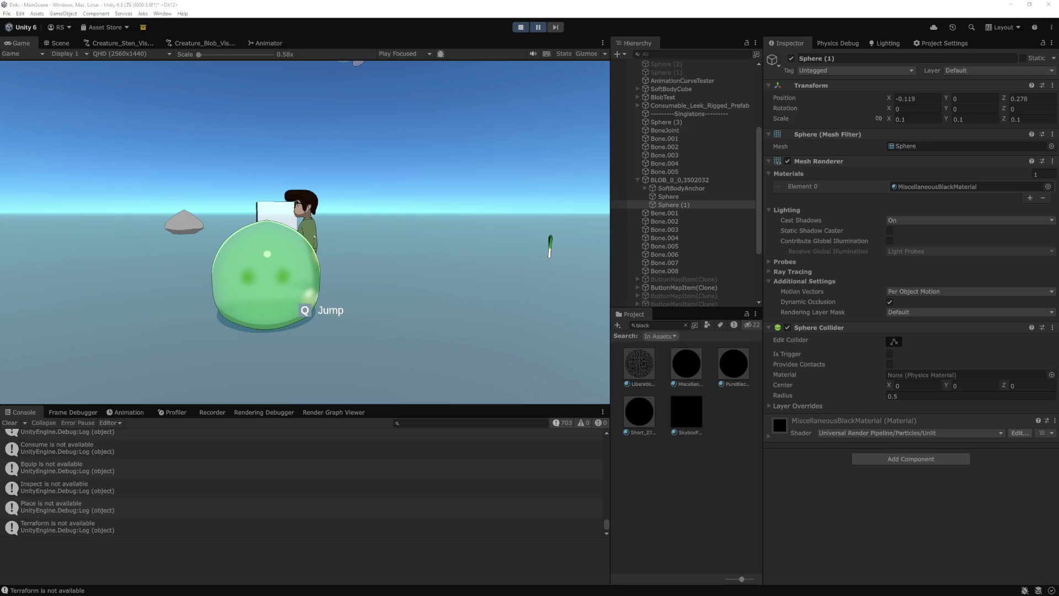
click(908, 501)
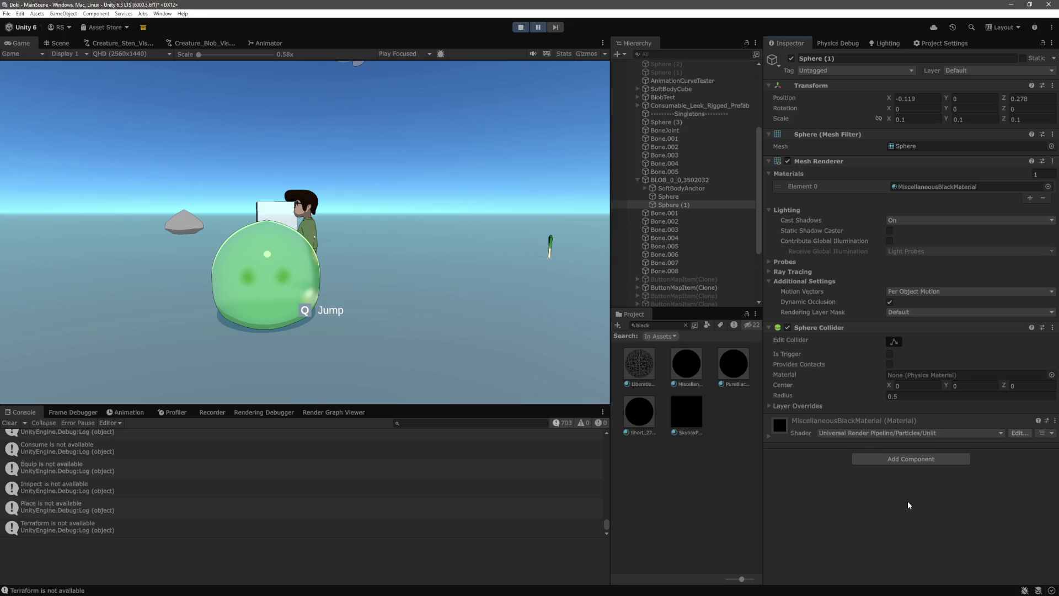
Step: Pause the game and toggle both eye spheres off and back on to compare
click(687, 195)
click(680, 205)
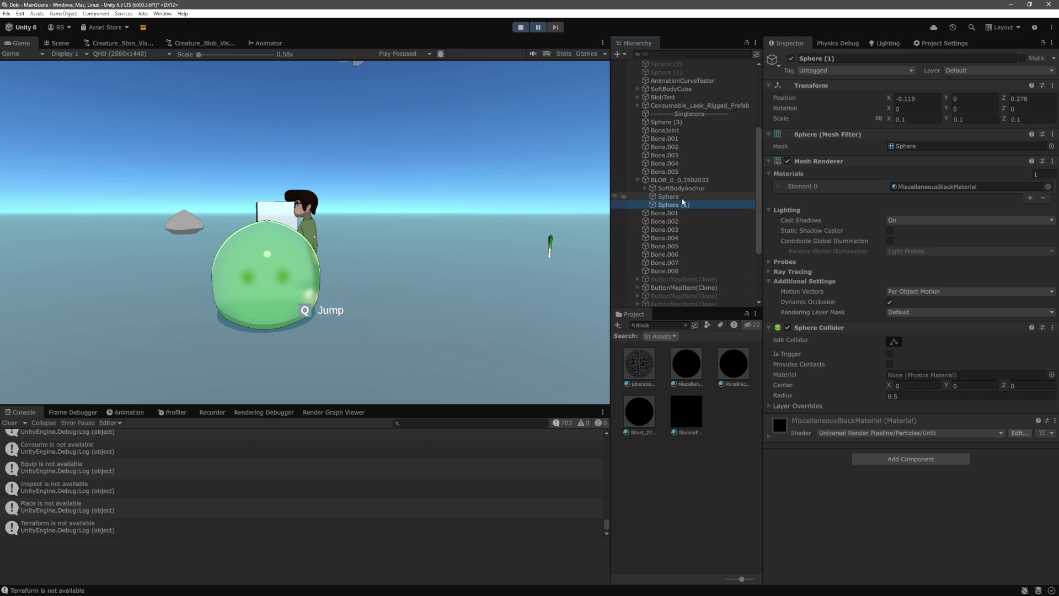
click(538, 27)
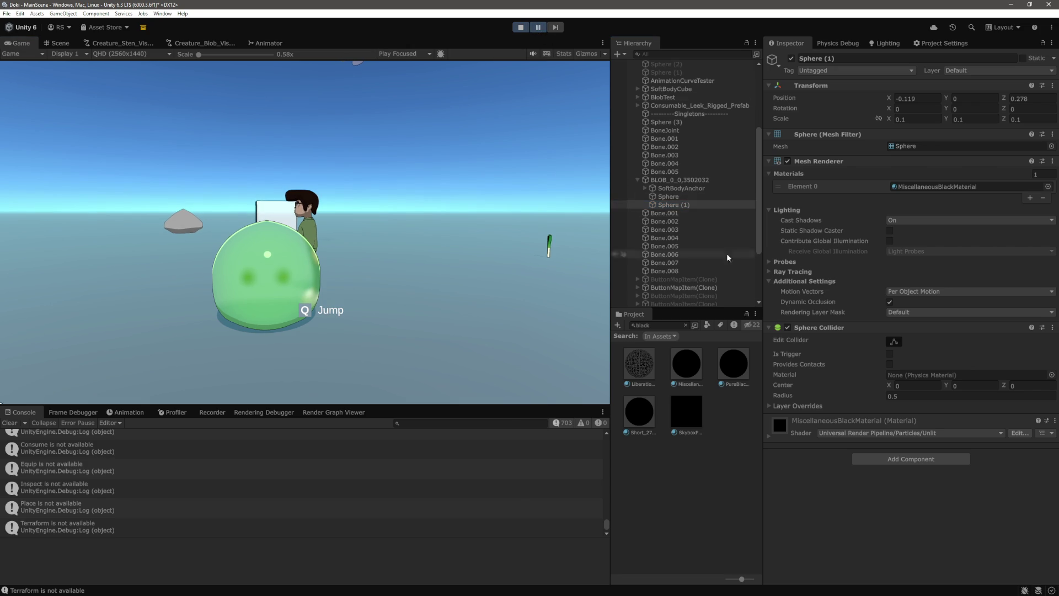
ctrl+click(683, 197)
click(791, 59)
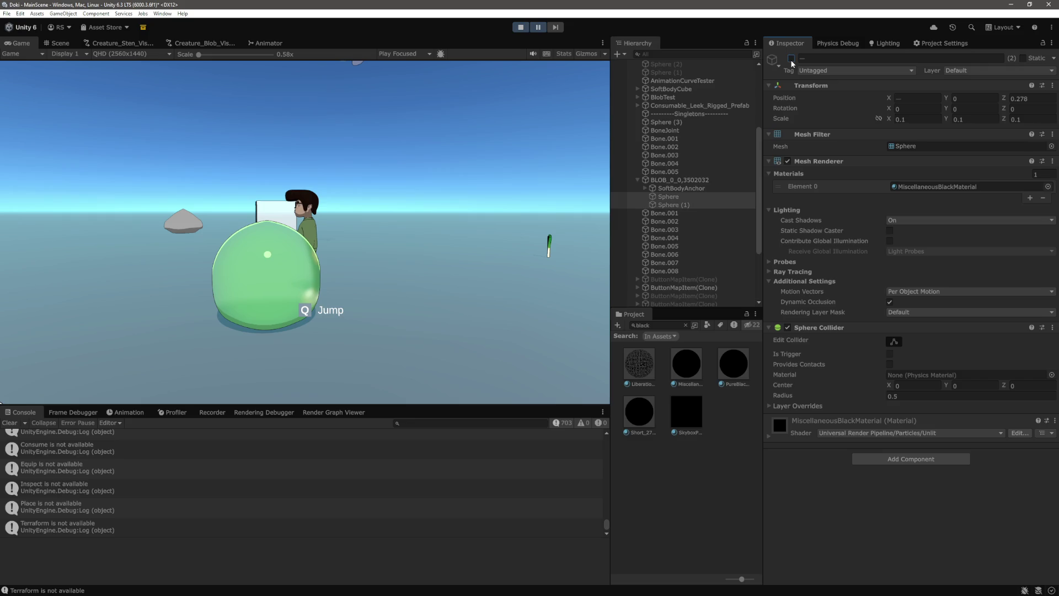
click(791, 58)
click(538, 28)
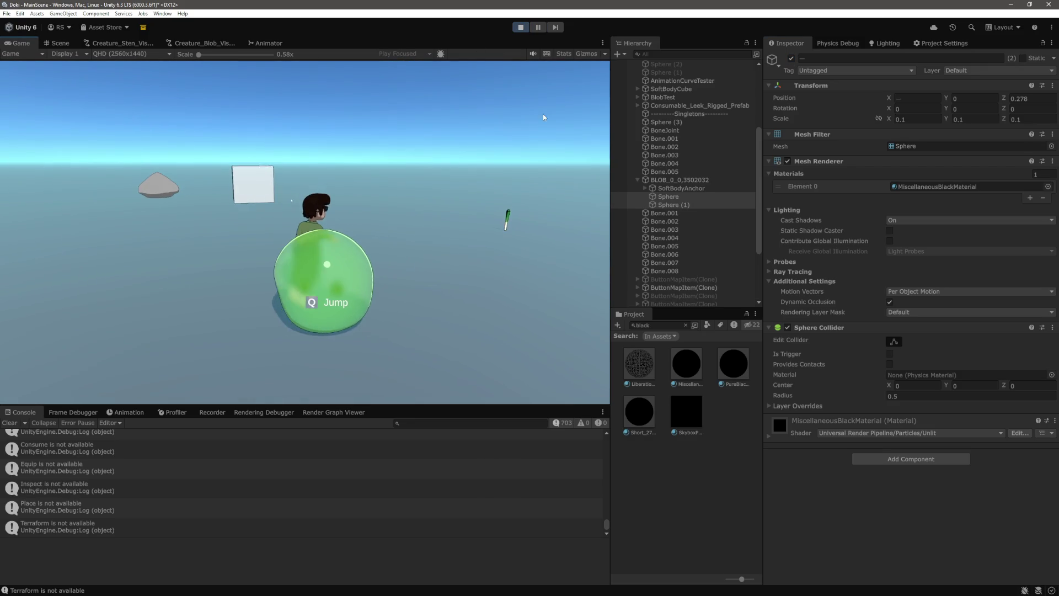
Step: Set the blob material's Default Blur Level to 0, then exit Play mode
click(684, 180)
scroll(879, 383, down, 10)
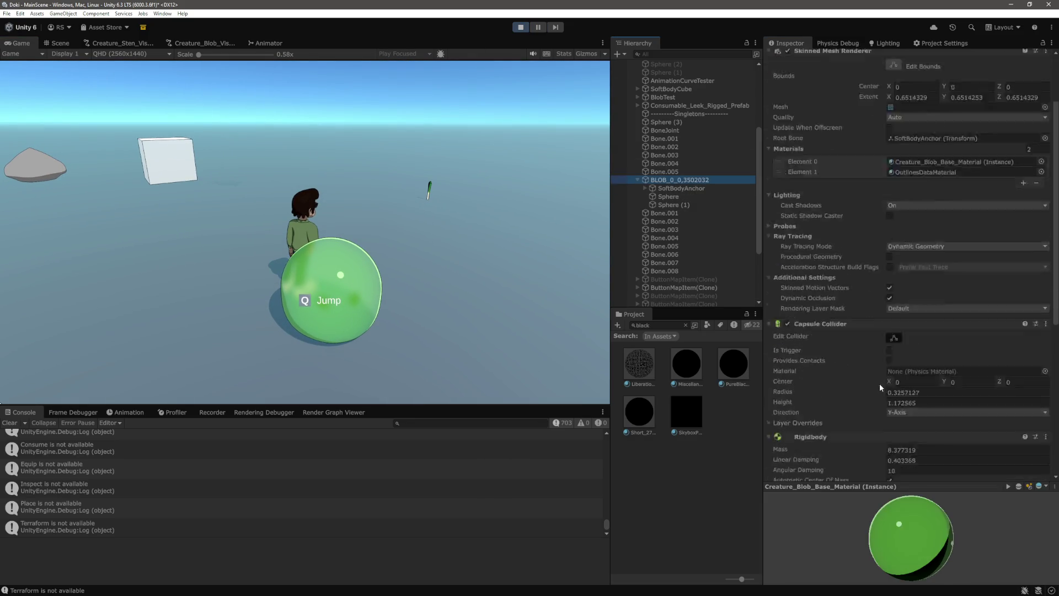
click(778, 417)
scroll(853, 379, down, 10)
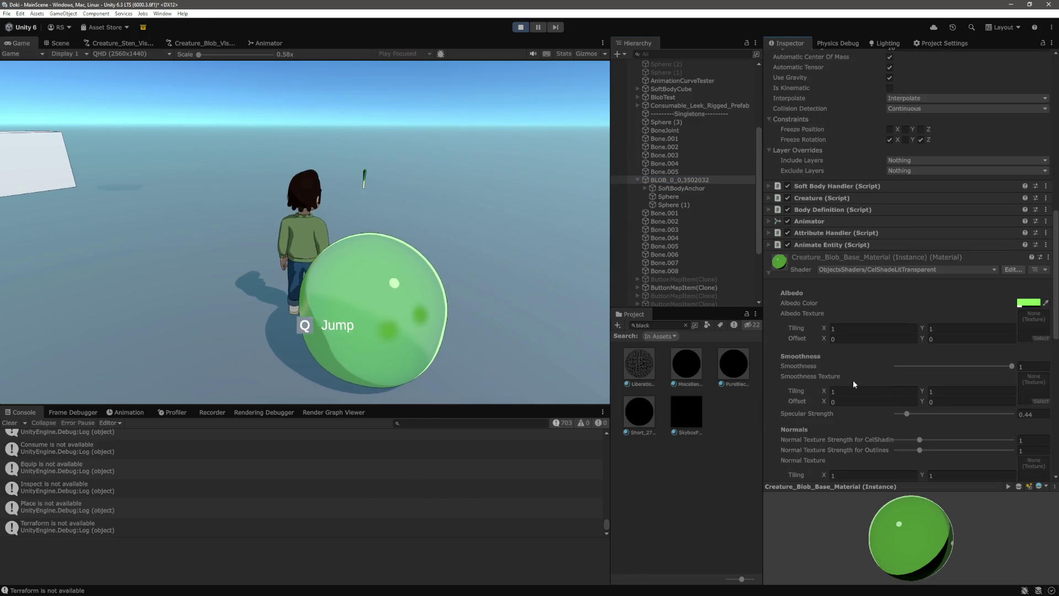
scroll(965, 372, down, 10)
click(1033, 329)
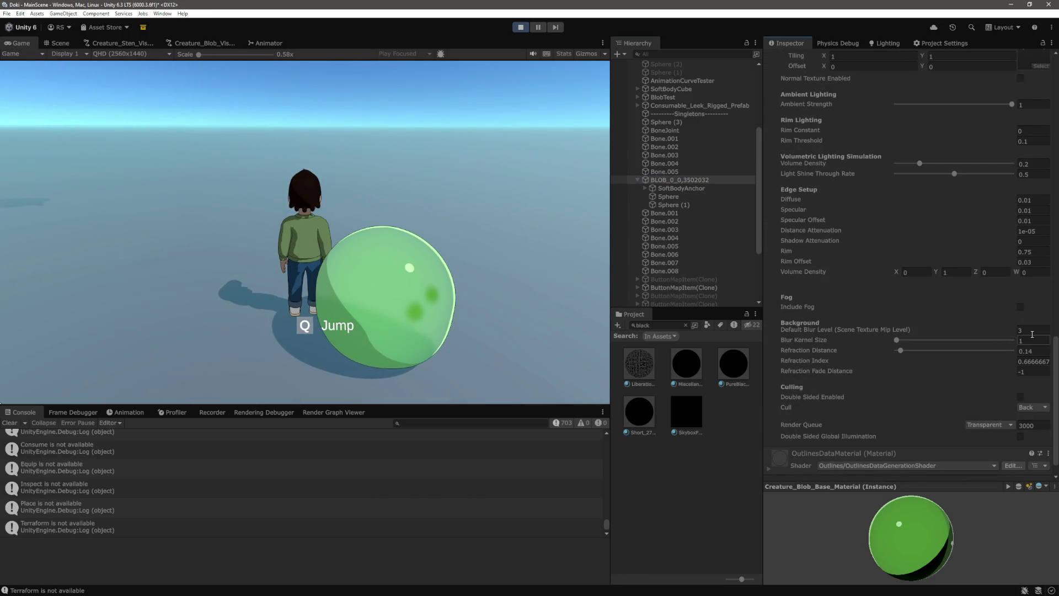
text(0)
key(Return)
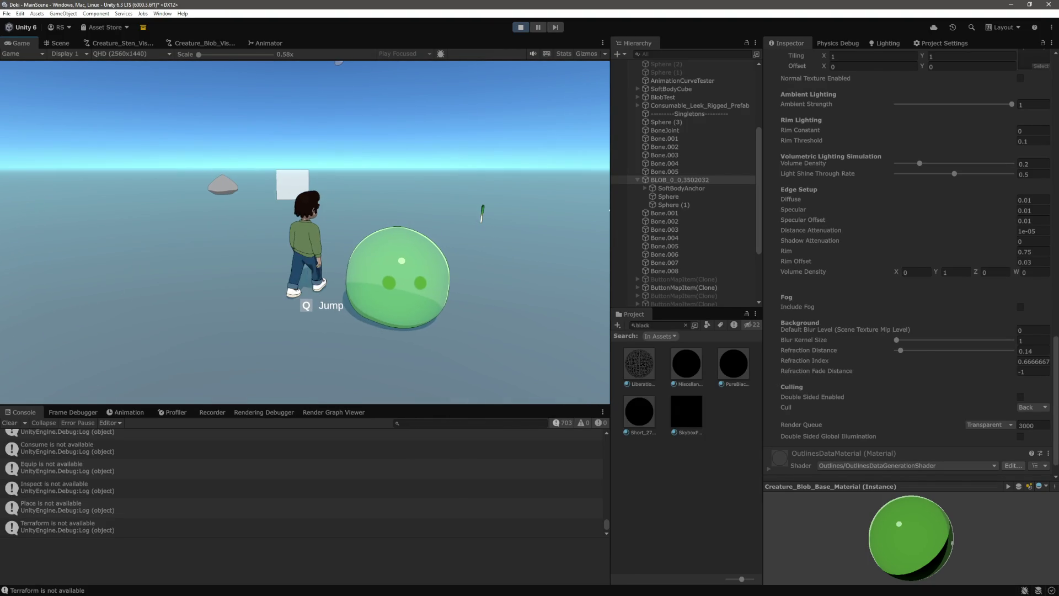
key(ctrl+p)
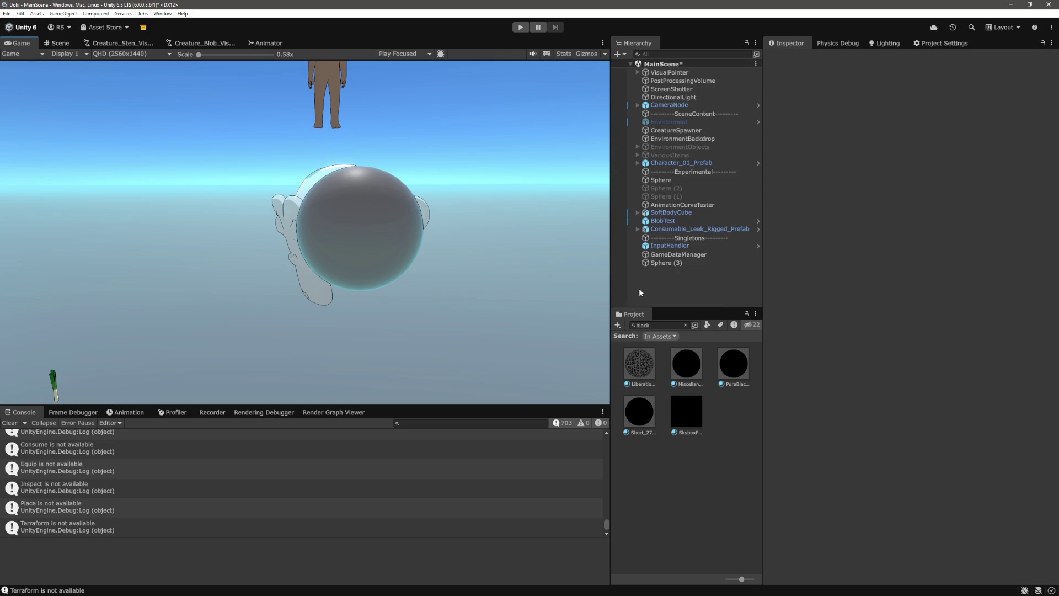
click(679, 263)
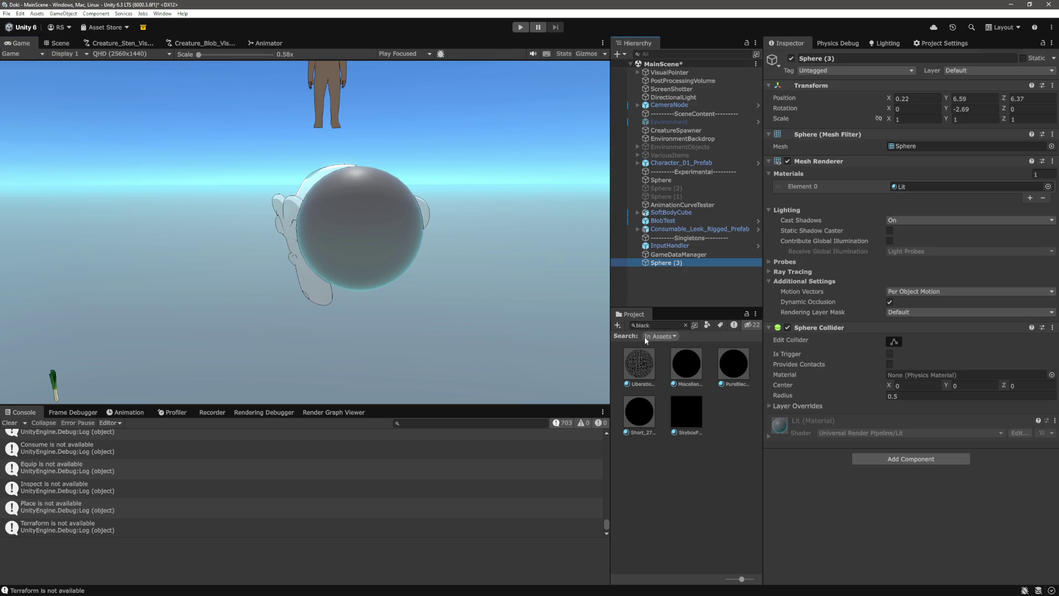
Step: Clear the Project asset search and collapse the MiscellaneousMaterials folder
click(686, 325)
scroll(698, 453, down, 5)
scroll(708, 454, down, 3)
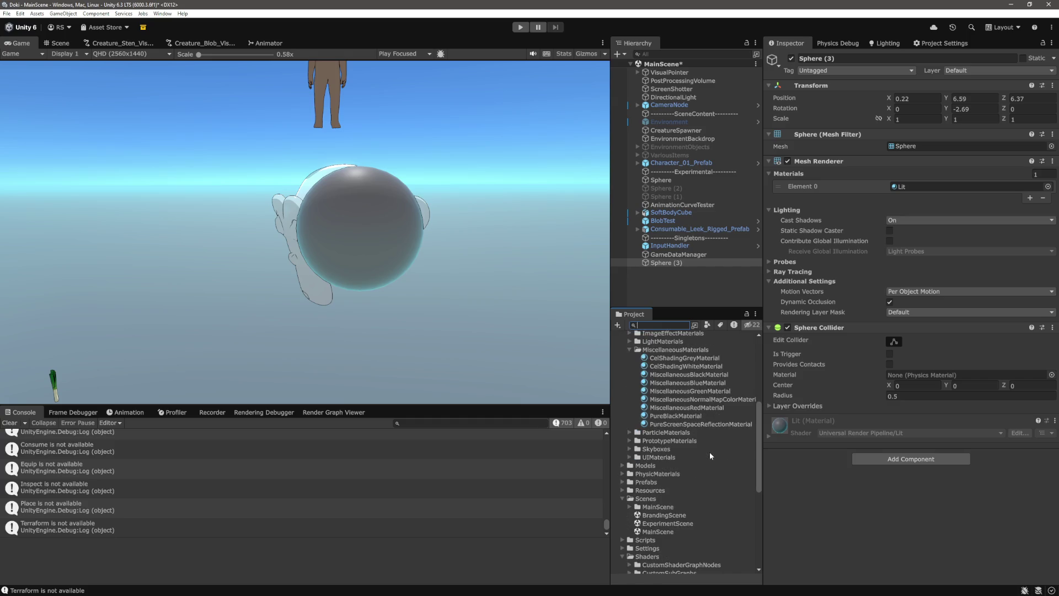
scroll(710, 455, down, 1)
scroll(709, 451, up, 1)
click(629, 350)
Step: Expand Shaders > ObjectShaders > HLSL and select CelShadeLitTransparent, then CelShadeLit, in the Inspector
scroll(658, 406, up, 1)
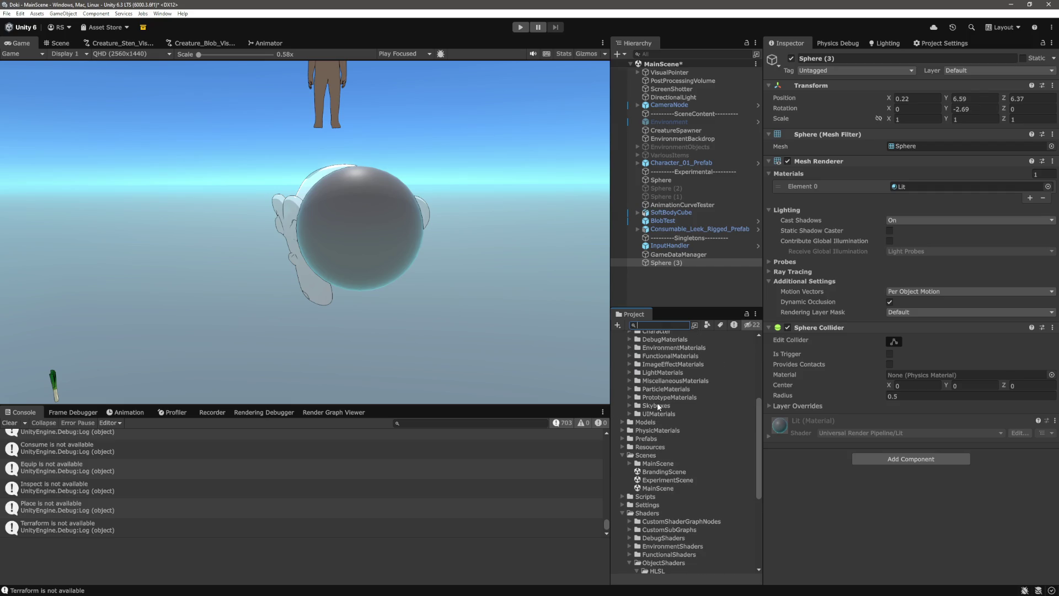
scroll(631, 381, up, 1)
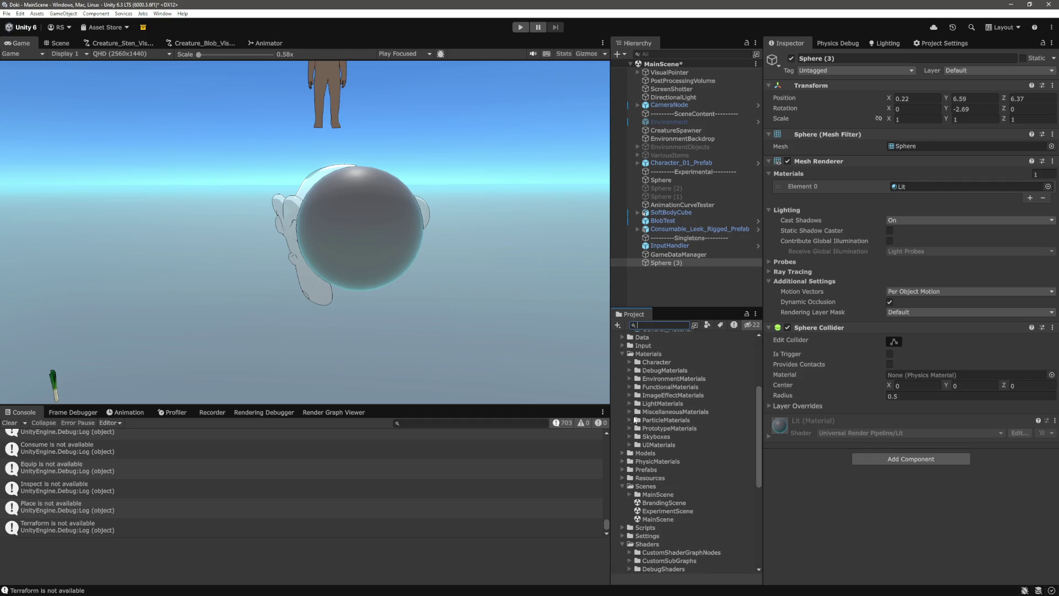
scroll(633, 413, down, 3)
click(630, 392)
scroll(684, 426, down, 1)
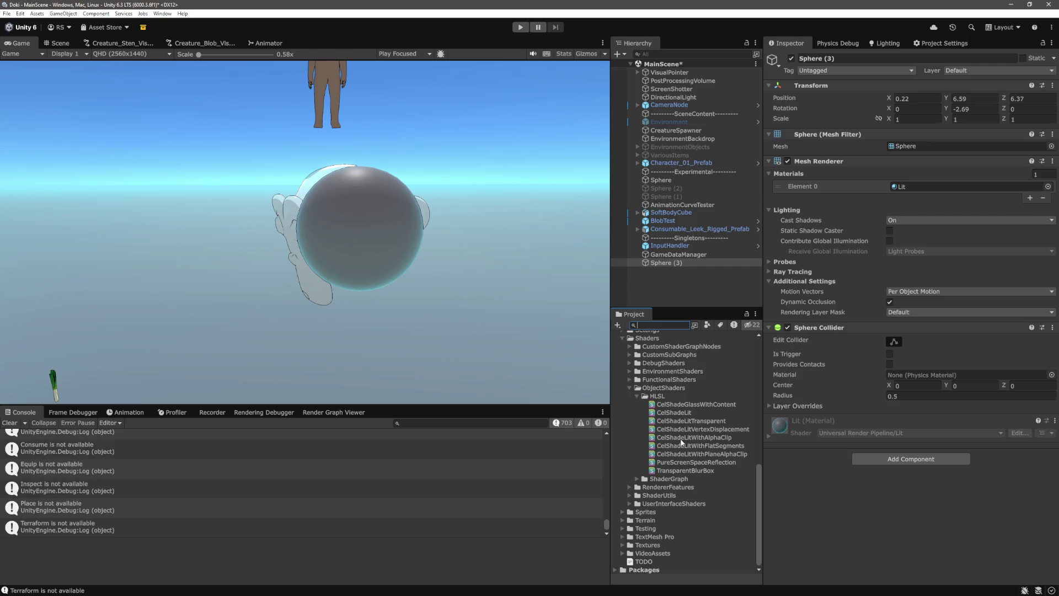
click(680, 421)
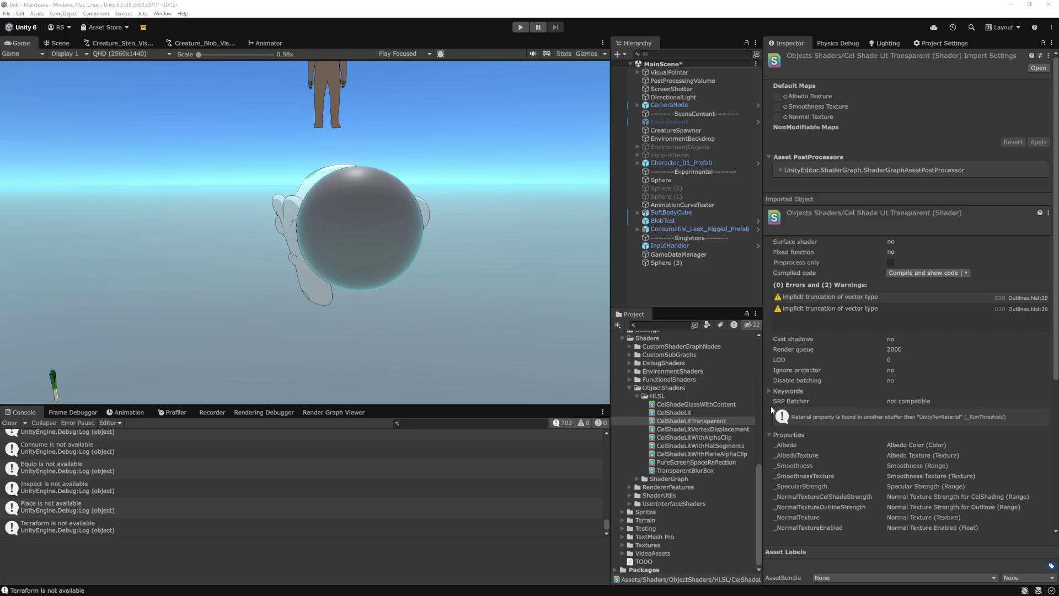
click(684, 413)
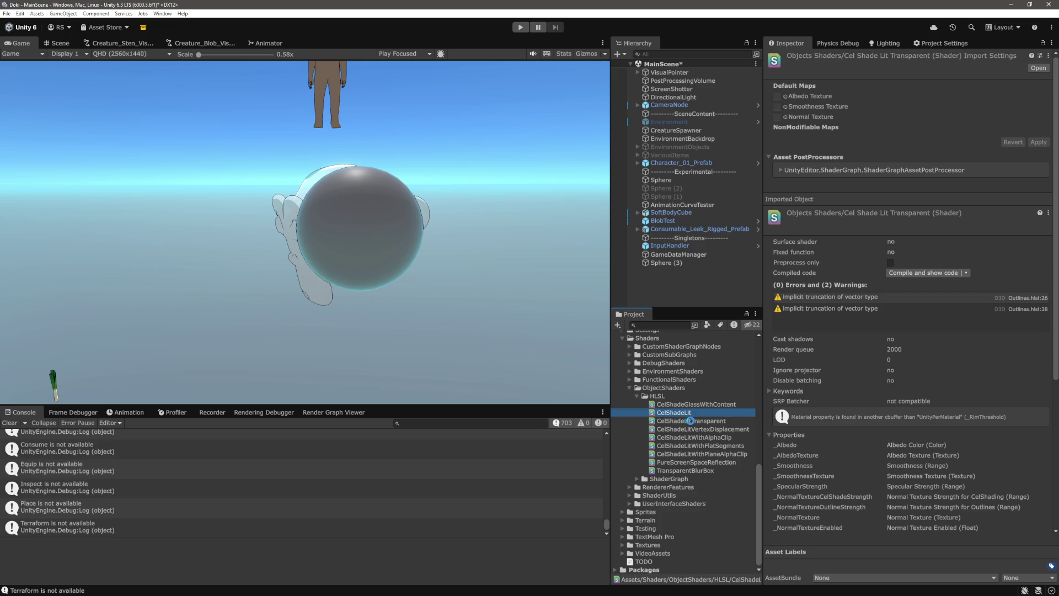
Step: Duplicate the CelShadeLitTransparent shader, moving the copy into Creature_Blob and back into HLSL
click(685, 420)
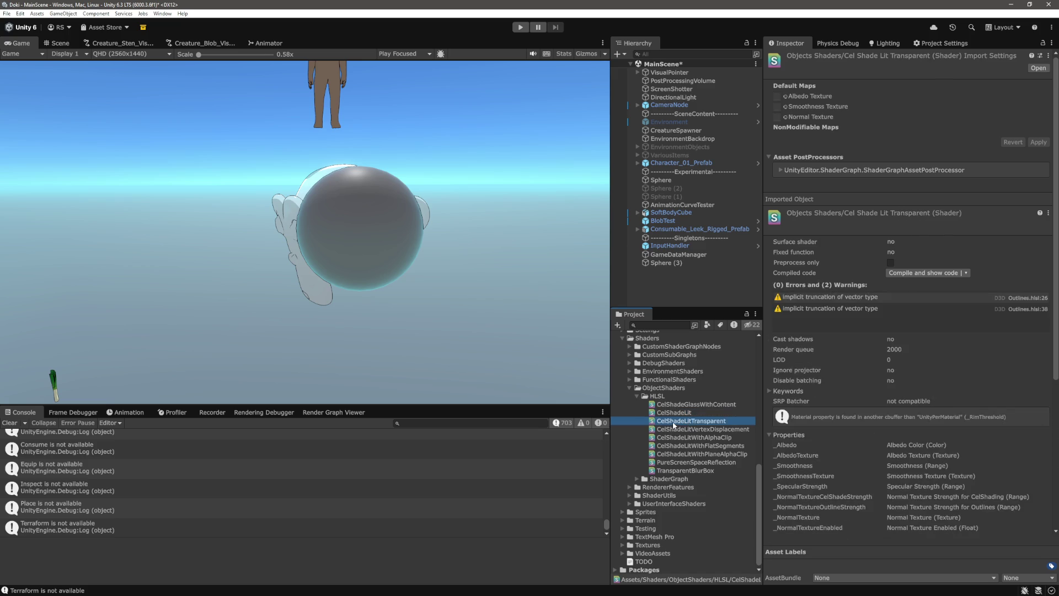
key(ctrl+d)
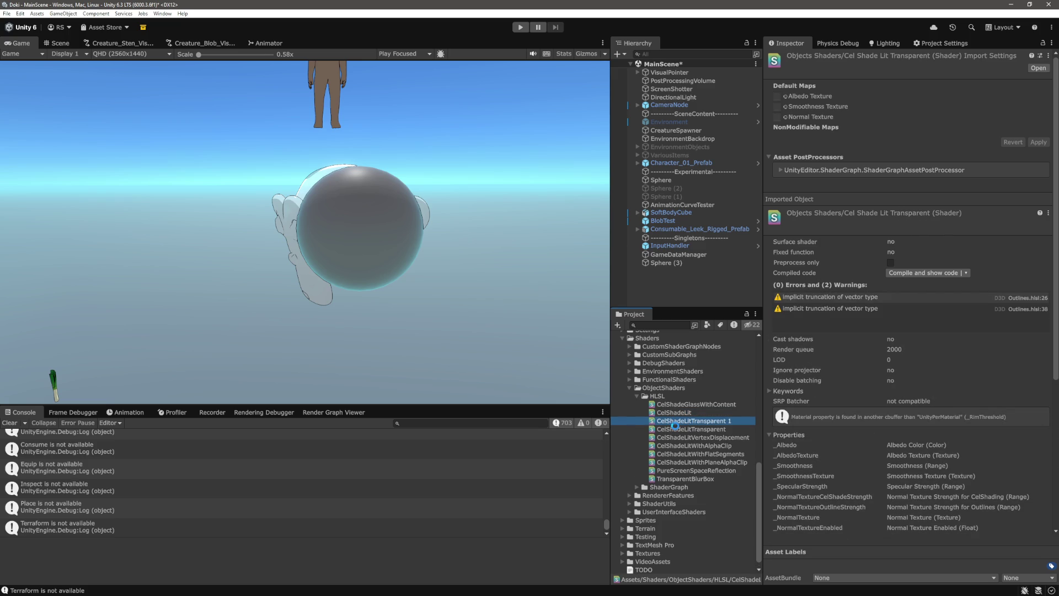
scroll(686, 447, up, 3)
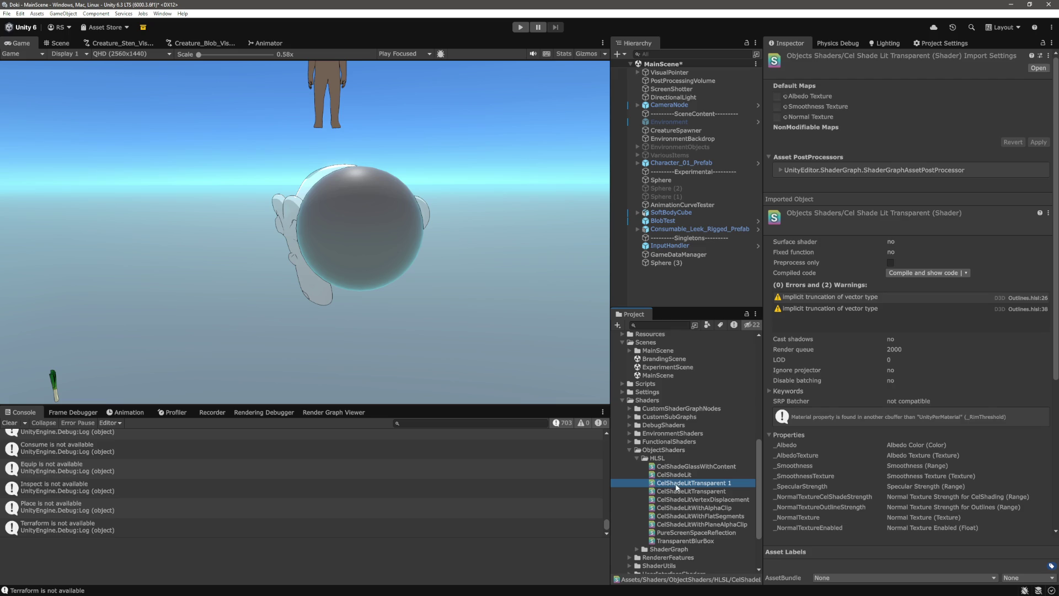
scroll(683, 342, up, 13)
scroll(684, 336, up, 3)
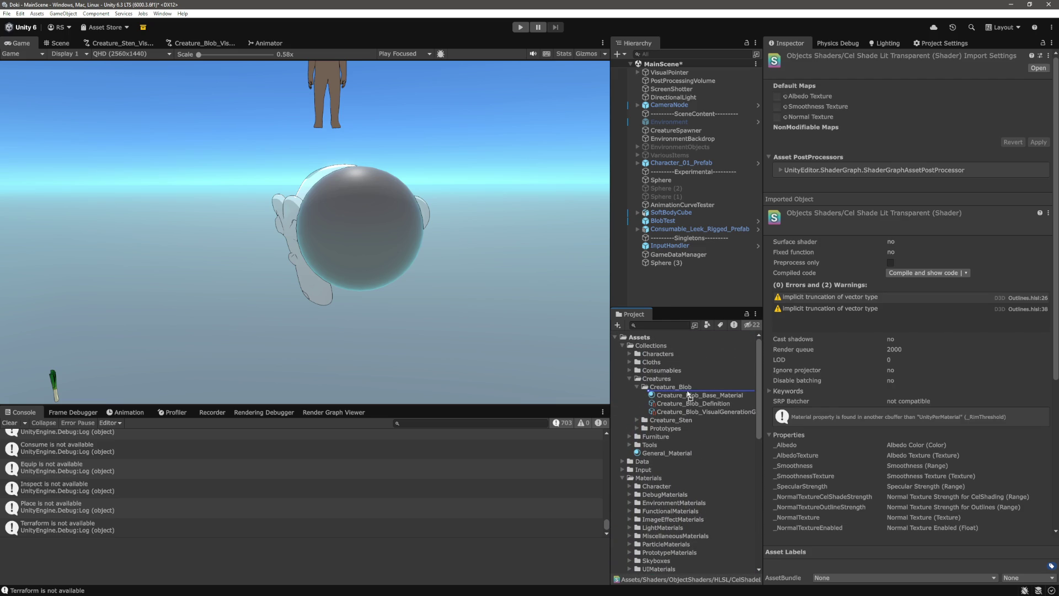
drag(688, 395, 689, 396)
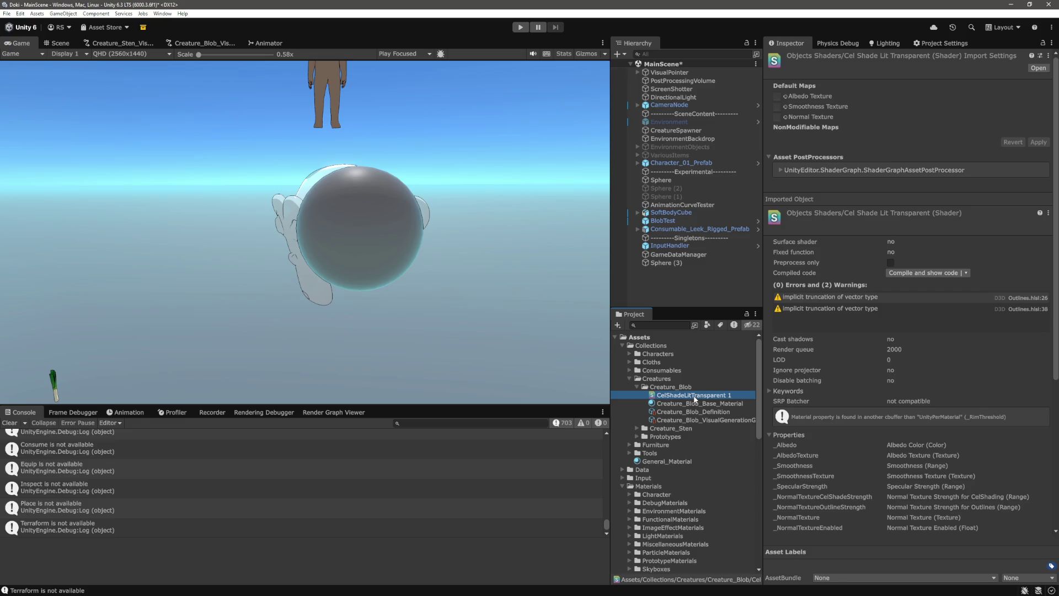
scroll(685, 380, down, 2)
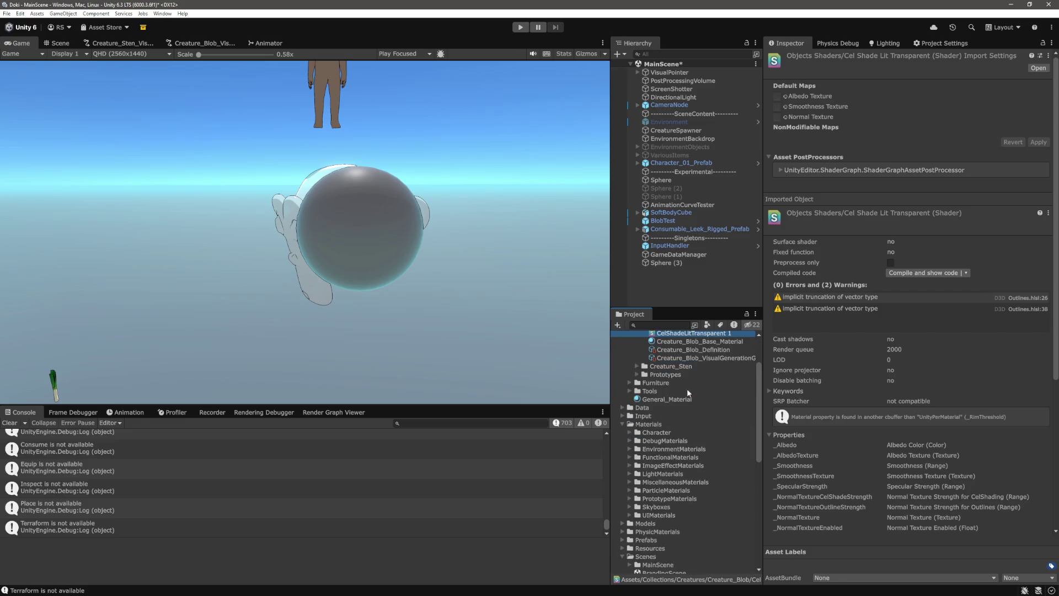
scroll(700, 568, down, 10)
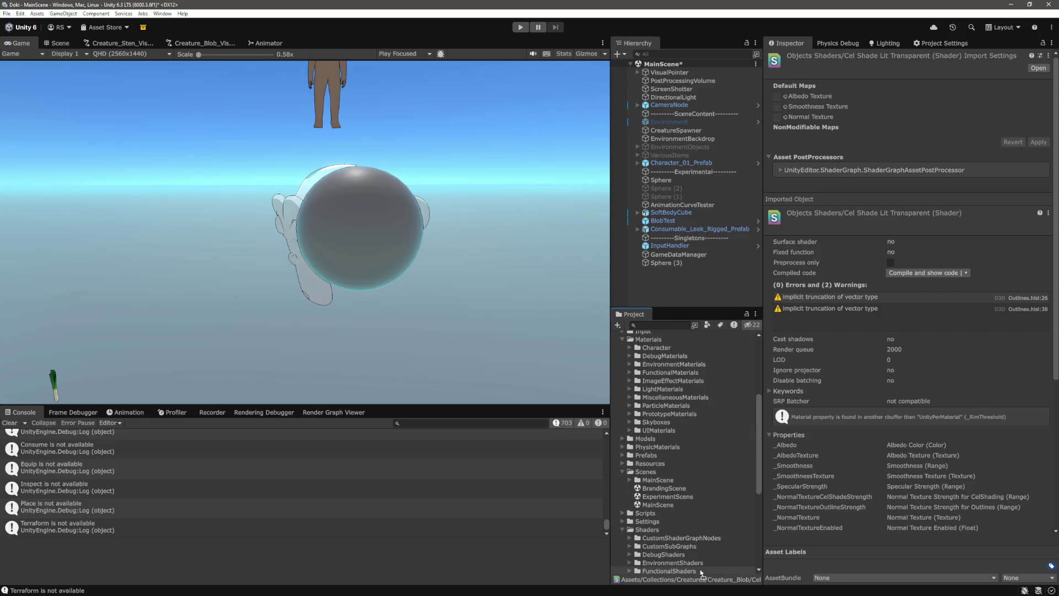
drag(690, 496, 698, 455)
Step: Rename the shader copy to CelShadeLitEye, passing through CelShadeLitGlossy first
key(F2)
key(BackSpace)
key(BackSpace)
key(BackSpace)
key(BackSpace)
key(BackSpace)
text(Glossy)
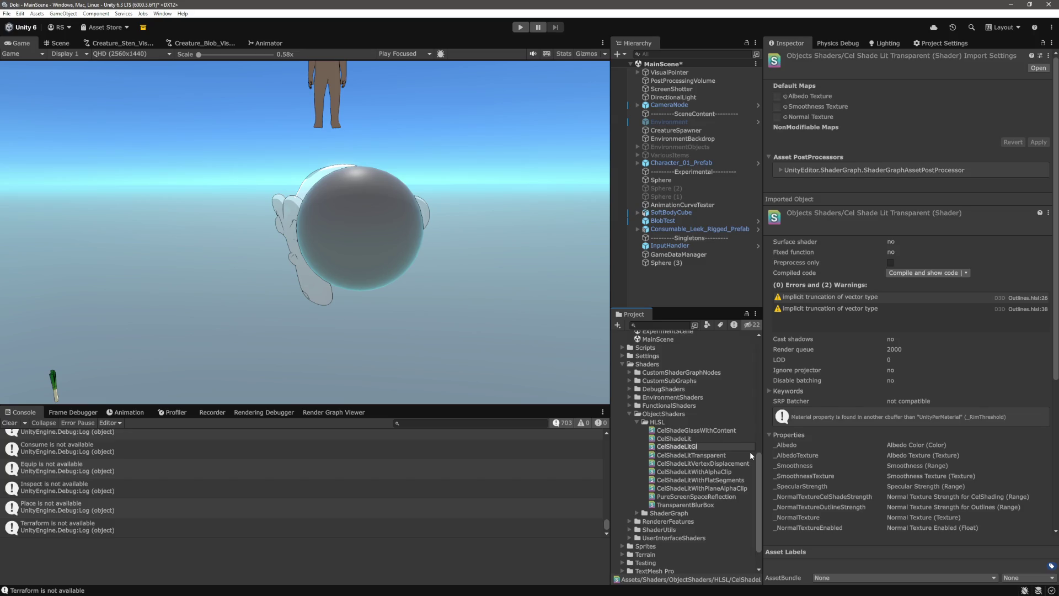
key(Return)
click(711, 448)
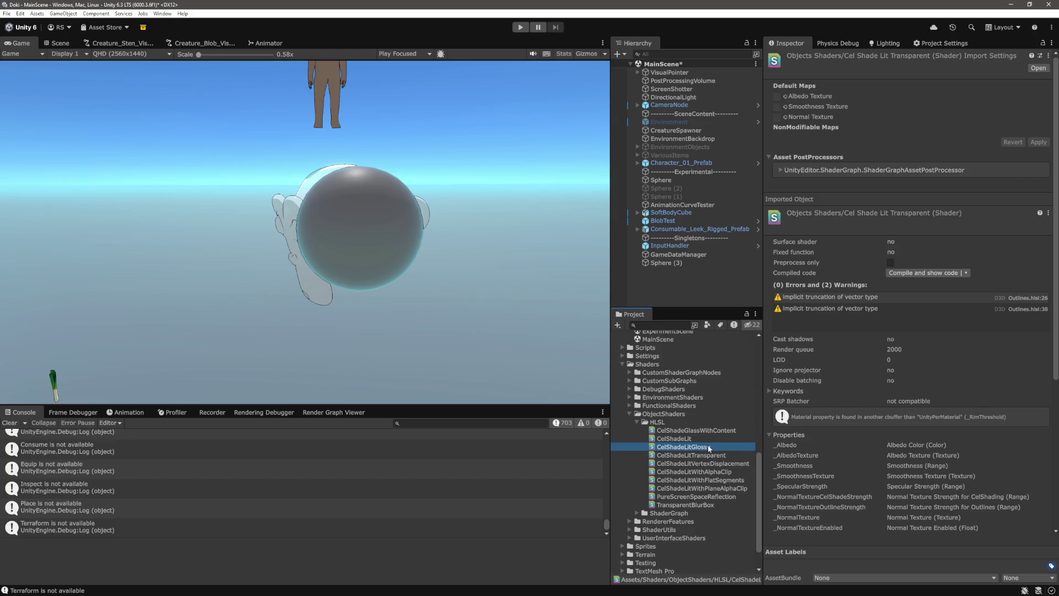
key(BackSpace)
key(BackSpace)
key(BackSpace)
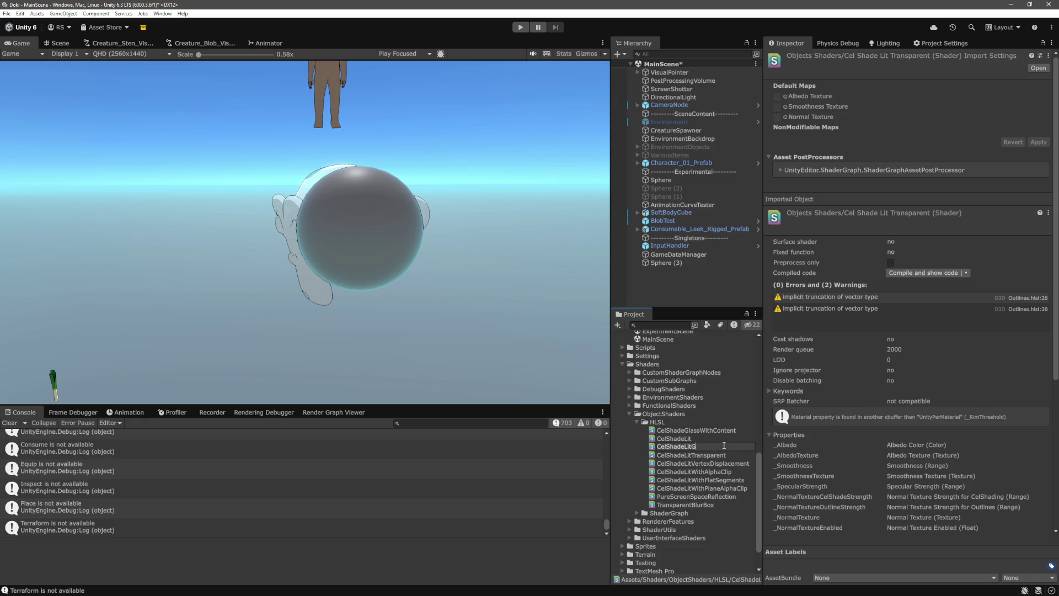
text(Eye)
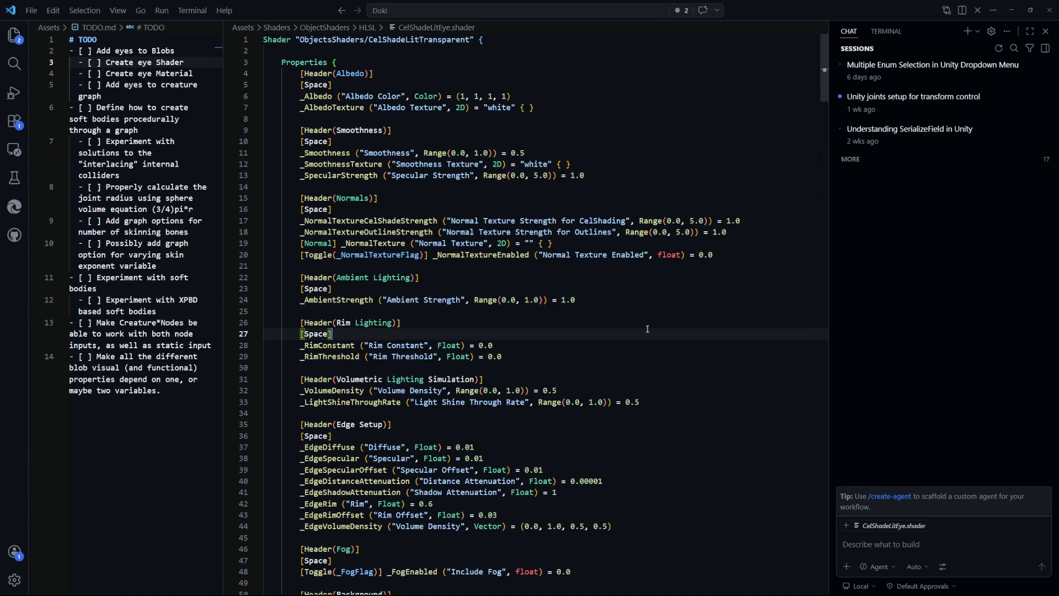
Step: Open CelShadeLit.shader and copy its ShadowCaster and OutlinesDataGeneration passes
key(ctrl+p)
text(celsh)
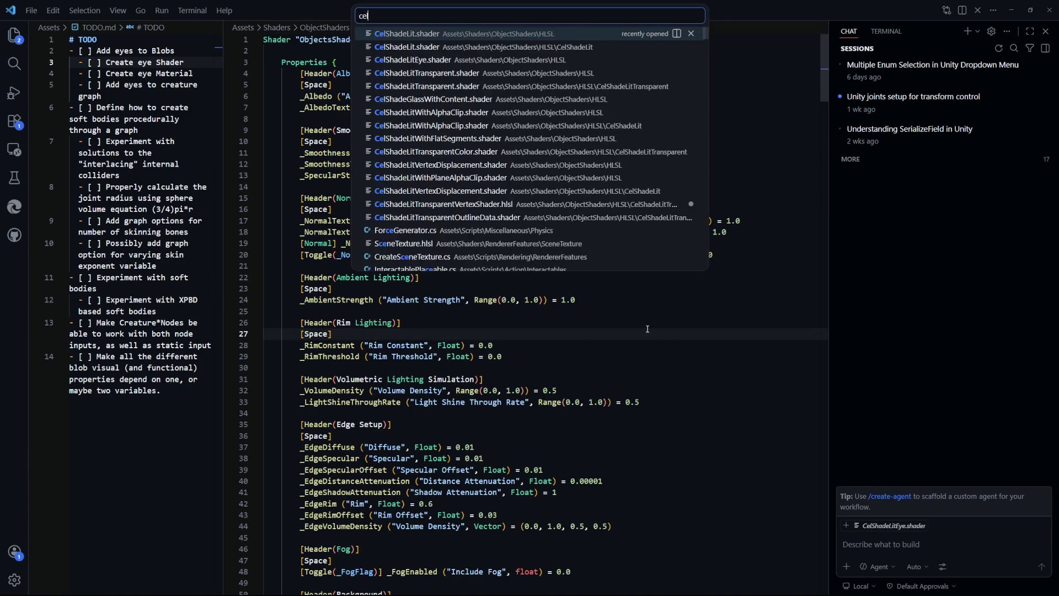
key(Return)
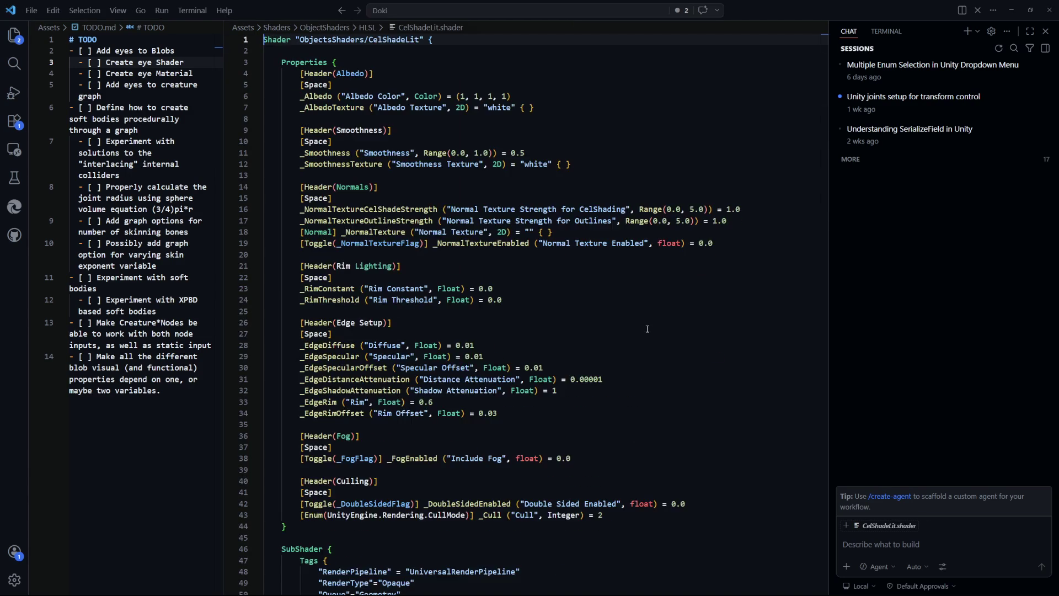
click(678, 345)
scroll(670, 308, down, 5)
click(662, 276)
drag(825, 131, 835, 507)
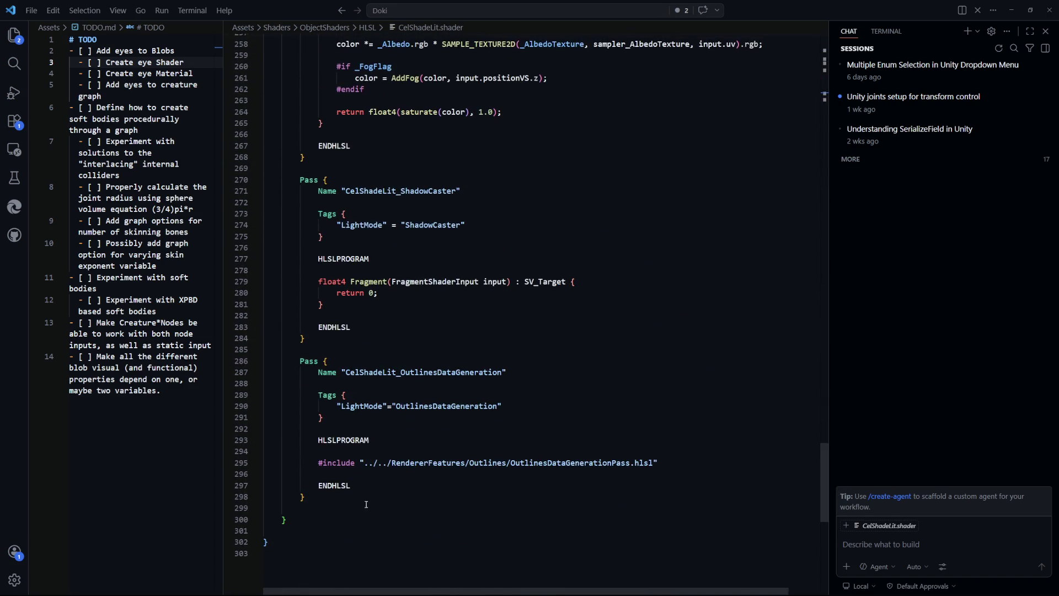
drag(322, 499, 306, 180)
key(ctrl+c)
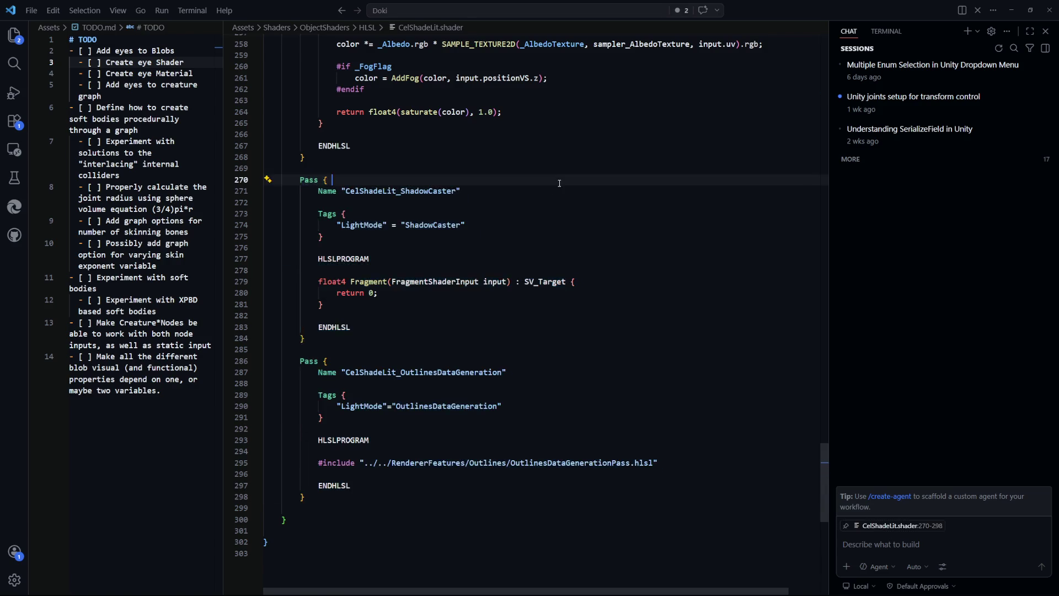
Step: In CelShadeLitEye.shader, change the line 1 shader name to ObjectShaders/CelShadeLitEye and save
key(ctrl+Tab)
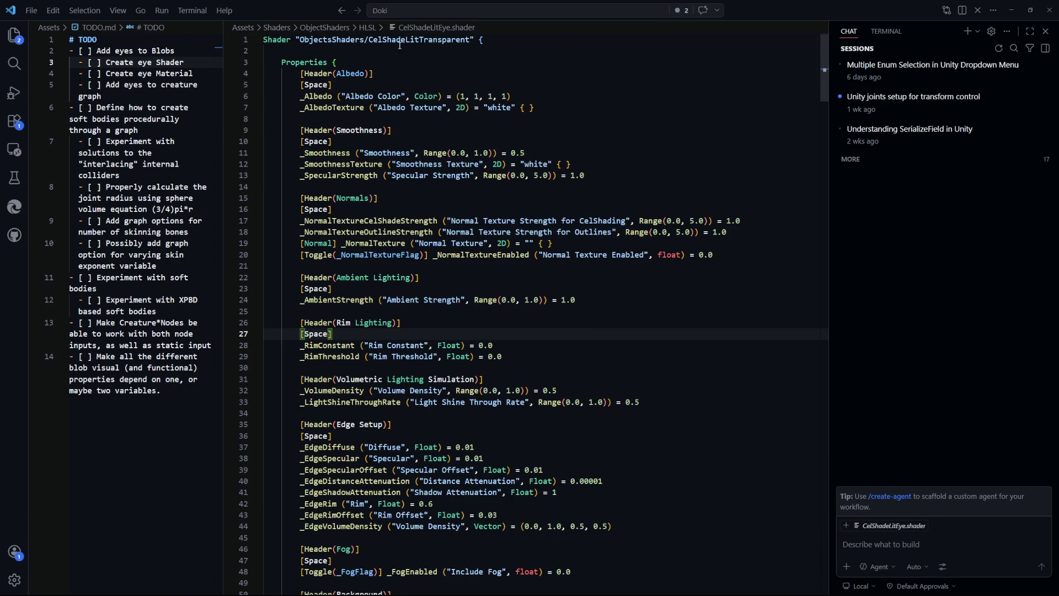
double_click(460, 41)
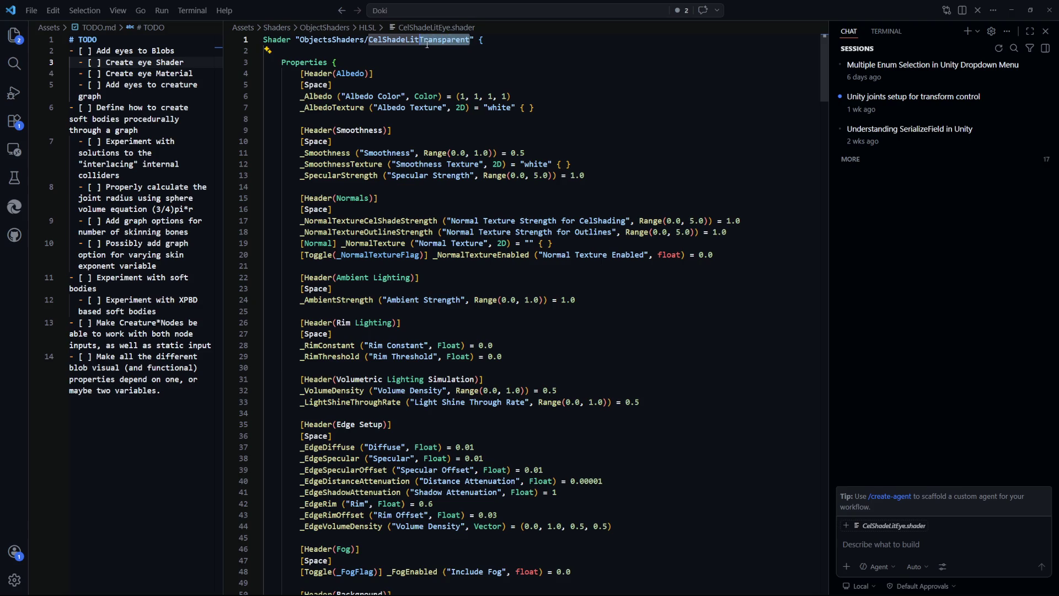
text(Eye)
click(629, 141)
key(ctrl+s)
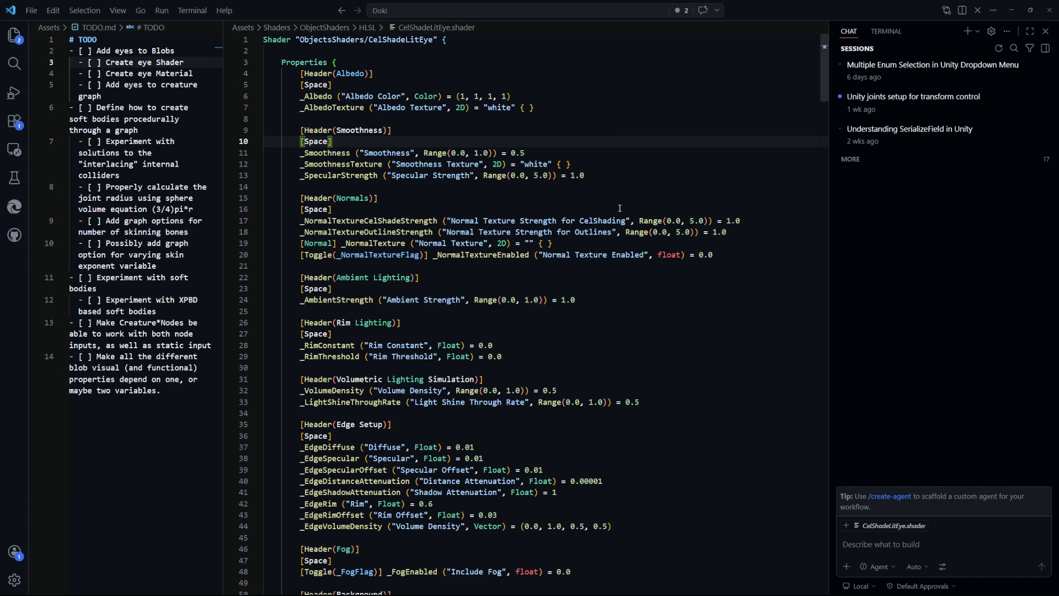
click(585, 131)
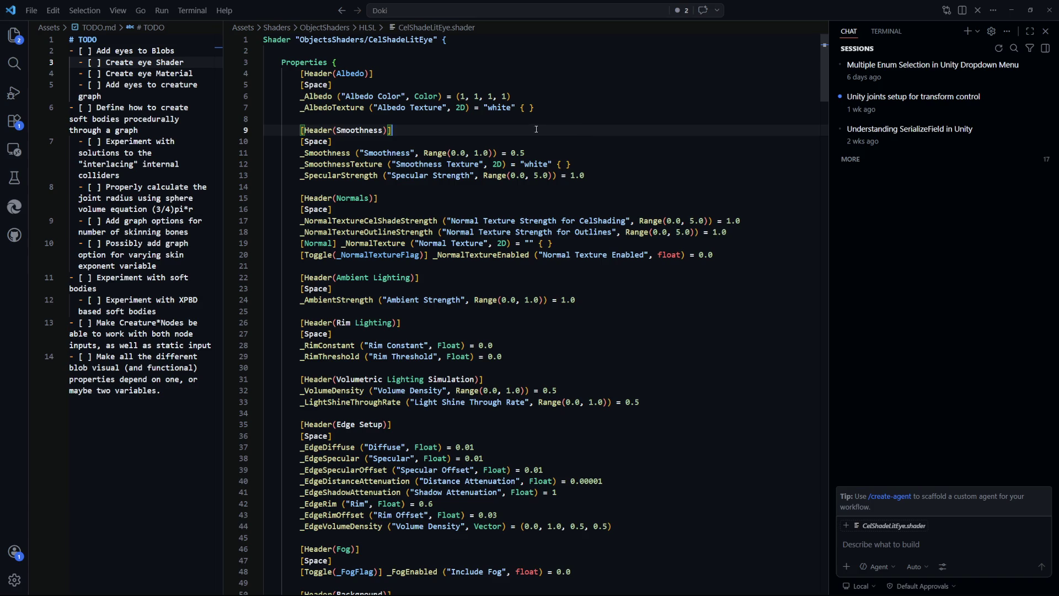
click(571, 118)
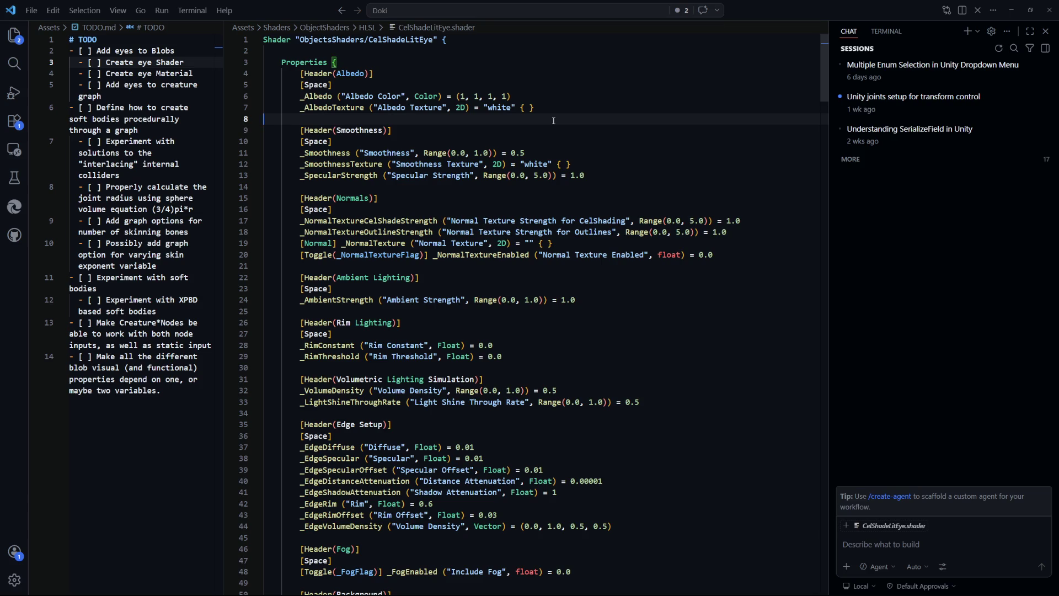
Step: Rename the color pass to CelShadeLitEyeColor by replacing 'Transparent_' with 'Eye'
scroll(657, 234, down, 2)
scroll(811, 127, up, 2)
mouse_move(824, 87)
mouse_down()
mouse_move(814, 171)
mouse_move(823, 253)
mouse_up()
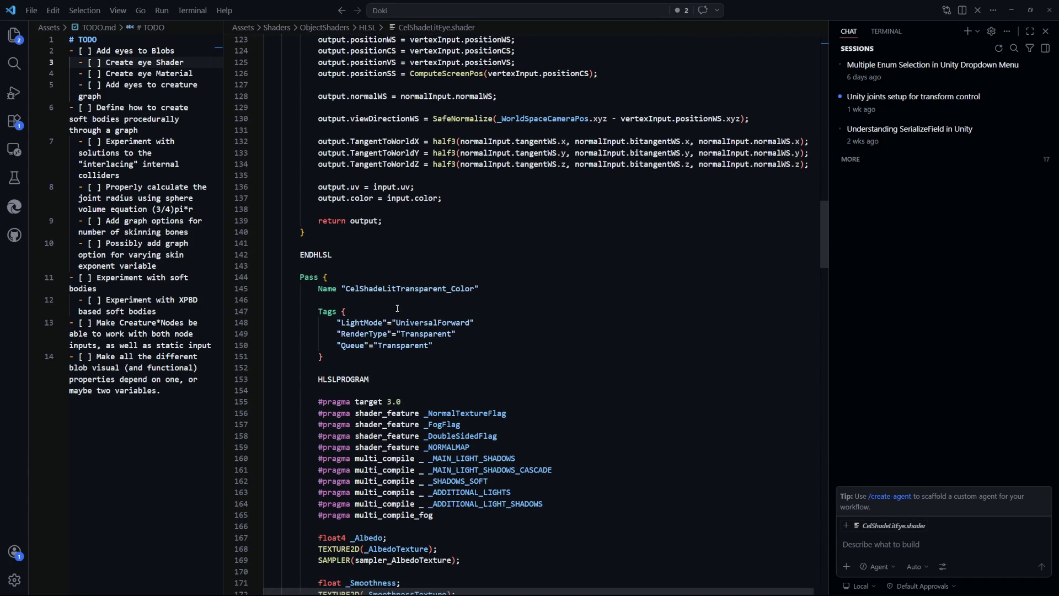
drag(450, 290, 397, 293)
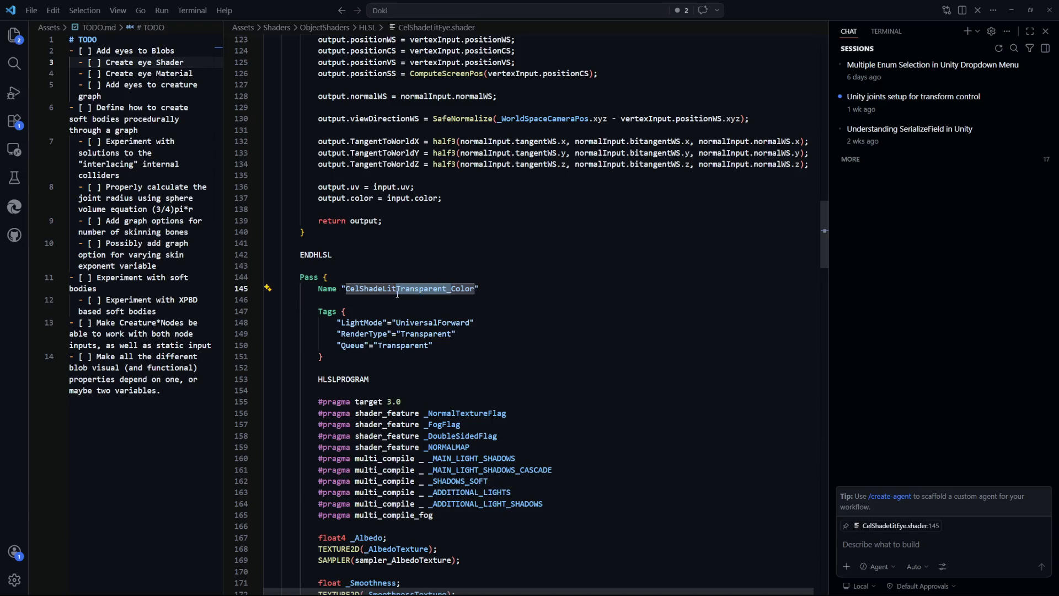
key(BackSpace)
text(Eye)
click(606, 345)
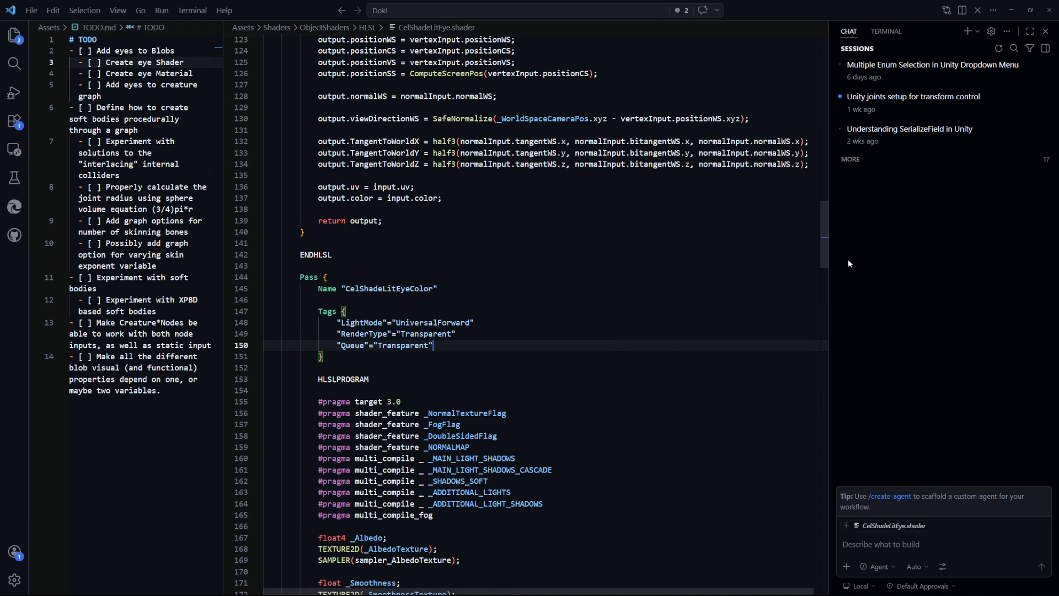
Step: Paste the ShadowCaster and OutlinesDataGeneration passes after the last pass, adding 'Eye' to both names
drag(821, 241, 824, 529)
click(331, 261)
key(Return)
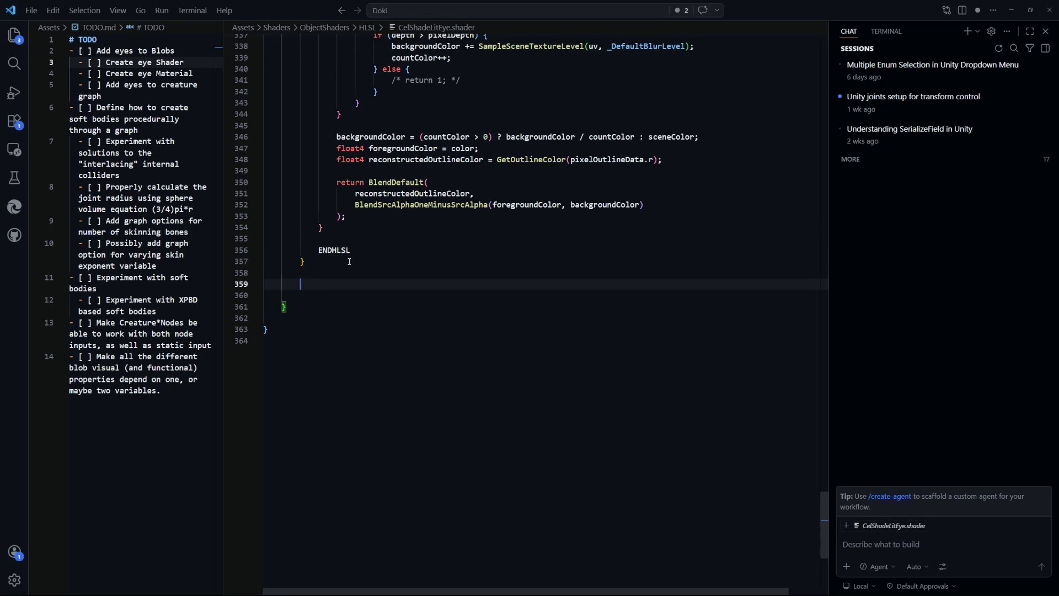
text(Pass {             Name "CelShadeLit_ShadowCaster"              Tags {                 "LightMode" = "ShadowCaster"             }              HLSLPROGRAM              float4 Fragment(FragmentShaderInput input) : SV_Target {                 return 0;             }              ENDHLSL         }          Pass {             Name "CelShadeLit_OutlinesDataGeneration"              Tags {                 "LightMode"="OutlinesDataGeneration"             }              HLSLPROGRAM              #include "../../RendererFeatures/Outlines/OutlinesDataGenerationPass.hlsl"              ENDHLSL         })
scroll(487, 324, down, 4)
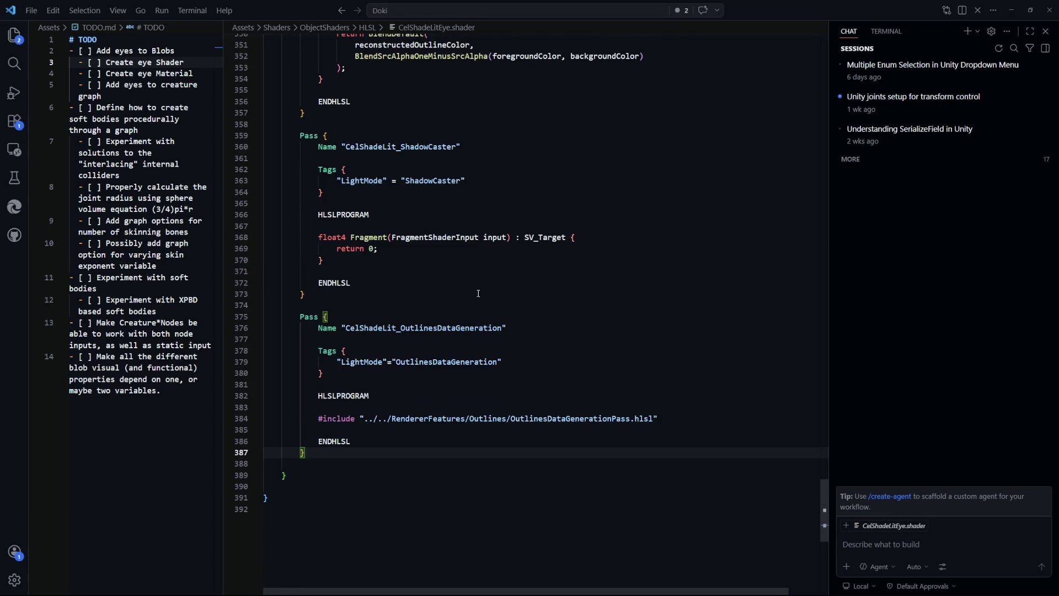
click(398, 148)
text(Eye)
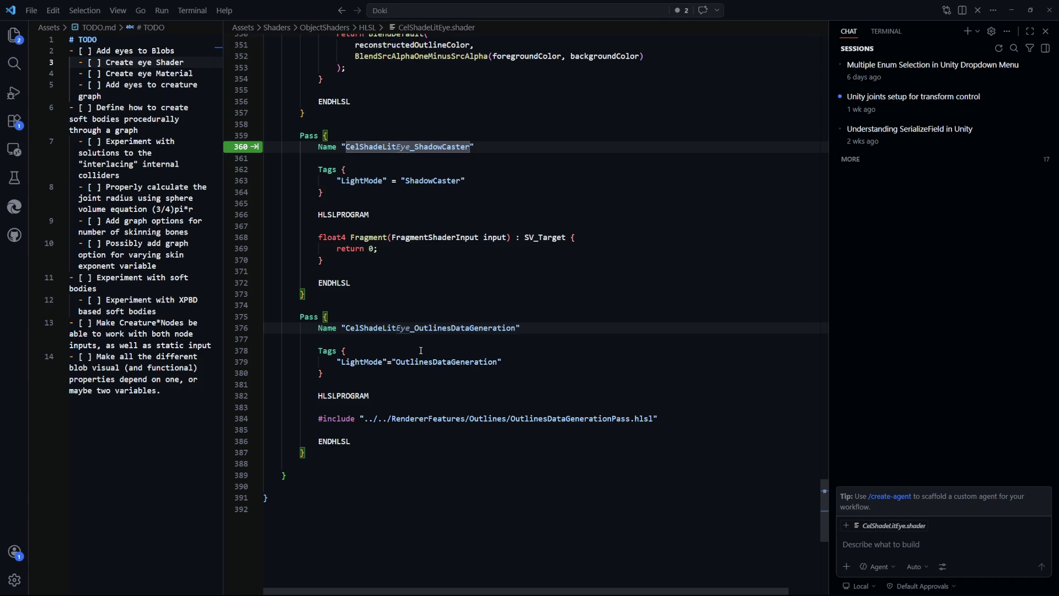
key(Tab)
Step: Review the newly pasted passes in CelShadeLitEye.shader
click(421, 350)
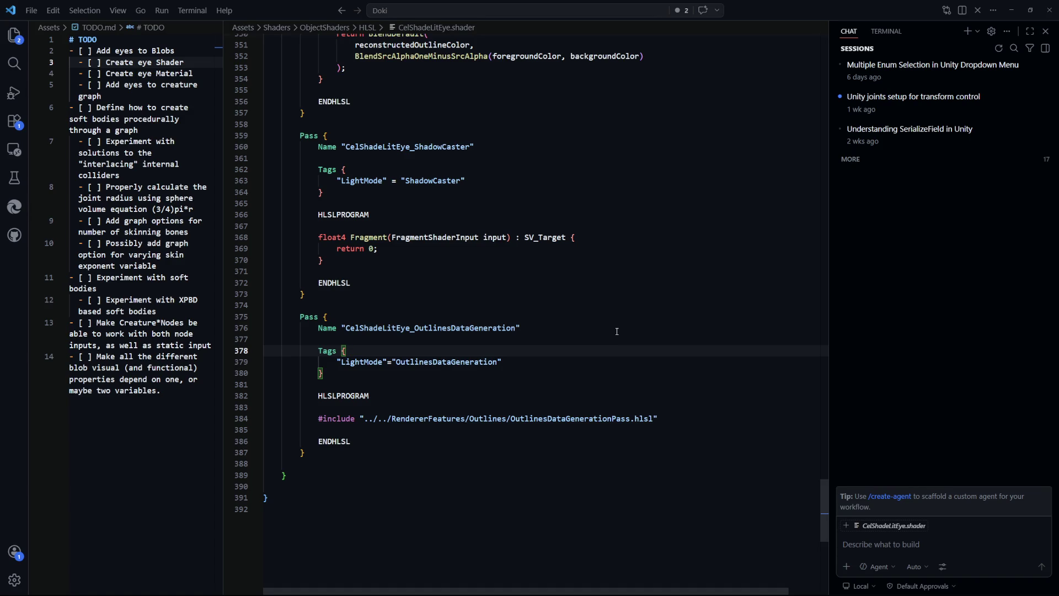
click(624, 314)
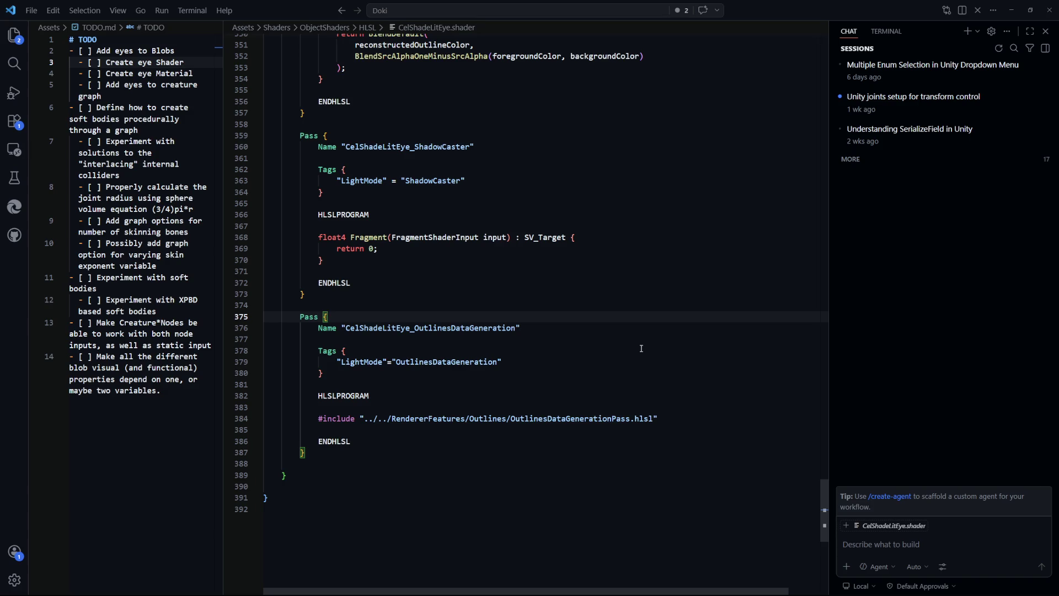
click(626, 362)
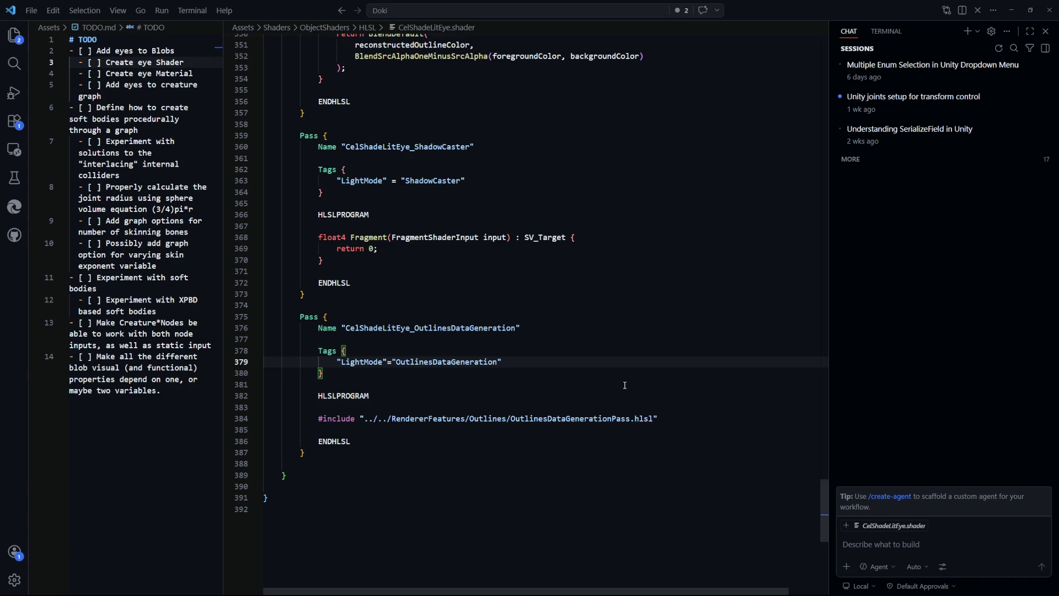
click(625, 385)
scroll(606, 383, up, 2)
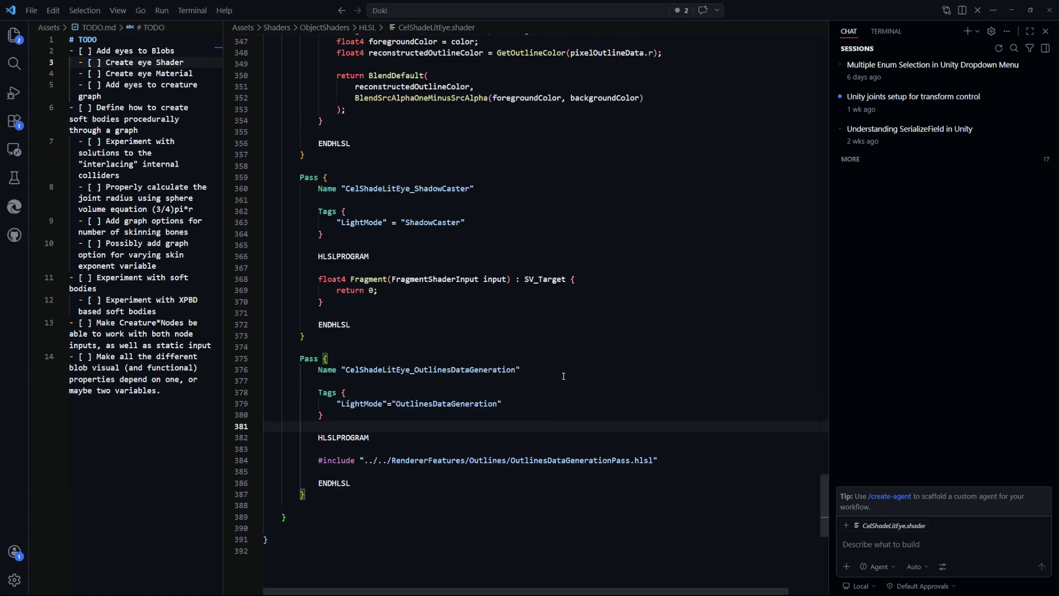
scroll(563, 377, down, 4)
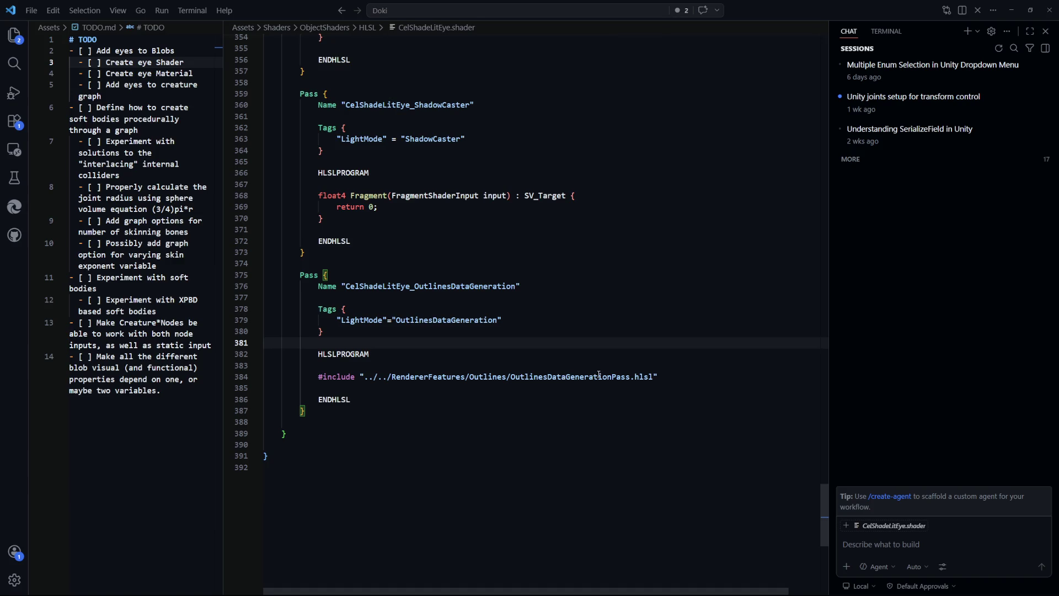
scroll(599, 375, up, 2)
scroll(590, 377, down, 2)
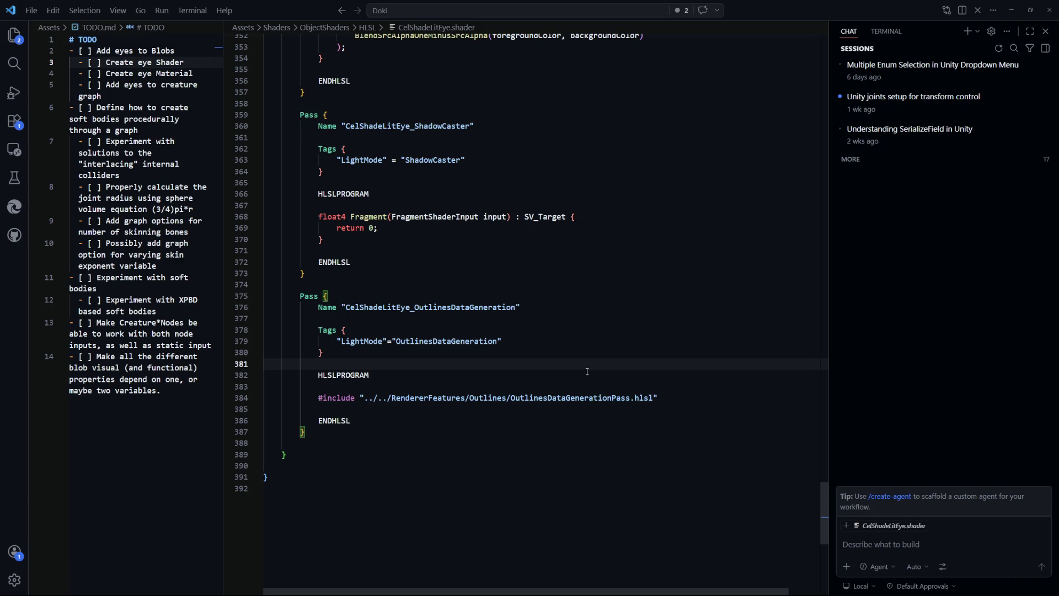
click(684, 443)
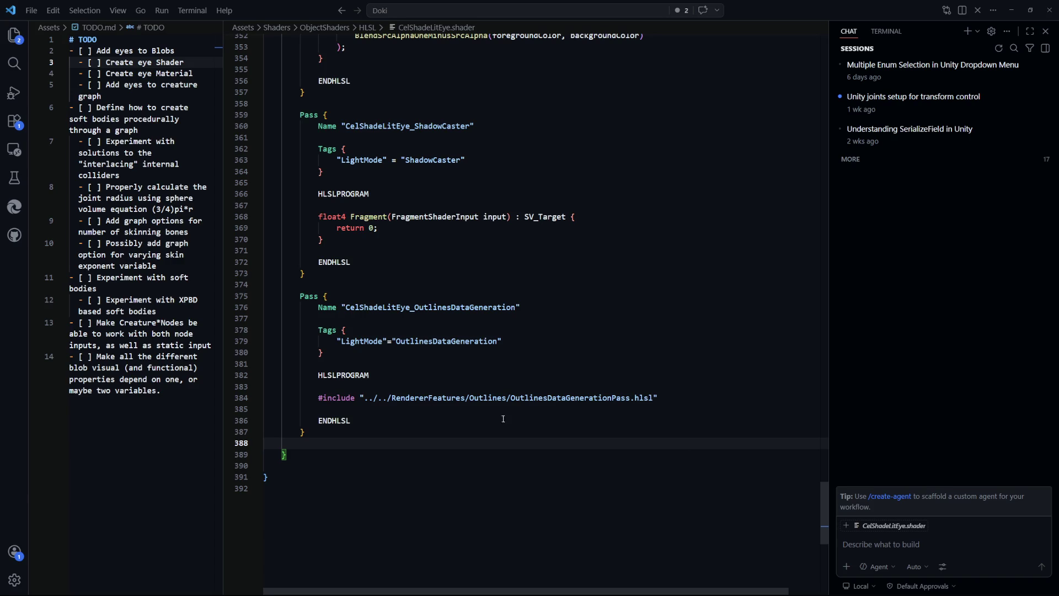
drag(388, 421, 265, 375)
click(331, 454)
mouse_move(824, 530)
mouse_down()
mouse_move(815, 104)
mouse_move(818, 138)
mouse_up()
scroll(539, 349, down, 12)
scroll(501, 322, down, 5)
scroll(513, 323, up, 16)
scroll(523, 325, up, 6)
scroll(525, 324, down, 5)
scroll(525, 323, up, 10)
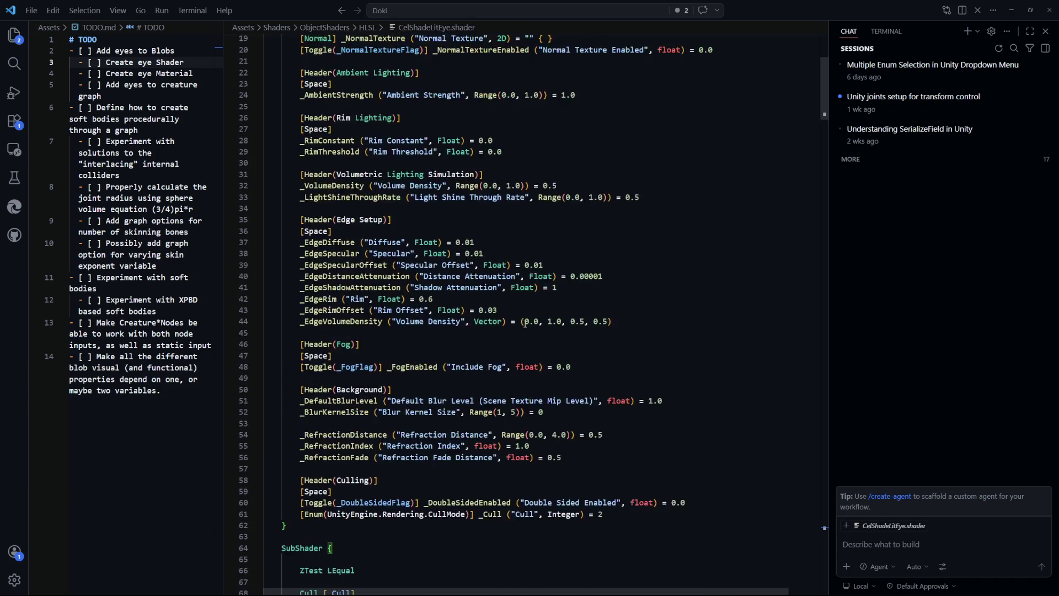
scroll(818, 115, down, 7)
mouse_move(818, 115)
mouse_down()
mouse_move(822, 327)
mouse_move(830, 227)
mouse_move(825, 348)
mouse_up()
scroll(832, 396, down, 15)
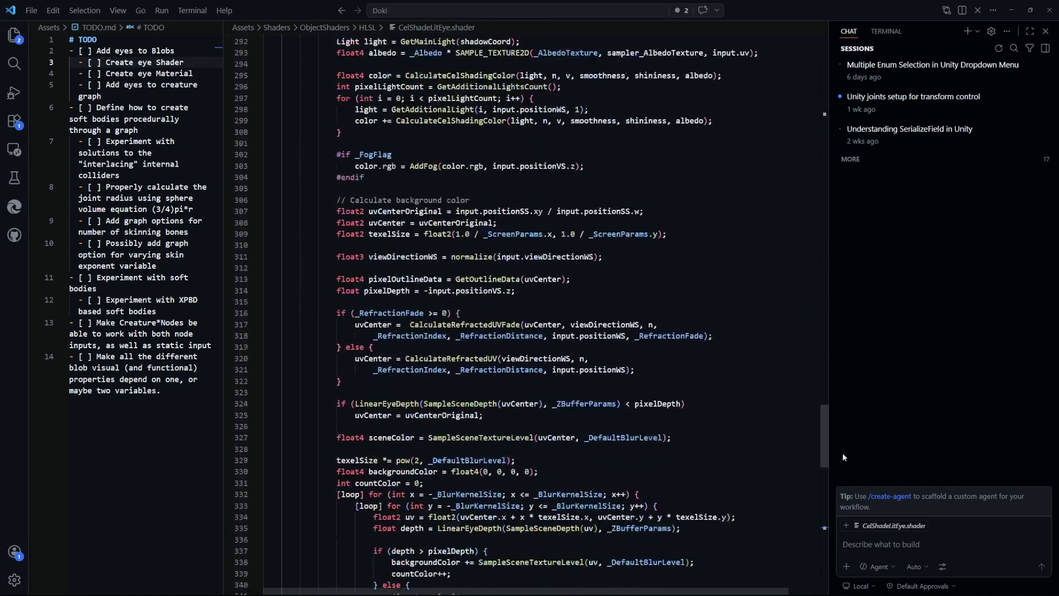
drag(824, 488, 843, 132)
click(681, 300)
key(ctrl+Tab)
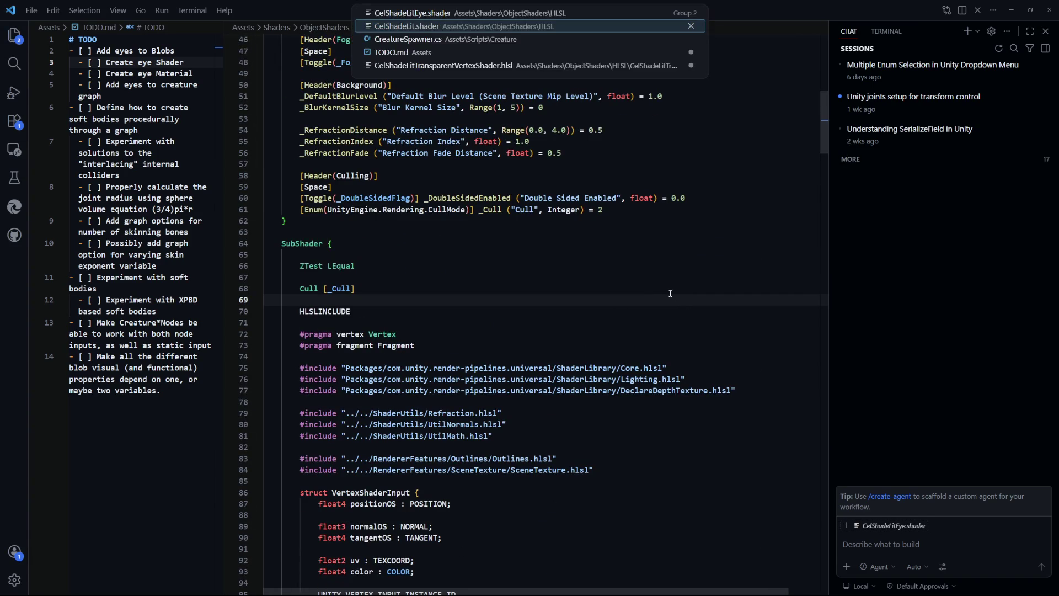
mouse_move(824, 484)
mouse_down()
mouse_move(836, 93)
mouse_move(828, 104)
mouse_up()
key(ctrl+Tab)
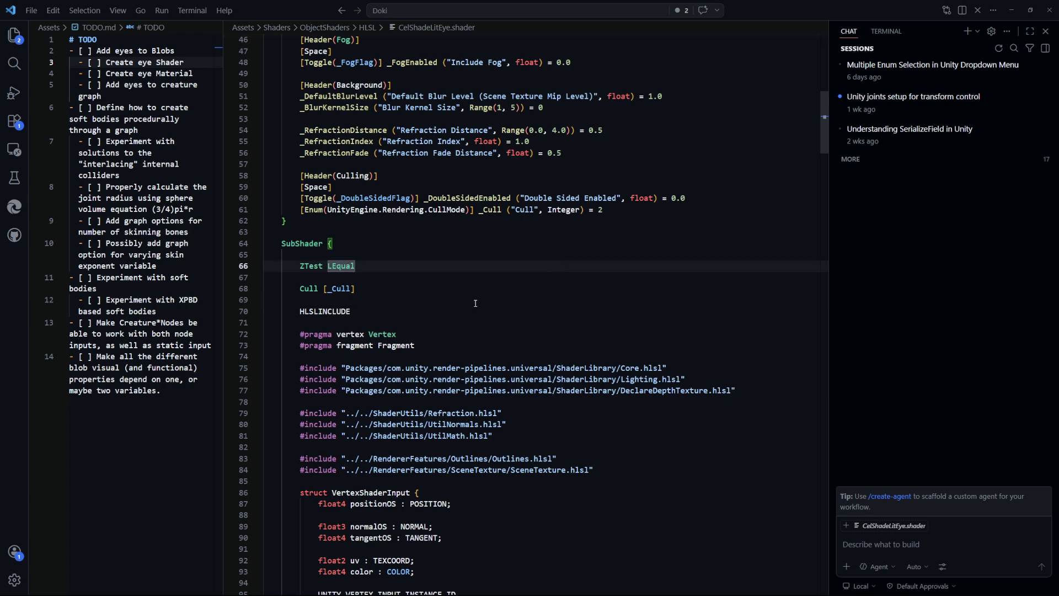
Step: Replace the eye color pass Tags with CelShadeLit's opaque Geometry-queue UniversalForward tags
key(ctrl+f)
text(Tags)
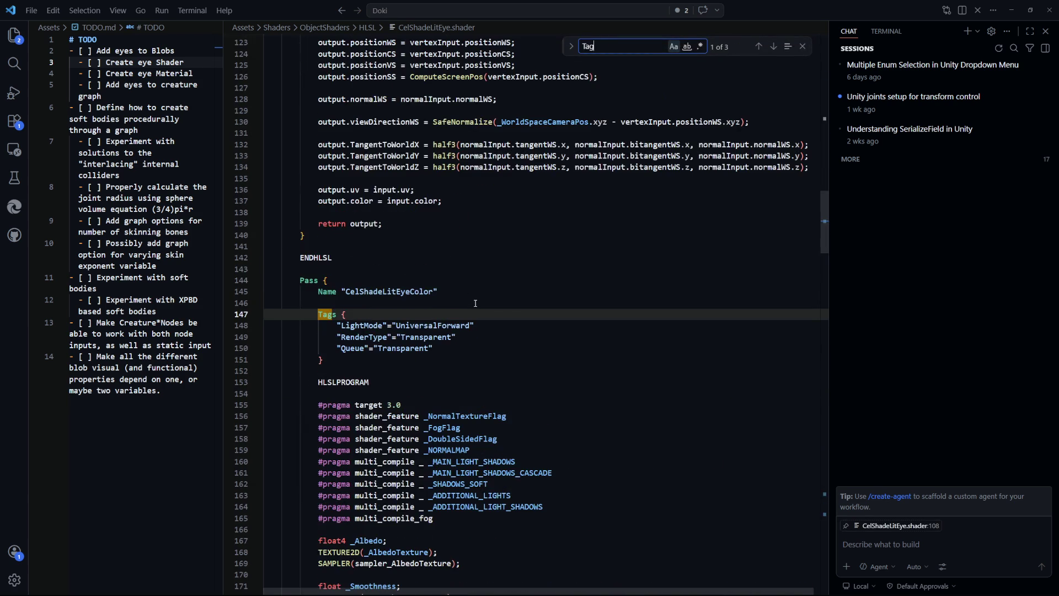
scroll(447, 305, down, 3)
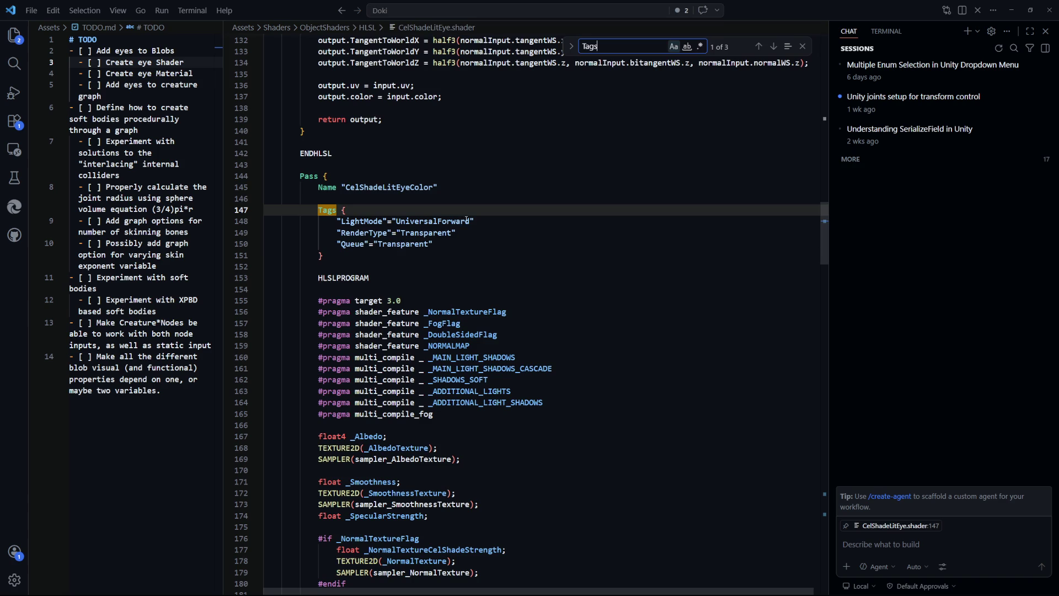
key(ctrl+Tab)
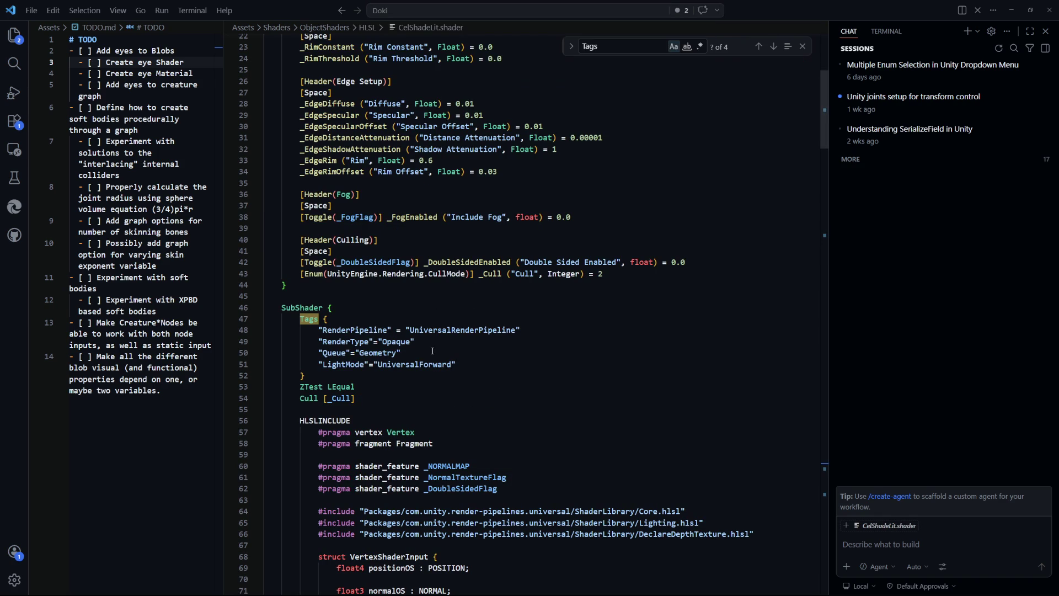
mouse_move(455, 364)
mouse_down()
mouse_move(319, 353)
mouse_move(320, 334)
mouse_up()
key(ctrl+c)
key(ctrl+Tab)
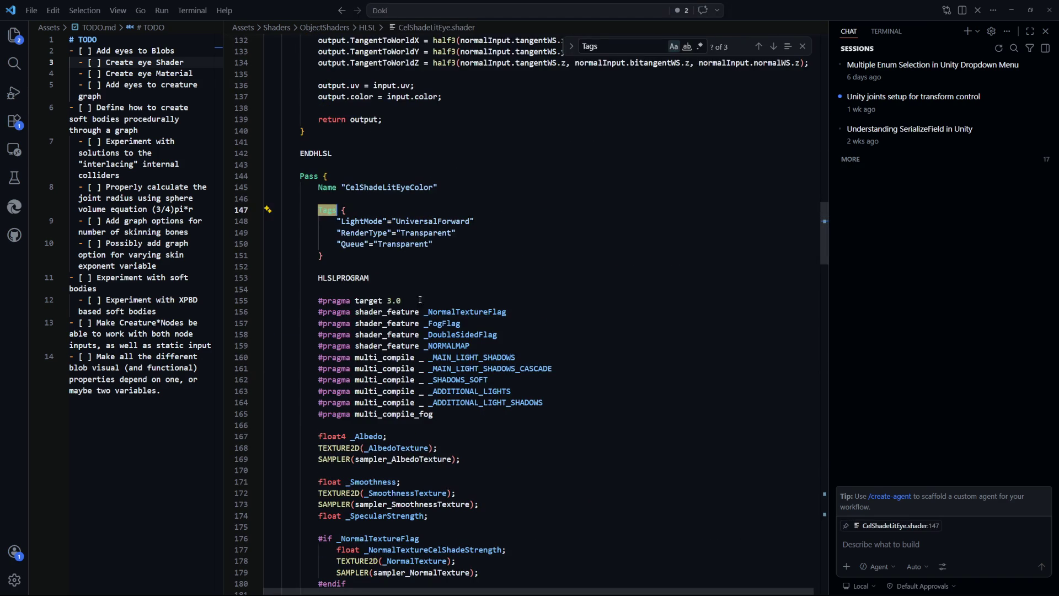
drag(444, 246, 341, 221)
key(ctrl+v)
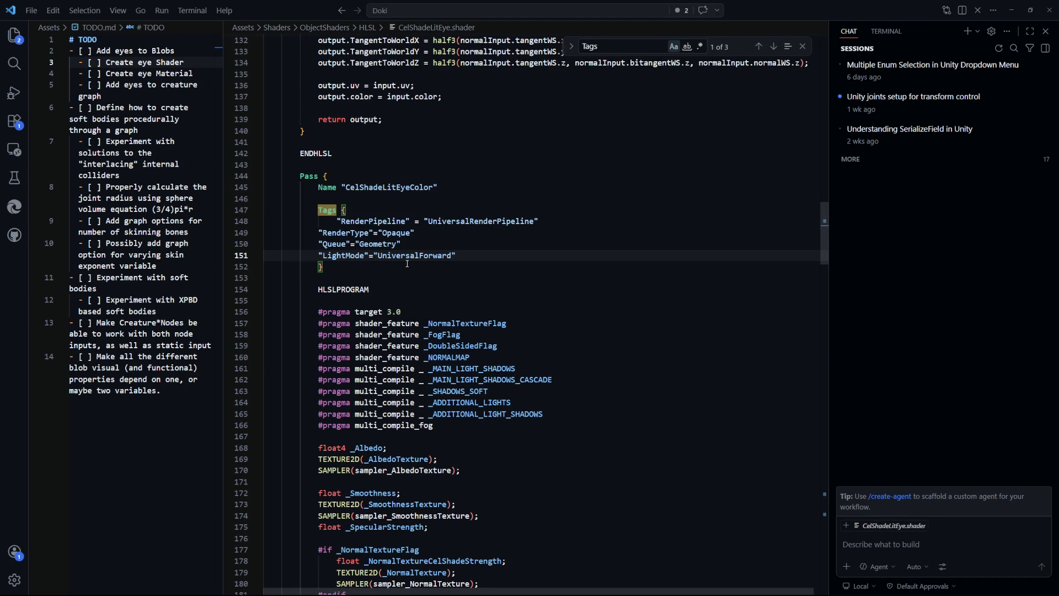
click(320, 256)
key(Tab)
Step: Step through the remaining Tags matches and review the rest of the eye shader
click(487, 276)
click(629, 48)
key(Return)
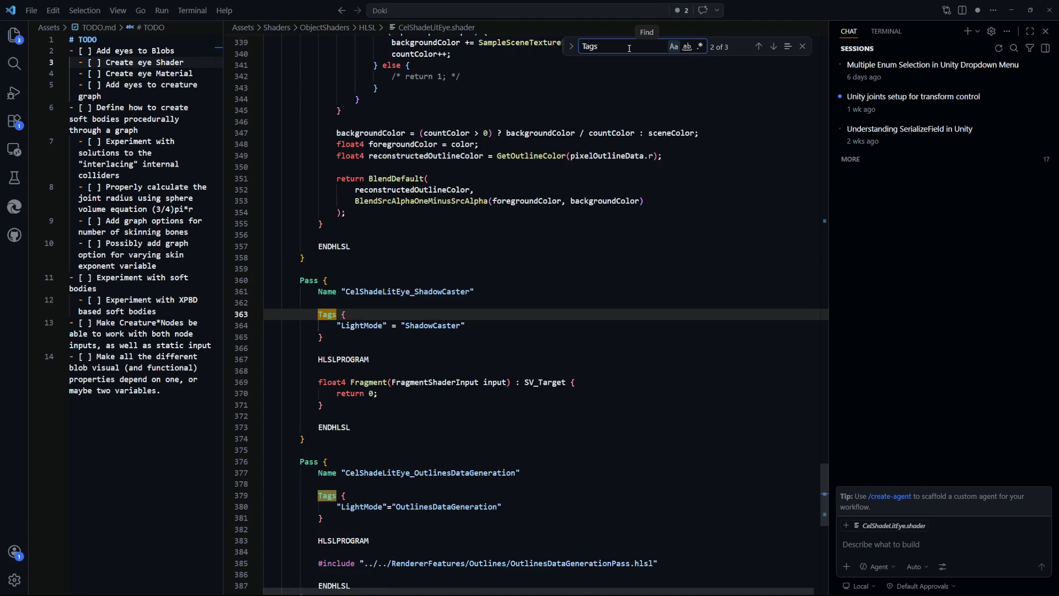
key(Return)
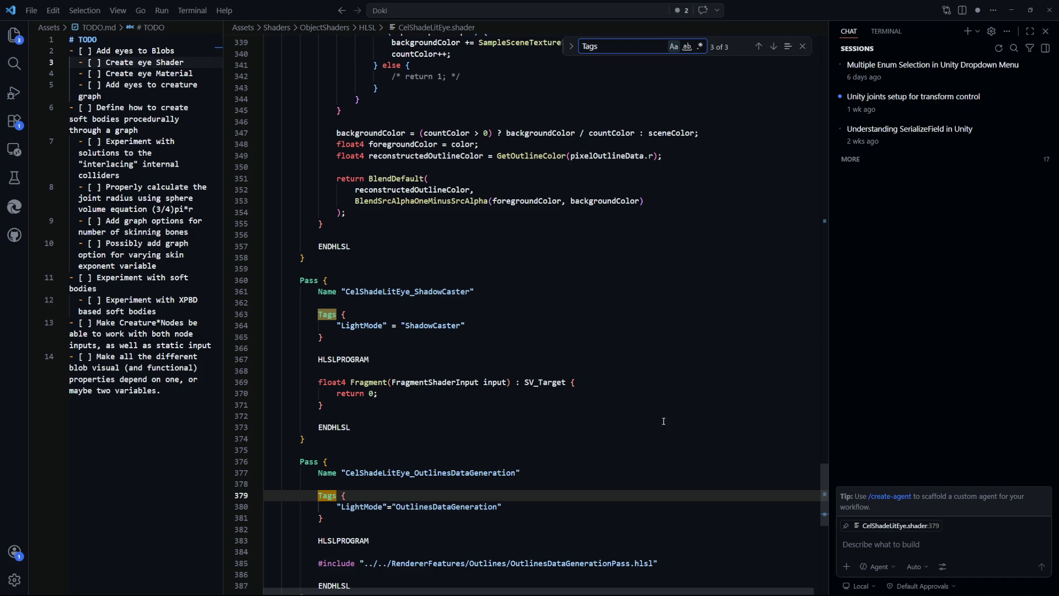
drag(824, 515, 812, 147)
scroll(687, 331, up, 10)
scroll(687, 331, up, 6)
click(649, 184)
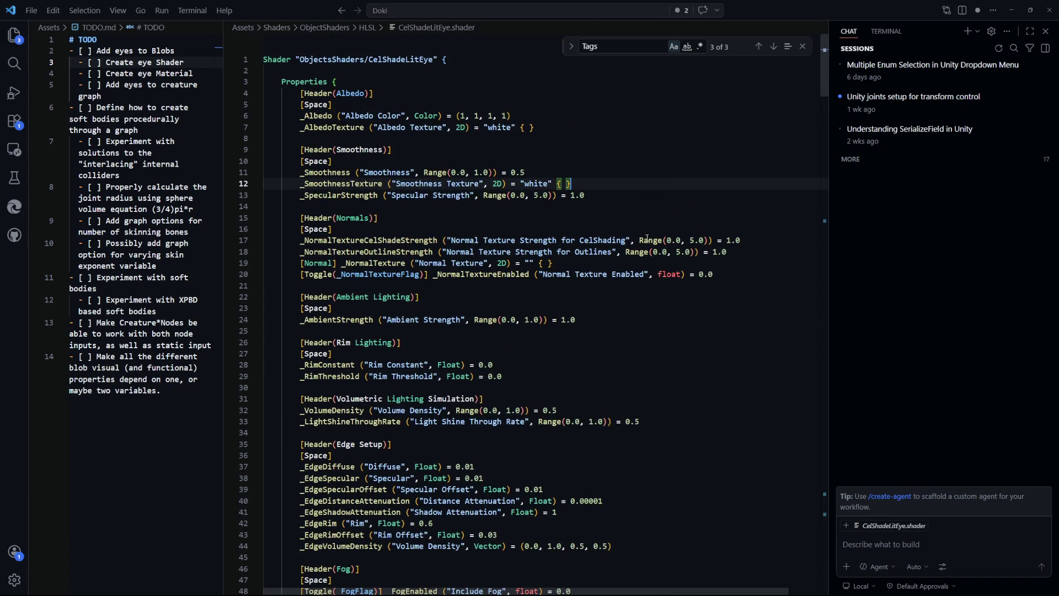
drag(689, 166, 573, 184)
double_click(479, 172)
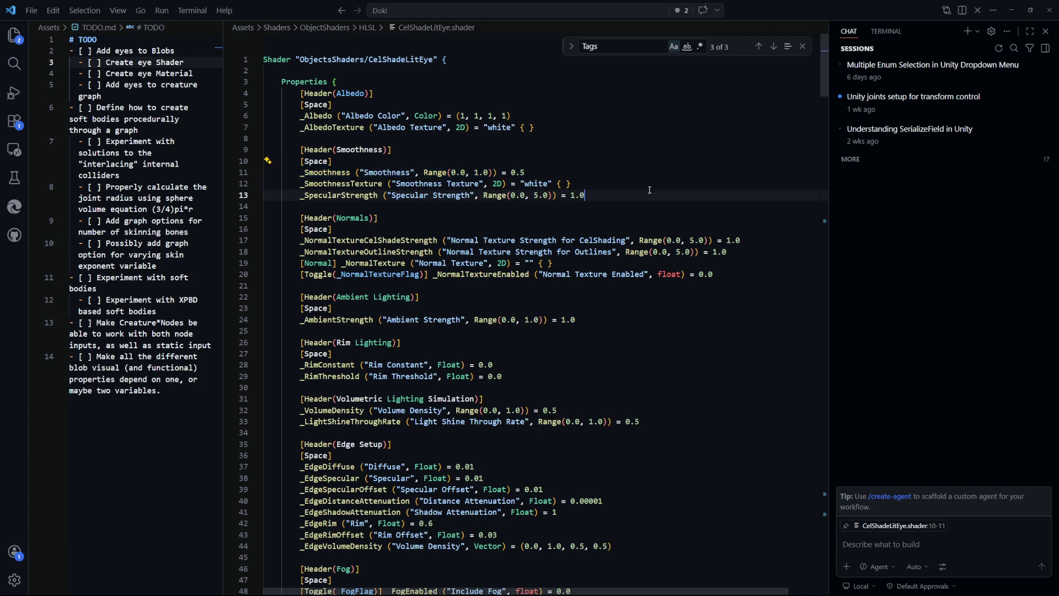
scroll(668, 307, down, 10)
scroll(668, 307, down, 3)
key(alt+Tab)
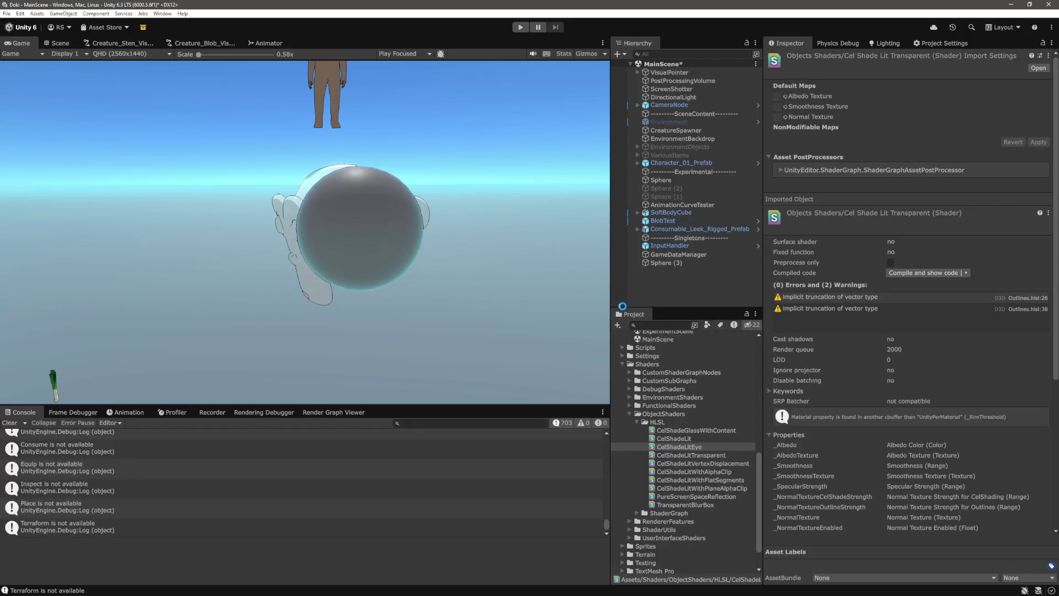
Step: Duplicate the blob base material and name the copy Creature_Blob_Eye_Material
scroll(716, 484, up, 10)
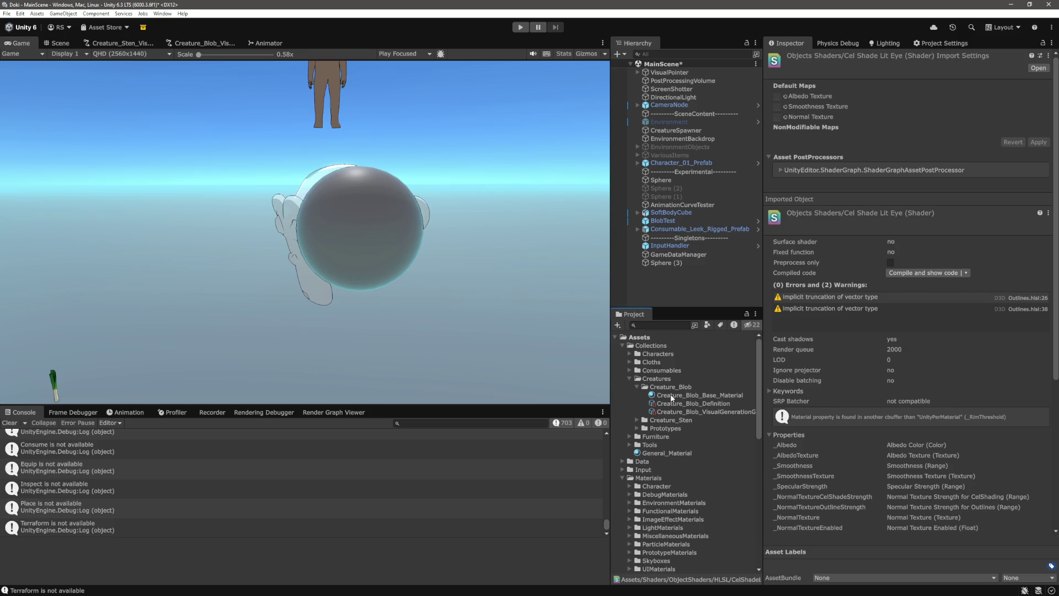
click(672, 396)
key(ctrl+d)
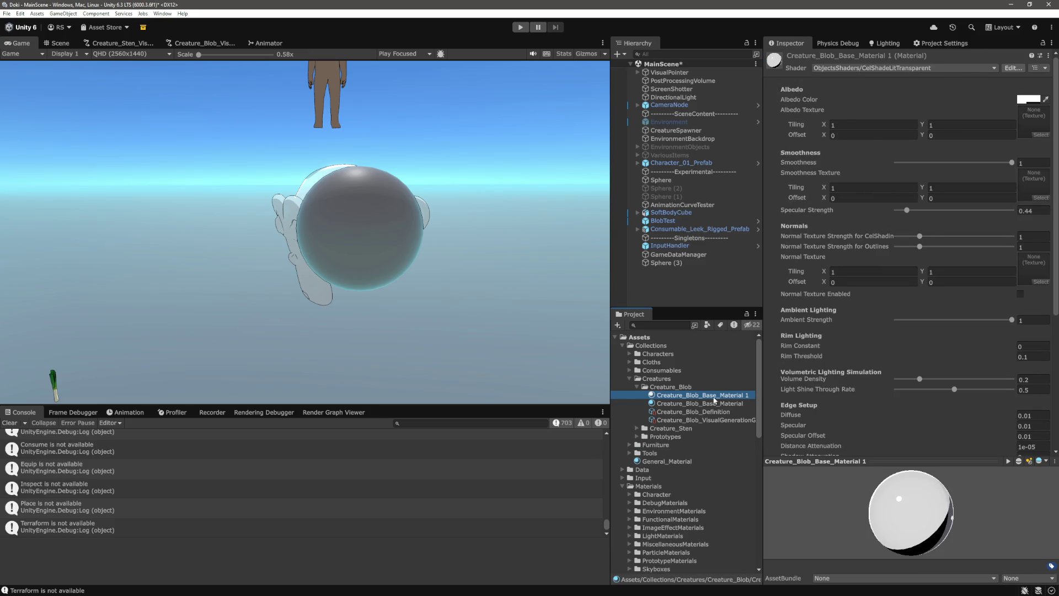
click(716, 398)
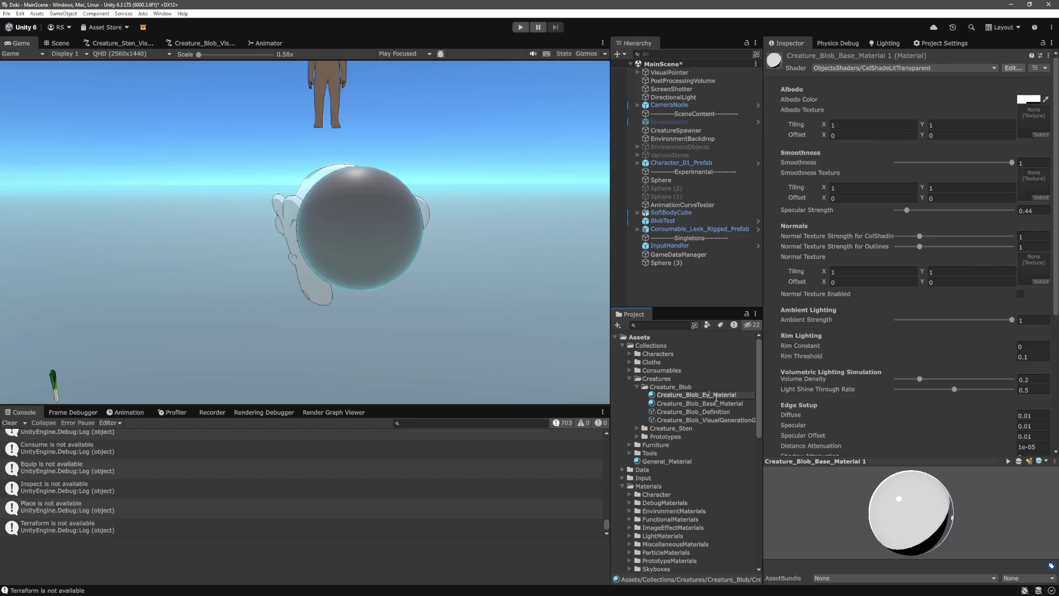
text(e)
key(Return)
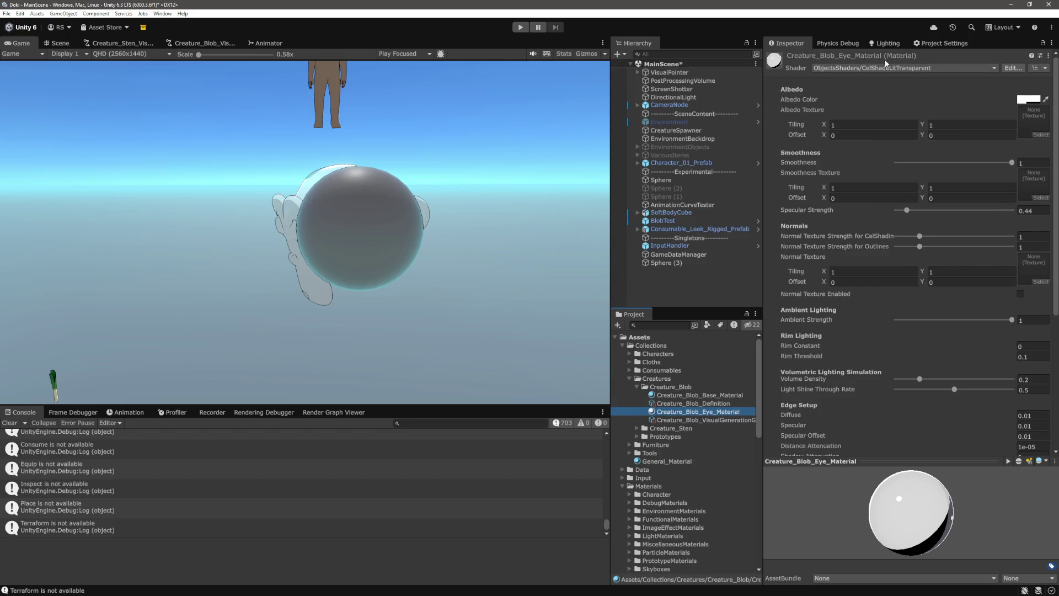
Step: Switch the eye material's shader to ObjectShaders/CelShadeLitEye and drag it onto Sphere (3)
click(890, 68)
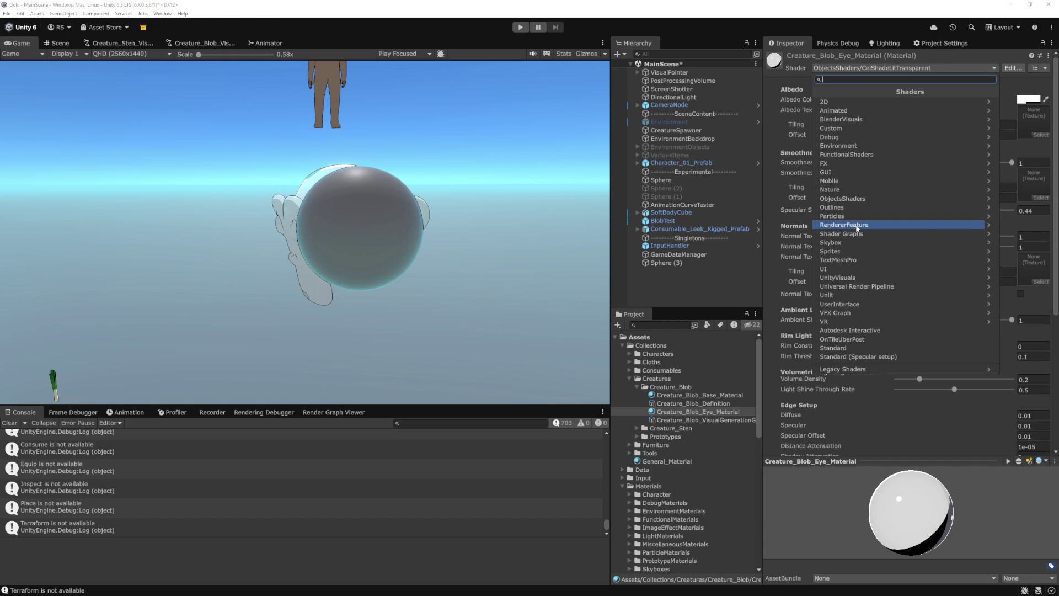
click(847, 198)
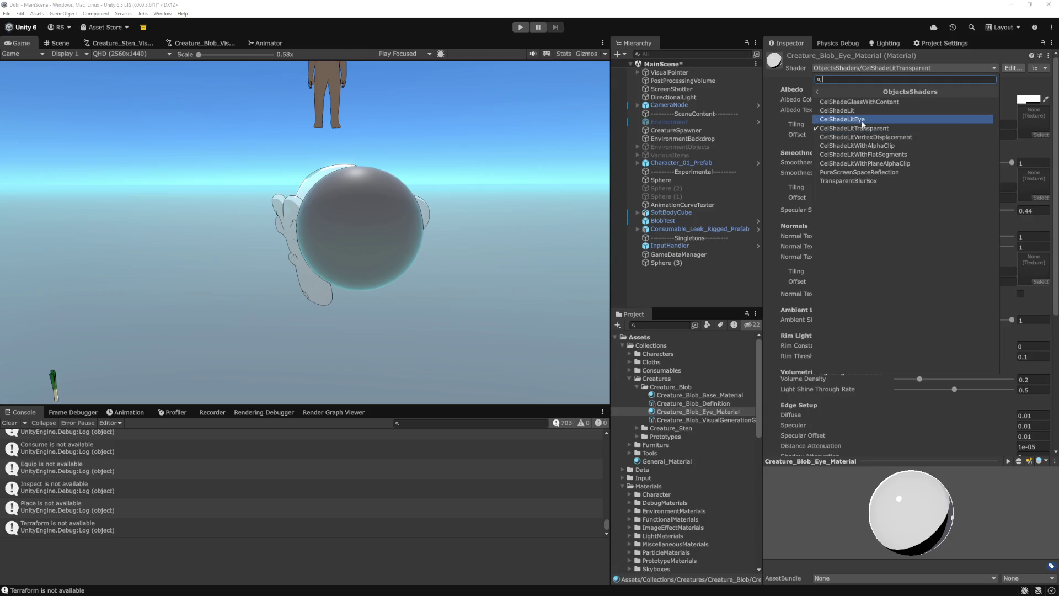
click(644, 314)
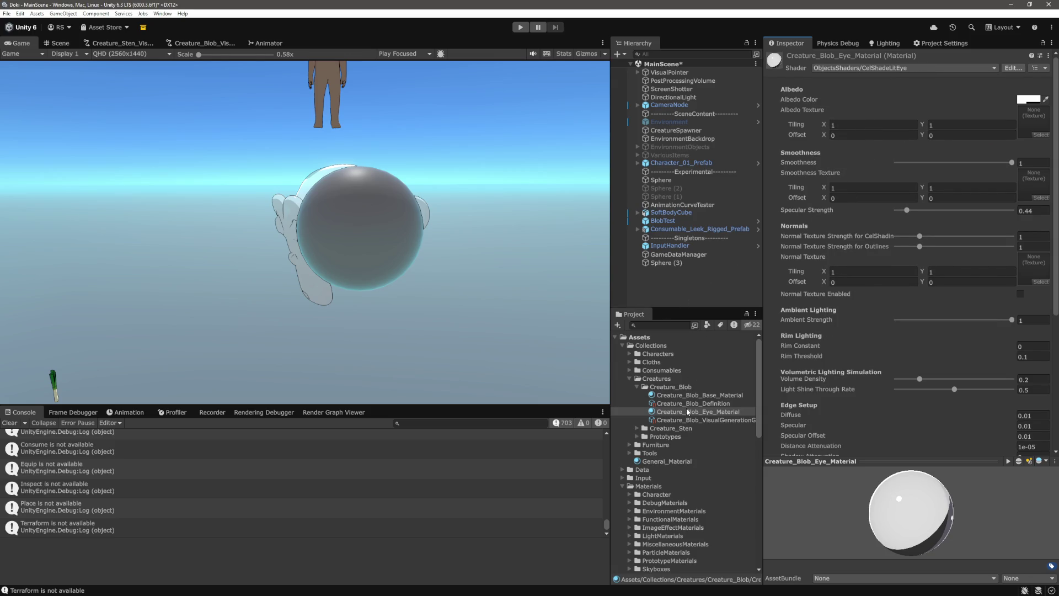
click(666, 263)
drag(689, 411, 859, 517)
Step: Select Sphere (3) and frame it closely in the Scene view to inspect it
click(686, 290)
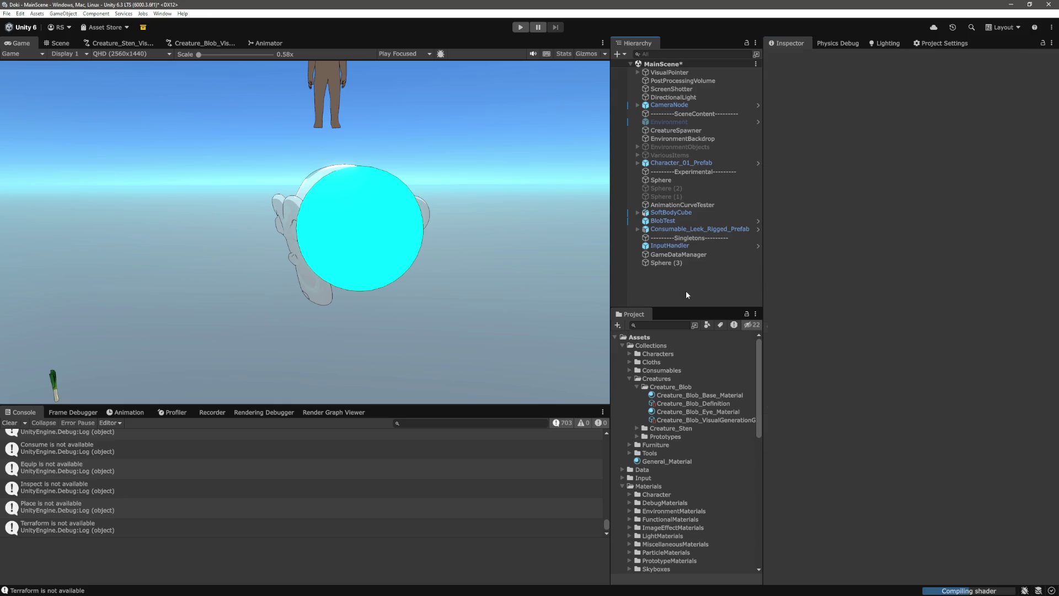
click(669, 263)
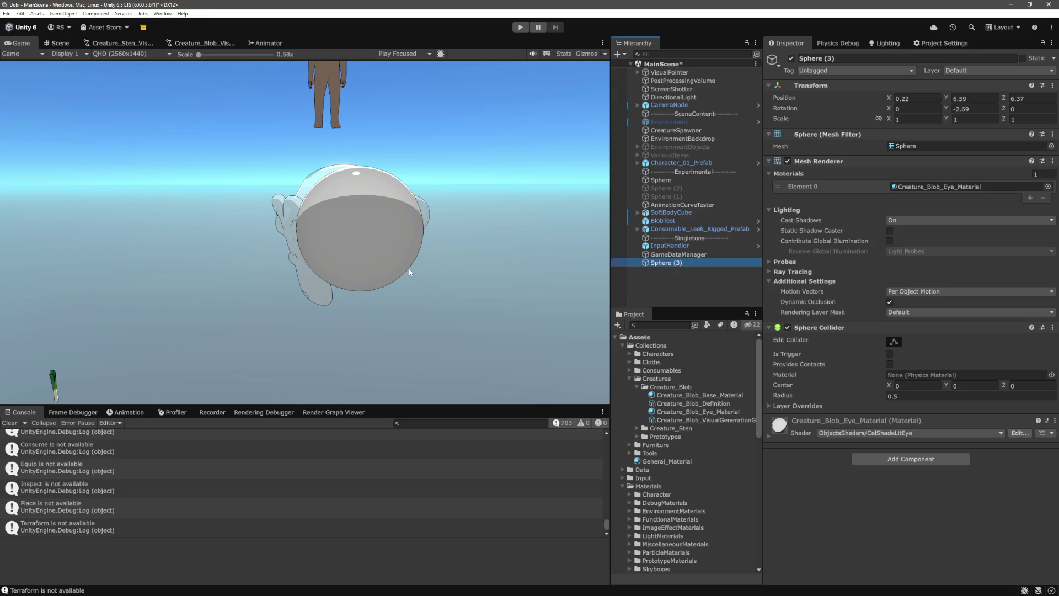
click(57, 43)
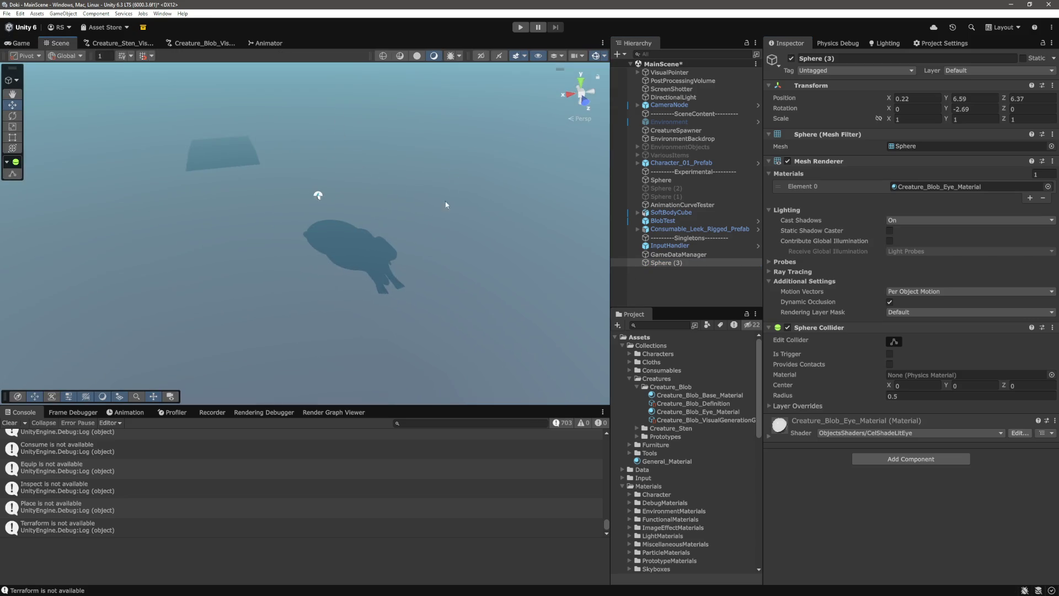
click(661, 281)
double_click(661, 263)
mouse_move(422, 234)
mouse_down()
mouse_move(375, 223)
mouse_move(188, 243)
mouse_move(122, 224)
mouse_up()
scroll(375, 223, down, 5)
key(f)
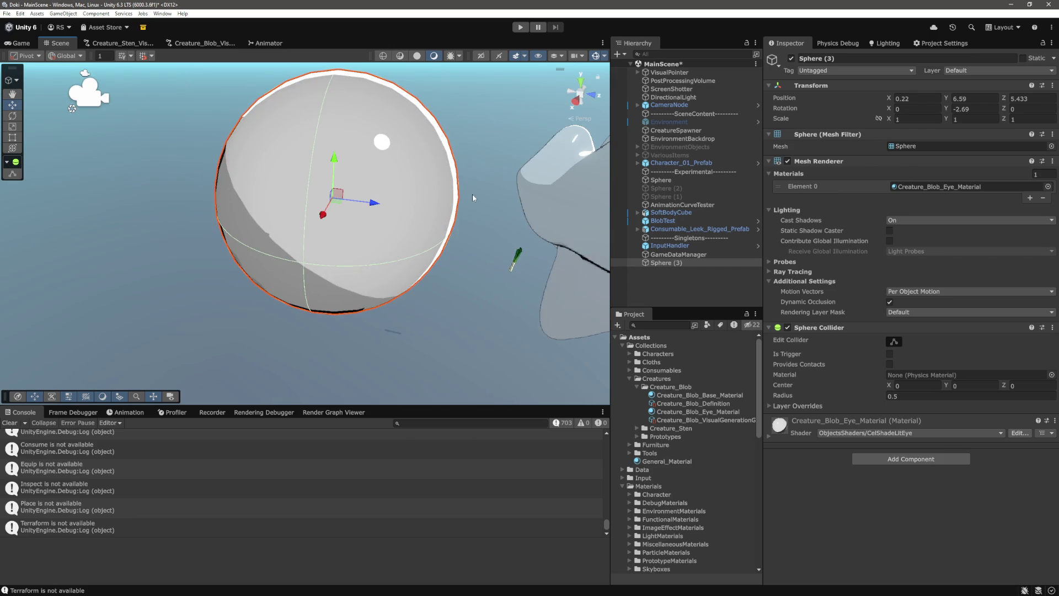
drag(507, 160, 481, 165)
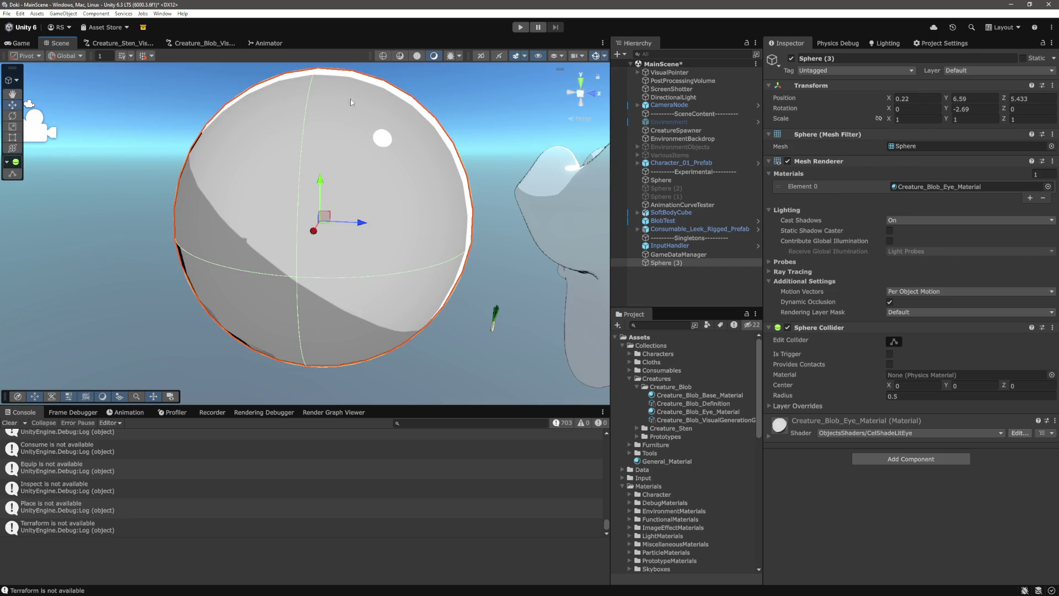
scroll(447, 151, up, 3)
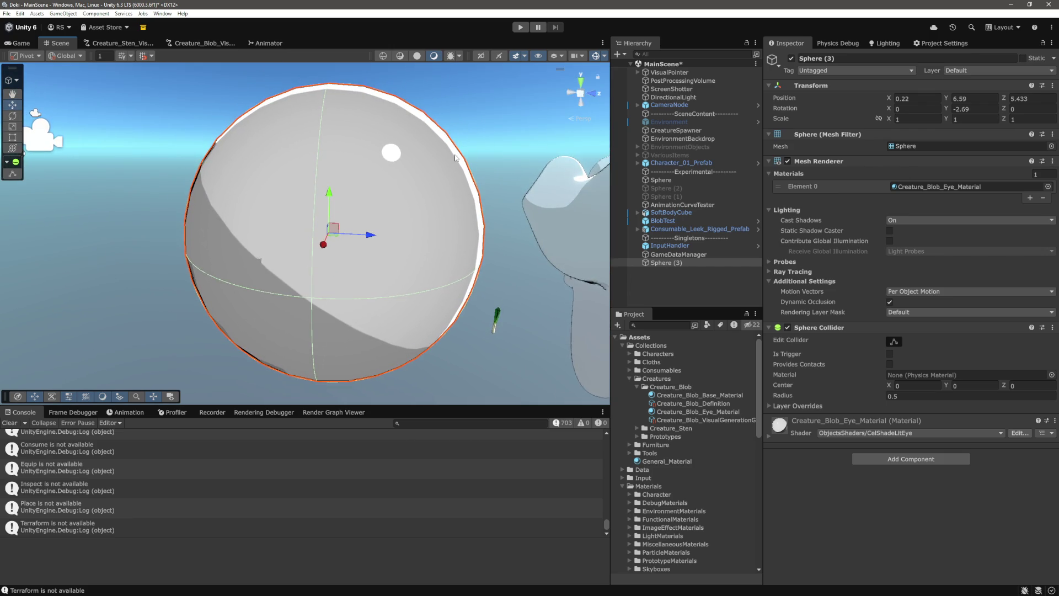
scroll(454, 158, down, 5)
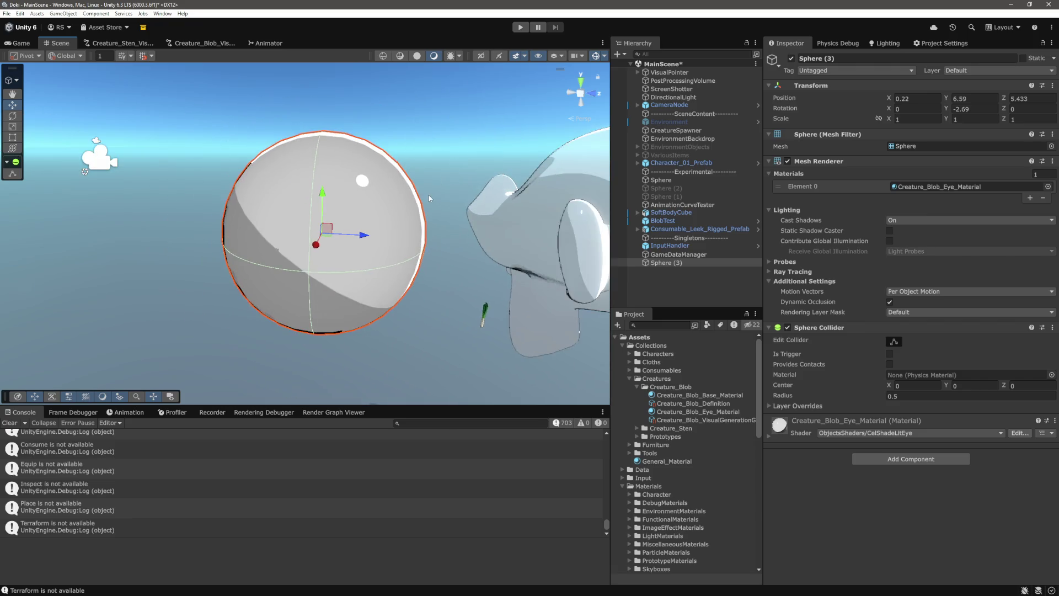
Step: Set the eye material's Albedo Color to black (000000)
scroll(428, 200, up, 3)
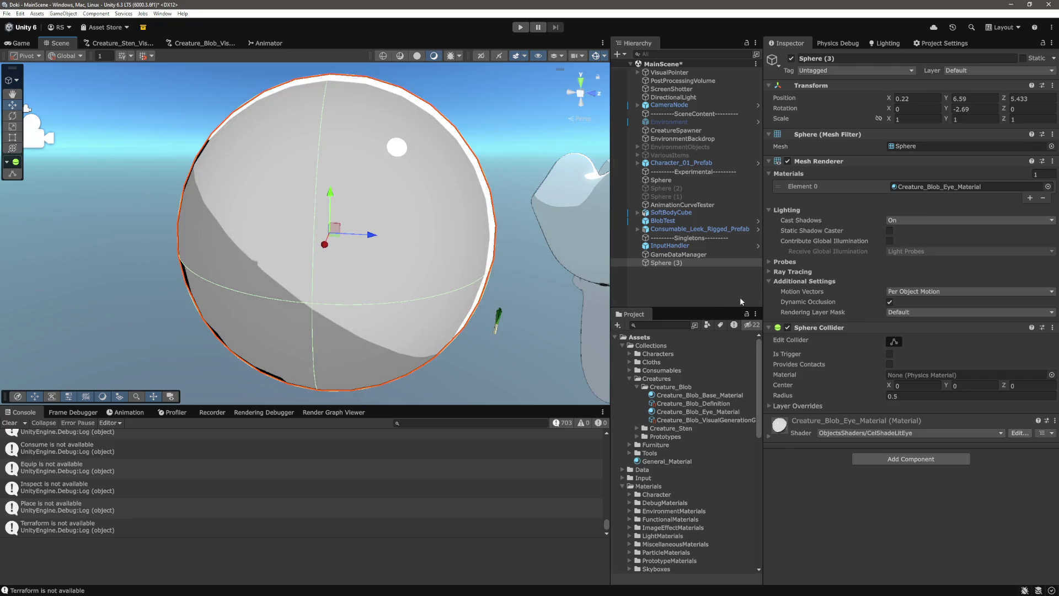
click(773, 440)
scroll(886, 443, down, 5)
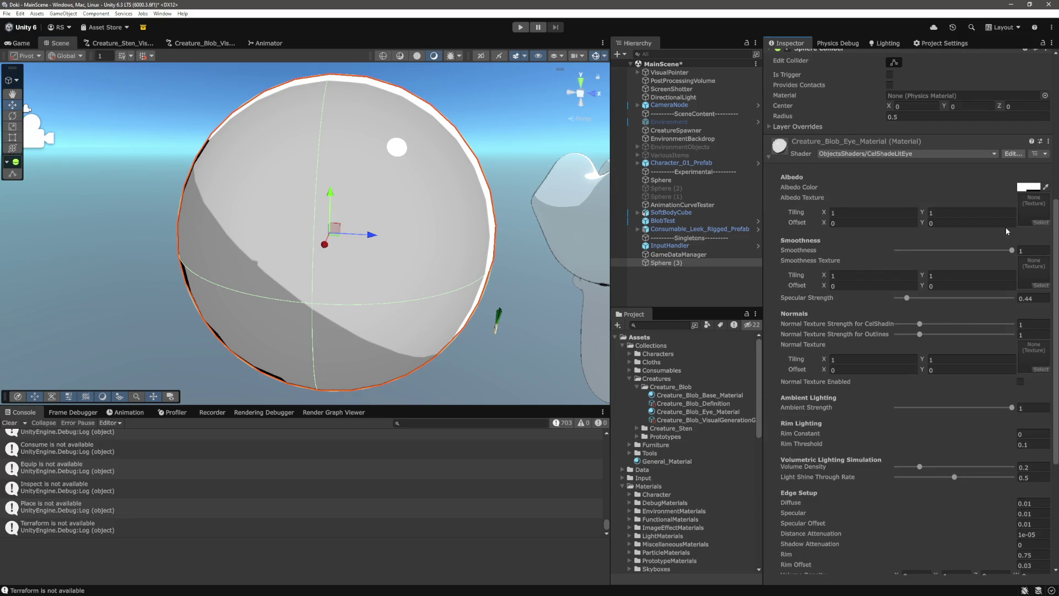
click(1034, 187)
drag(991, 269, 957, 313)
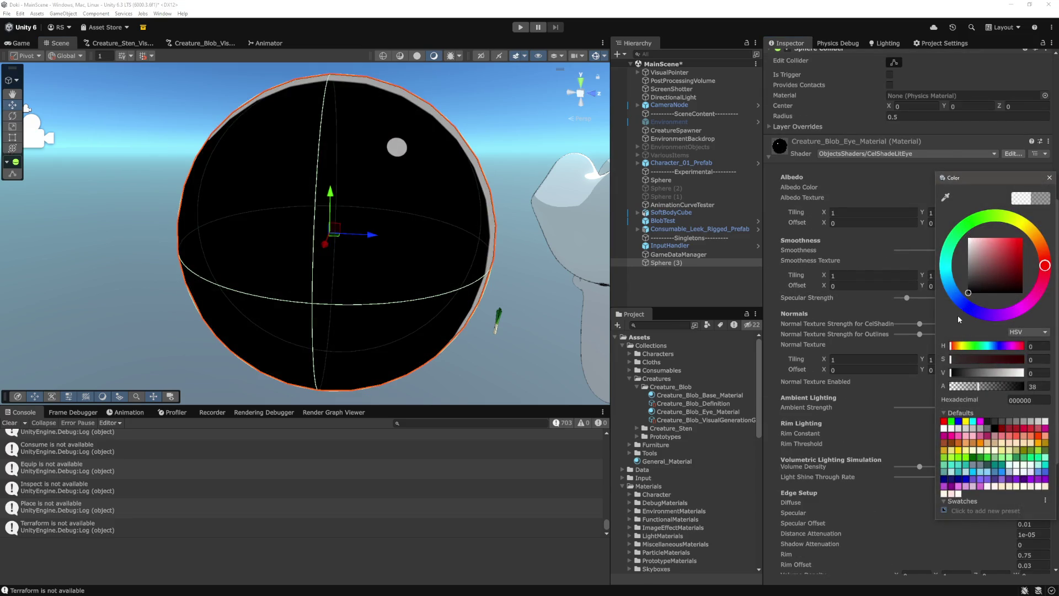
click(1049, 178)
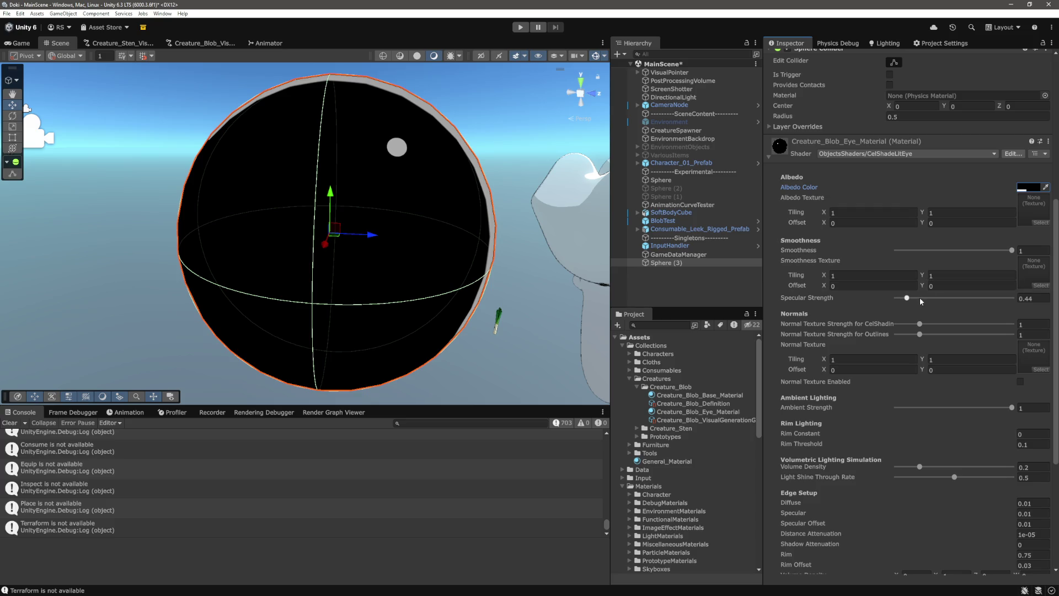
Step: Set Specular Strength to 2 and Smoothness to 0.5 for a large glossy highlight
drag(907, 298, 915, 297)
text(1)
scroll(472, 247, down, 3)
scroll(1020, 372, down, 5)
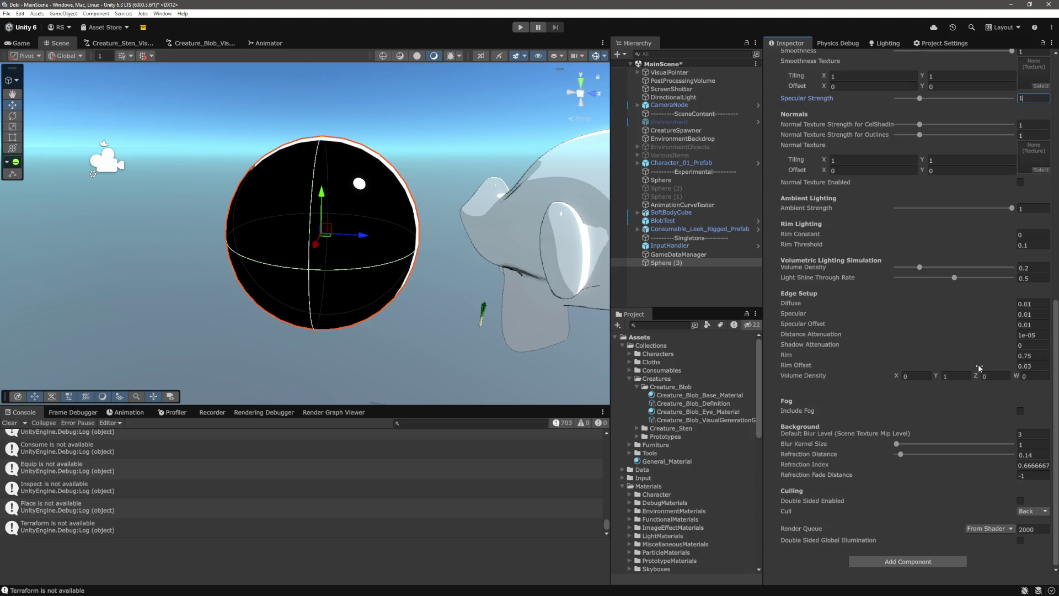
mouse_move(506, 323)
mouse_down()
mouse_move(485, 307)
mouse_move(538, 349)
mouse_move(463, 273)
mouse_move(541, 262)
mouse_move(470, 262)
mouse_move(556, 299)
mouse_up()
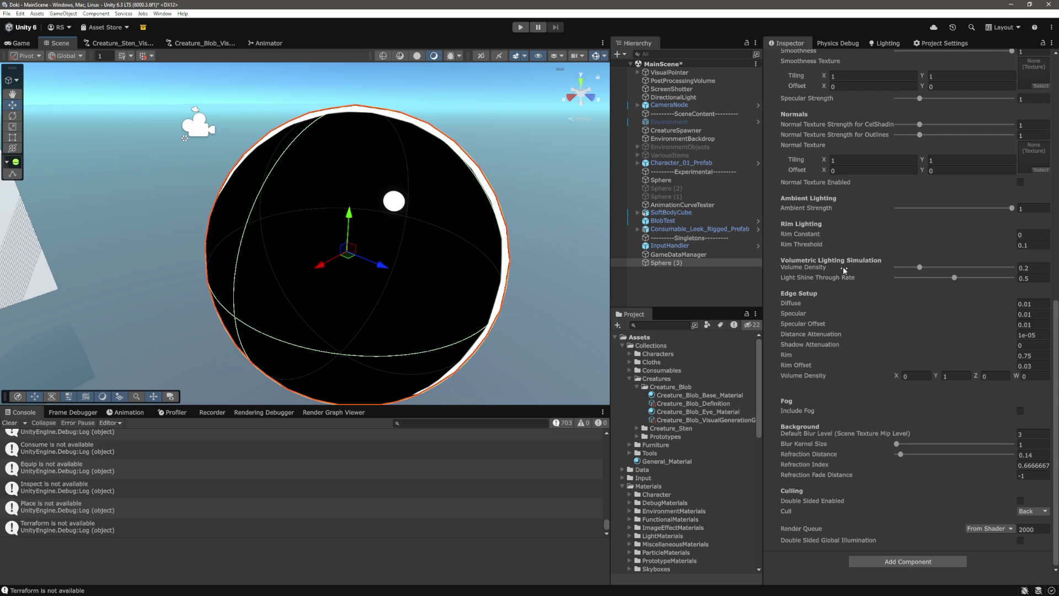
scroll(949, 259, up, 4)
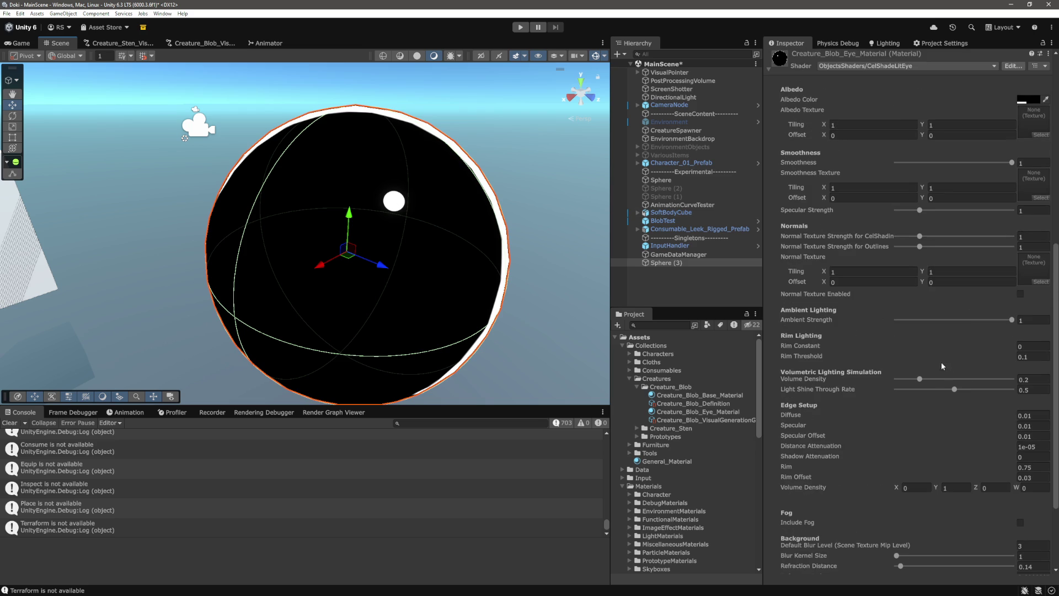
scroll(940, 360, up, 3)
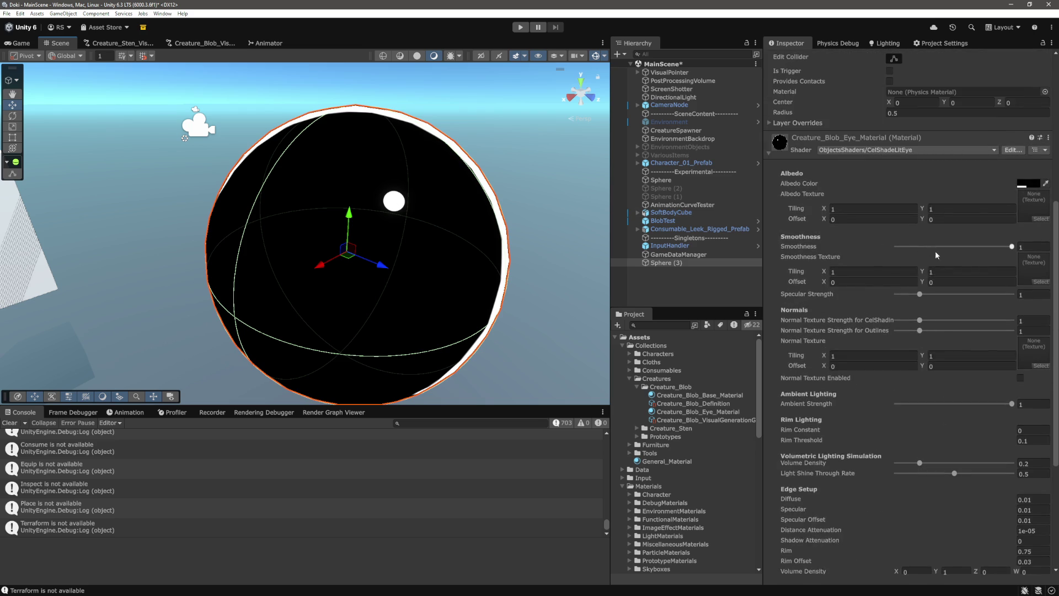
mouse_move(1008, 247)
mouse_down()
mouse_move(962, 251)
mouse_move(963, 270)
mouse_up()
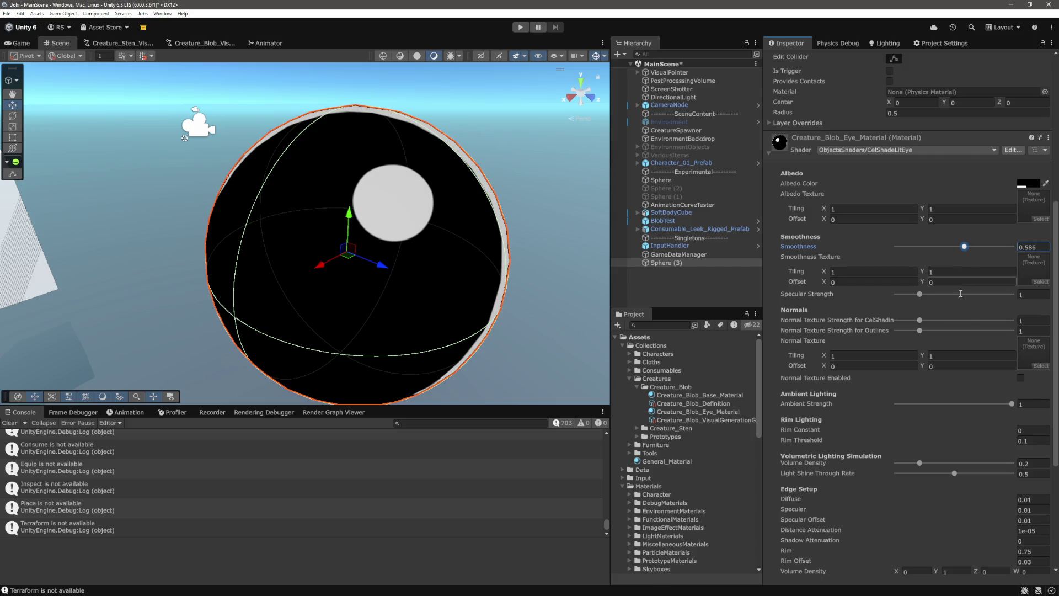
text(2)
key(Return)
click(1044, 246)
text(0.5)
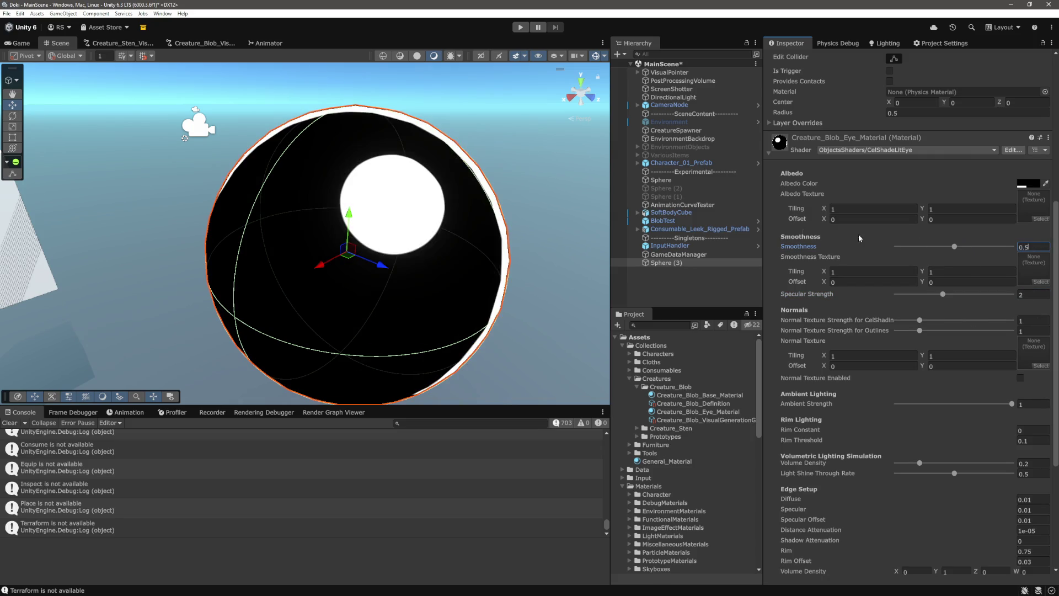
key(Return)
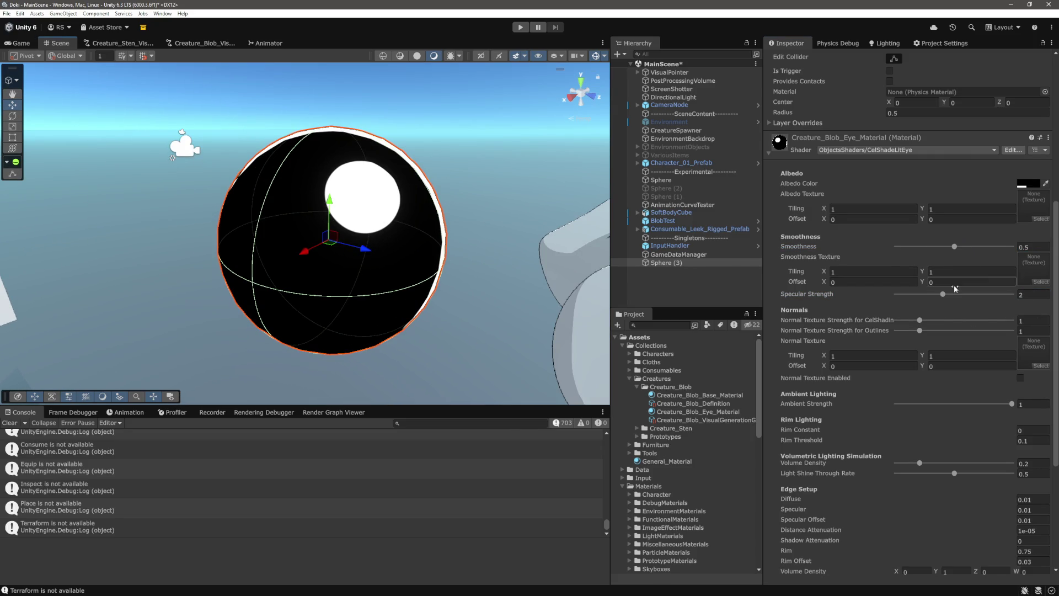
Step: Set Rim to 0.74 for a thin rim band, keeping Rim Offset at 0.03
scroll(965, 378, down, 5)
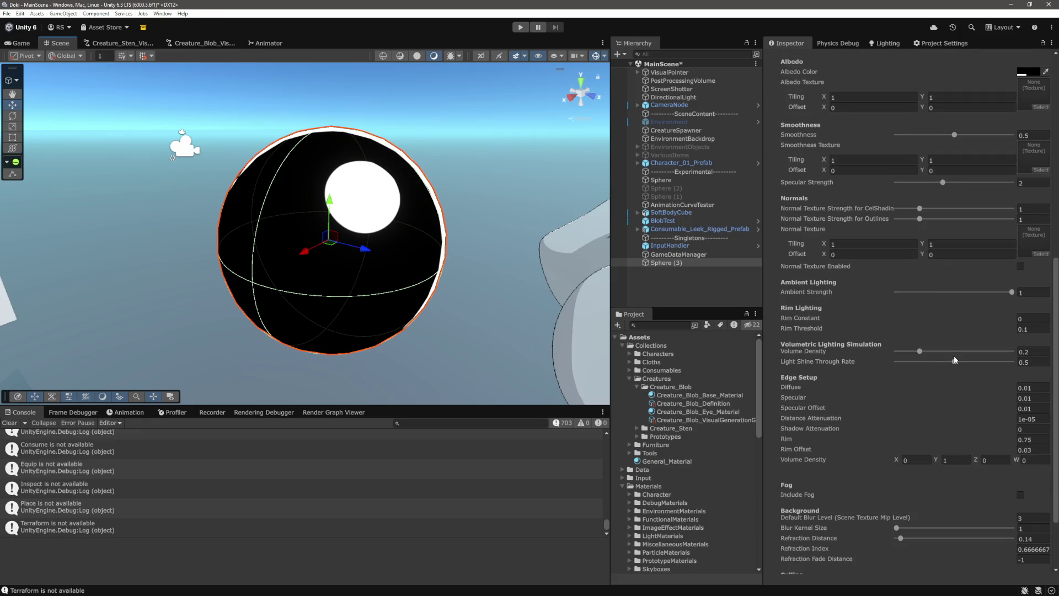
scroll(954, 358, down, 3)
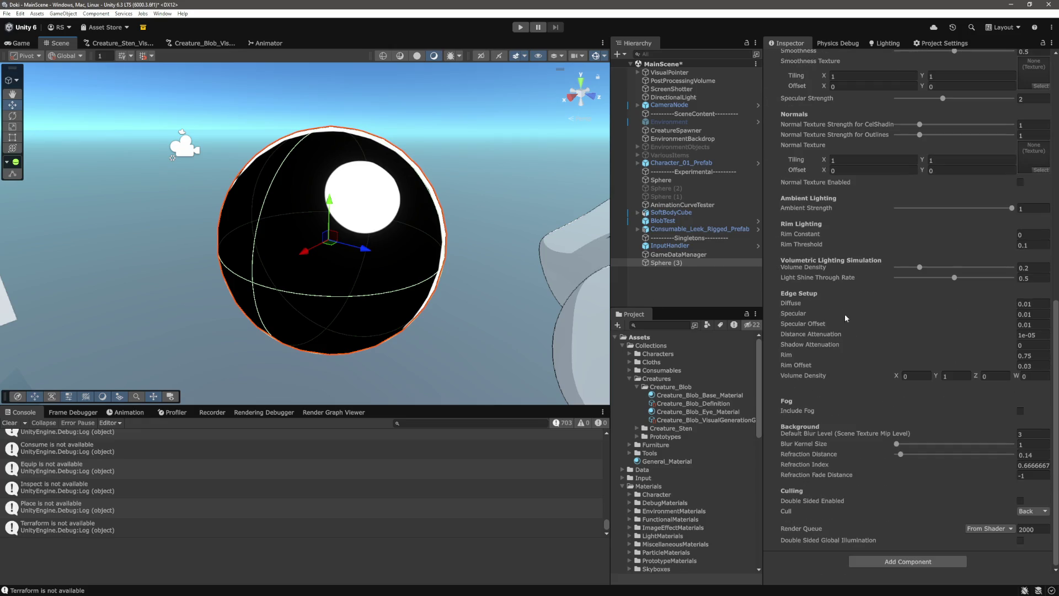
drag(986, 357, 992, 369)
key(ctrl+z)
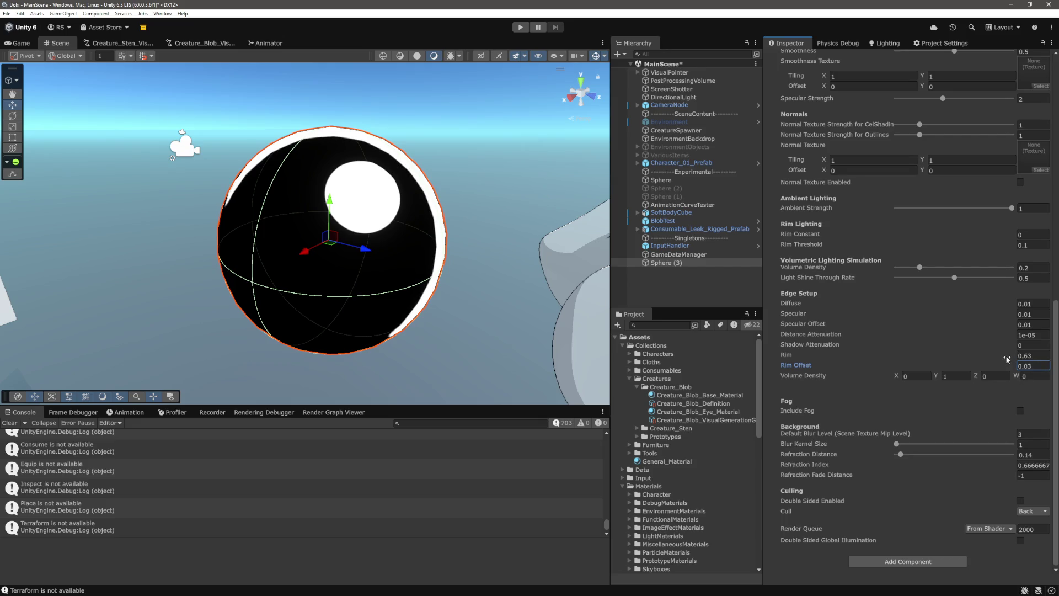
drag(1005, 359, 1007, 360)
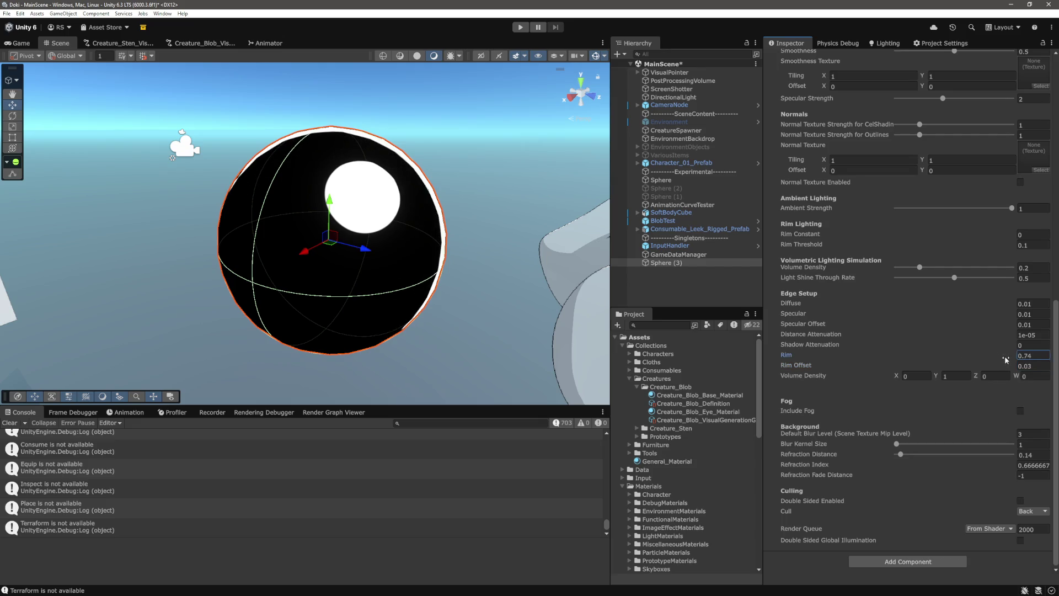
click(478, 152)
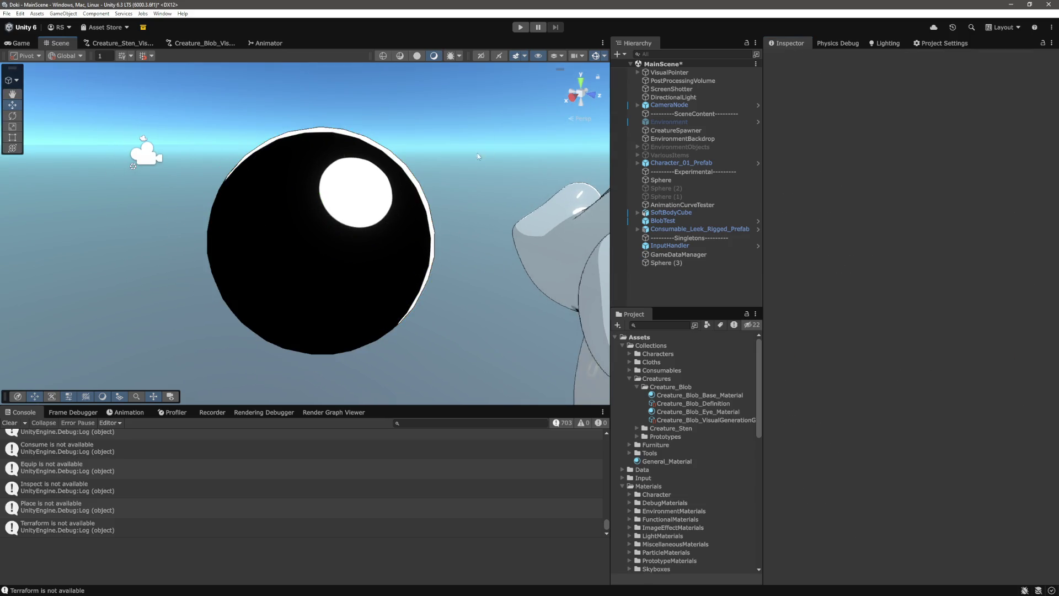
Step: Play the game running the character past the blob, then pause and orbit the Scene view
scroll(483, 192, down, 5)
mouse_move(484, 193)
mouse_down()
mouse_move(423, 196)
mouse_move(462, 222)
mouse_up()
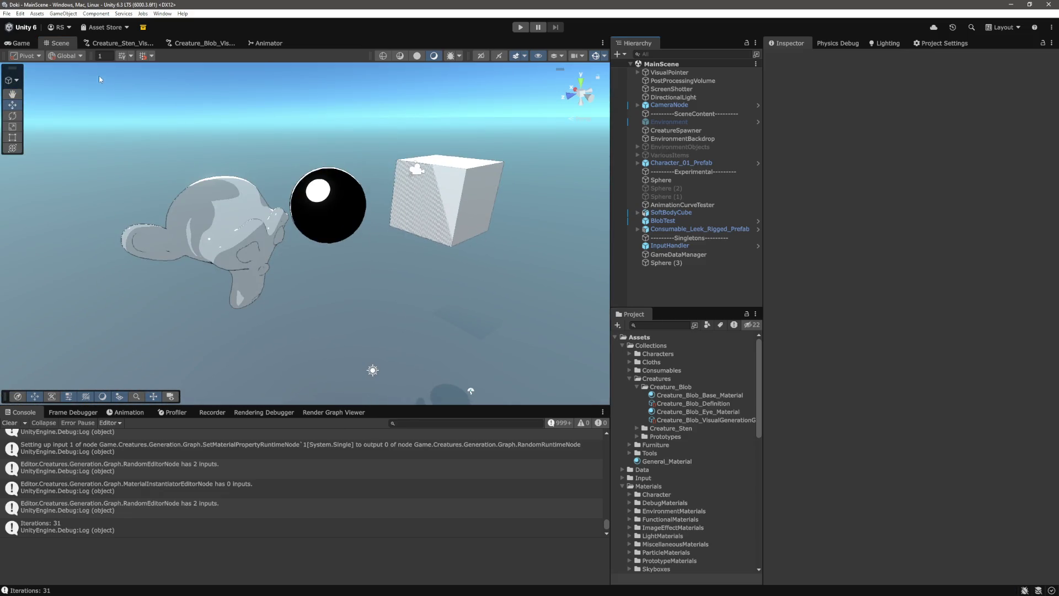
click(20, 43)
click(520, 27)
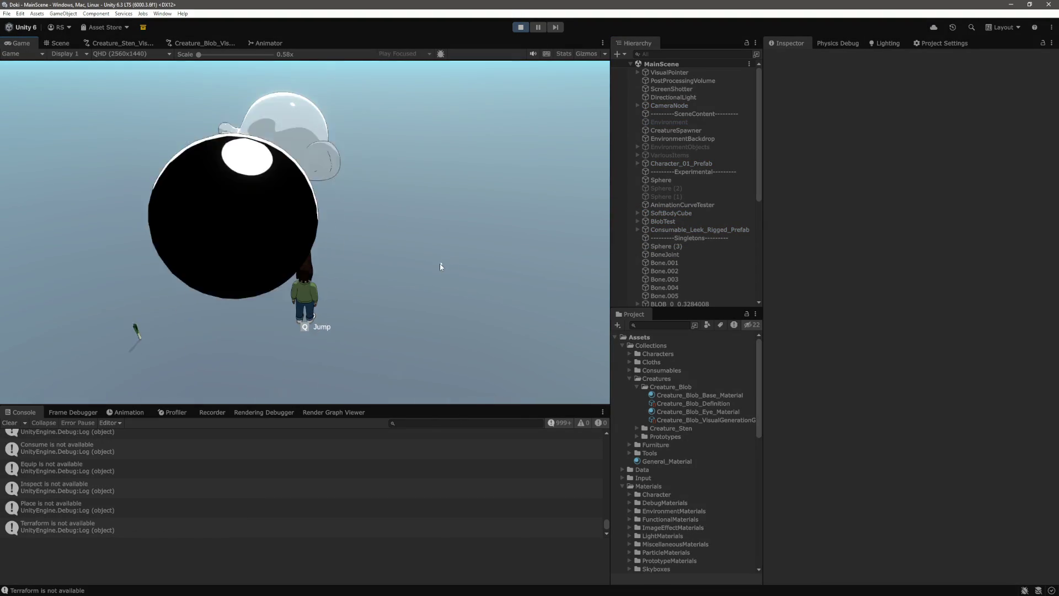
key(w)
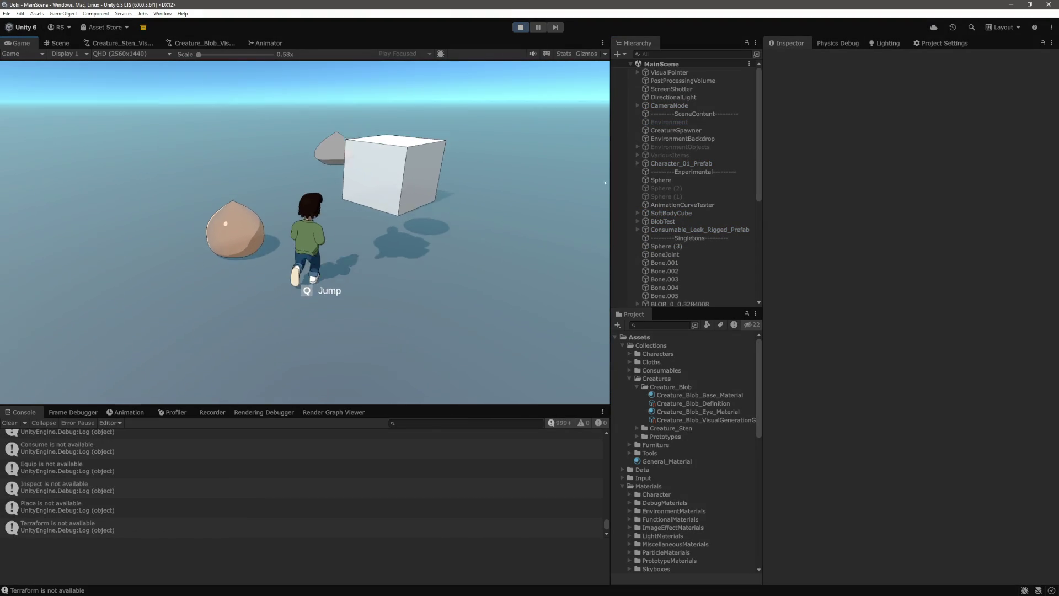
key(ctrl+shift+p)
click(61, 43)
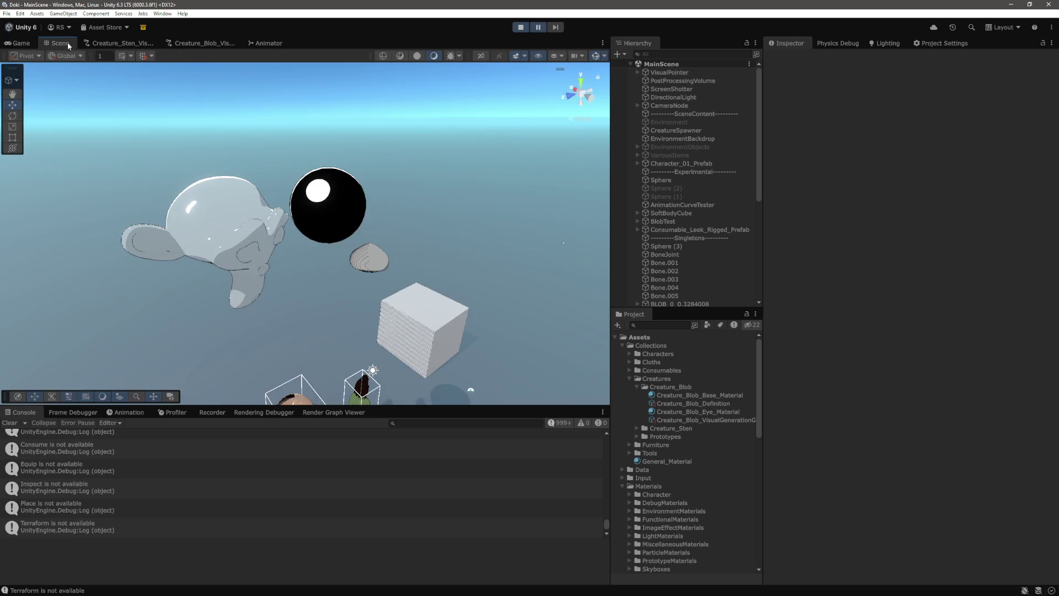
mouse_move(434, 259)
mouse_down()
mouse_move(435, 389)
mouse_move(326, 309)
mouse_move(329, 164)
mouse_move(450, 142)
mouse_move(256, 277)
mouse_up()
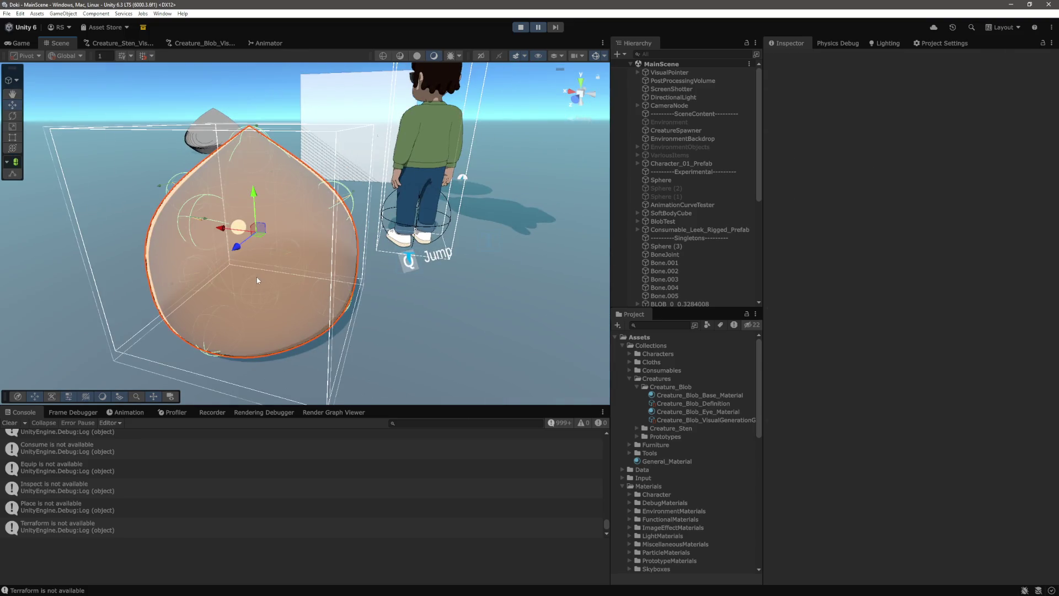
Step: Add a sphere under BLOB with Creature_Blob_Eye_Material and scale 0.1 on all axes
click(257, 277)
scroll(662, 262, down, 5)
right_click(687, 147)
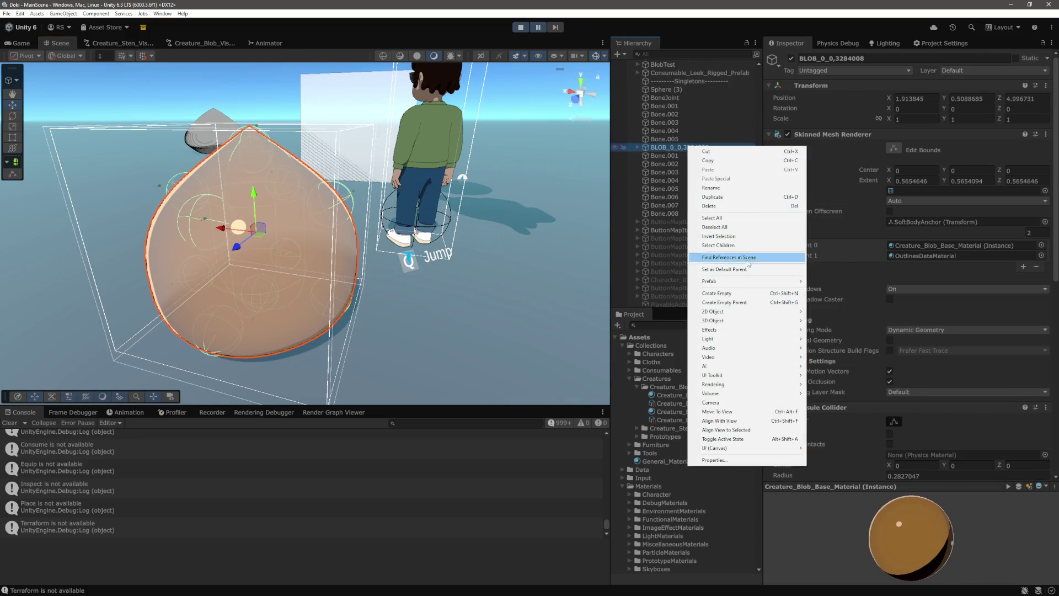
mouse_move(741, 321)
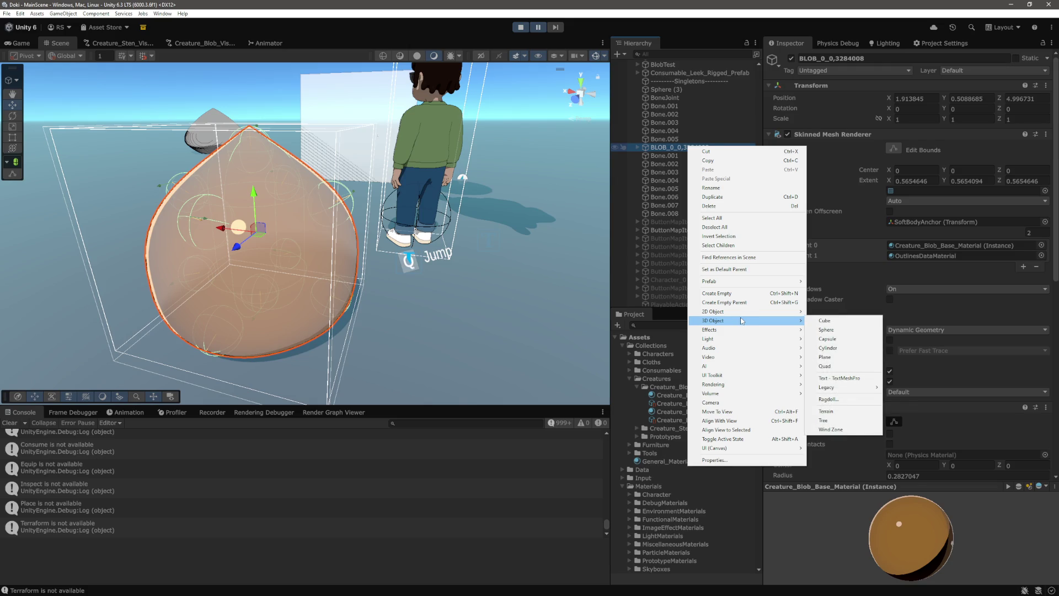
click(847, 332)
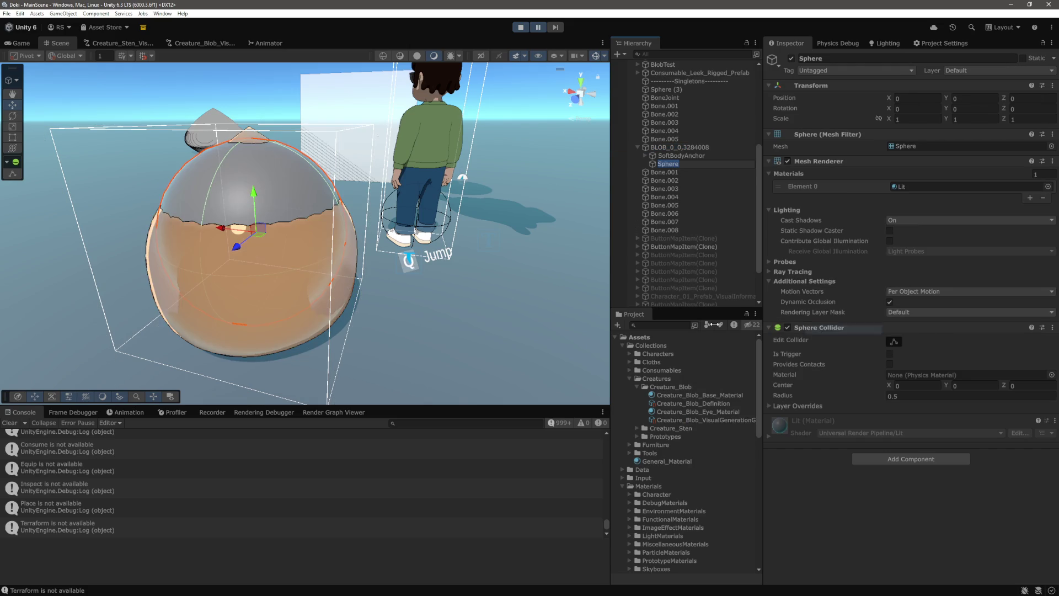
key(f)
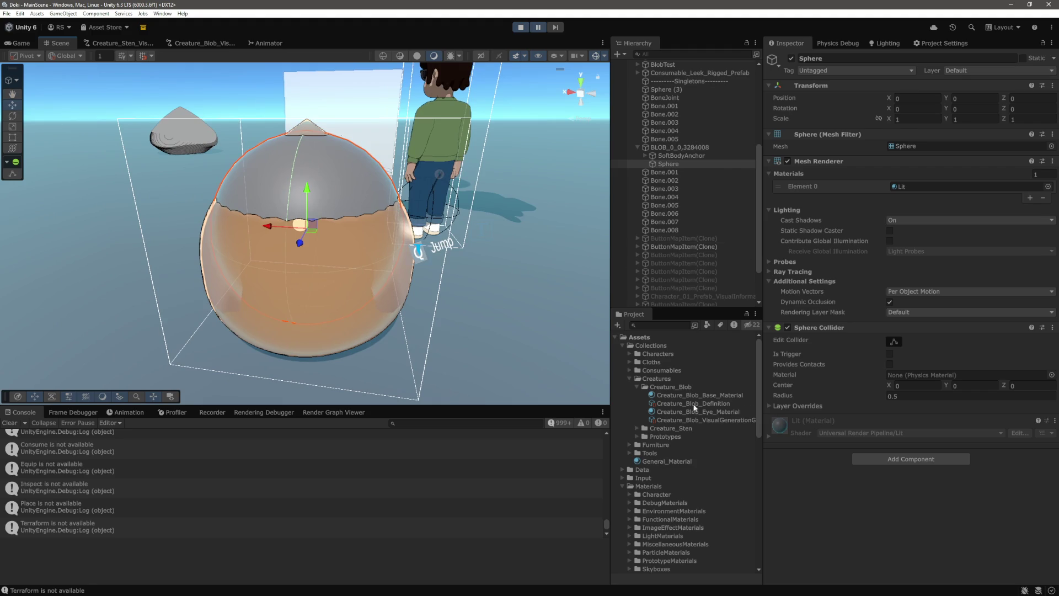
mouse_move(694, 418)
mouse_down()
mouse_move(874, 478)
mouse_move(903, 505)
mouse_up()
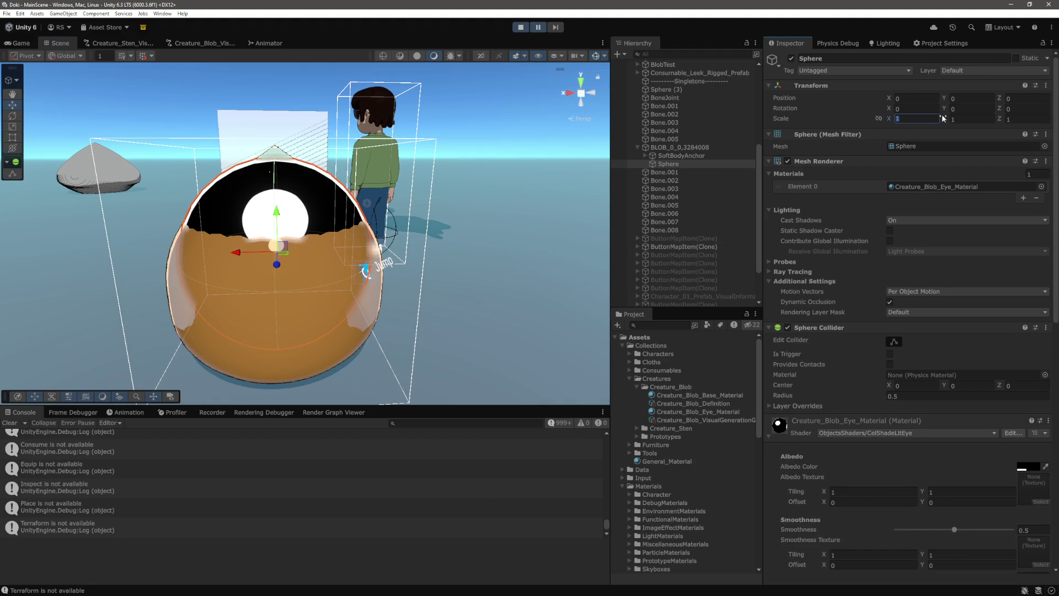
text(0.1)
key(Tab)
text(0.1)
key(Tab)
text(0.1)
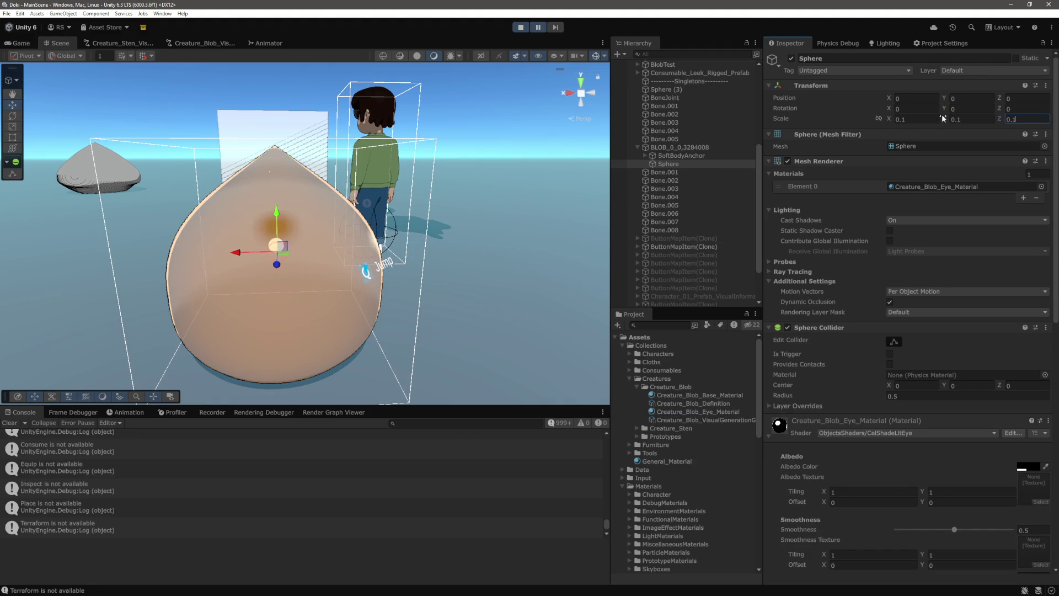
Step: Place the eye inside the body and duplicate it sideways as the second eye
mouse_move(291, 219)
mouse_down()
mouse_move(437, 213)
mouse_move(375, 227)
mouse_move(433, 229)
mouse_move(447, 241)
mouse_move(342, 239)
mouse_up()
mouse_move(377, 165)
mouse_down()
mouse_move(376, 201)
mouse_move(319, 236)
mouse_move(433, 215)
mouse_move(415, 274)
mouse_move(388, 296)
mouse_move(308, 320)
mouse_move(307, 365)
mouse_up()
key(ctrl+d)
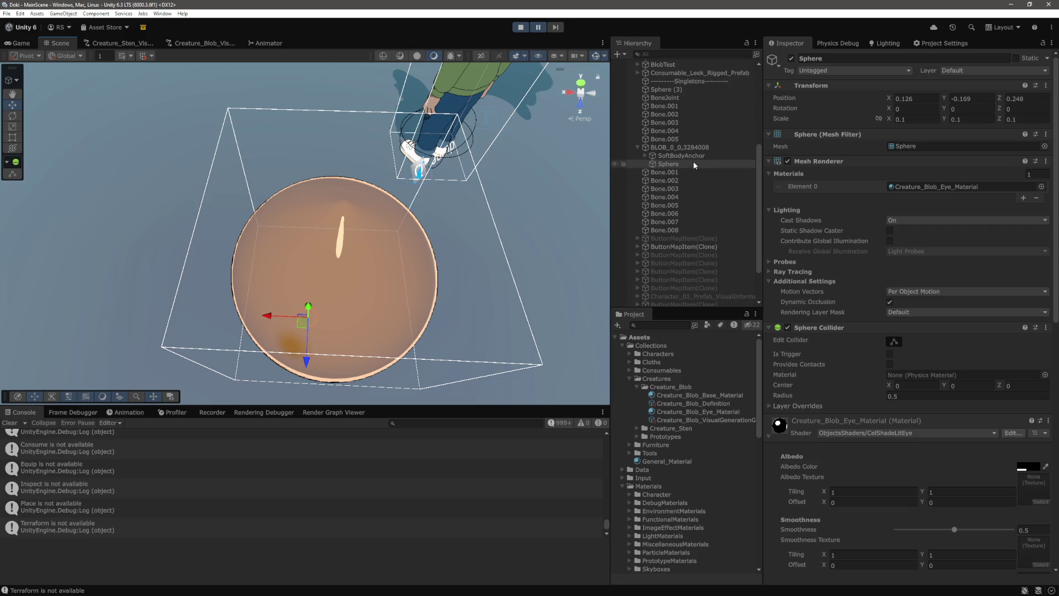
mouse_move(269, 322)
mouse_down()
mouse_move(301, 325)
mouse_move(292, 326)
mouse_move(353, 231)
mouse_move(463, 87)
mouse_move(366, 188)
mouse_move(364, 166)
mouse_up()
click(348, 238)
drag(302, 178, 302, 172)
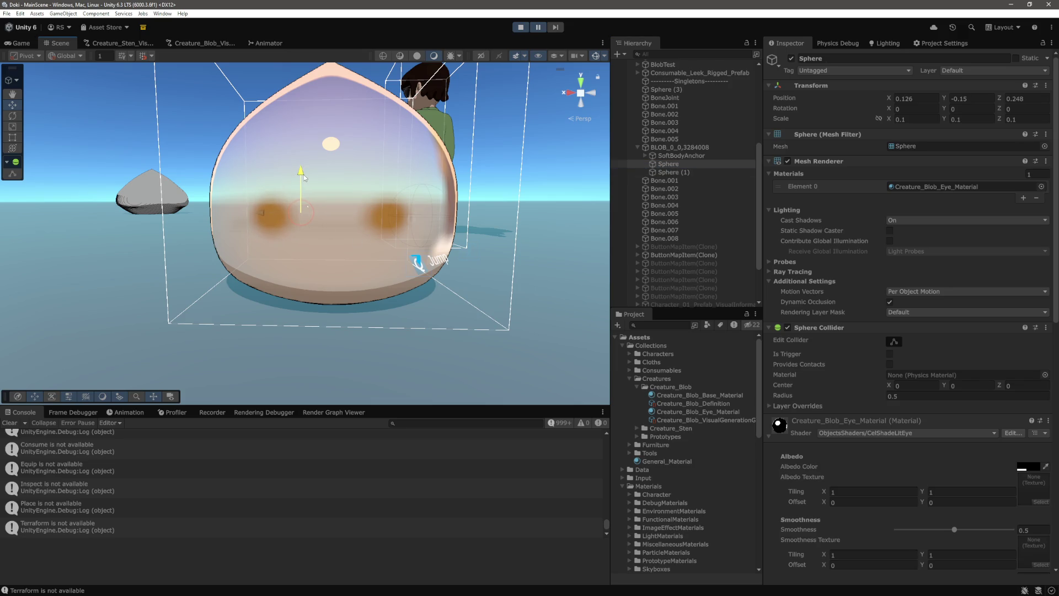
scroll(481, 233, down, 3)
click(506, 191)
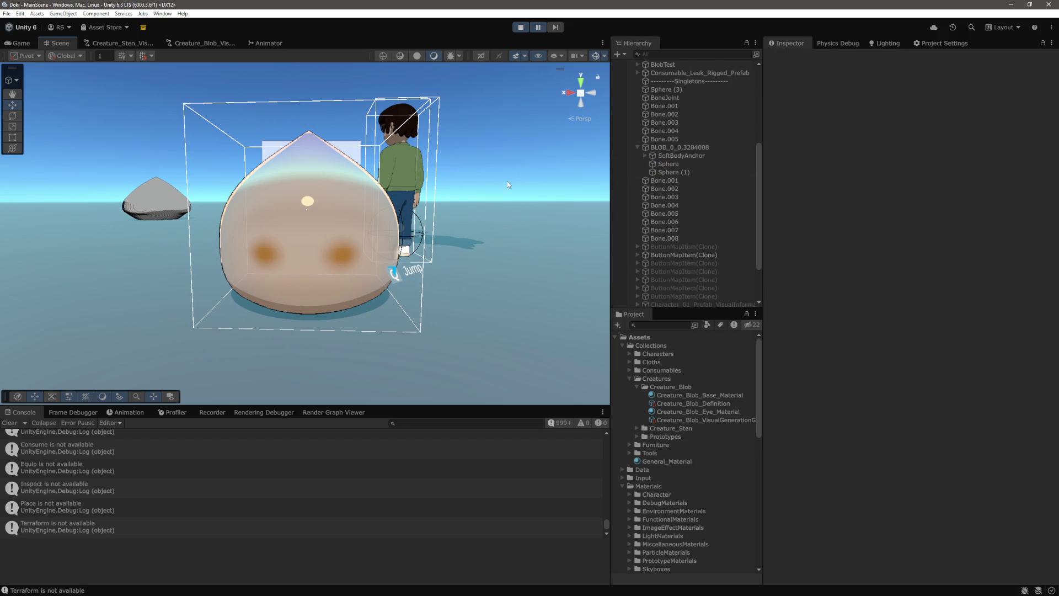
Step: Set Creature_Blob_Base_Material's Default Blur Level to 0
drag(484, 204, 350, 251)
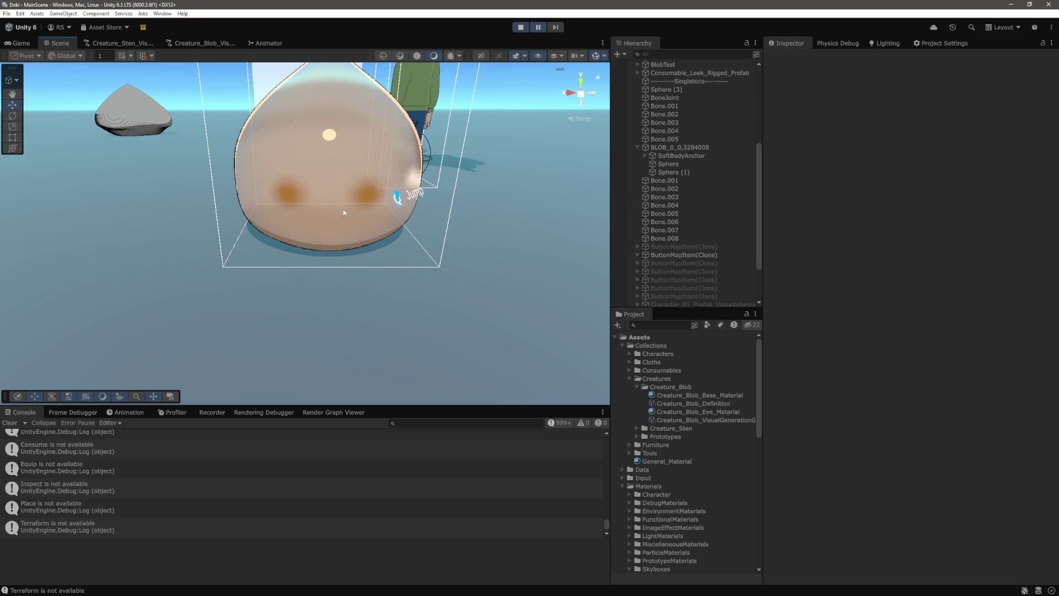
click(684, 148)
scroll(927, 314, down, 10)
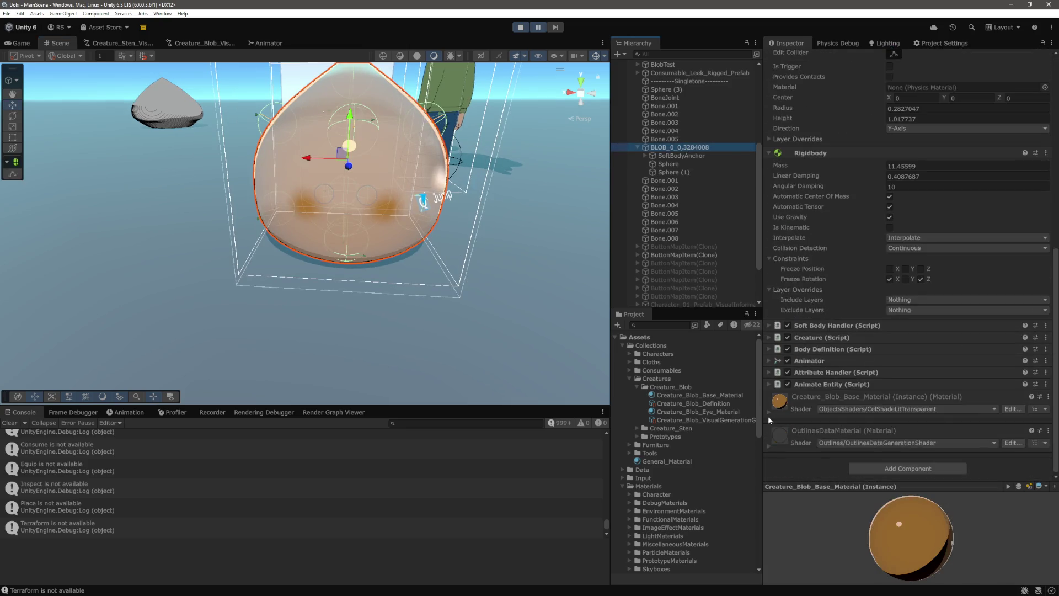
click(769, 412)
scroll(939, 381, down, 10)
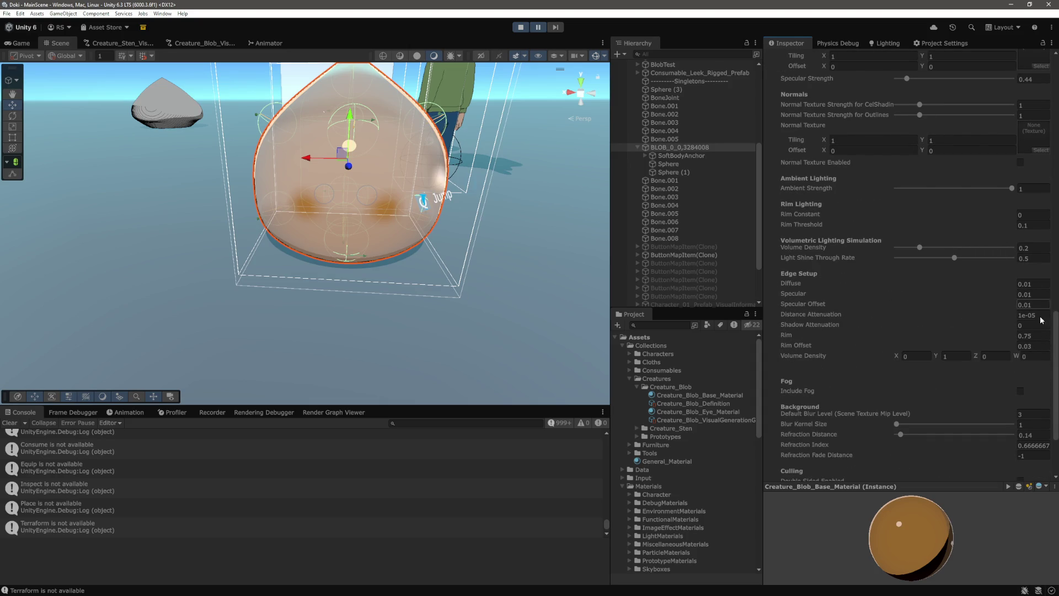
click(1048, 414)
text(0)
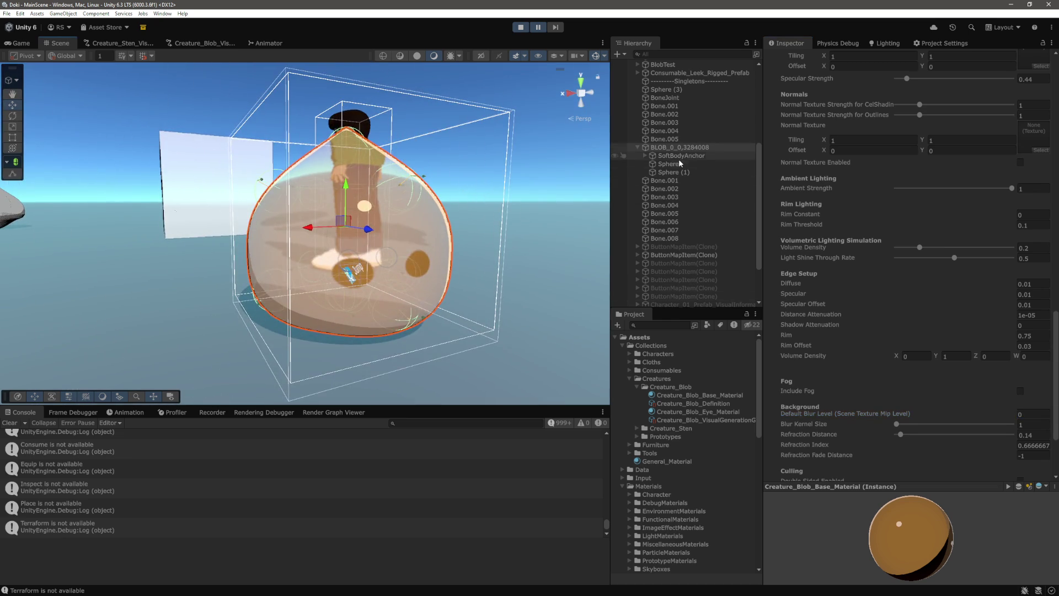
Step: Check both eye spheres now showing sharply through the blob body
click(680, 164)
ctrl+click(682, 172)
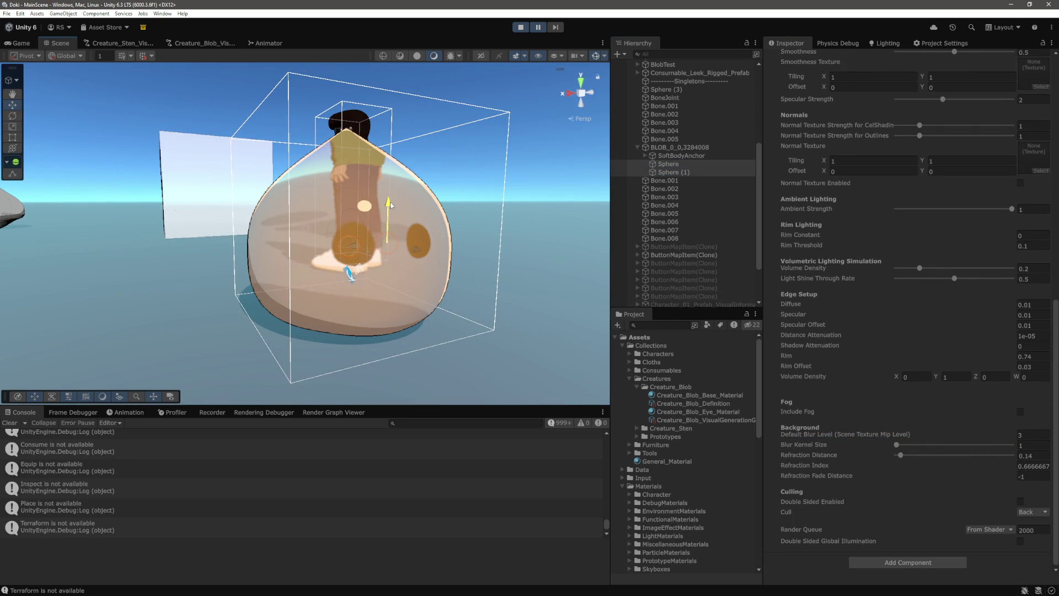
click(494, 195)
drag(495, 196, 440, 211)
scroll(461, 202, down, 3)
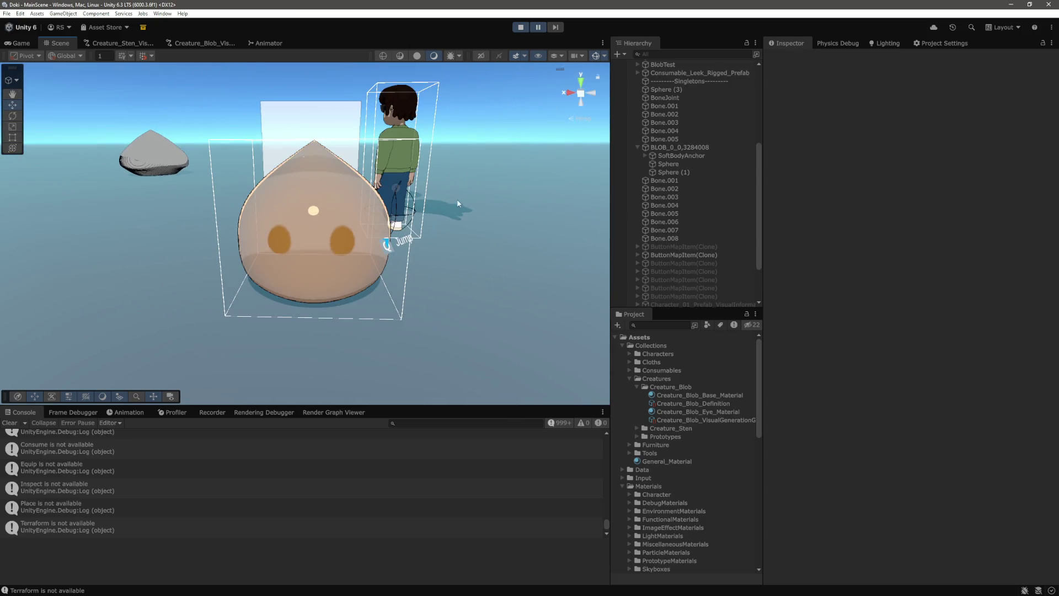
key(ctrl+2)
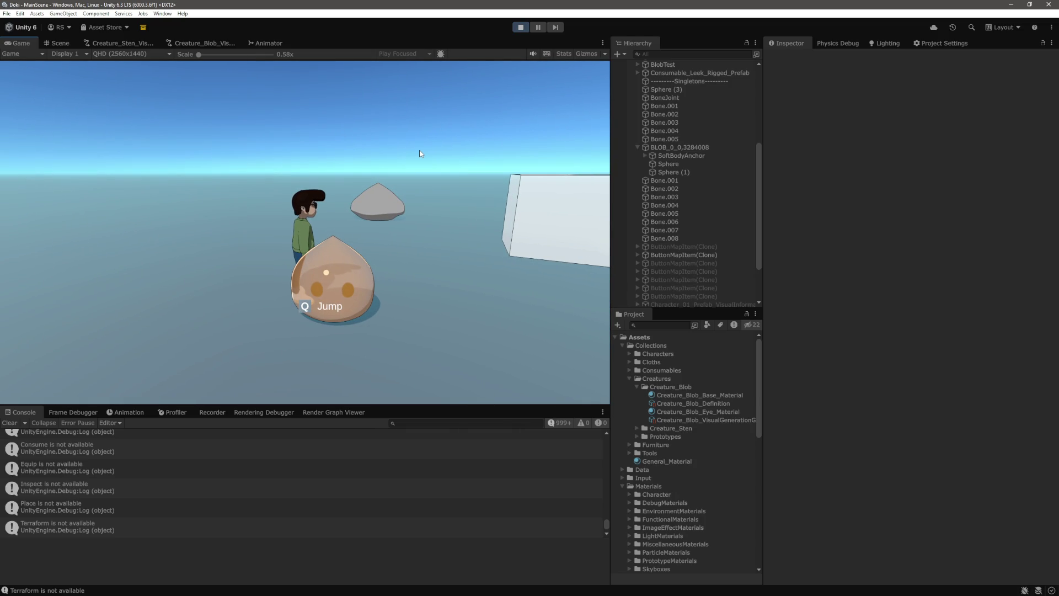
Step: Pause the playtest after watching the eyed blob beside the character
key(ctrl+shift+p)
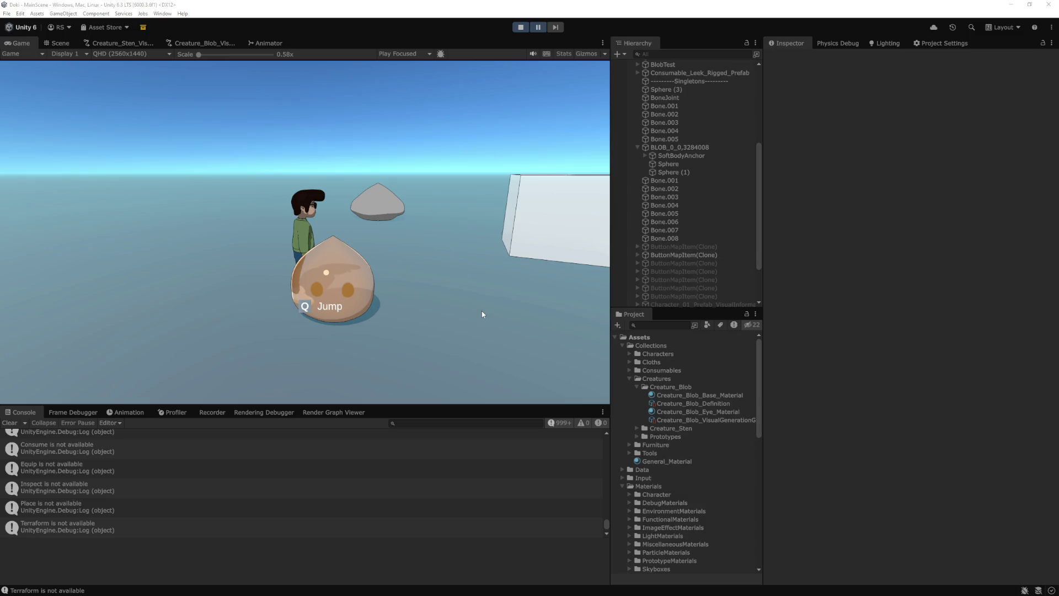
key(alt+Tab)
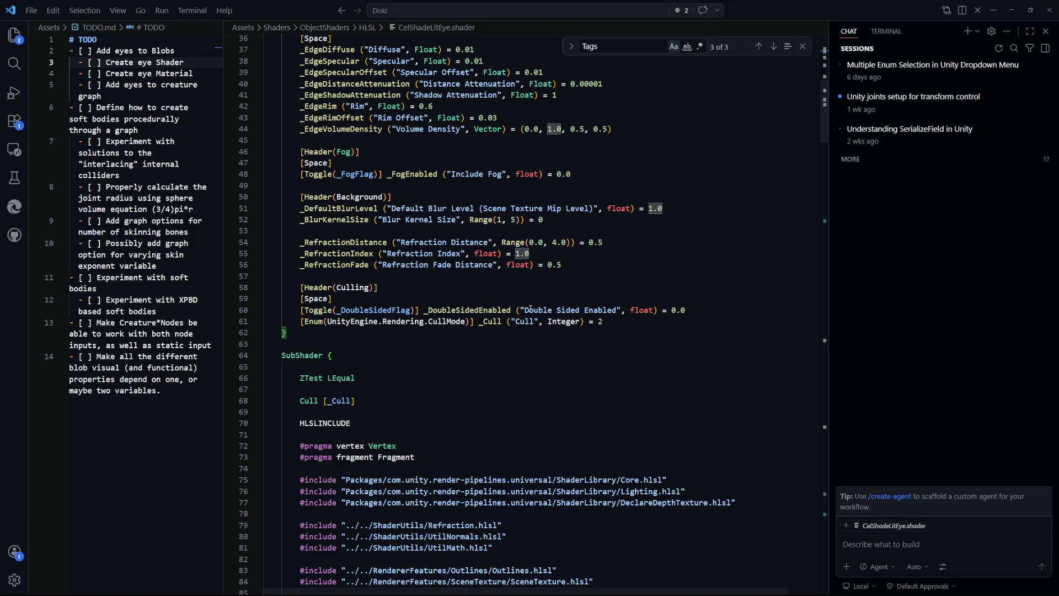
Step: Comment out the _EdgeShadowAttenuation smoothstep with /* */ and end the distance attenuation term with ';'
drag(822, 131, 816, 324)
click(622, 238)
scroll(544, 255, up, 3)
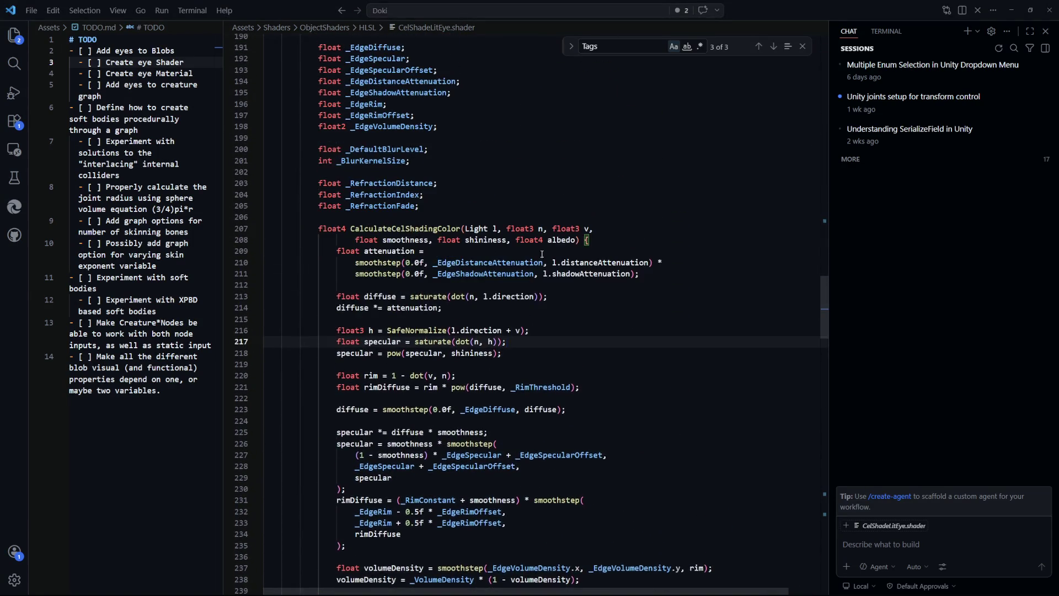
click(487, 277)
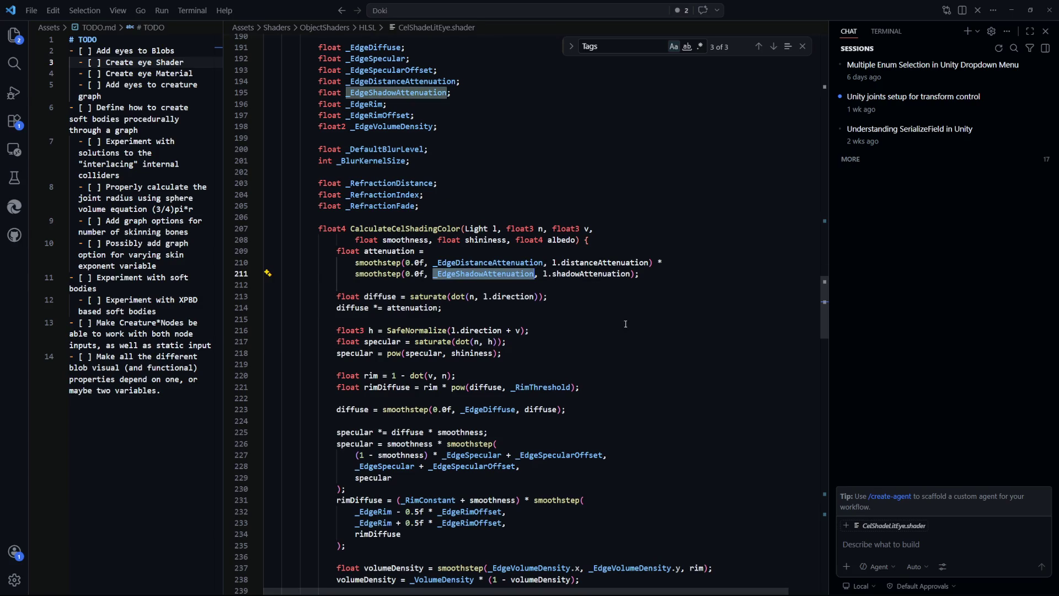
key(Down)
key(Down)
key(Down)
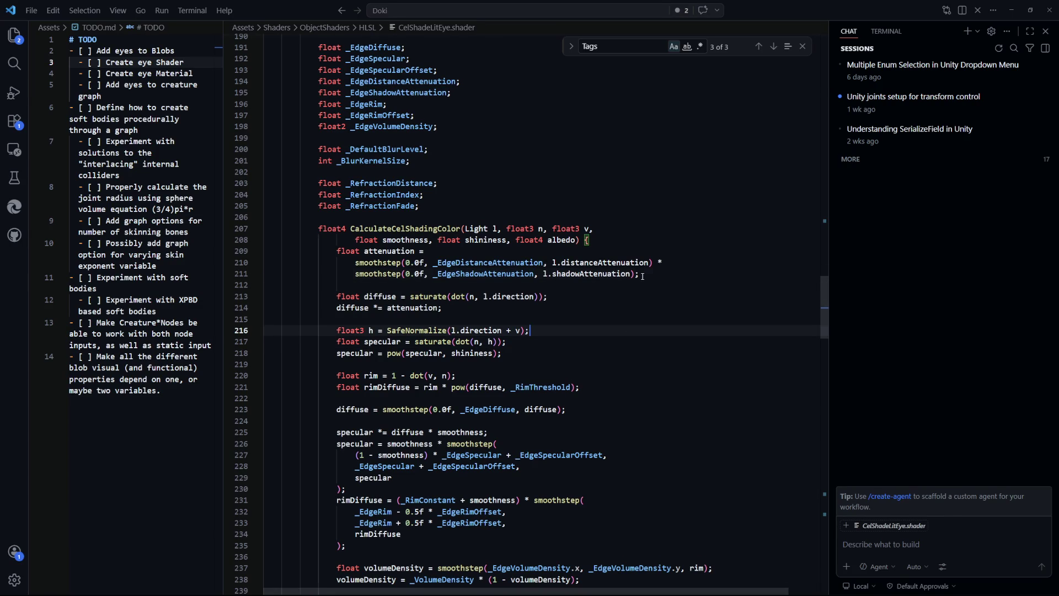
drag(642, 276, 655, 263)
key(shift+alt+a)
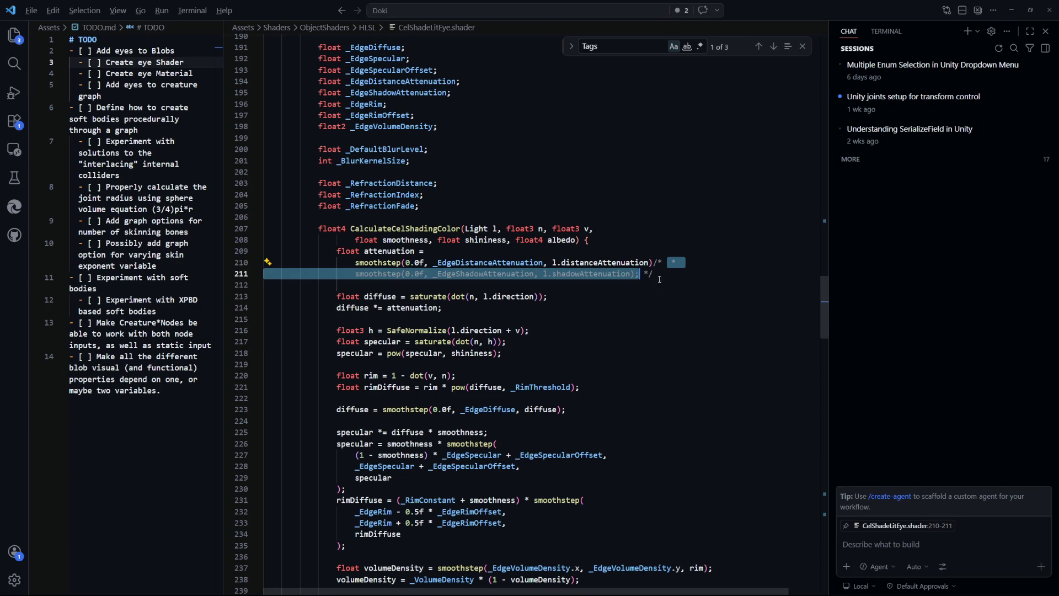
click(656, 262)
text(;)
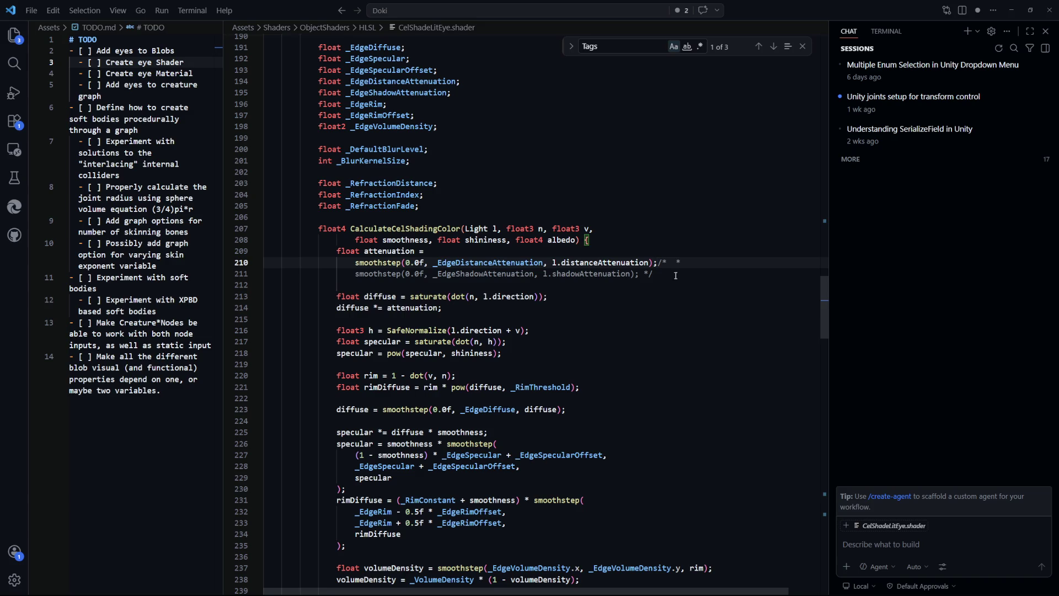
Step: Check the uses of _EdgeDistanceAttenuation, then switch back to Unity to see the result
double_click(485, 263)
click(655, 320)
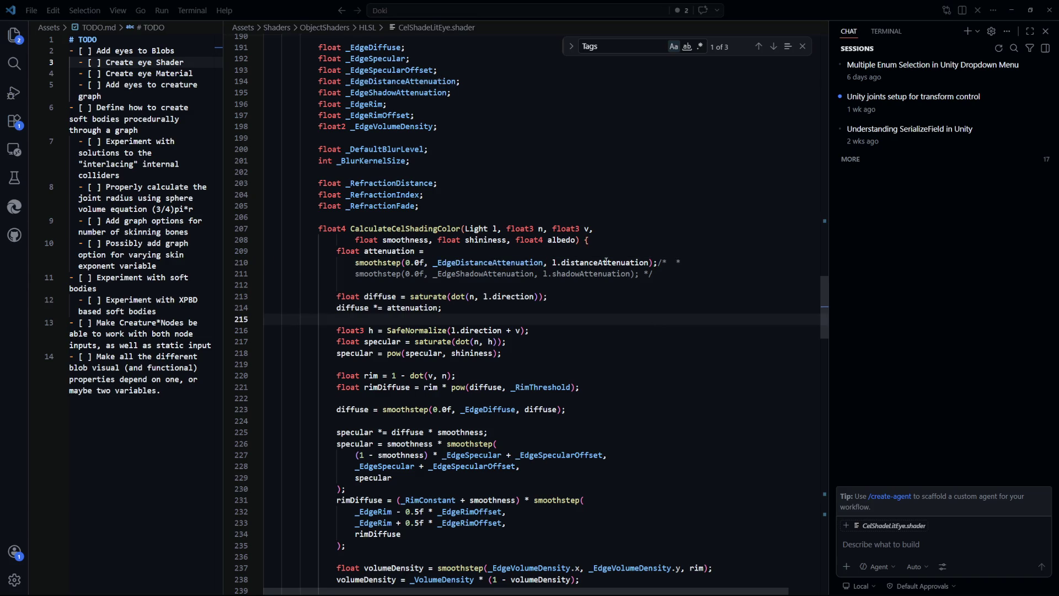
key(alt+Tab)
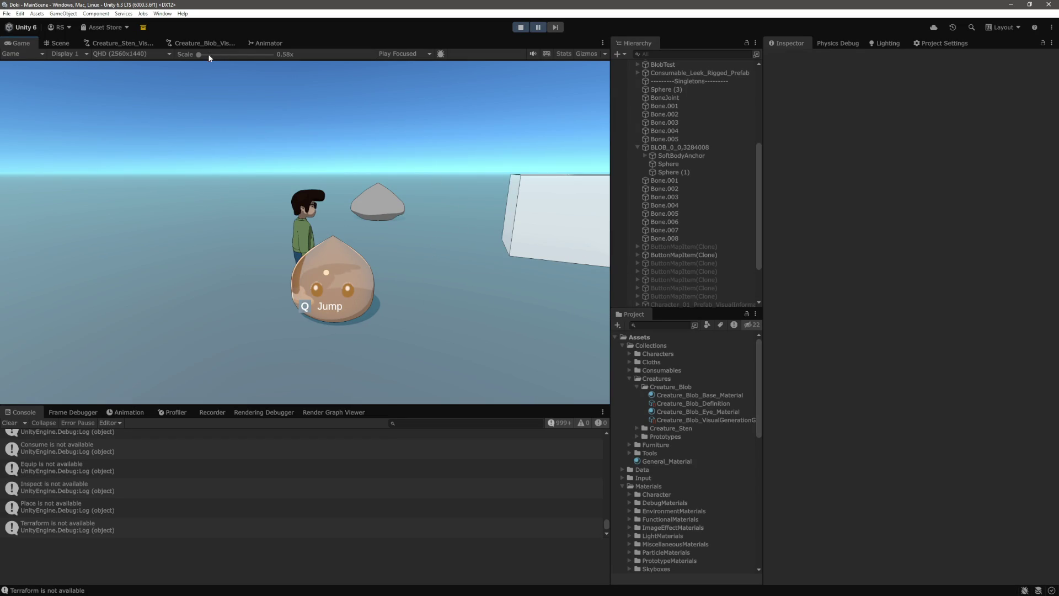
Step: Start the playtest, walk the character forward and left behind the blob, then pause
click(517, 27)
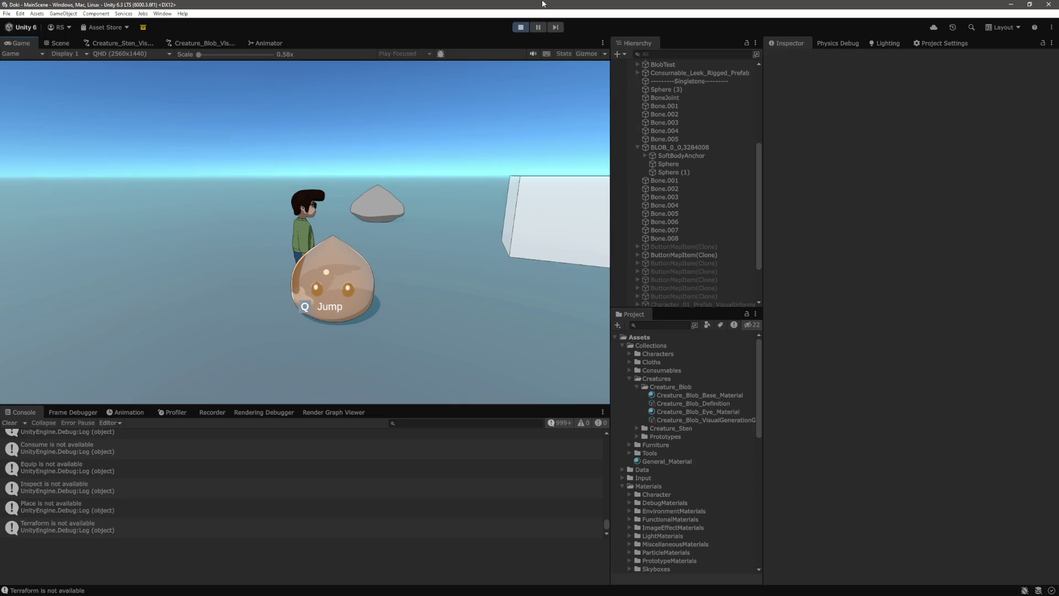
key(w)
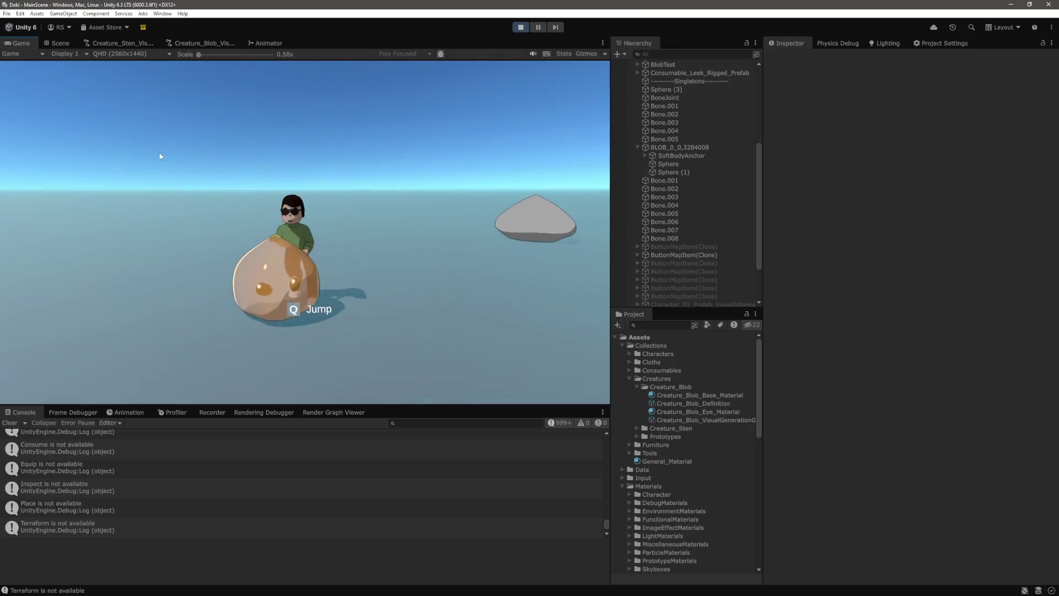
key(a)
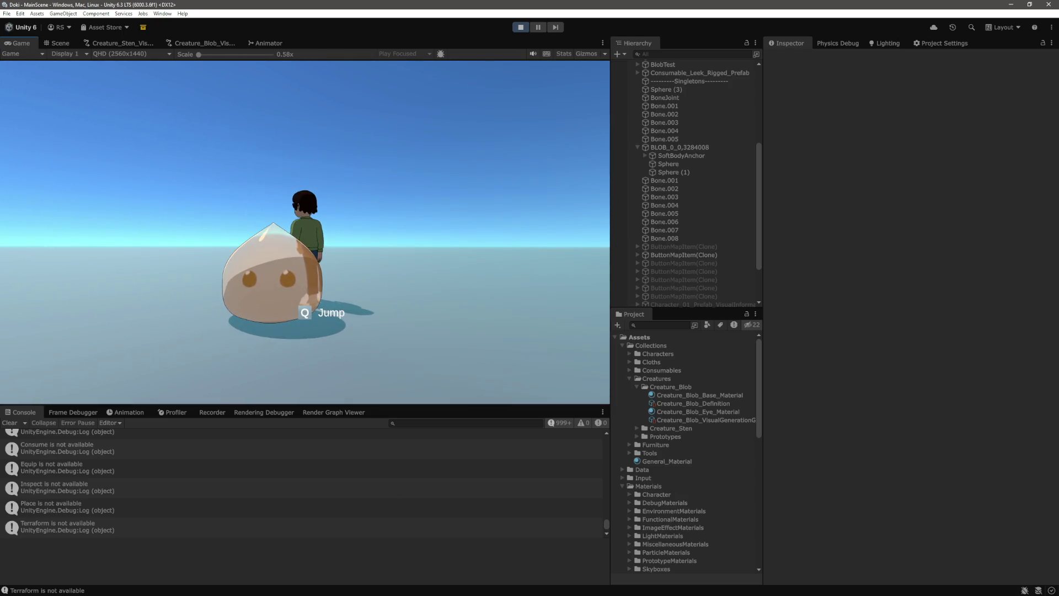
key(ctrl+shift+p)
Step: Select both eye spheres, raise their Smoothness to maximum and set Specular Strength to 1
scroll(696, 235, down, 3)
click(684, 135)
shift+click(683, 142)
scroll(909, 372, down, 5)
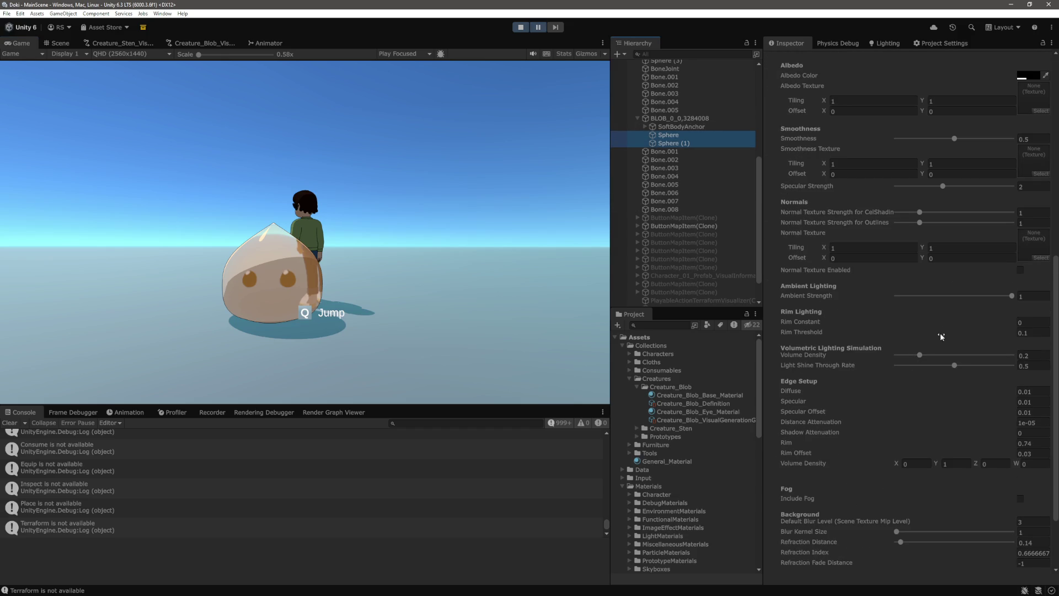
scroll(947, 322, up, 3)
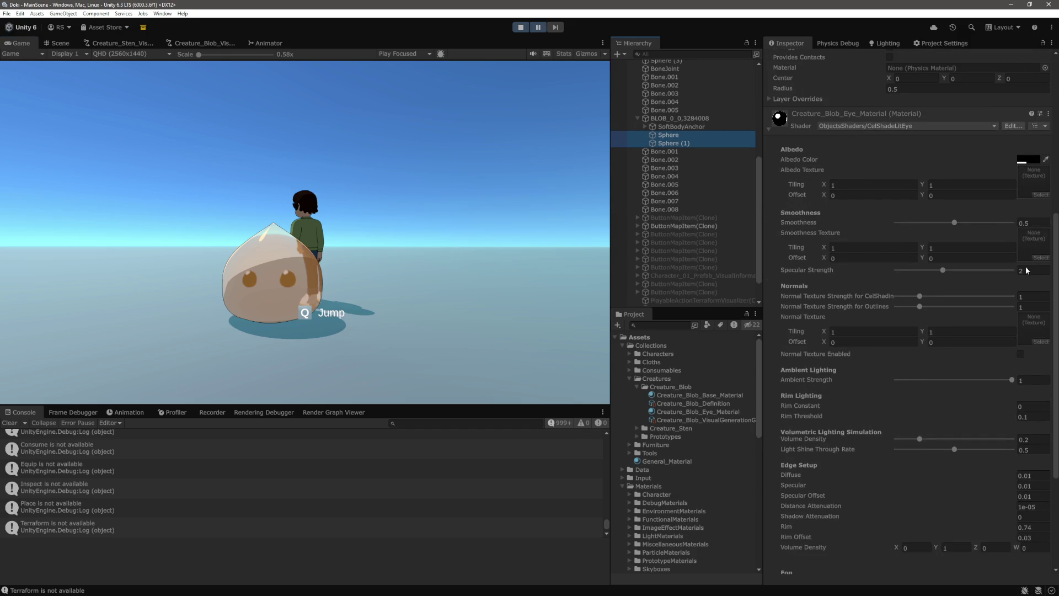
drag(953, 223, 1039, 231)
click(1042, 270)
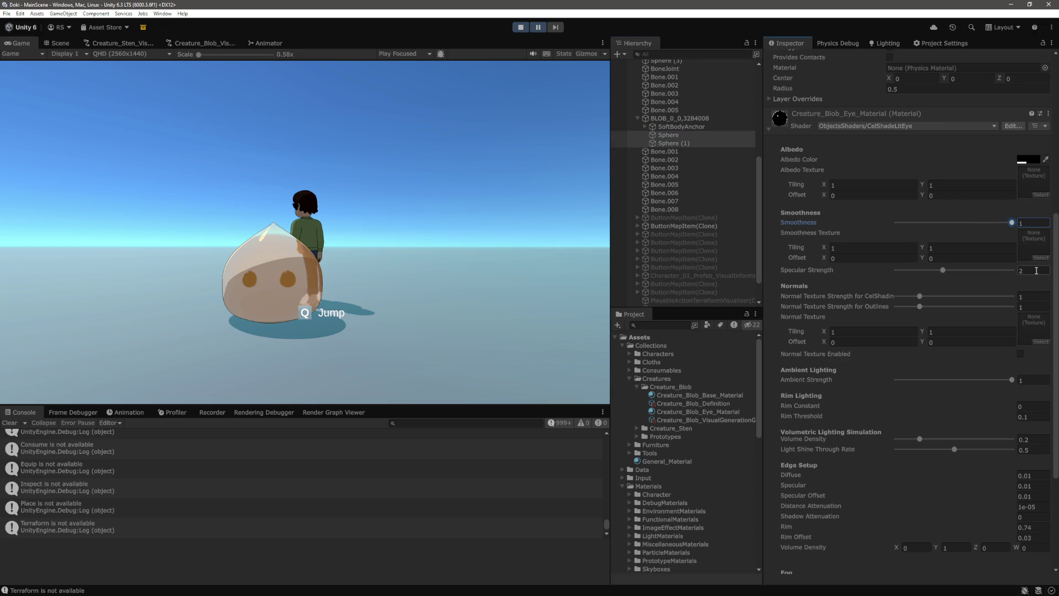
text(1)
Step: Zoom the Game view in on the blob with the Scale slider
drag(198, 54, 232, 54)
drag(606, 251, 607, 279)
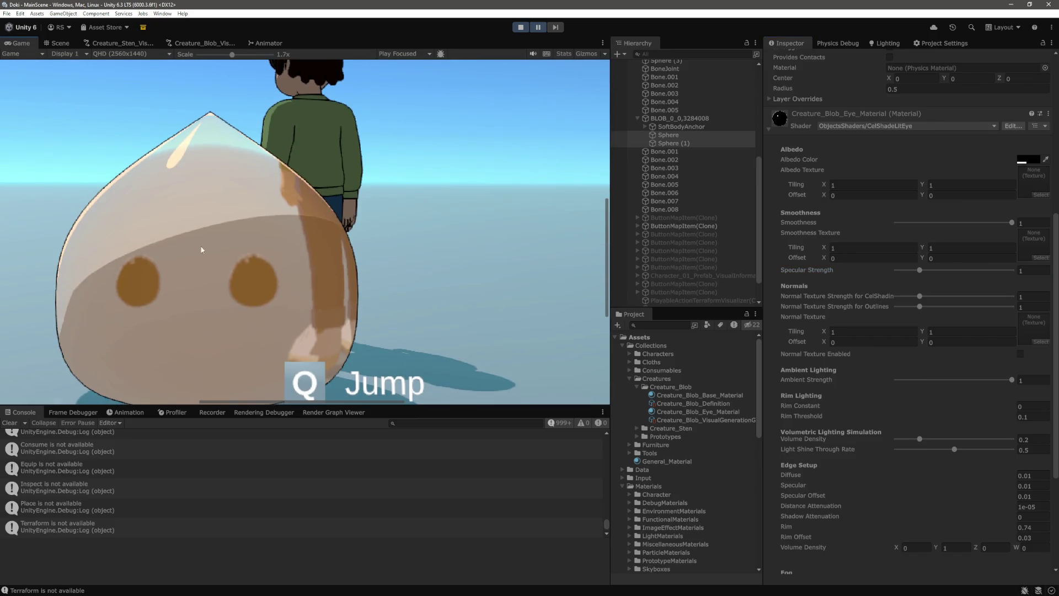
scroll(1028, 441, down, 5)
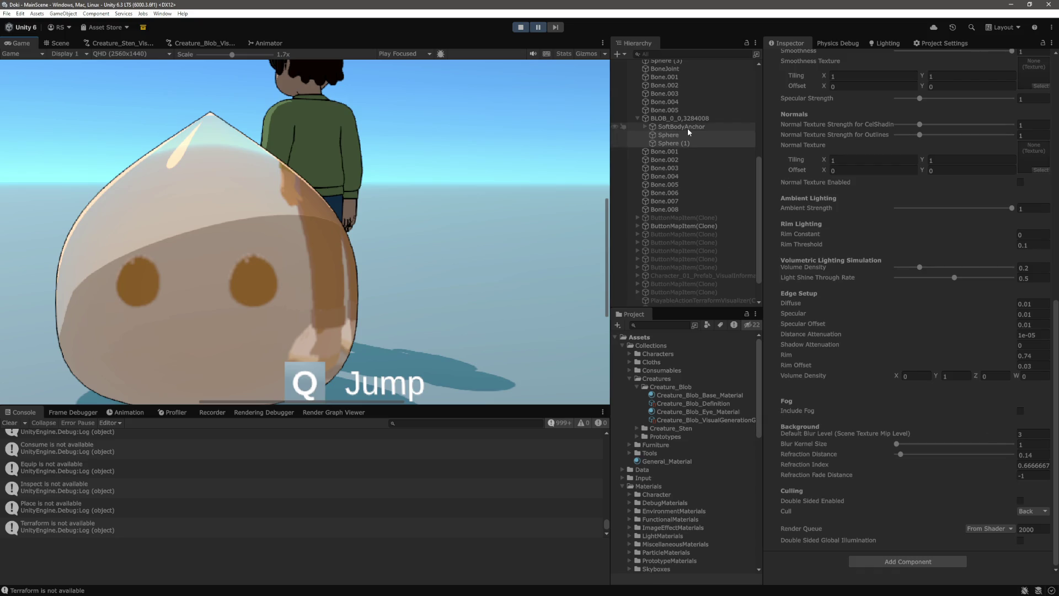
Step: Set the eye material's Default Blur Level to 0 and the BLOB material's Blur Kernel Size to 1
click(1036, 435)
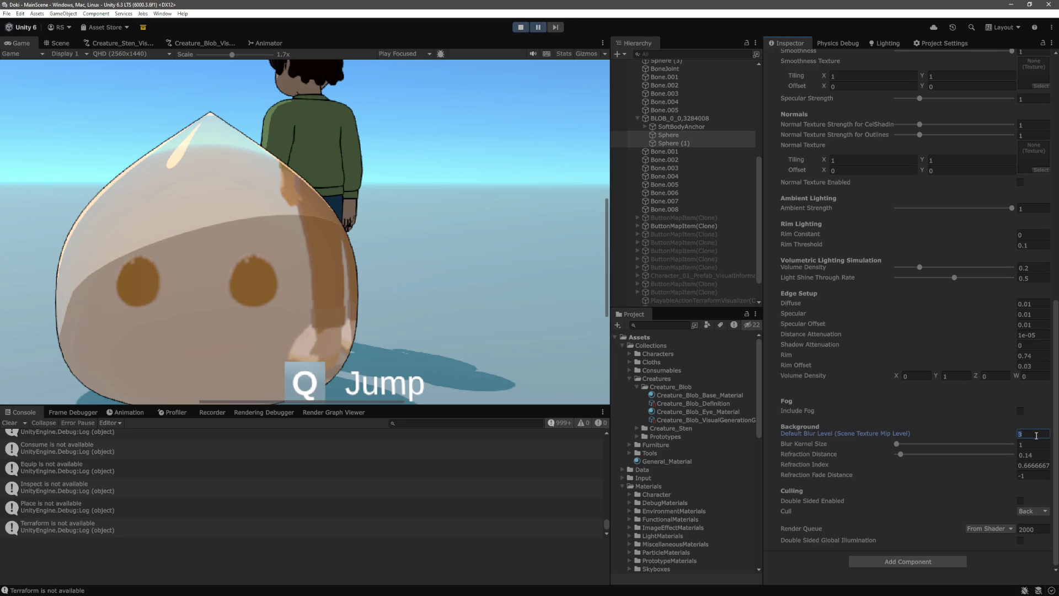
text(0)
click(1031, 455)
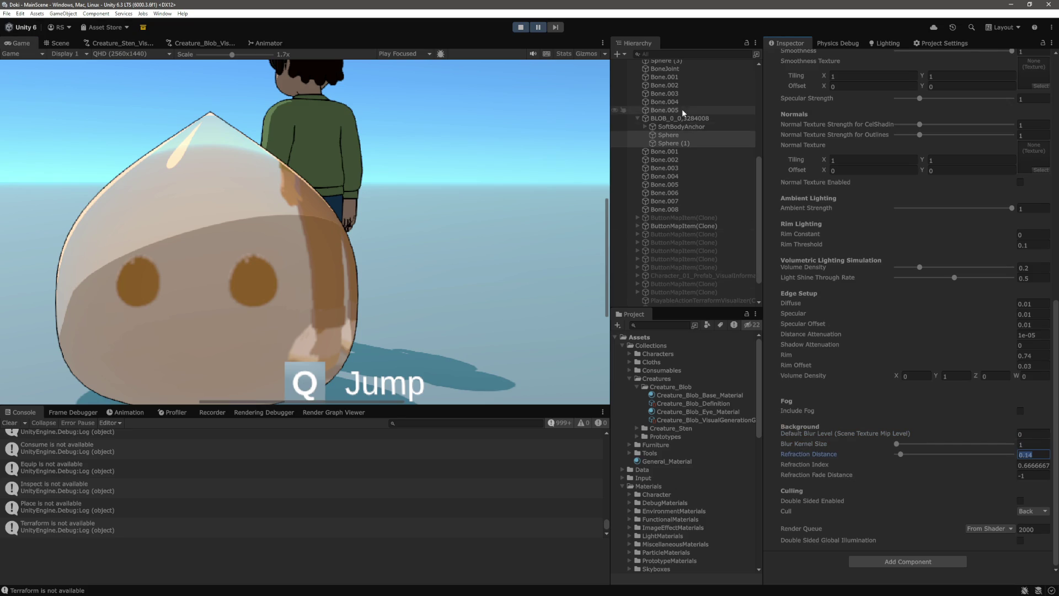
click(684, 118)
scroll(1010, 374, down, 10)
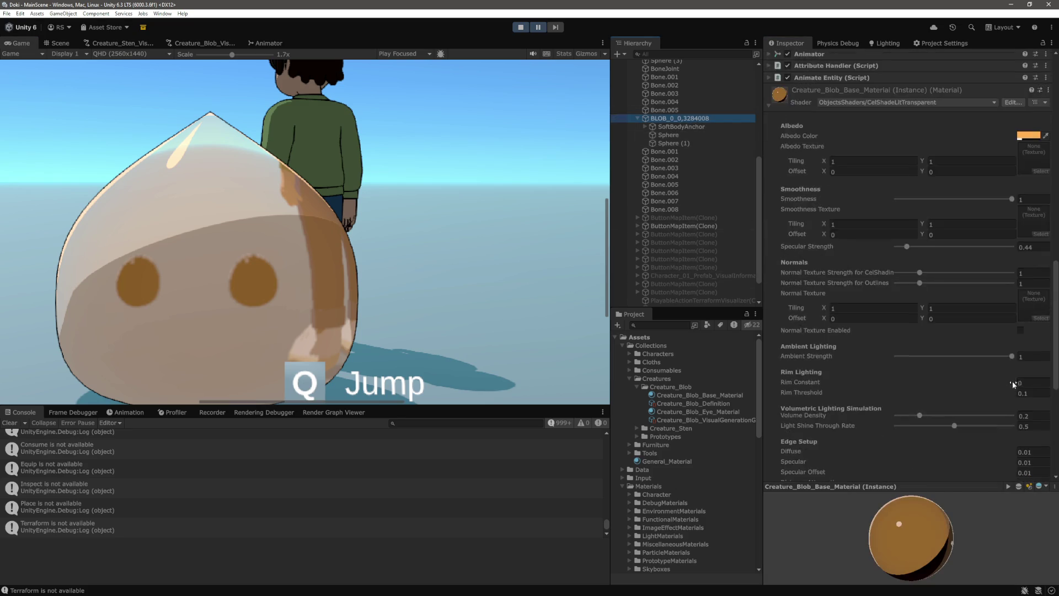
scroll(1010, 374, down, 5)
click(1031, 319)
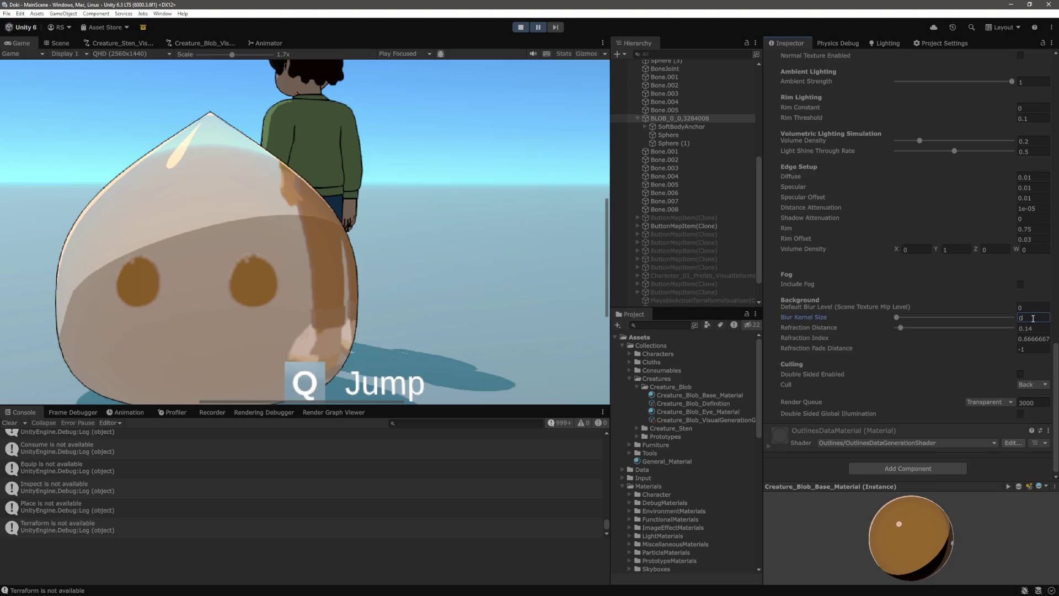
text(1)
key(Tab)
Step: Refocus the running game, then open the blob material's shader via Edit Shader
click(537, 27)
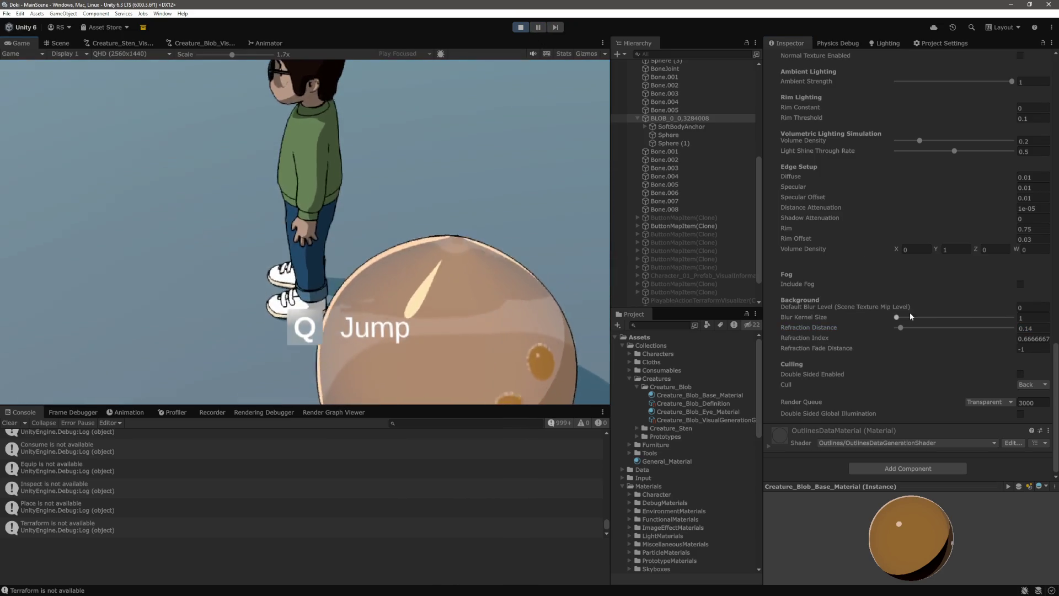
click(881, 317)
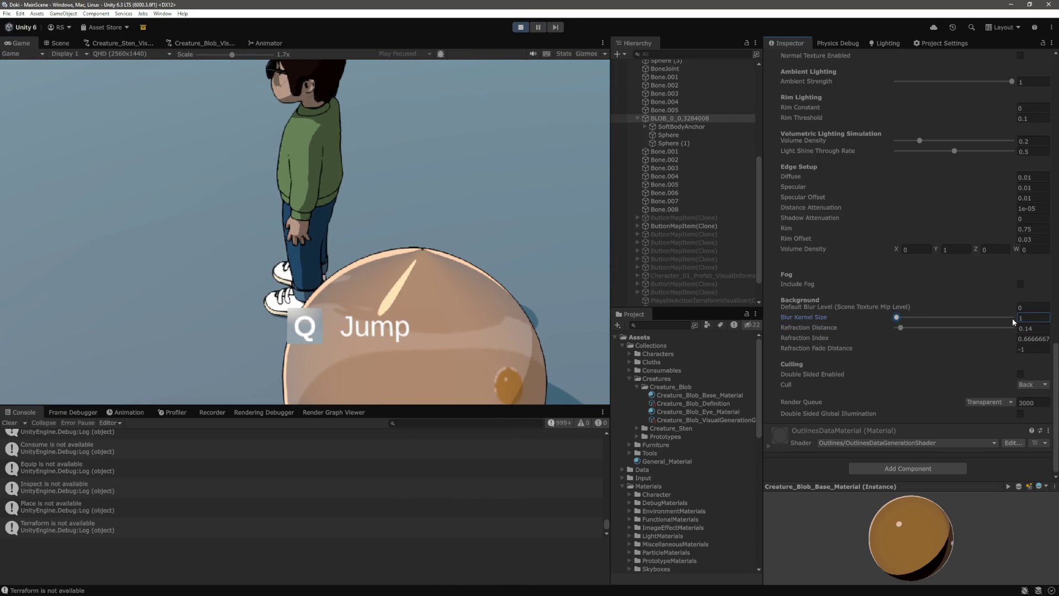
click(429, 160)
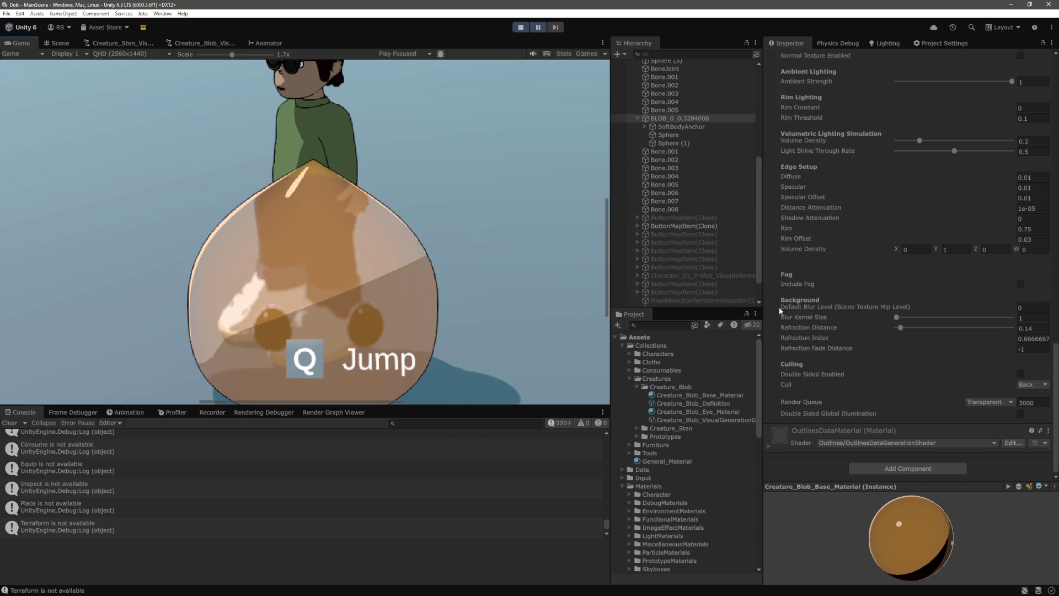
scroll(1004, 223, up, 10)
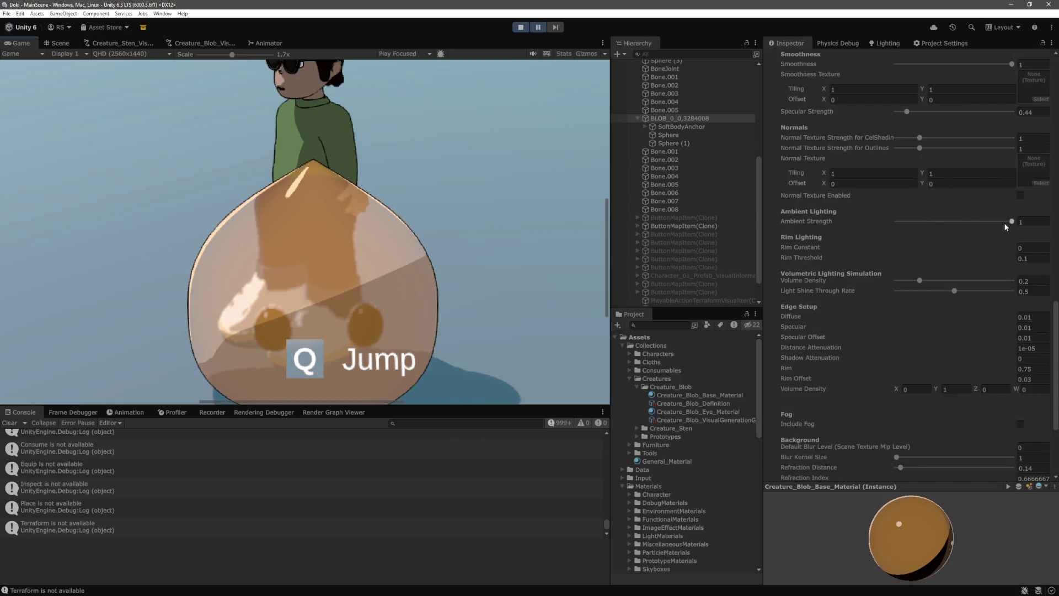
click(1048, 151)
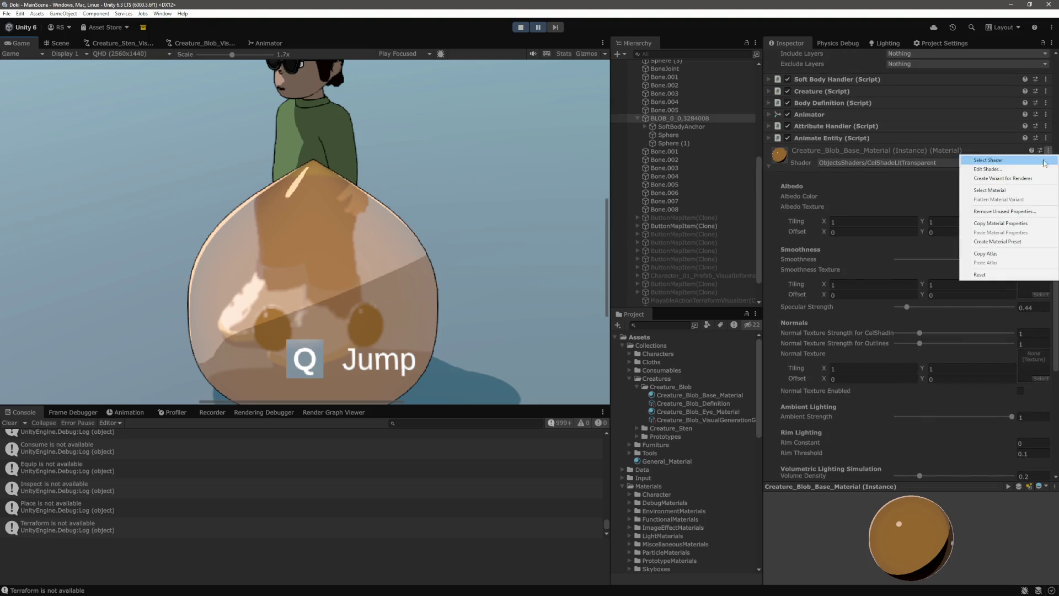
click(1003, 170)
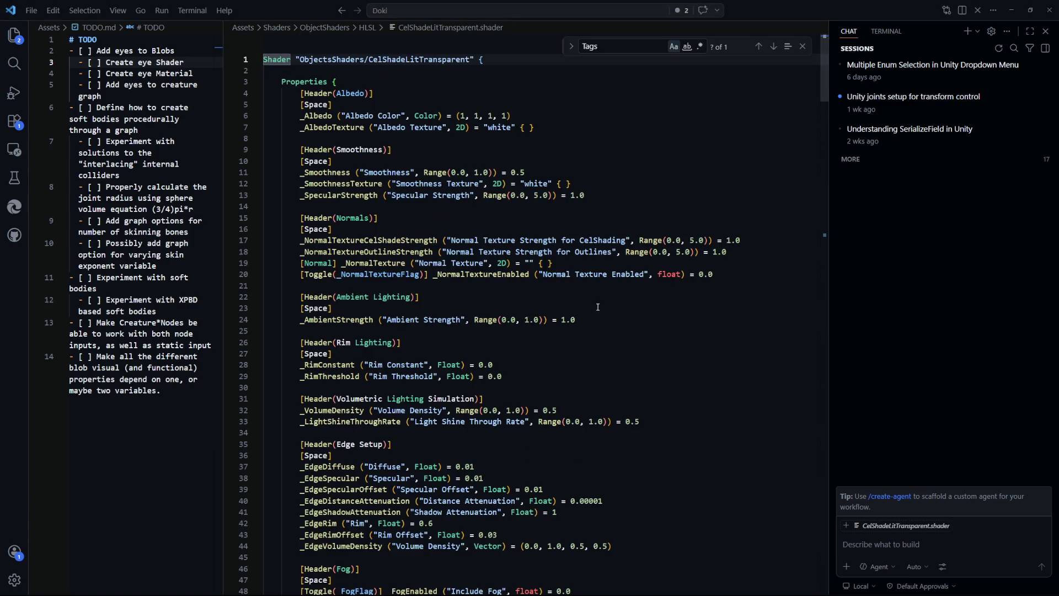
Step: Search CelShadeLitTransparent.shader for "Blur" to find the blur properties
scroll(590, 280, down, 4)
scroll(563, 290, down, 2)
double_click(586, 292)
key(ctrl+f)
text(blur)
key(BackSpace)
key(BackSpace)
key(BackSpace)
text(_blu)
key(BackSpace)
key(BackSpace)
key(BackSpace)
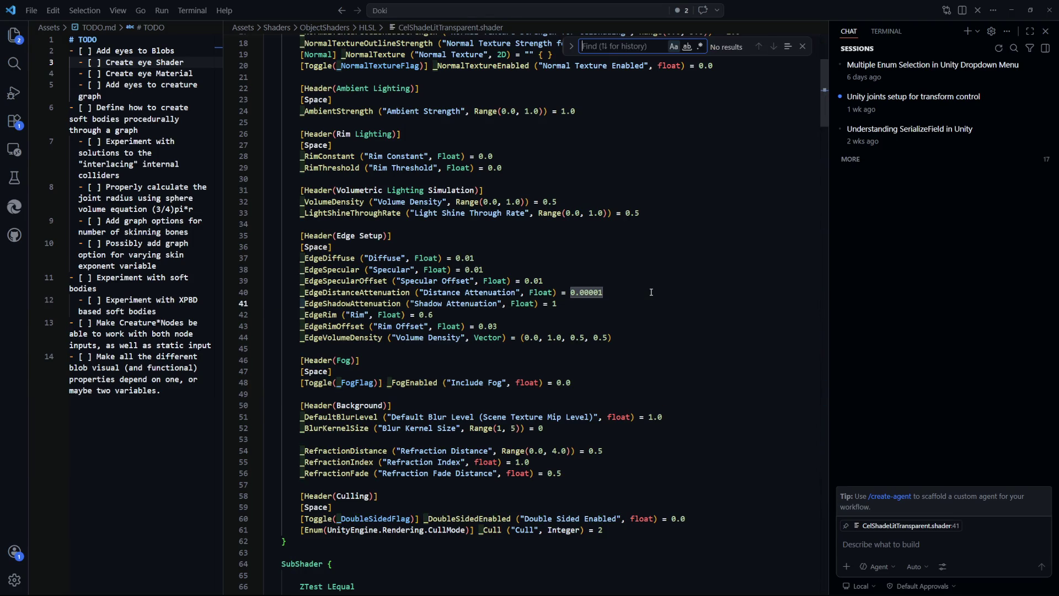
text(Blur)
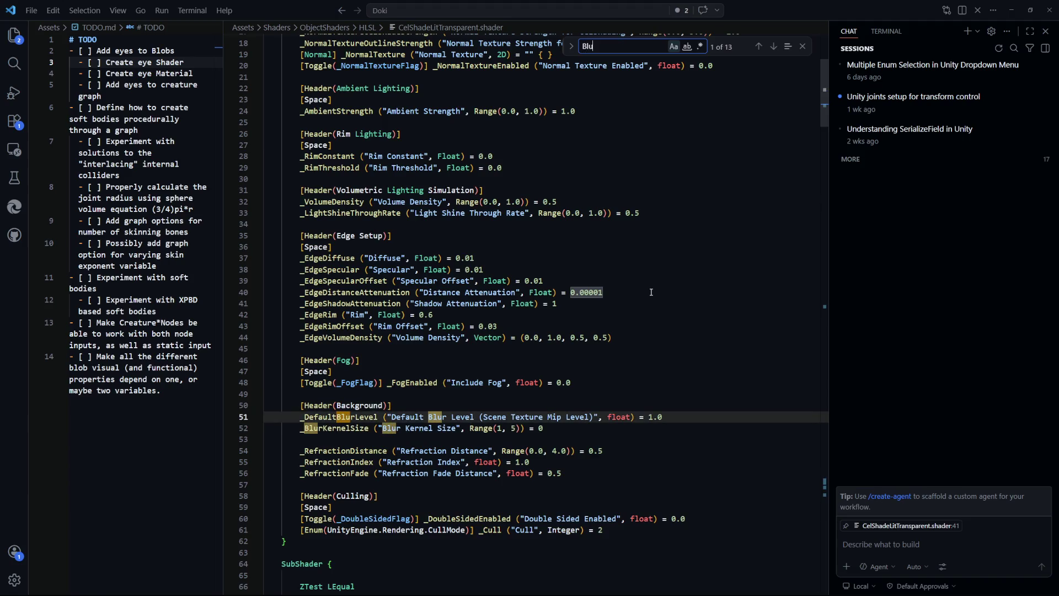
scroll(330, 381, down, 1)
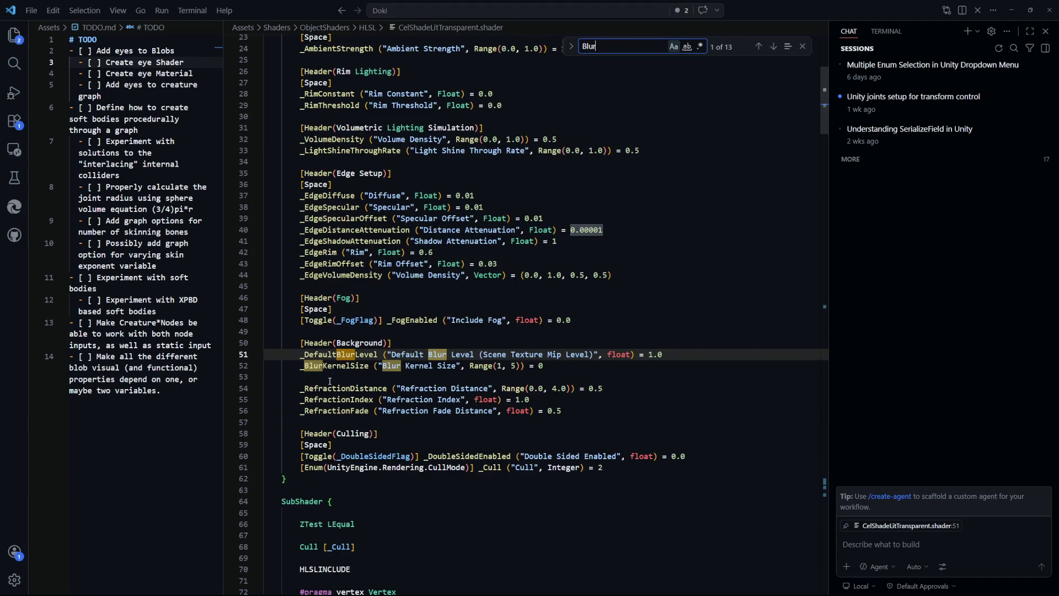
Step: Change the _BlurKernelSize Range minimum from 1 to 0, save, and return to Unity
click(501, 366)
key(BackSpace)
text(9)
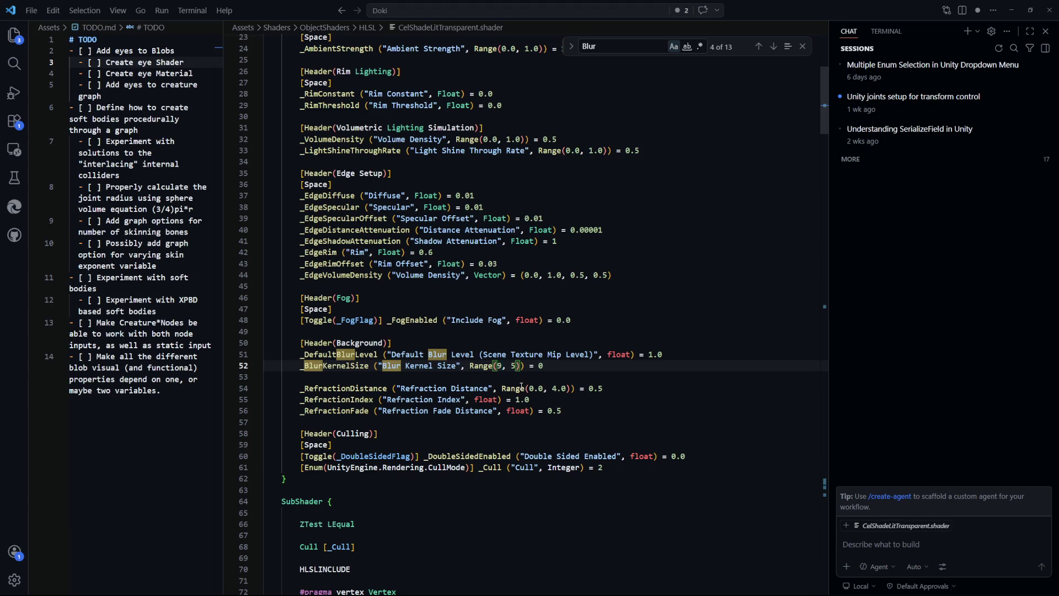
key(ctrl+s)
key(alt+Tab)
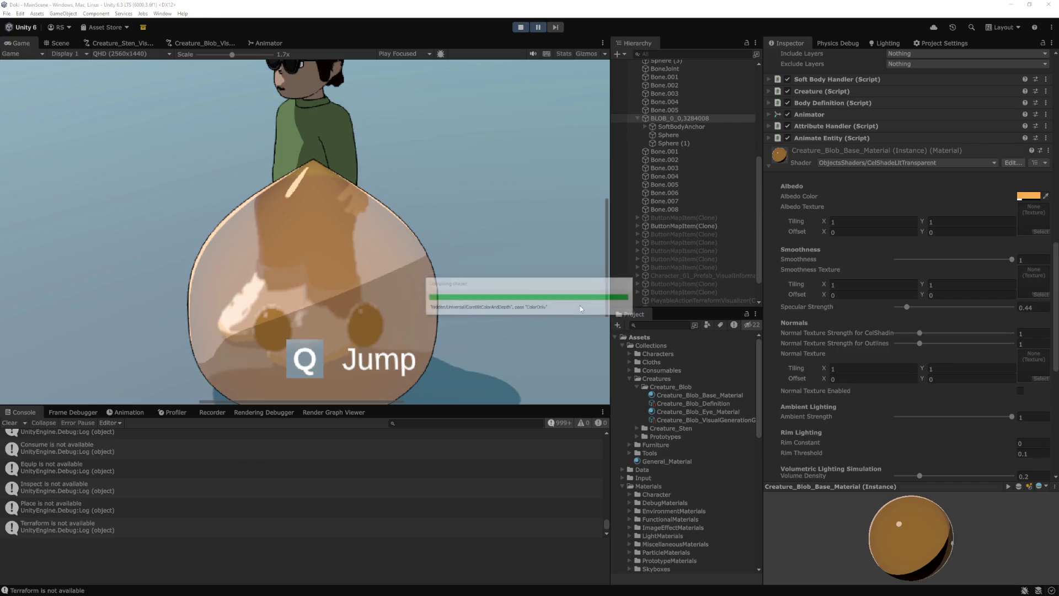
Step: Set the blob material's Blur Kernel Size to 0
scroll(996, 361, down, 10)
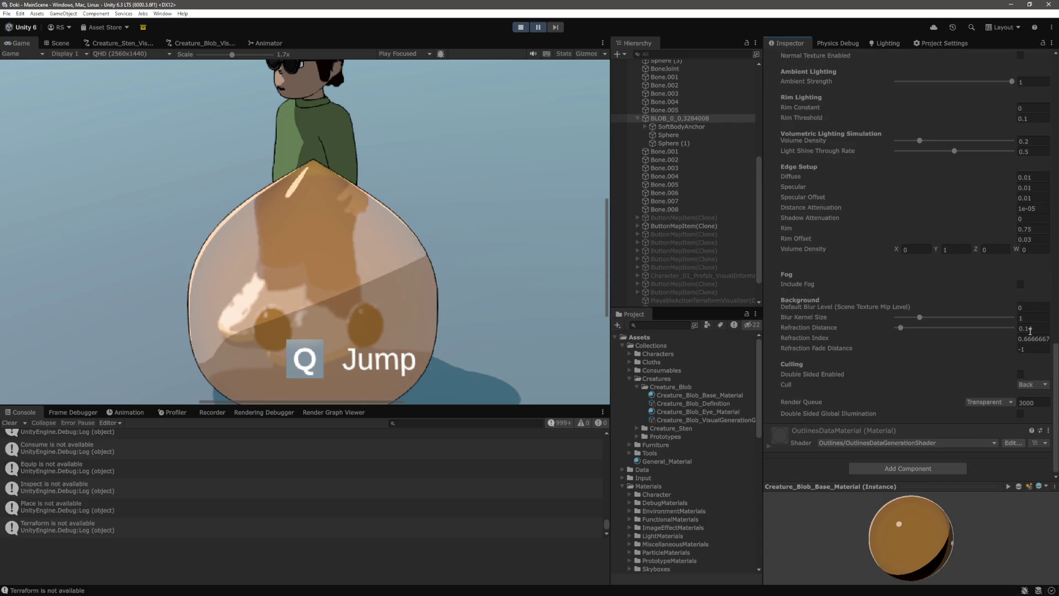
click(1032, 318)
text(0)
click(450, 200)
Step: Zoom the Game view to about 2.6x on the blob's eyes, then go back to the shader code
drag(232, 54, 245, 54)
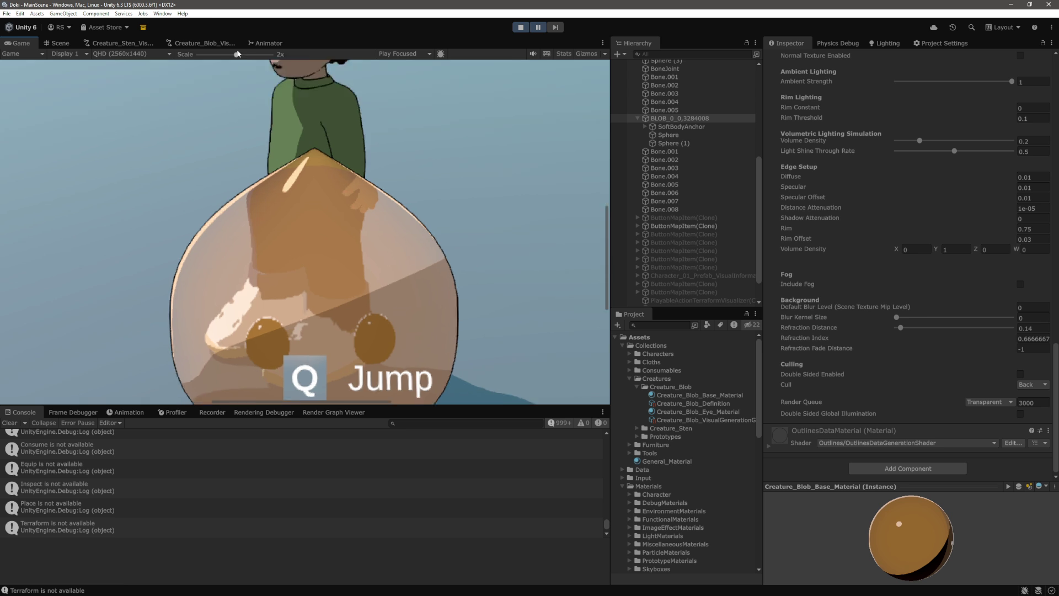
drag(607, 257, 609, 290)
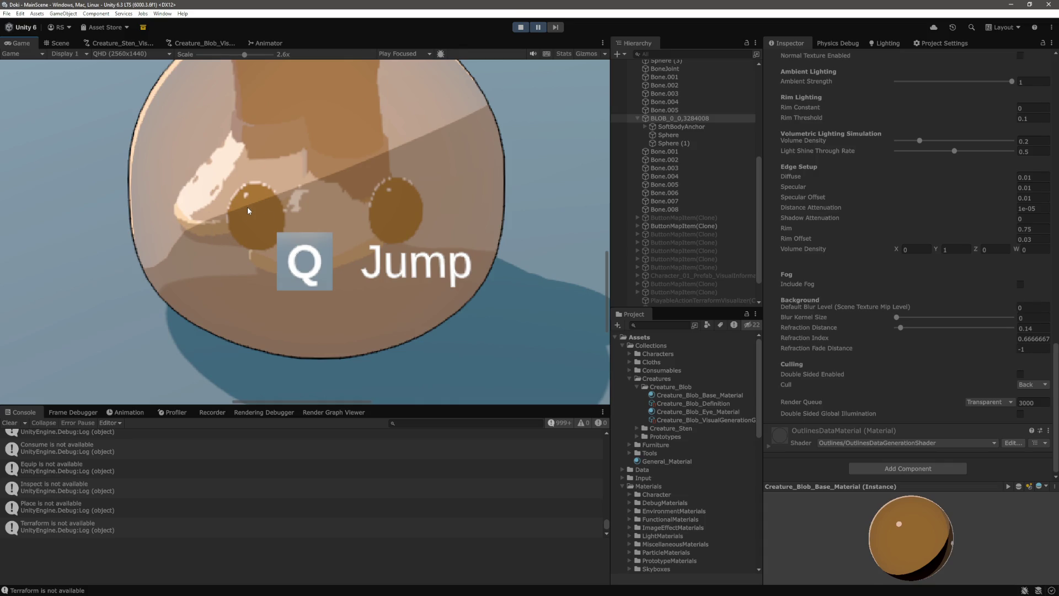
key(alt+Tab)
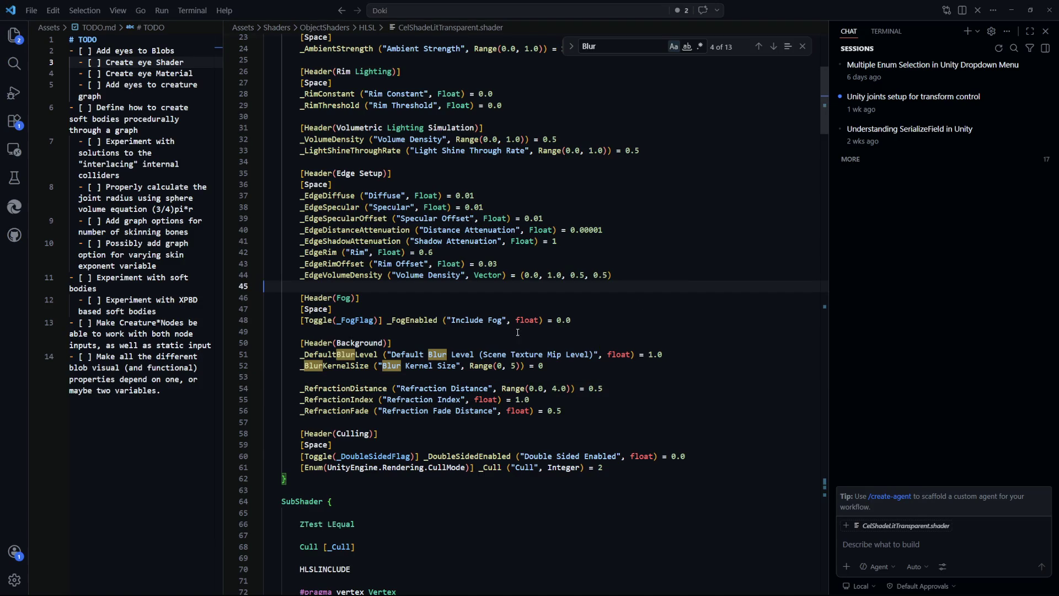
Step: Search the shader for "sc" and jump to the SampleSceneTextureLevel call on line 327
scroll(476, 366, up, 1)
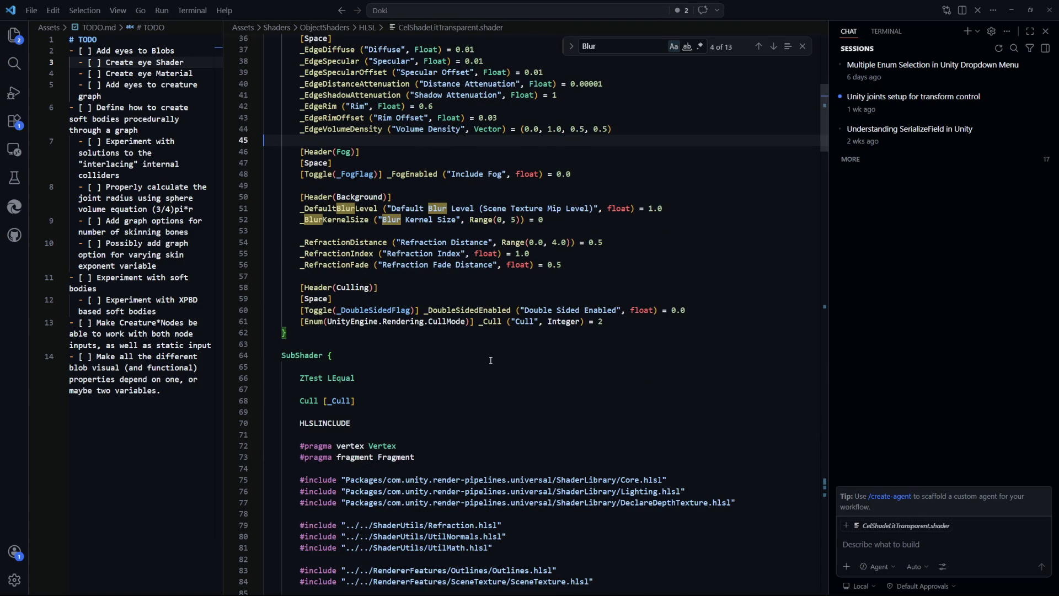
scroll(490, 360, down, 3)
click(535, 300)
text(scene)
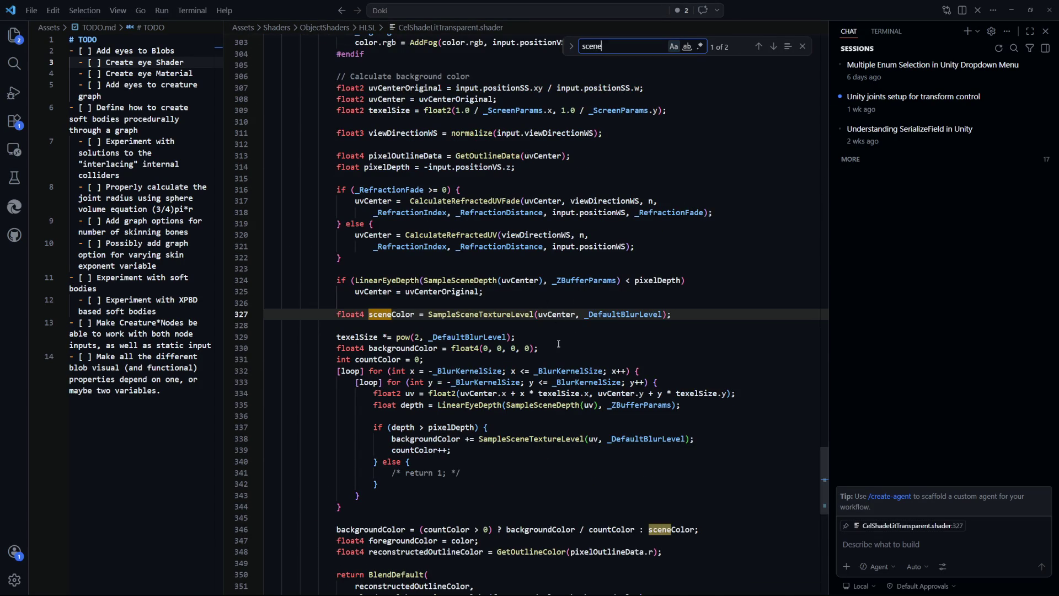
click(496, 314)
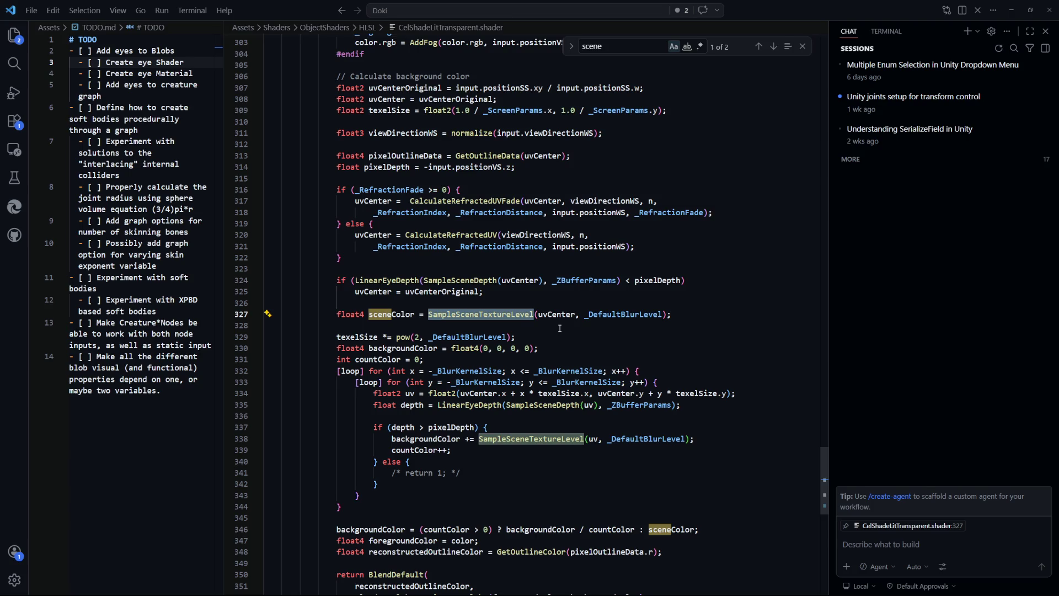
click(558, 328)
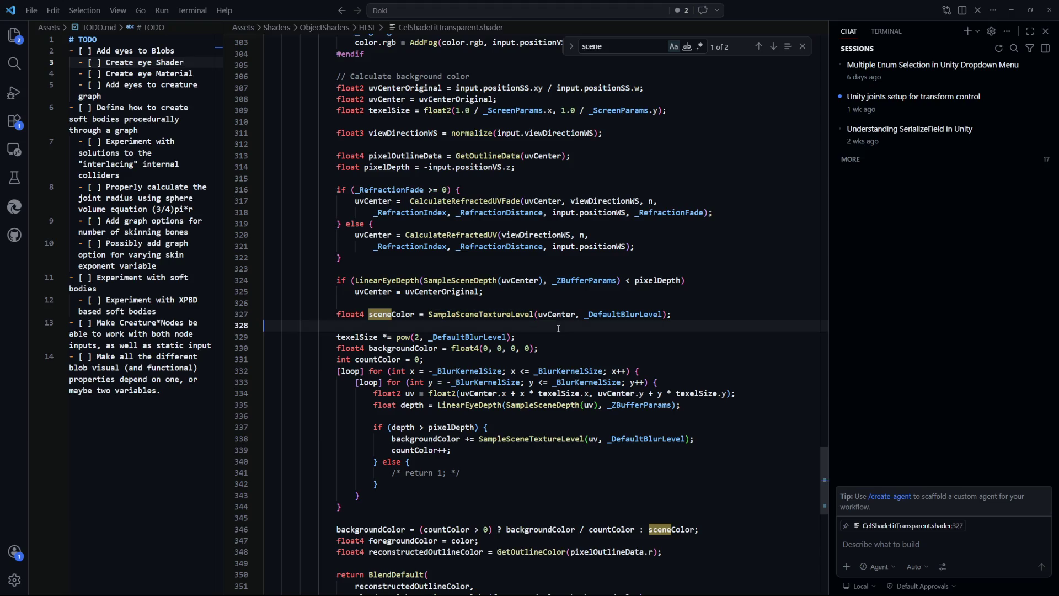
Step: Open SceneTexture.hlsl, inspect its texture sampling call on line 12, and return to the transparent shader
key(ctrl+p)
text(sce)
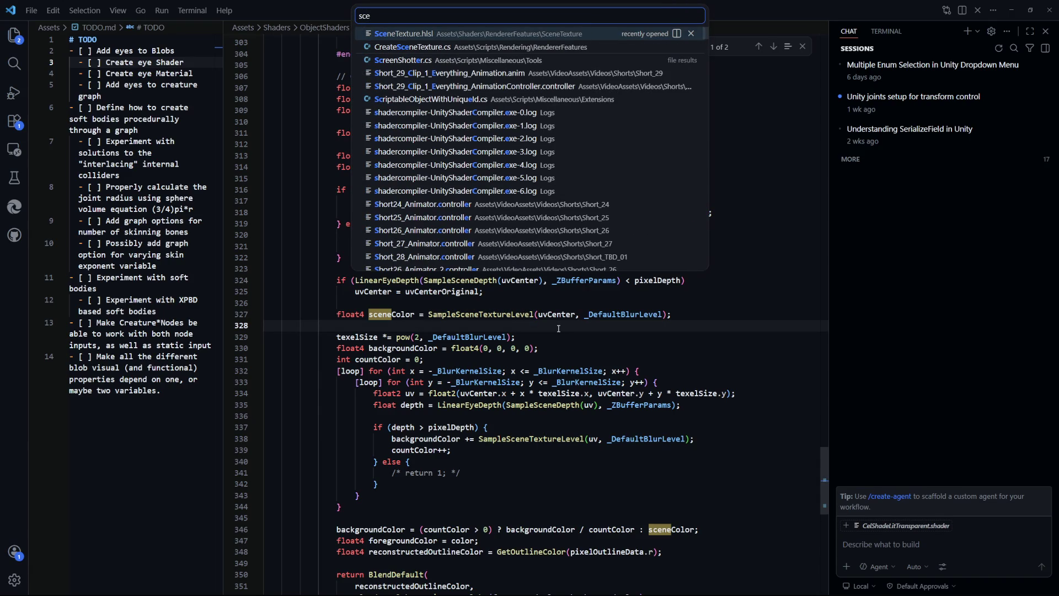
key(Return)
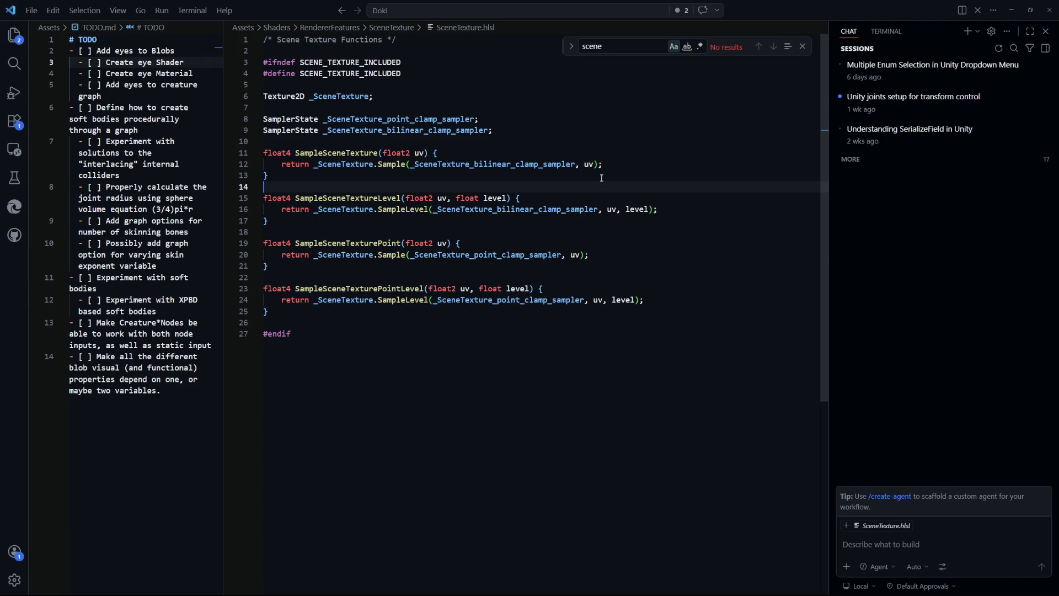
drag(603, 165, 369, 167)
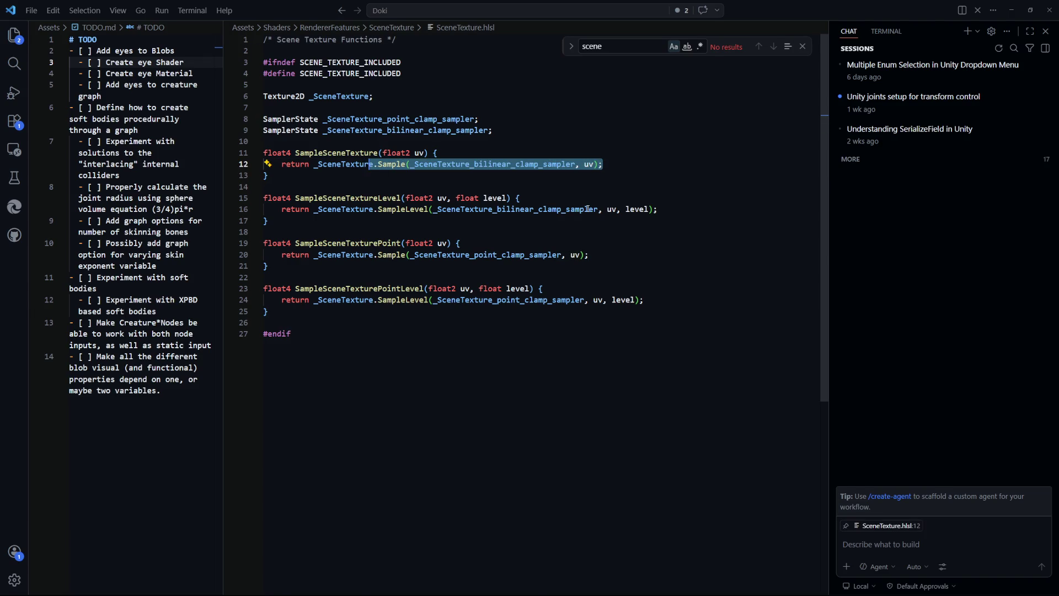
key(alt+Left)
Step: Back in Unity, zoom the Game view out to the whole scene and resume the game
key(alt+Tab)
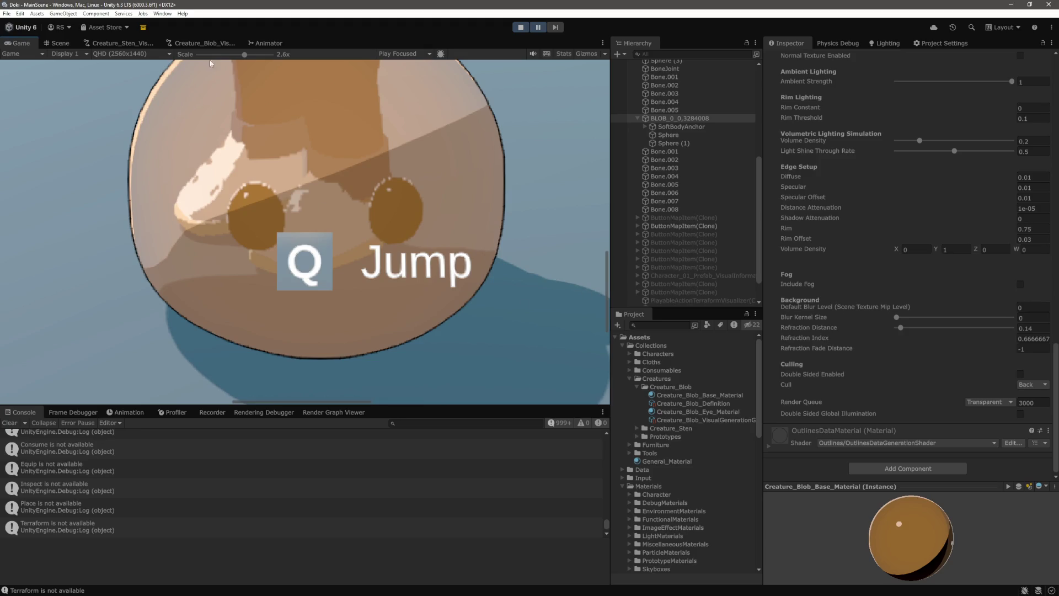
click(197, 55)
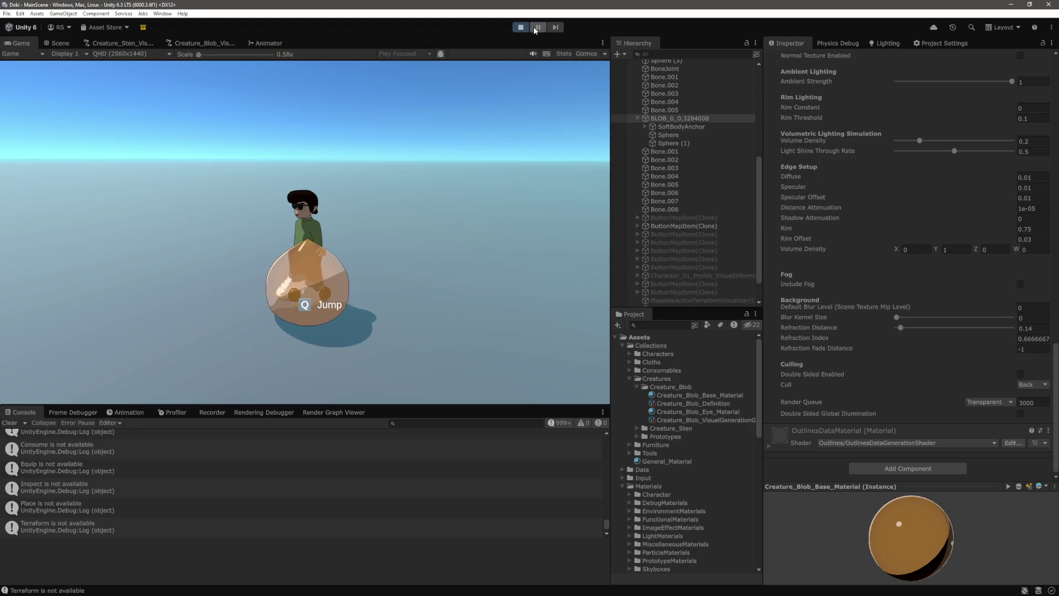
click(533, 29)
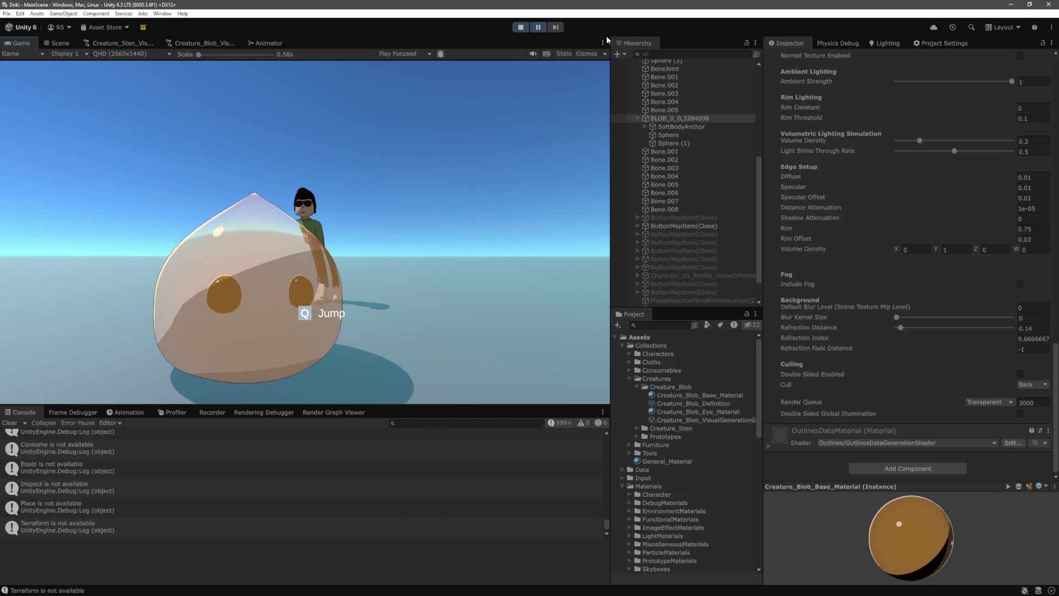
Step: Select both eye spheres, set Specular Strength 2 and Smoothness 0.5, and drag Rim down to about 0.58
click(686, 136)
ctrl+click(684, 143)
scroll(953, 323, up, 3)
click(1036, 156)
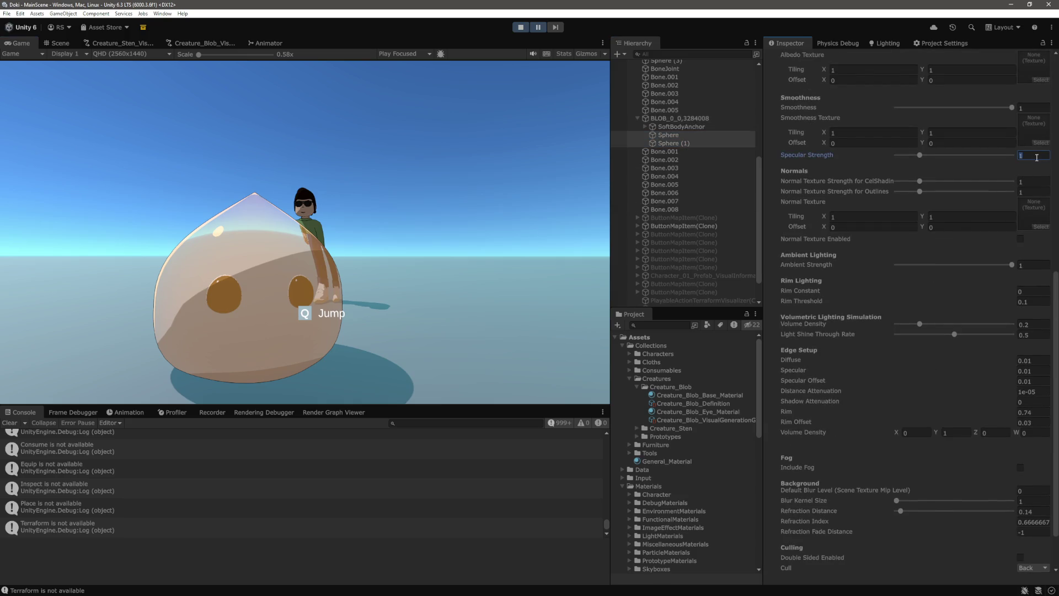
scroll(982, 249, up, 3)
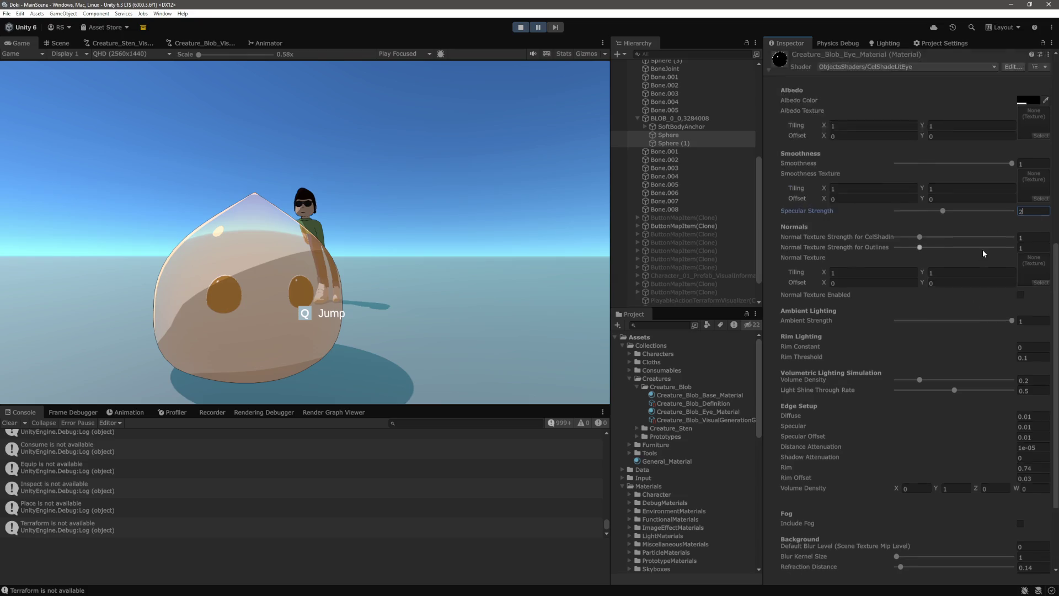
click(1036, 192)
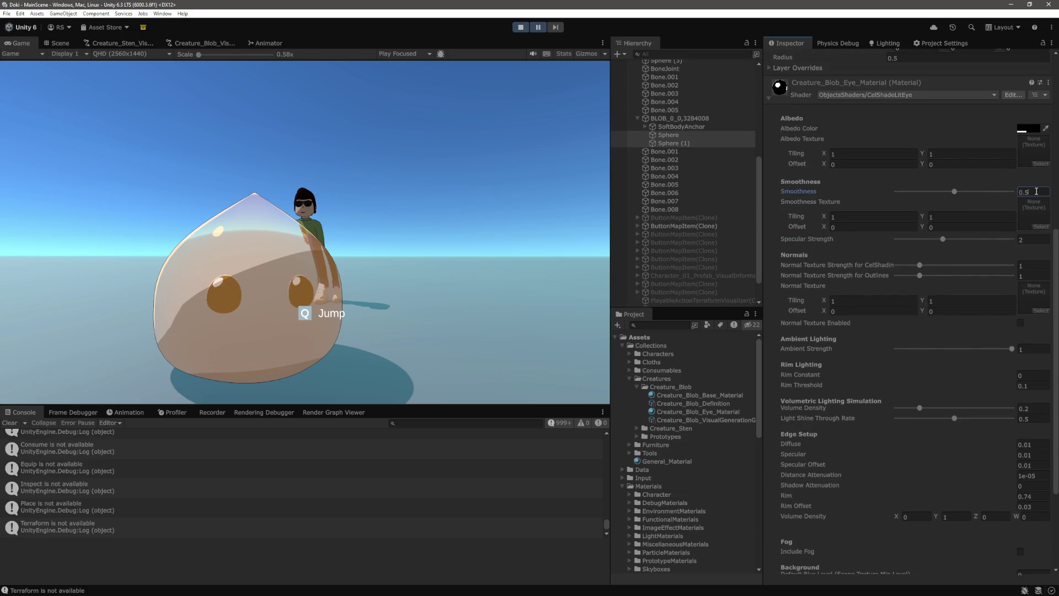
scroll(873, 333, down, 5)
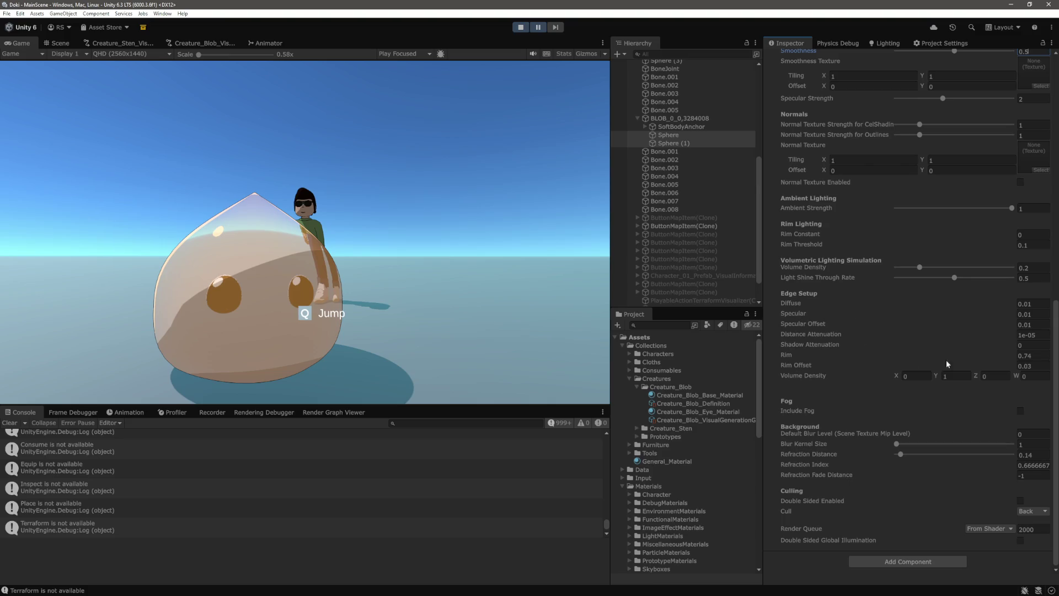
drag(987, 352, 987, 357)
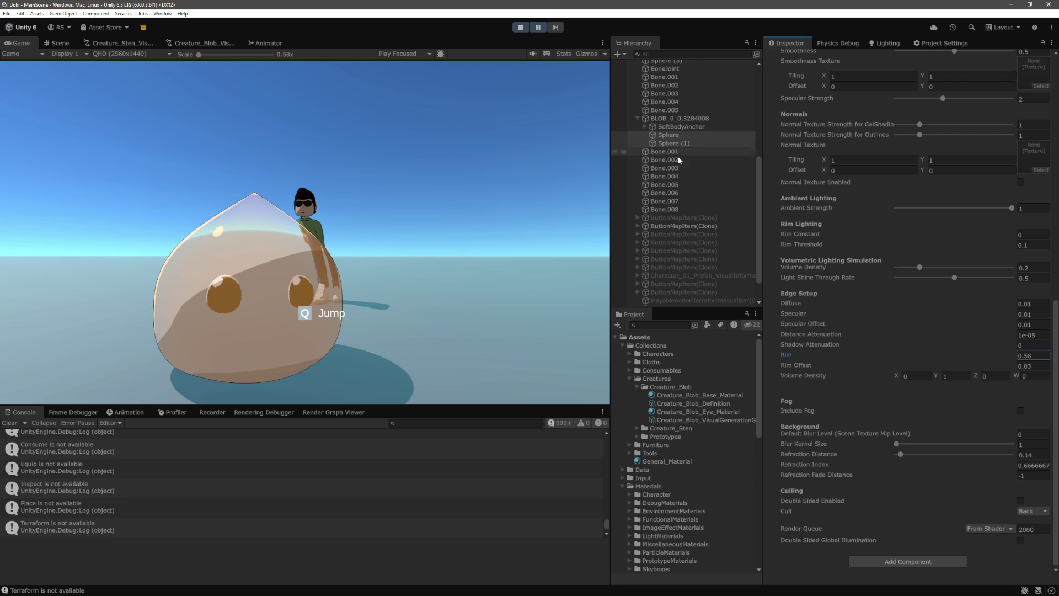
scroll(678, 146, up, 8)
Step: Rotate the DirectionalLight to X 139.76 and Y 333.1
click(673, 97)
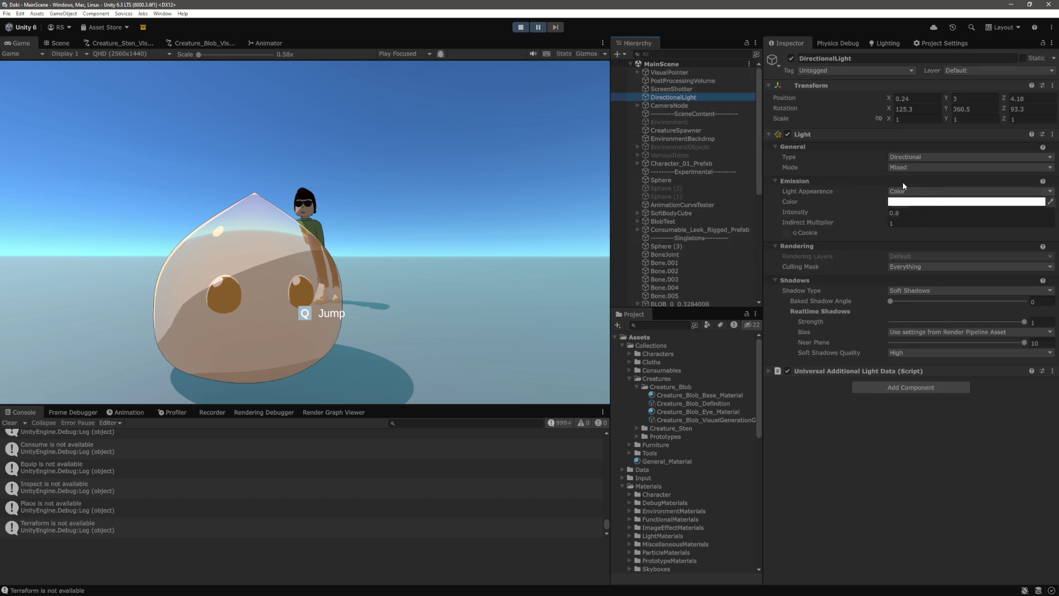
mouse_move(895, 110)
mouse_down()
mouse_move(927, 110)
mouse_move(506, 111)
mouse_move(1018, 139)
mouse_move(81, 152)
mouse_up()
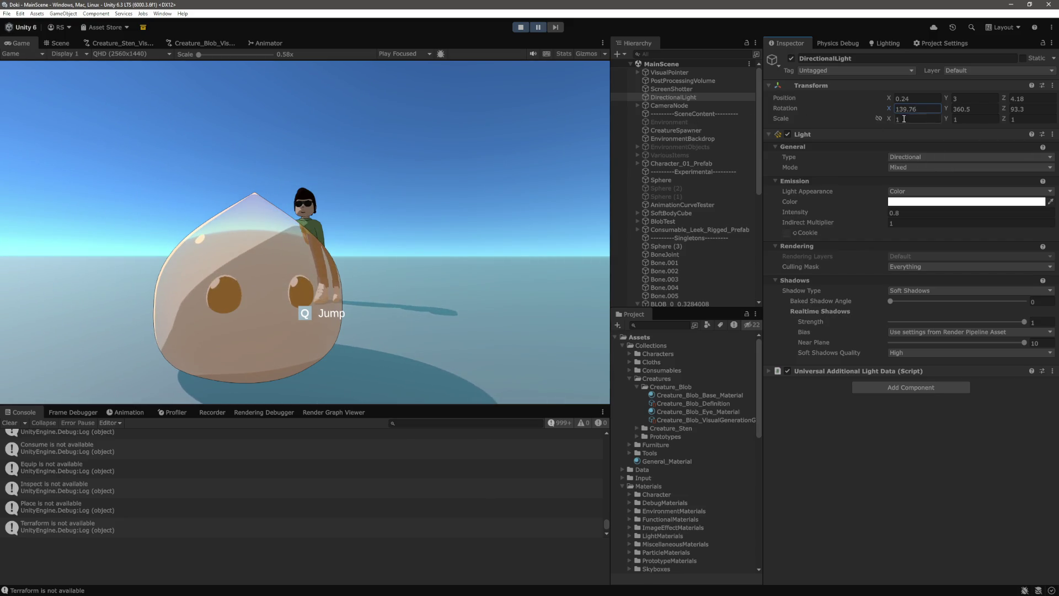
mouse_move(947, 109)
mouse_down()
mouse_move(969, 109)
mouse_move(829, 101)
mouse_move(954, 112)
mouse_up()
Step: Select Sphere and Sphere (1), set the eye material's Rim to 1, and resume the game
scroll(683, 191, down, 8)
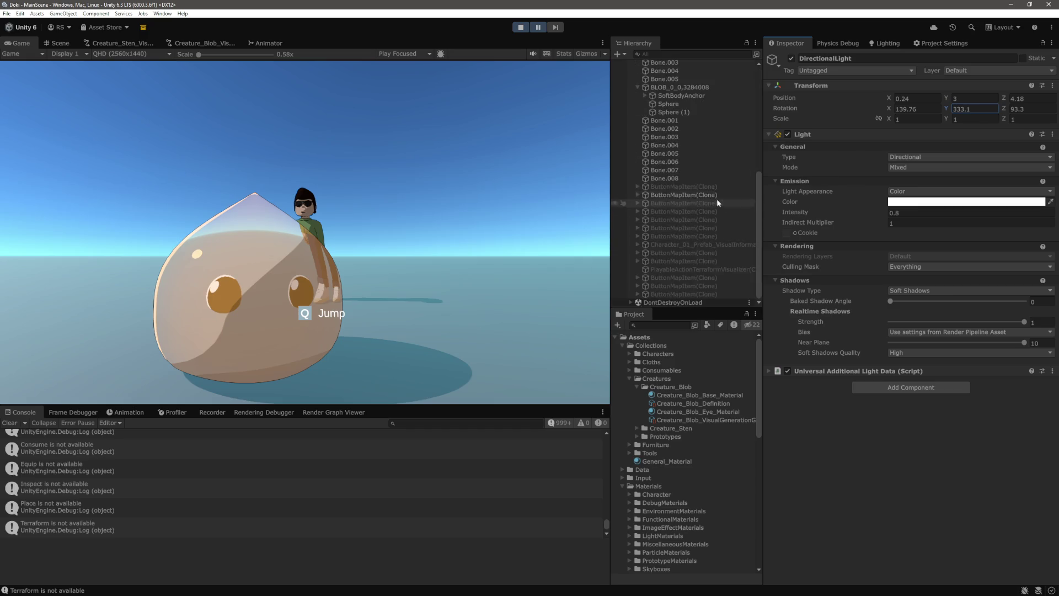
click(682, 103)
ctrl+click(686, 112)
scroll(924, 408, down, 10)
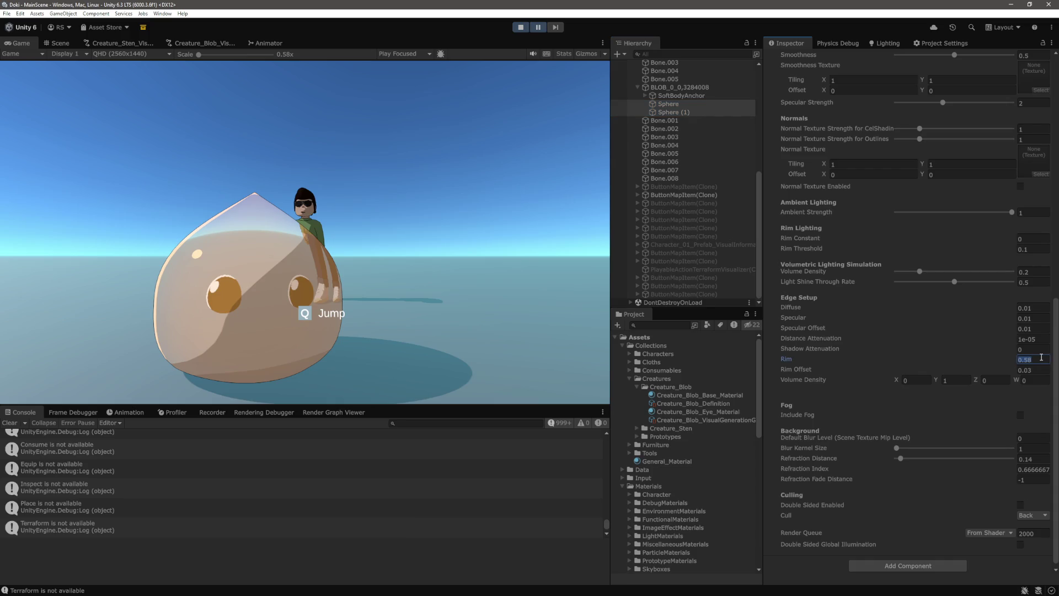
text(0)
text(1)
click(538, 31)
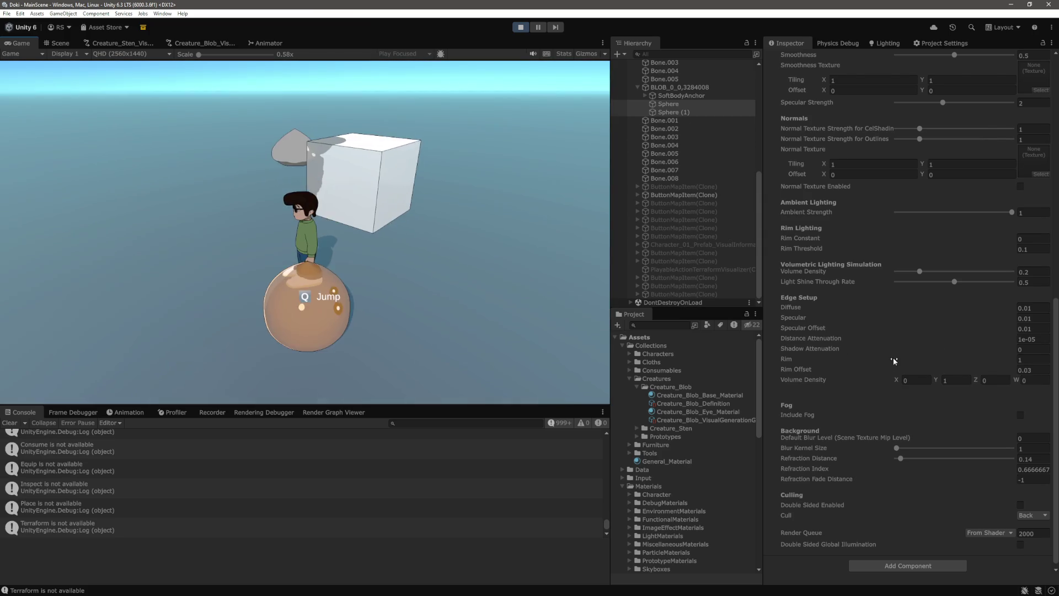
Step: Enter 0.75 in Creature_Blob_Eye_Material's Smoothness field and commit it in the Game view
scroll(998, 226, up, 5)
click(1033, 250)
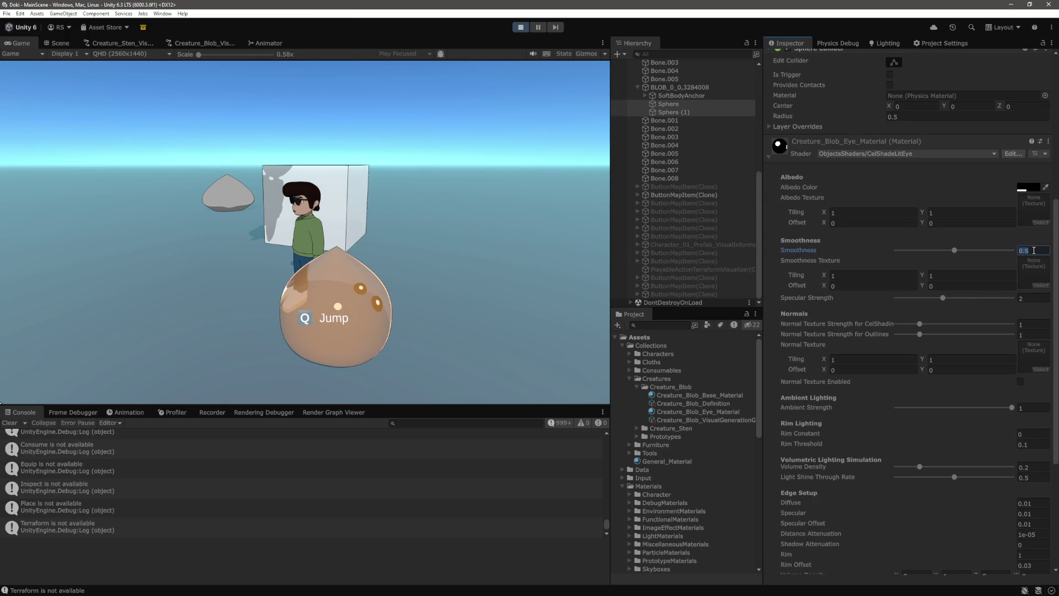
text(0.75)
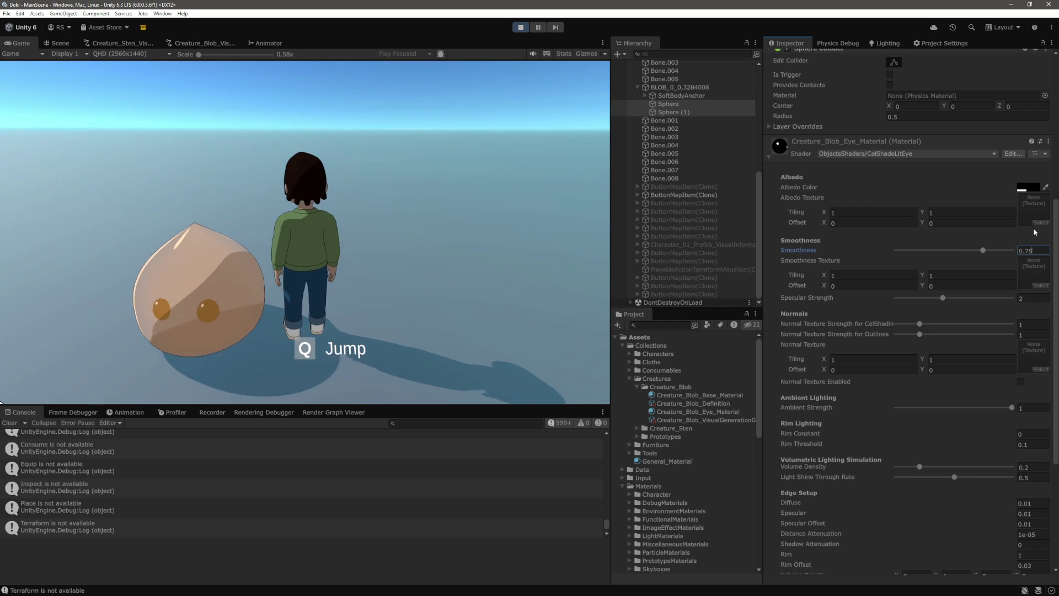
click(413, 225)
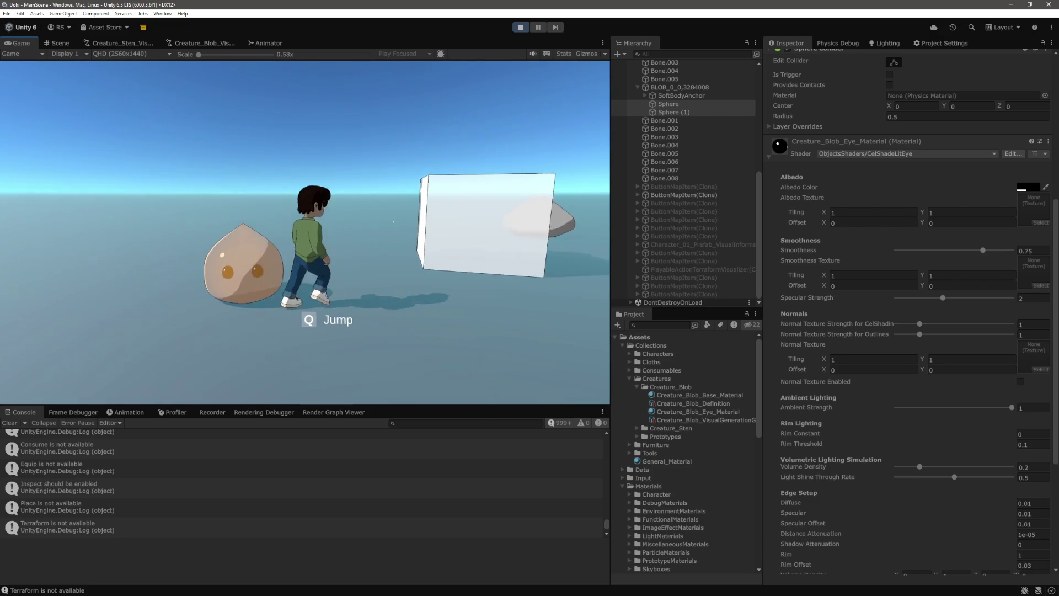
scroll(895, 260, up, 5)
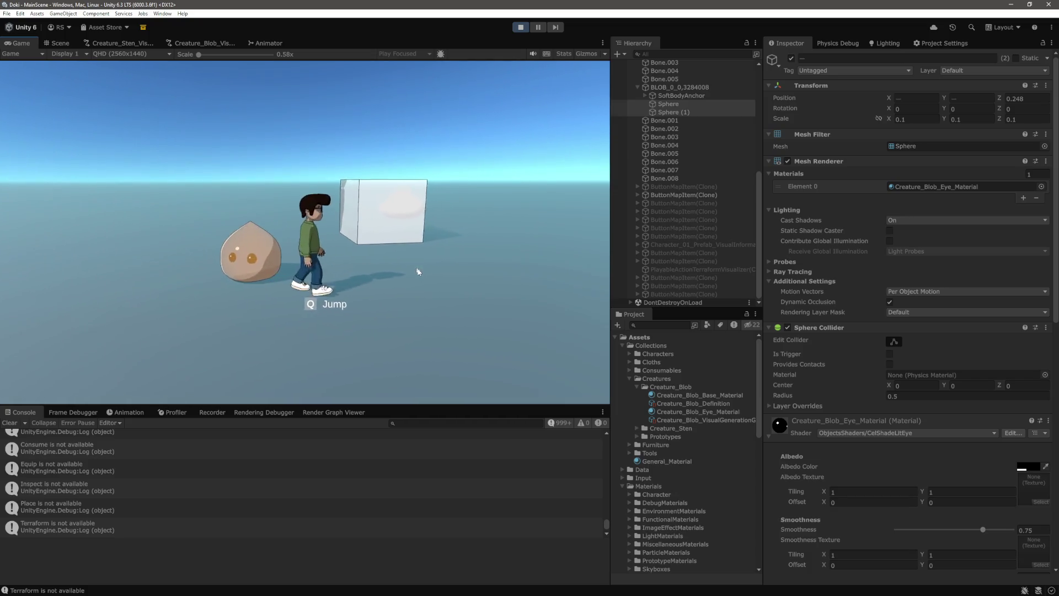
Step: Scale both eye spheres to 0.05 on X, Y and Z, then duplicate one into Sphere (2)
click(929, 118)
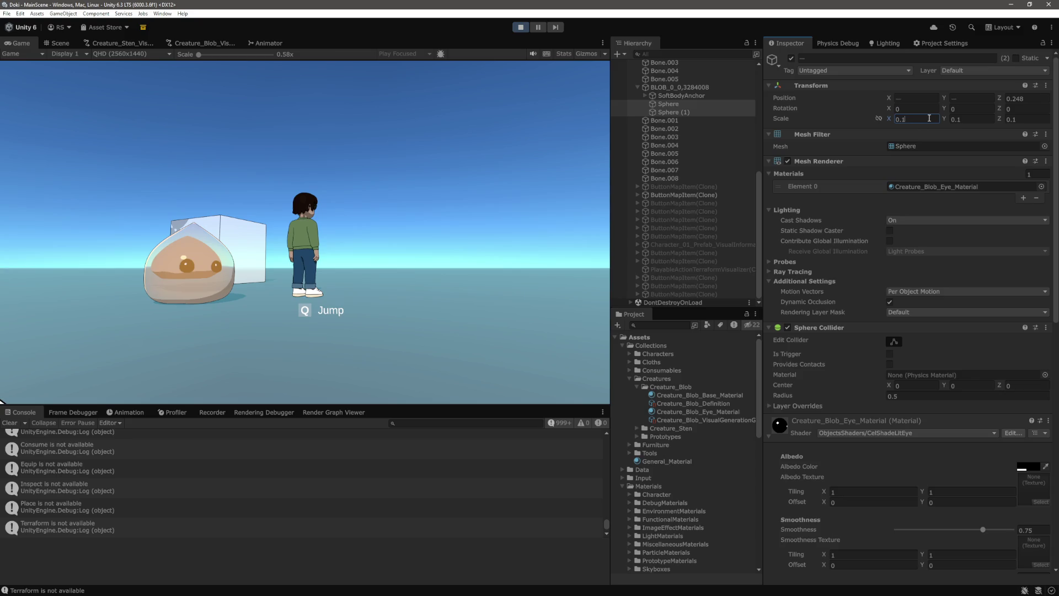
text(0.05)
key(Tab)
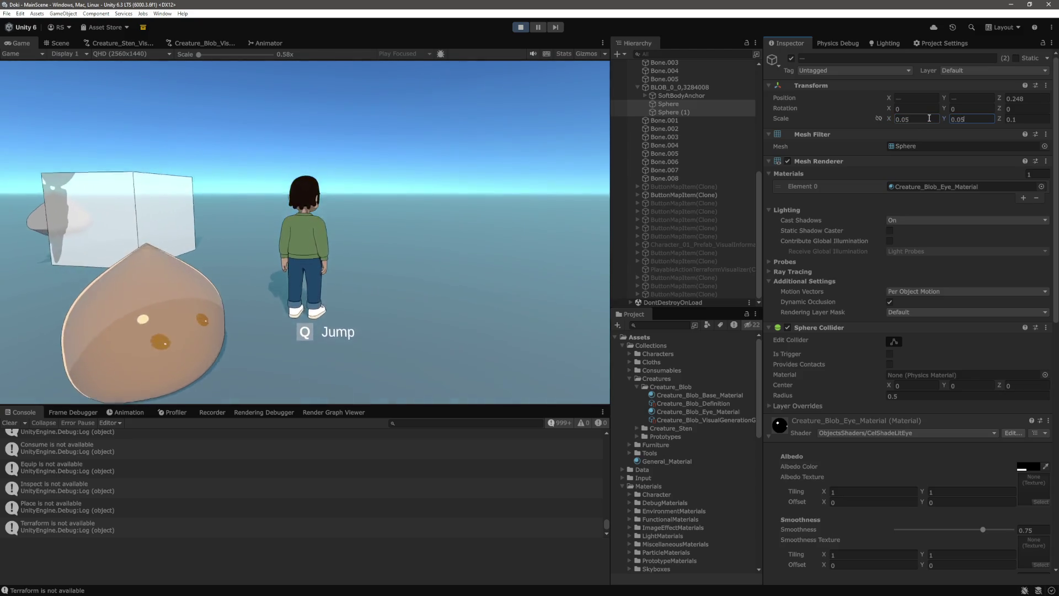
text(0.05)
key(Return)
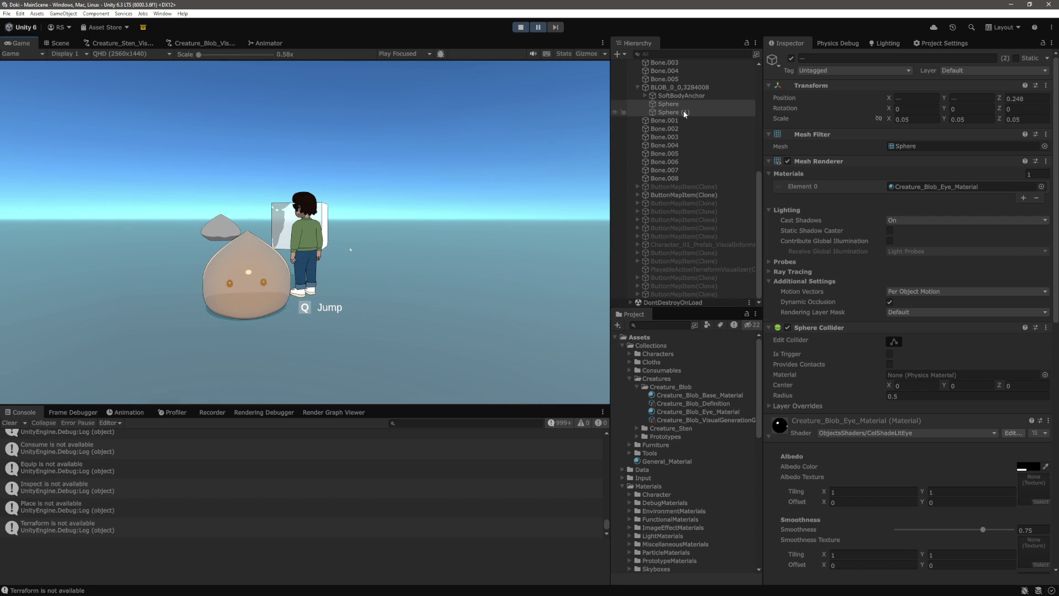
key(ctrl+d)
click(57, 43)
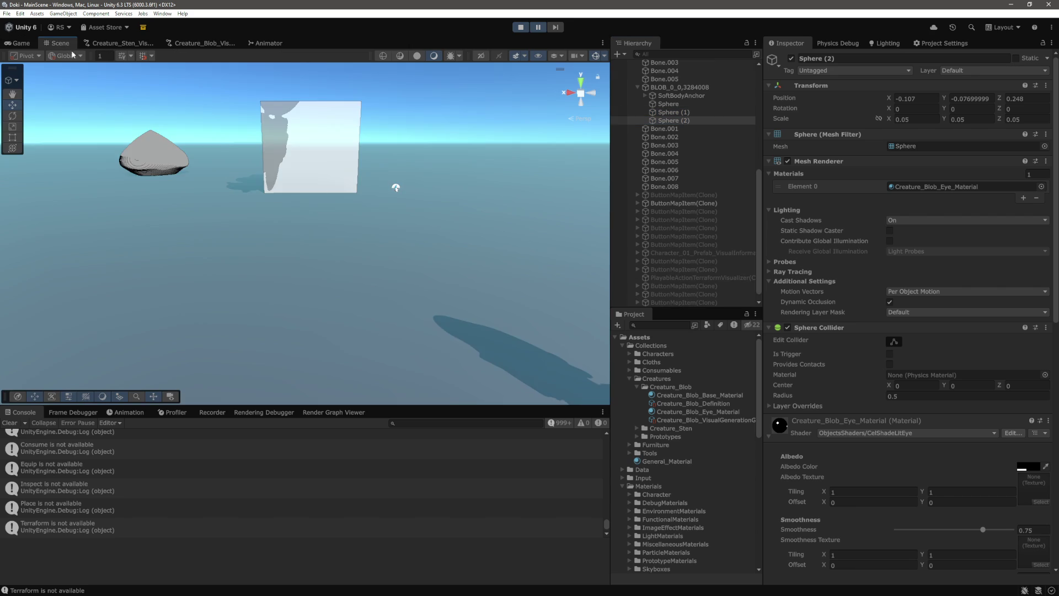
key(f)
drag(385, 256, 329, 255)
scroll(329, 255, down, 10)
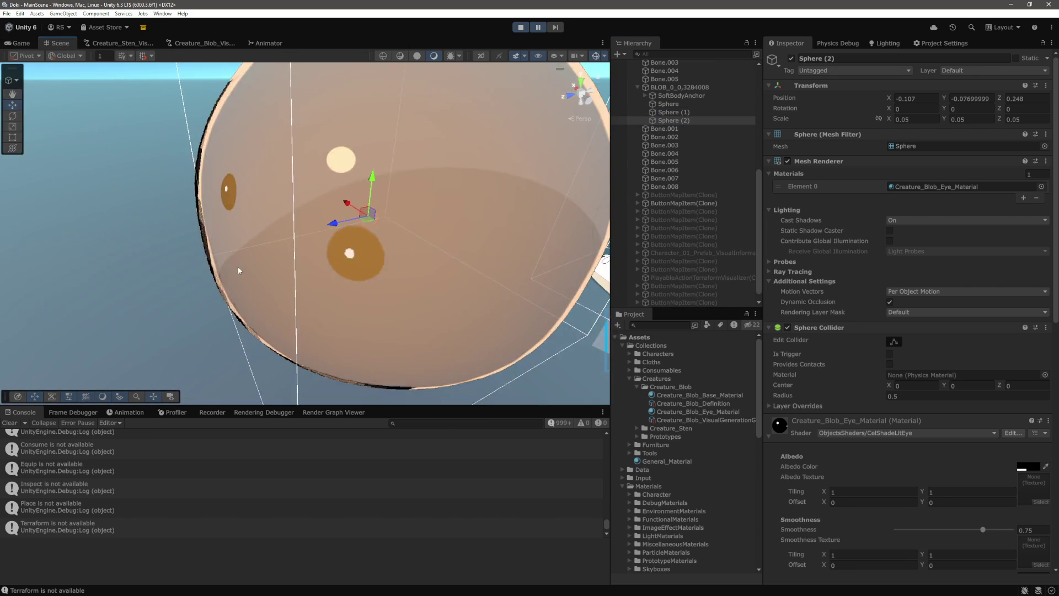
mouse_move(364, 180)
mouse_down()
mouse_move(368, 141)
mouse_move(371, 156)
mouse_up()
drag(318, 195, 286, 192)
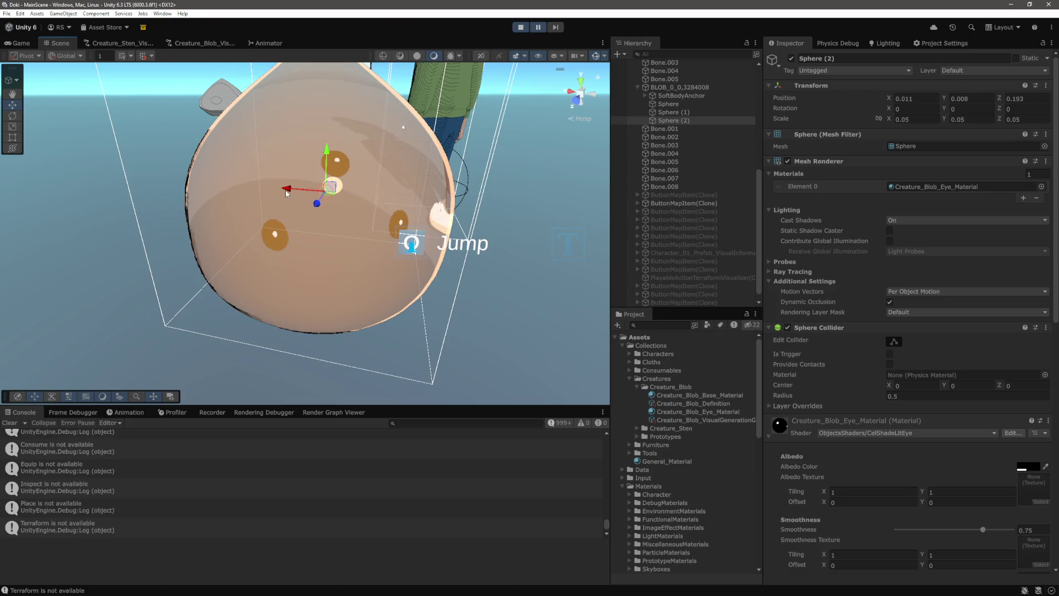
click(22, 44)
click(454, 105)
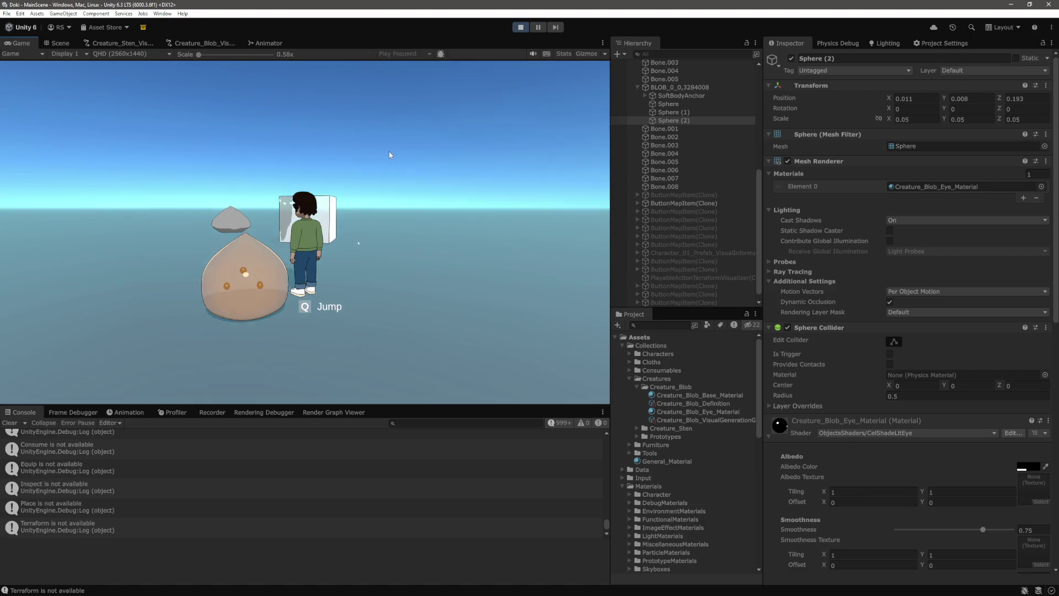
key(q)
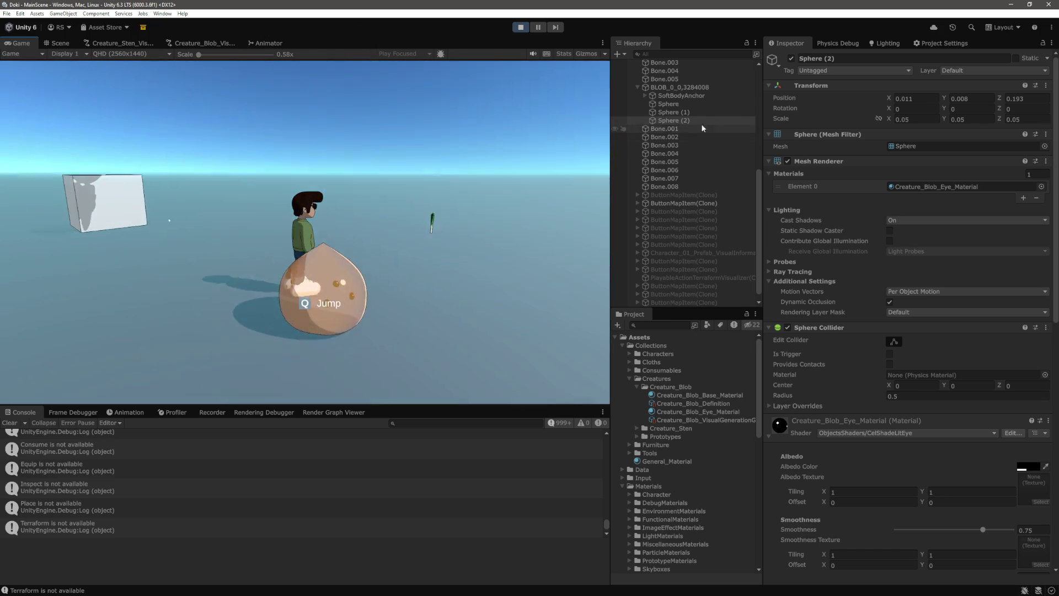
right_click(690, 119)
click(720, 181)
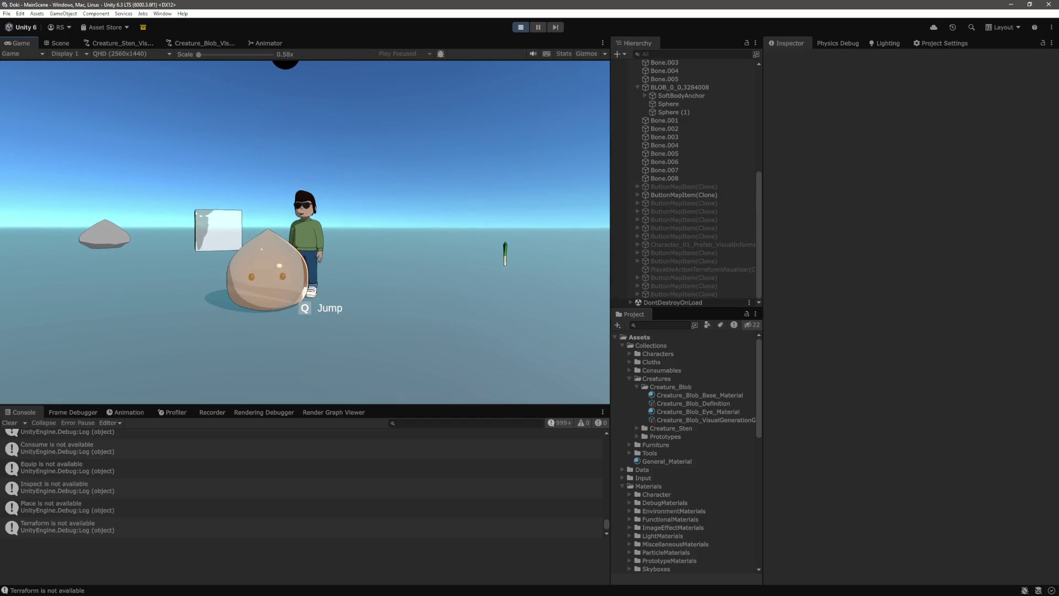
click(680, 104)
Step: Select both eye spheres and set their scale to 0.1 on X, Y and Z
shift+click(675, 112)
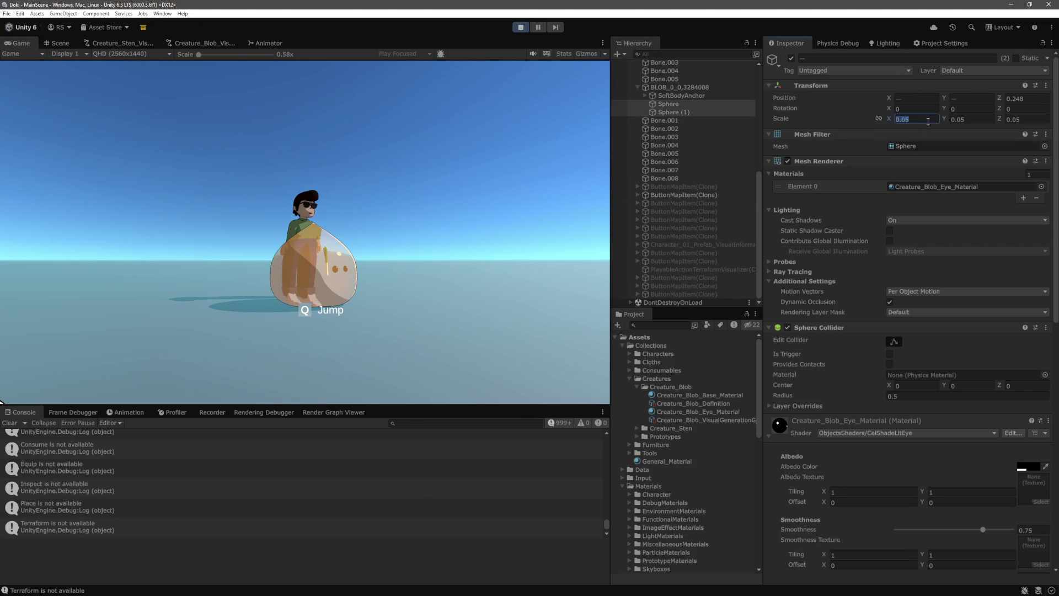
text(0.1)
key(Tab)
text(0.1)
key(Tab)
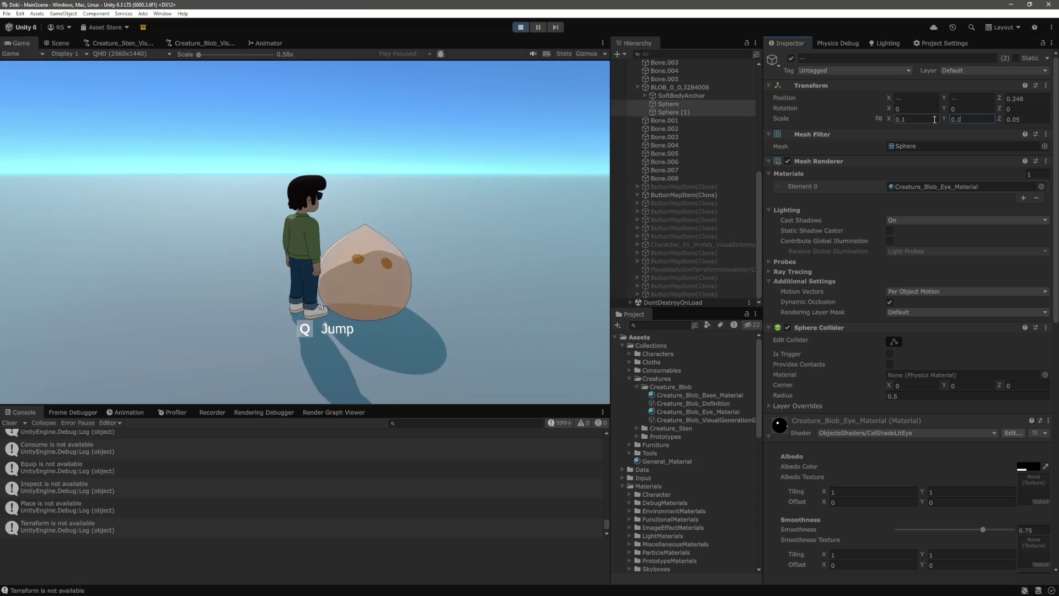
text(0.1)
key(Return)
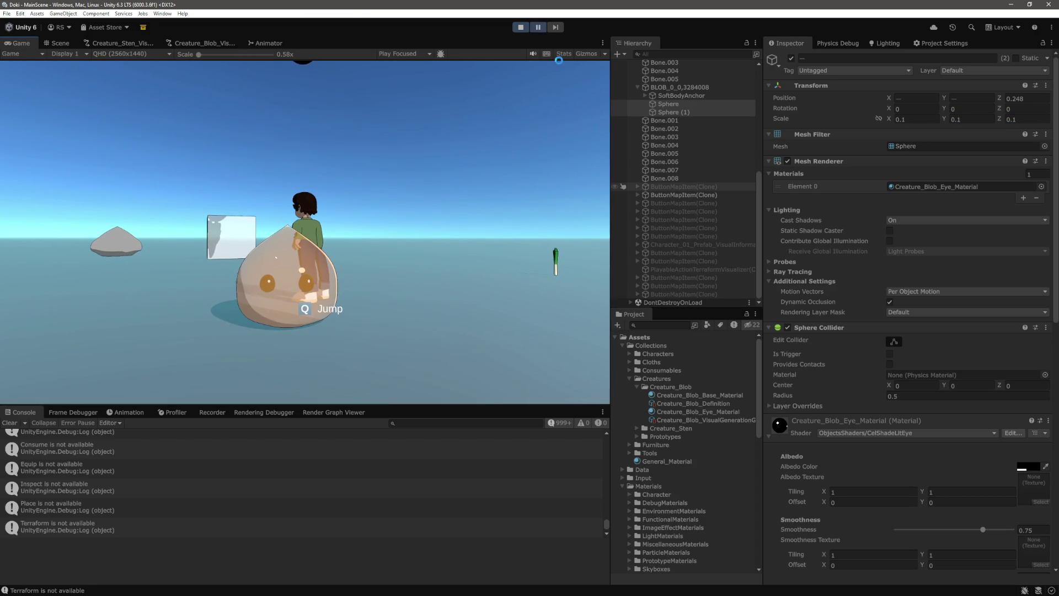
Step: Lower both eyes to Position Y -0.1, then resume, walk the character around, and pause
click(690, 108)
text(-0.)
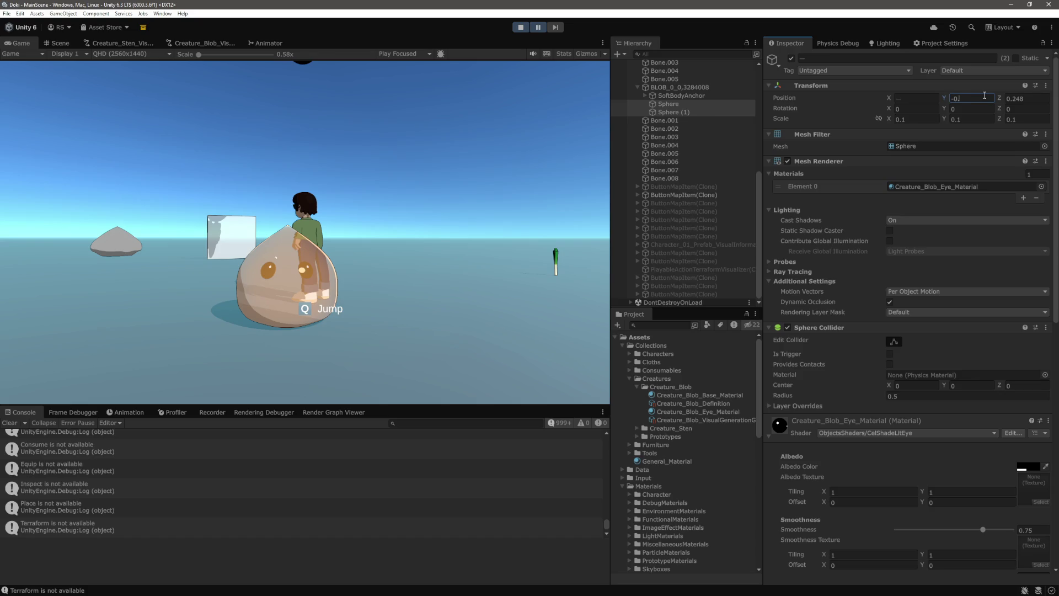
text(1)
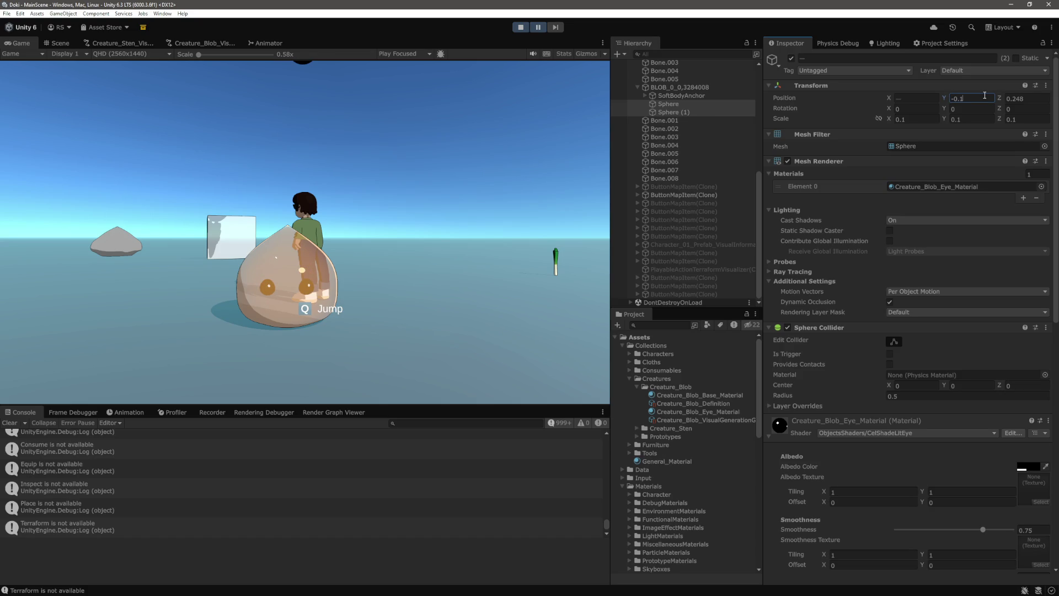
click(536, 27)
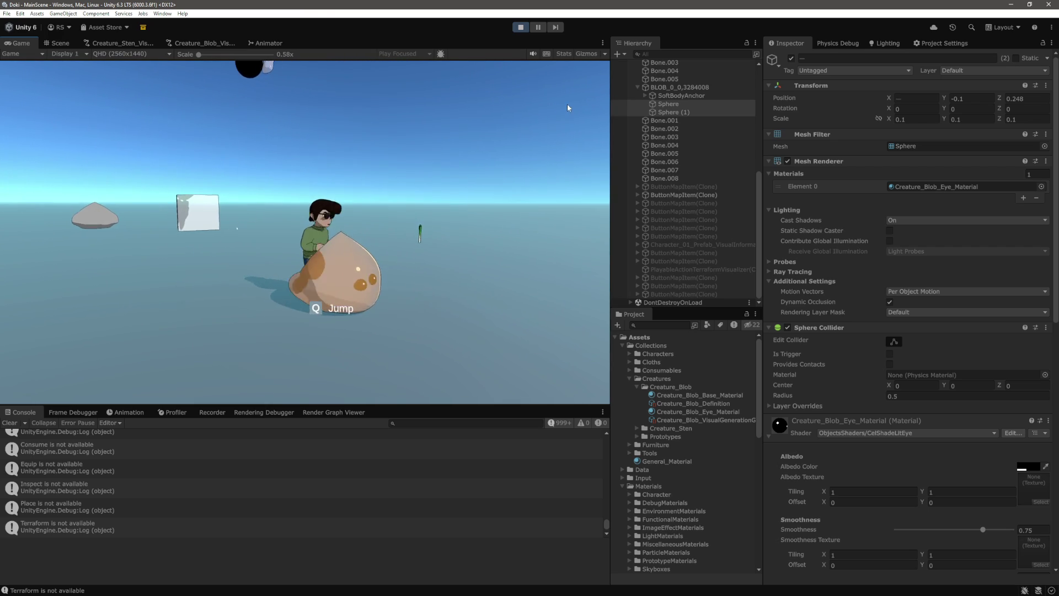
key(a)
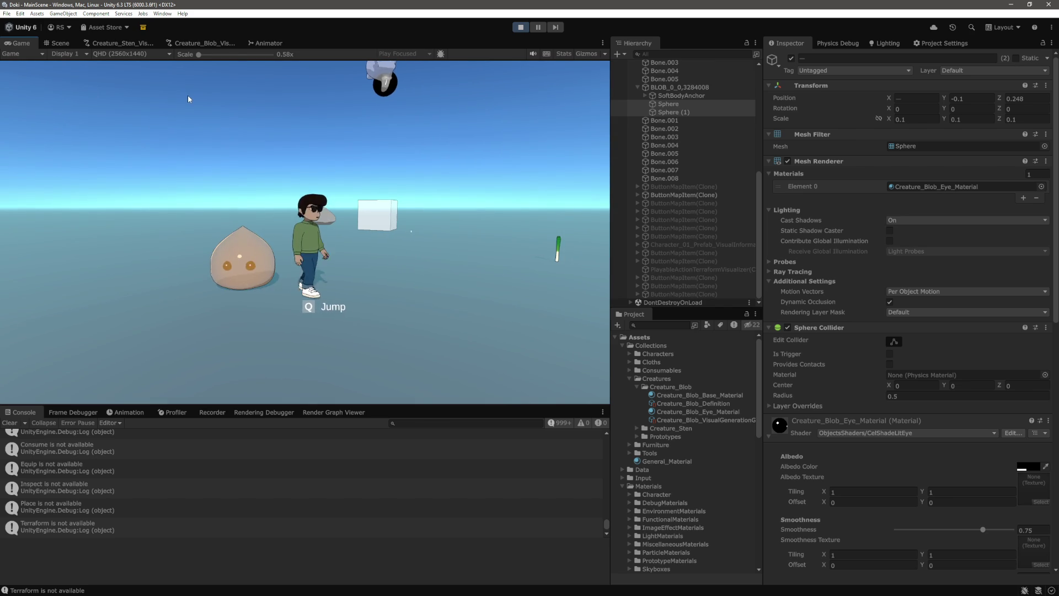
key(ctrl+shift+p)
Step: Rotate the directional light to X 102.8, Y 332.4, Z 93.3
scroll(690, 187, up, 8)
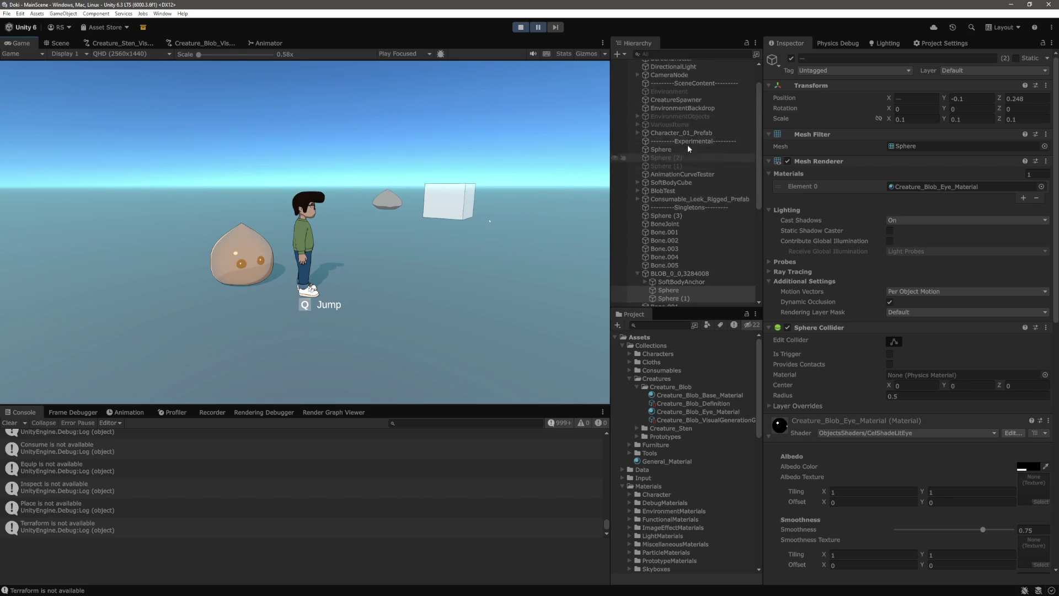
scroll(689, 102, up, 2)
click(686, 97)
click(890, 110)
text(127.1)
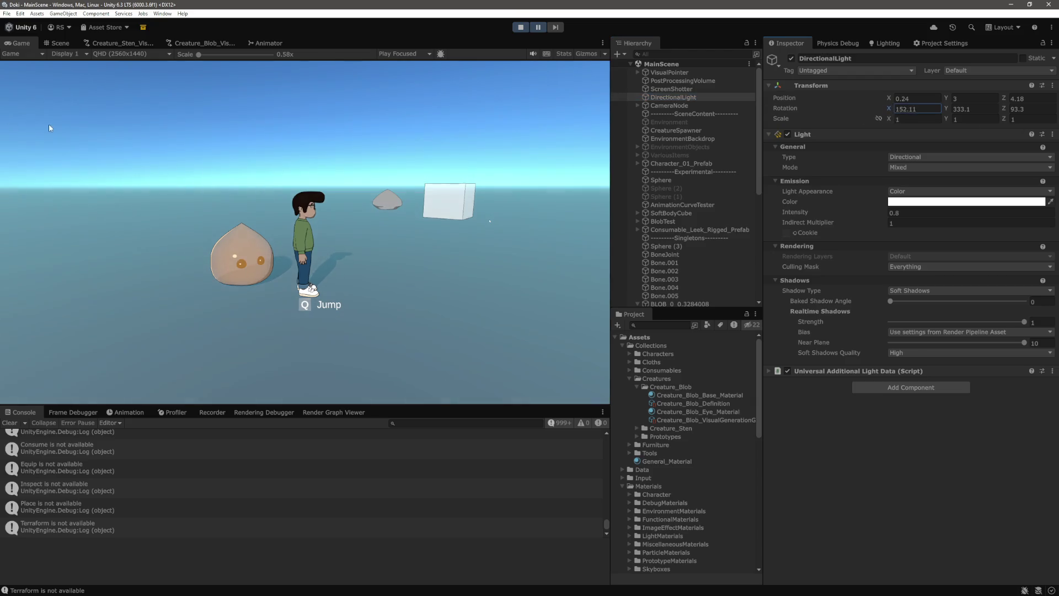
mouse_move(947, 110)
mouse_down()
mouse_move(869, 107)
mouse_move(952, 121)
mouse_up()
drag(888, 110, 849, 111)
Step: Resume the game to see the relit blob, pause, and select the first eye sphere
click(538, 28)
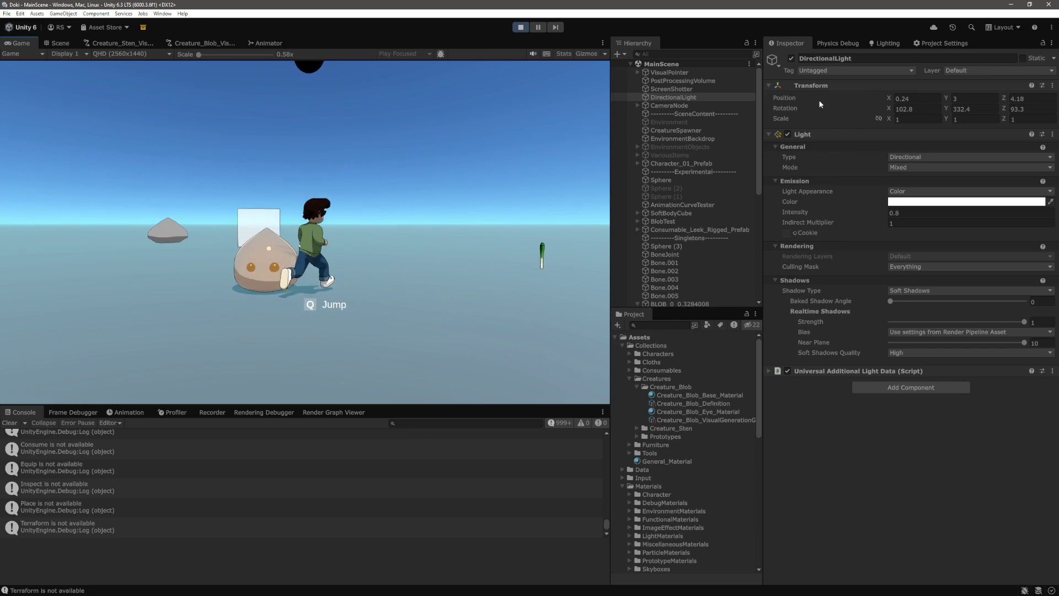
key(ctrl+shift+p)
scroll(706, 226, down, 6)
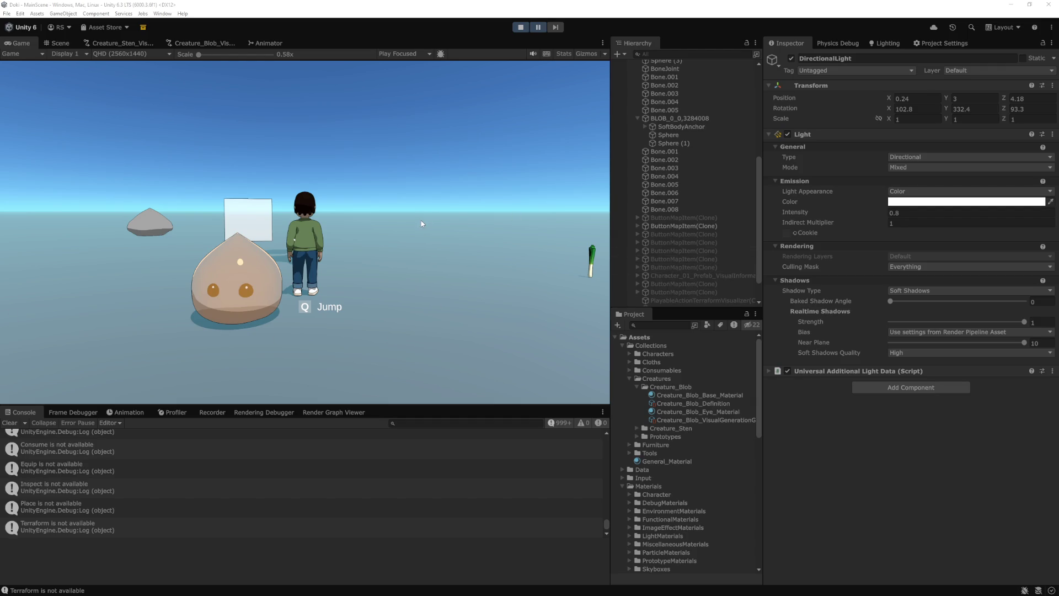
click(682, 136)
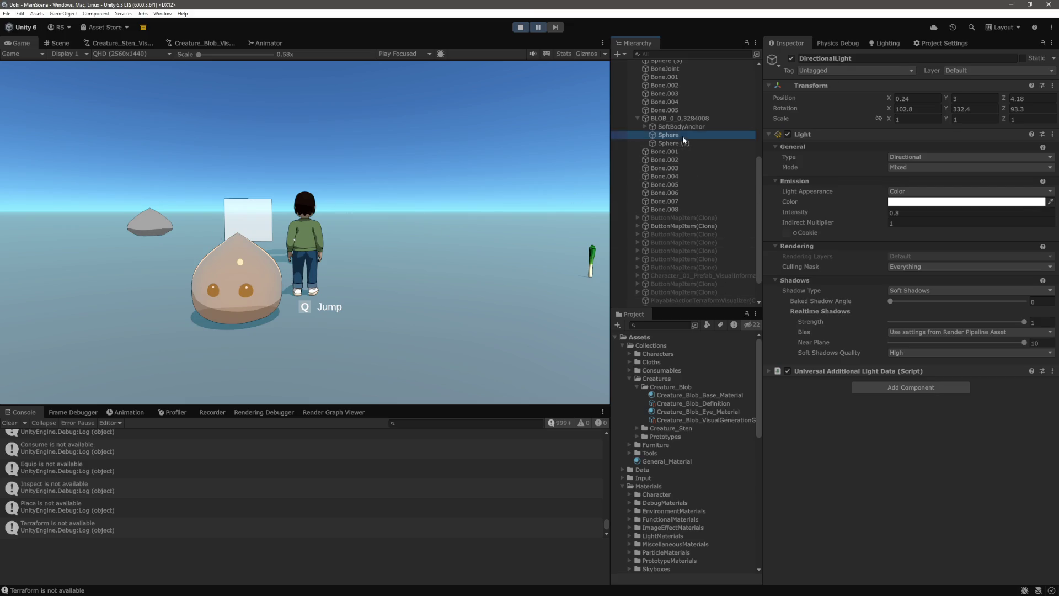
Step: Hide and re-show both eye spheres, then select the blob body
shift+click(701, 144)
click(792, 59)
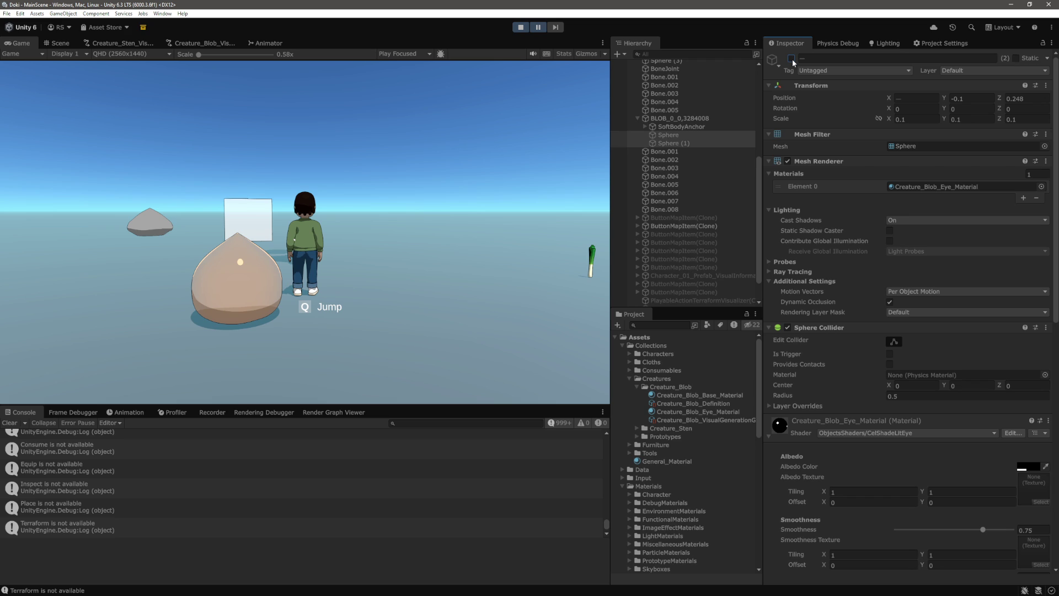
click(791, 59)
click(689, 136)
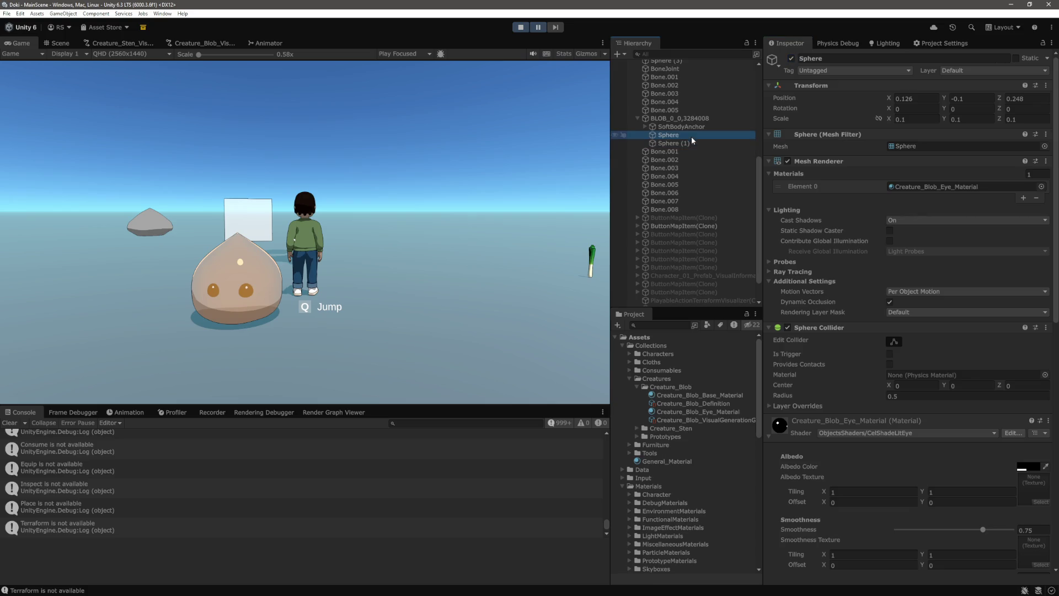
click(684, 118)
Step: Set the blob material's Blur Kernel Size to 1 and Default Blur Level to 3, testing in-game
scroll(917, 396, down, 10)
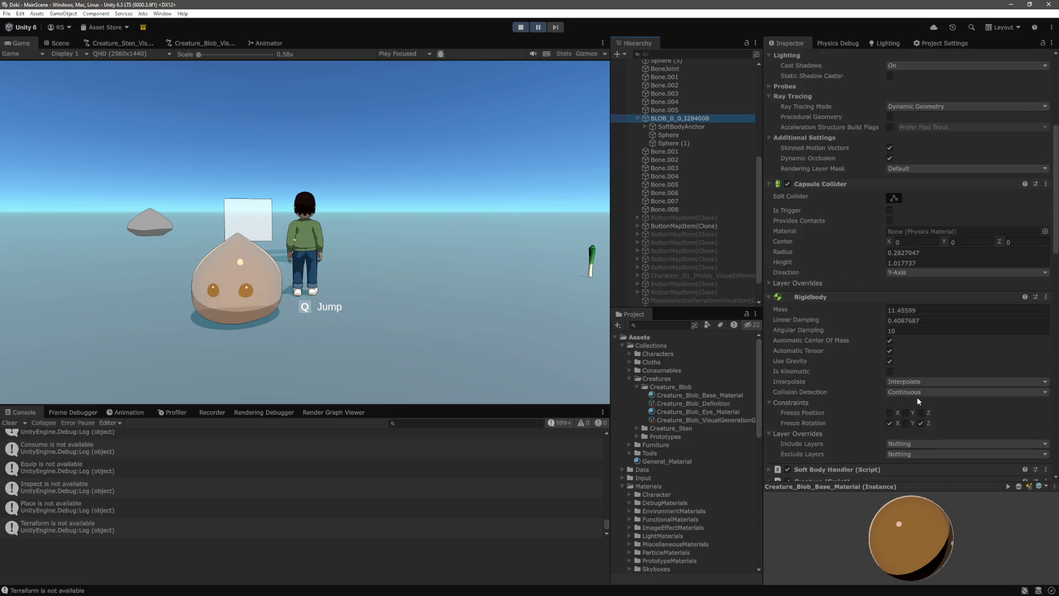
scroll(918, 388, down, 10)
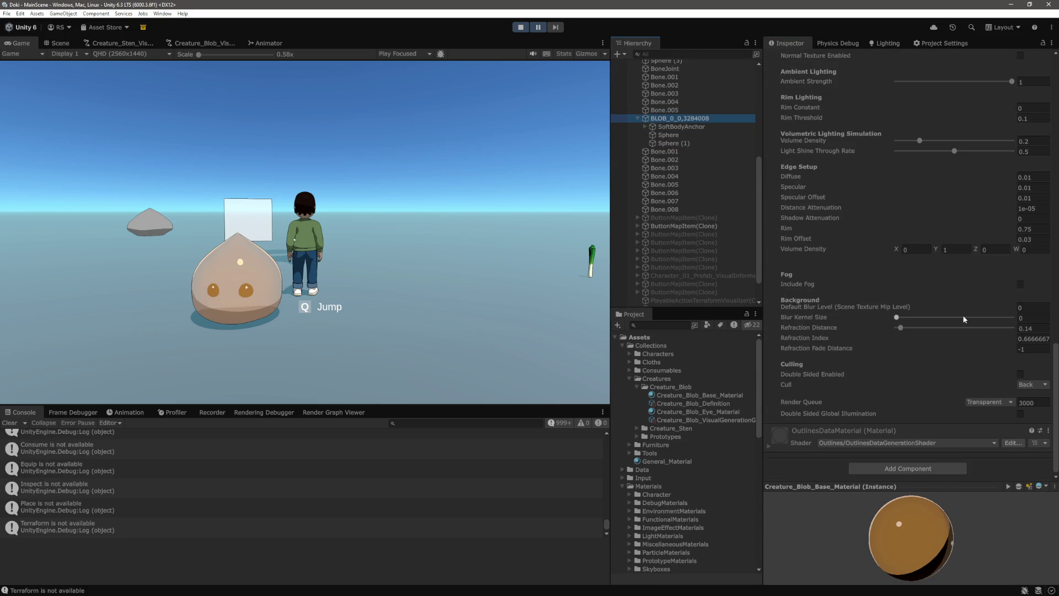
click(1043, 346)
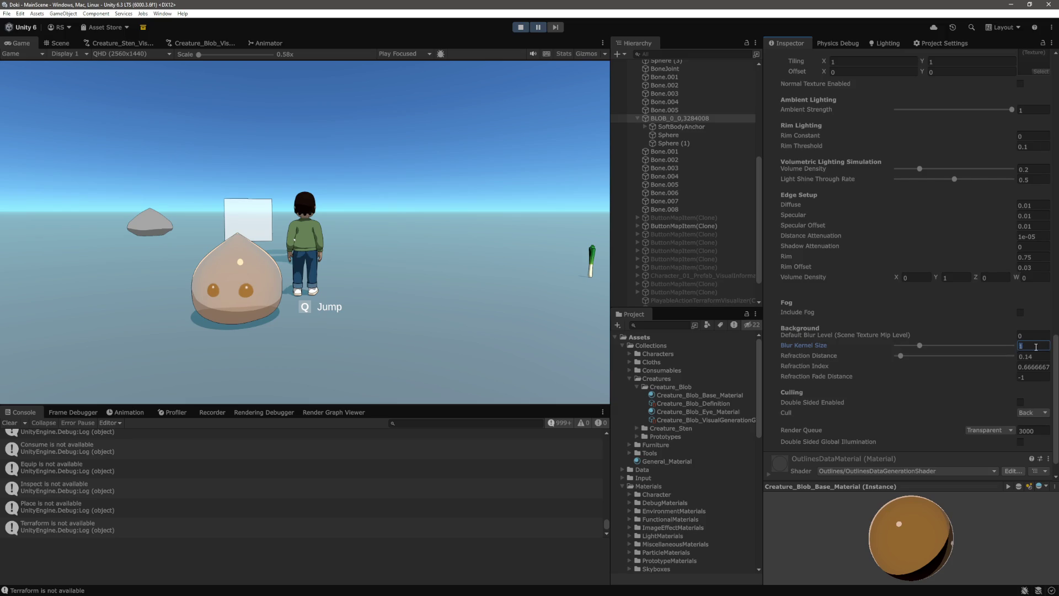
mouse_move(212, 57)
mouse_down()
mouse_move(226, 58)
mouse_move(203, 58)
mouse_up()
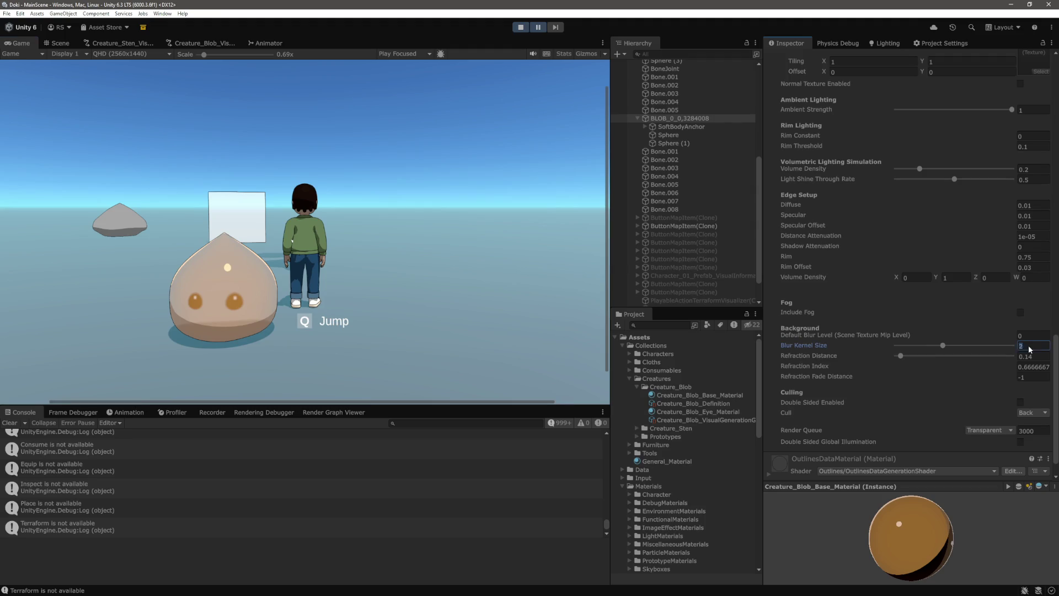
click(549, 128)
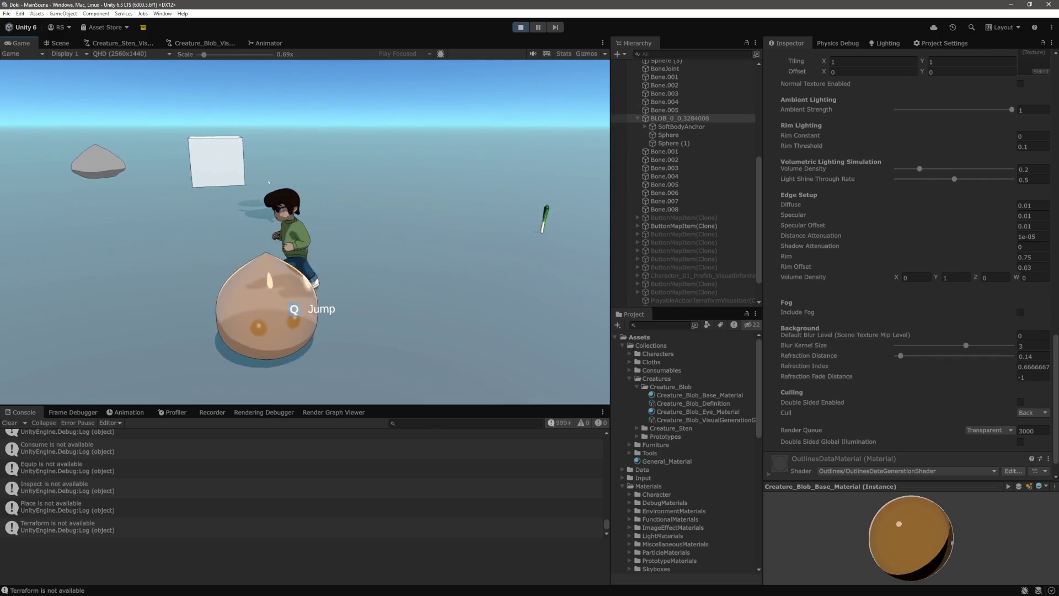
key(ctrl+shift+p)
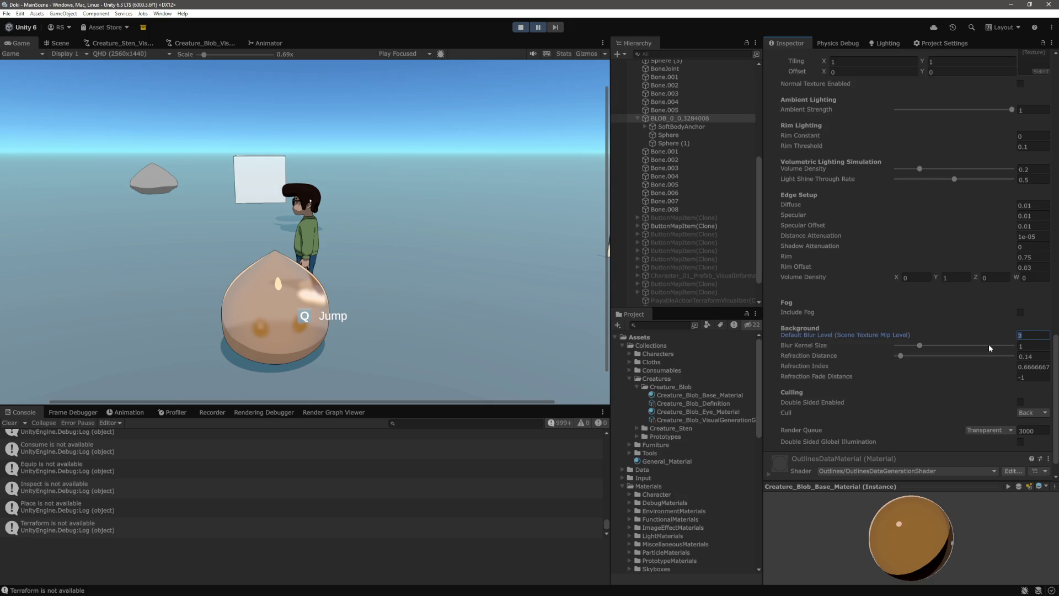
click(363, 187)
click(535, 31)
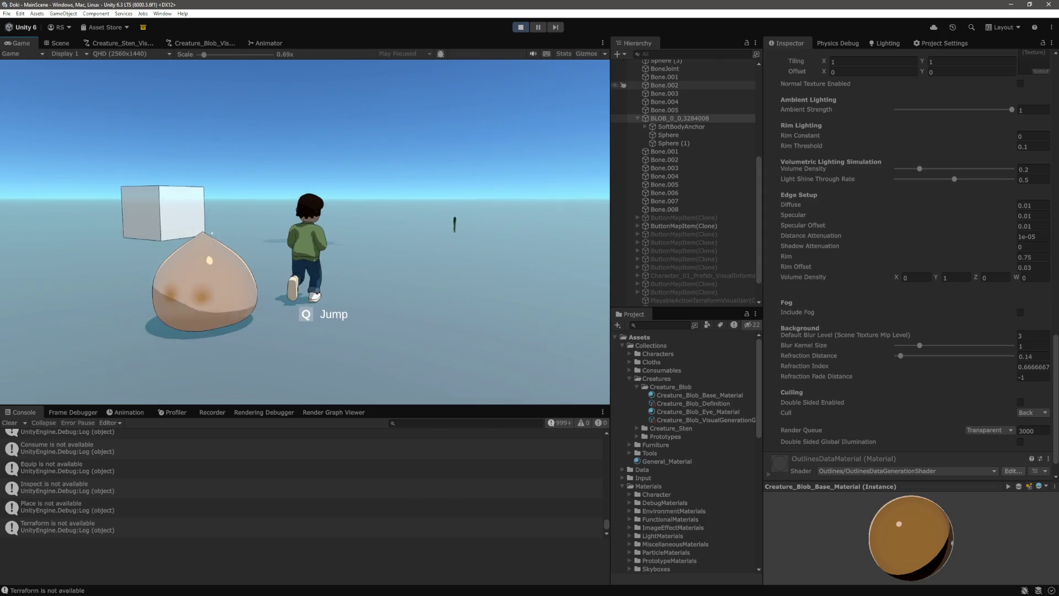
key(ctrl+shift+p)
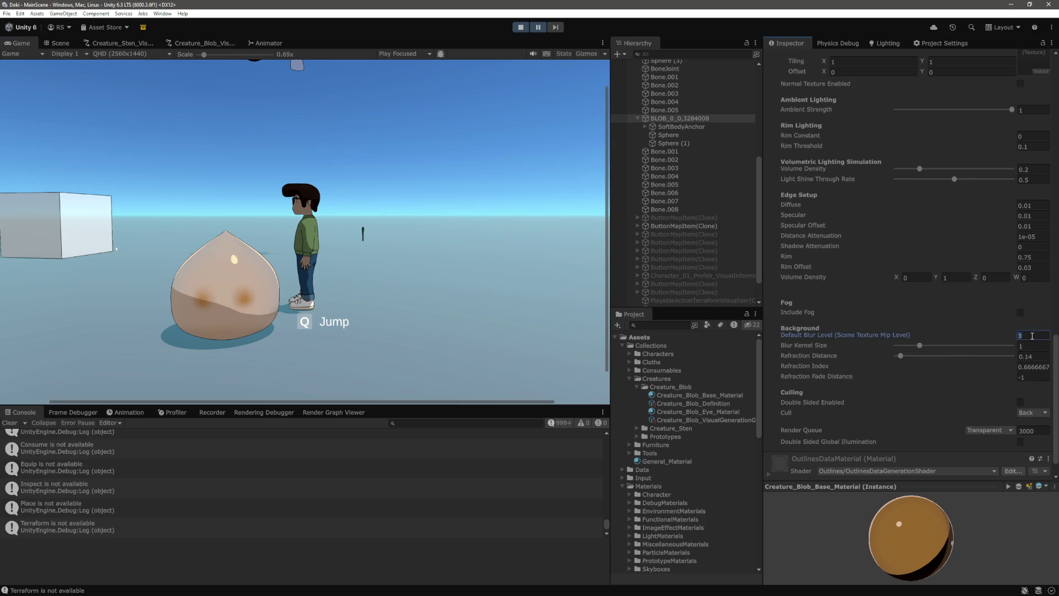
Step: Try Default Blur Level values 0 and 5 on the blob, checking the eyes in-game
text(0)
click(545, 29)
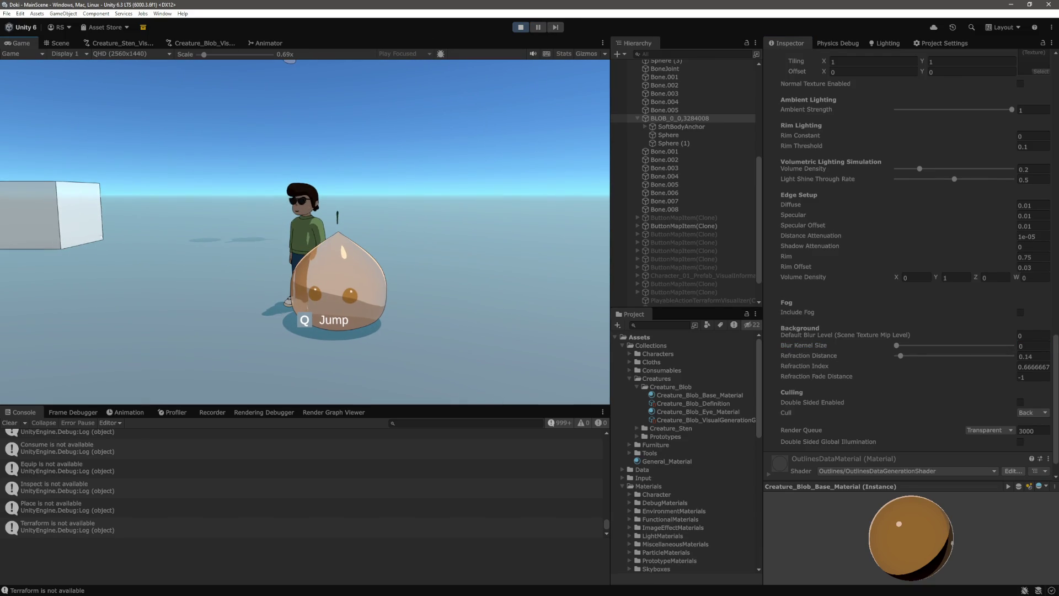
key(Escape)
click(1021, 336)
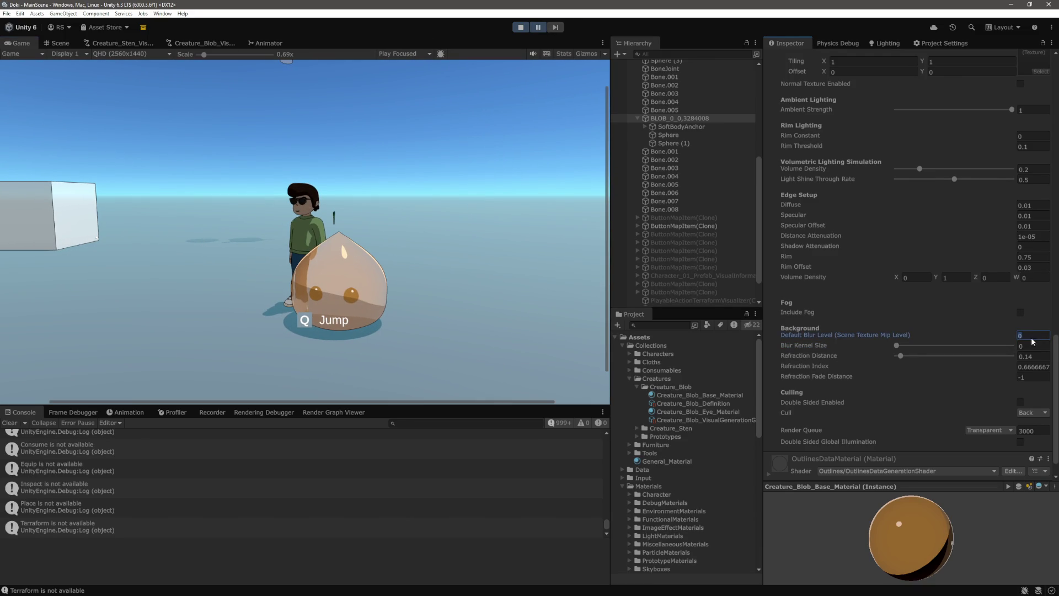
click(1032, 346)
click(1041, 356)
click(1037, 345)
text(5)
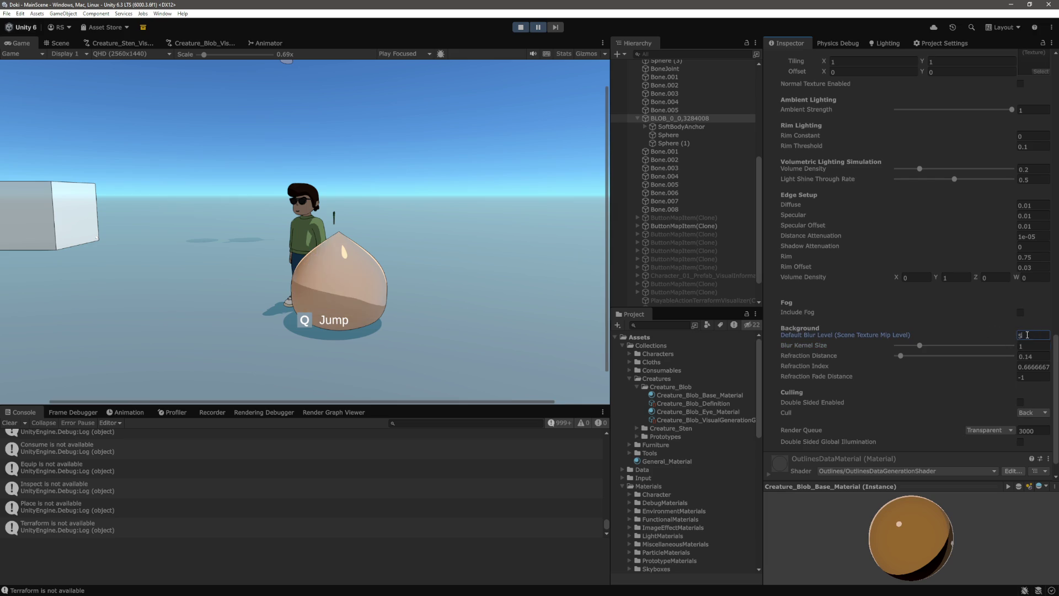
text(4)
click(528, 128)
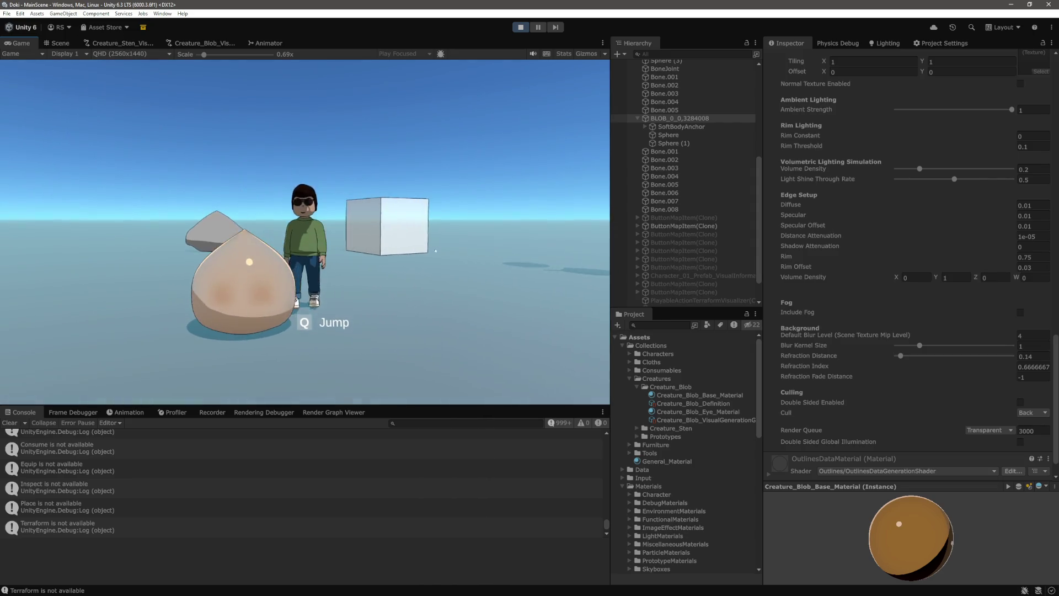
Step: Settle on a Default Blur Level of 1 and stop play mode
key(ctrl+shift+p)
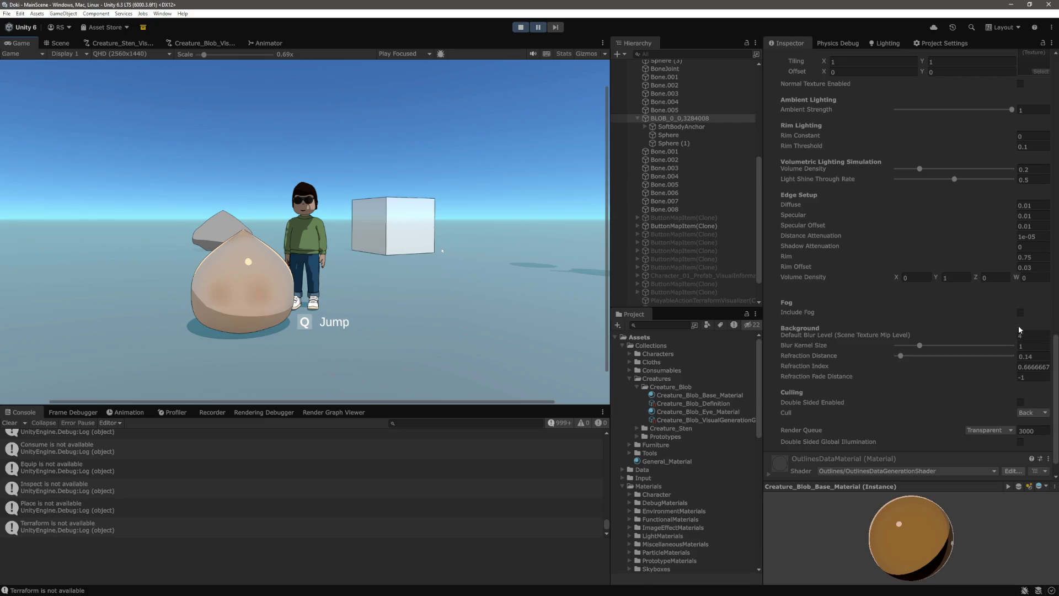
text(1)
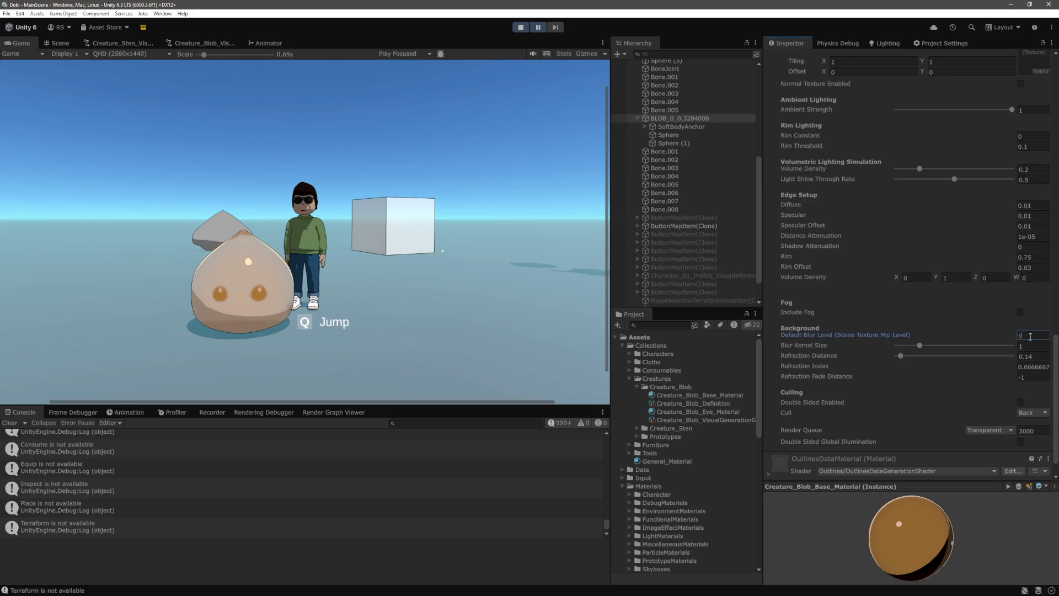
click(525, 29)
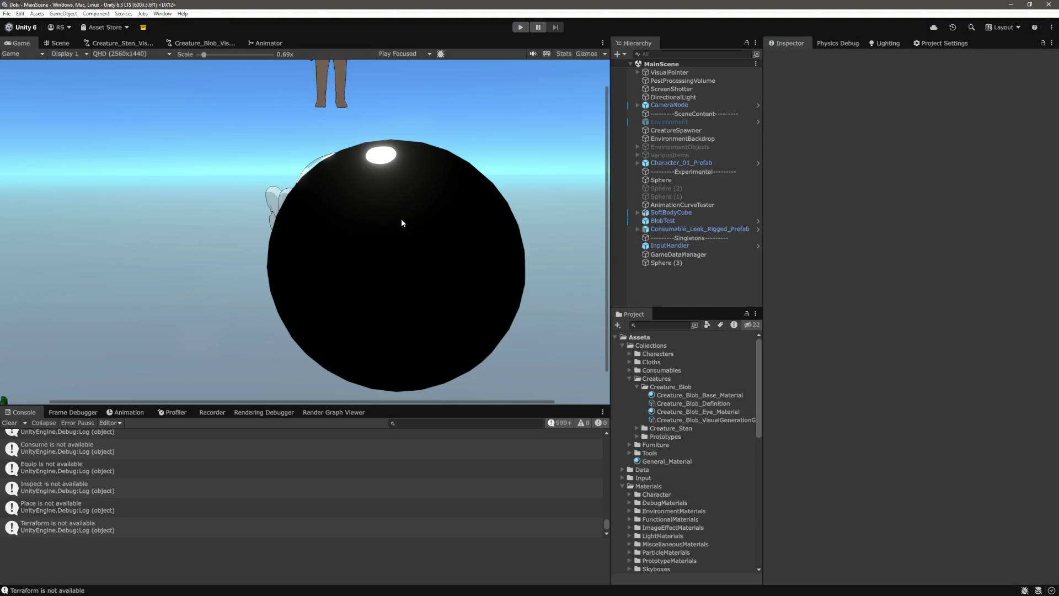
Step: Inspect Sphere (3)'s material Background blur settings, then bring up CelShadeLitTransparent.shader in VS Code
scroll(371, 216, down, 2)
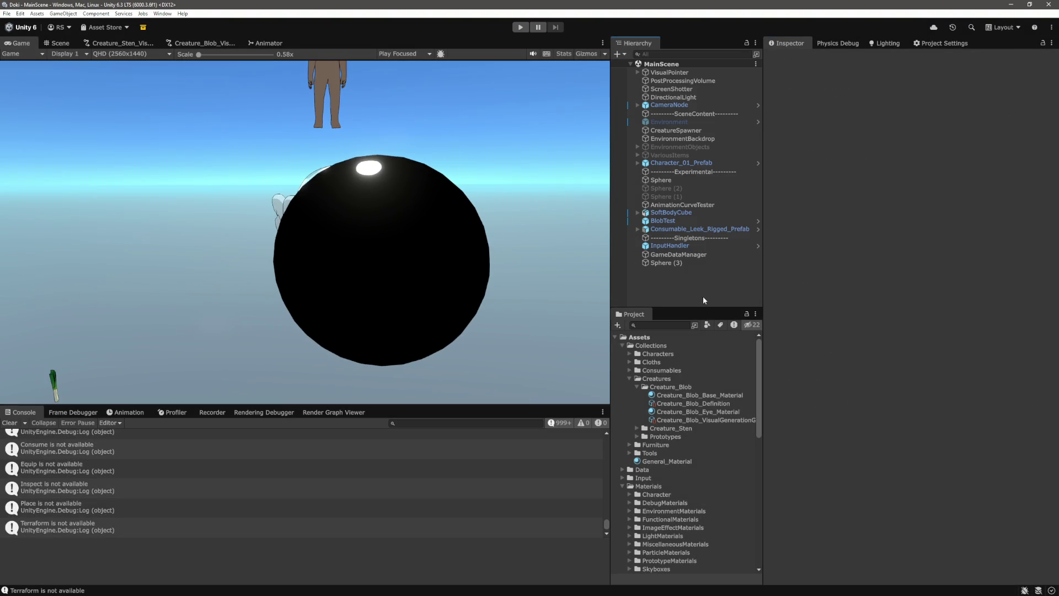
click(674, 263)
scroll(1011, 368, down, 10)
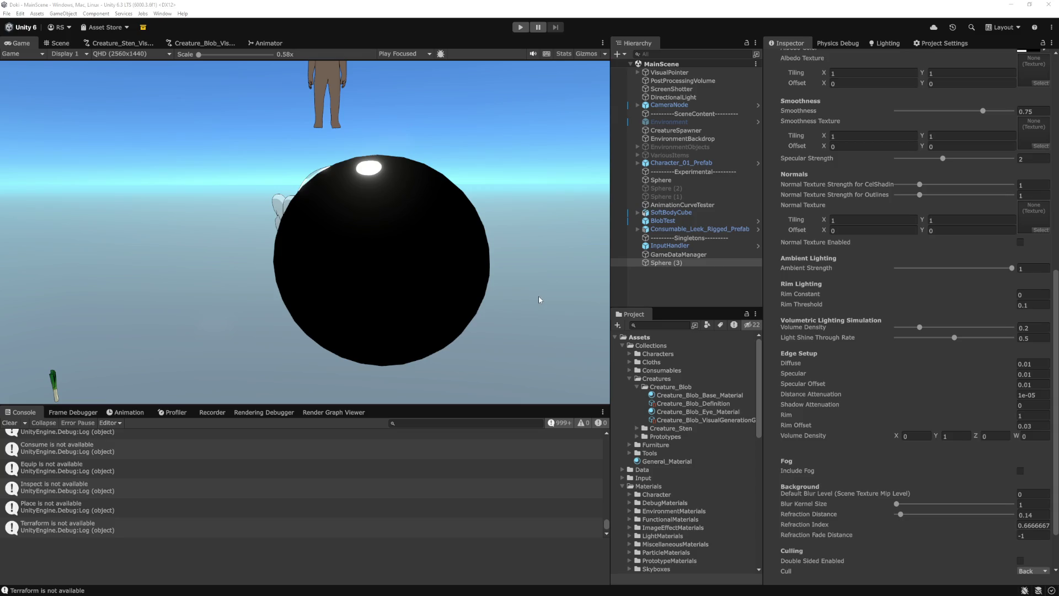
key(alt+Tab)
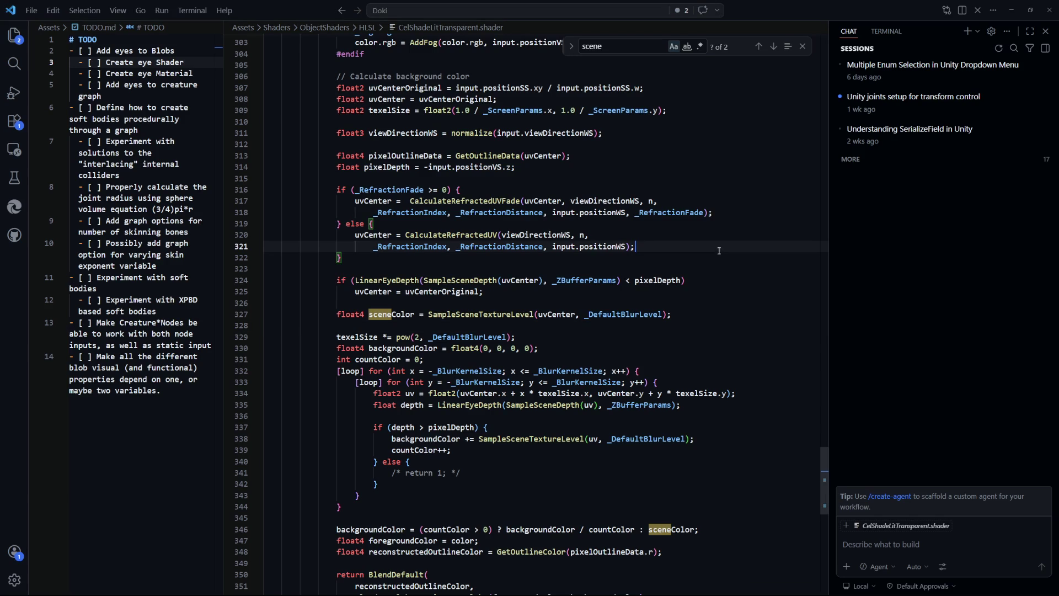
Step: Review the blur Properties in CelShadeLitTransparent.shader and CelShadeLitEye.shader, then go back to Unity
scroll(685, 310, up, 9)
drag(824, 457, 824, 90)
click(667, 302)
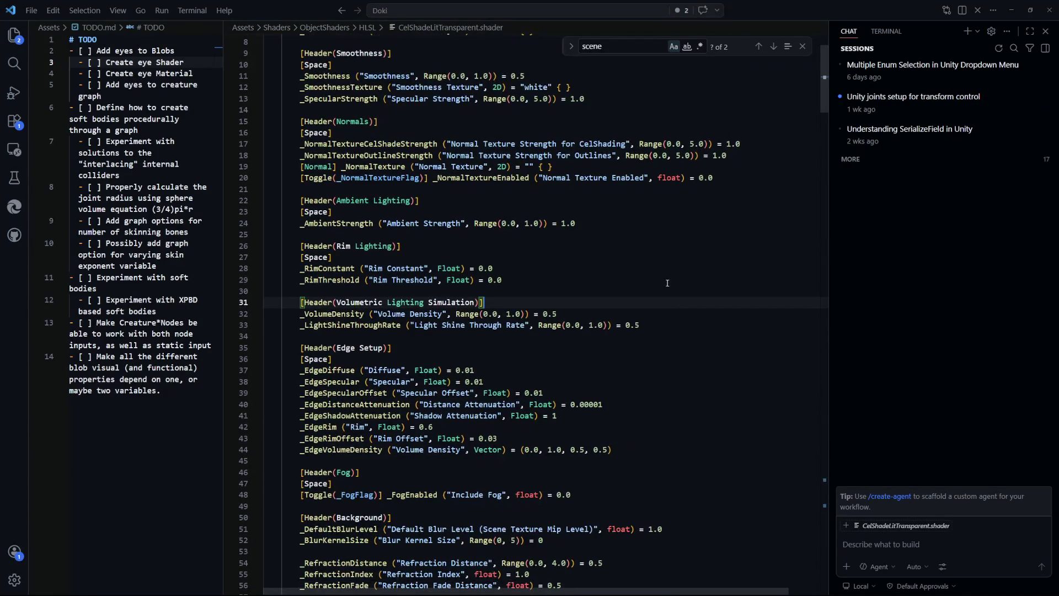
key(ctrl+Tab)
key(ctrl+Tab)
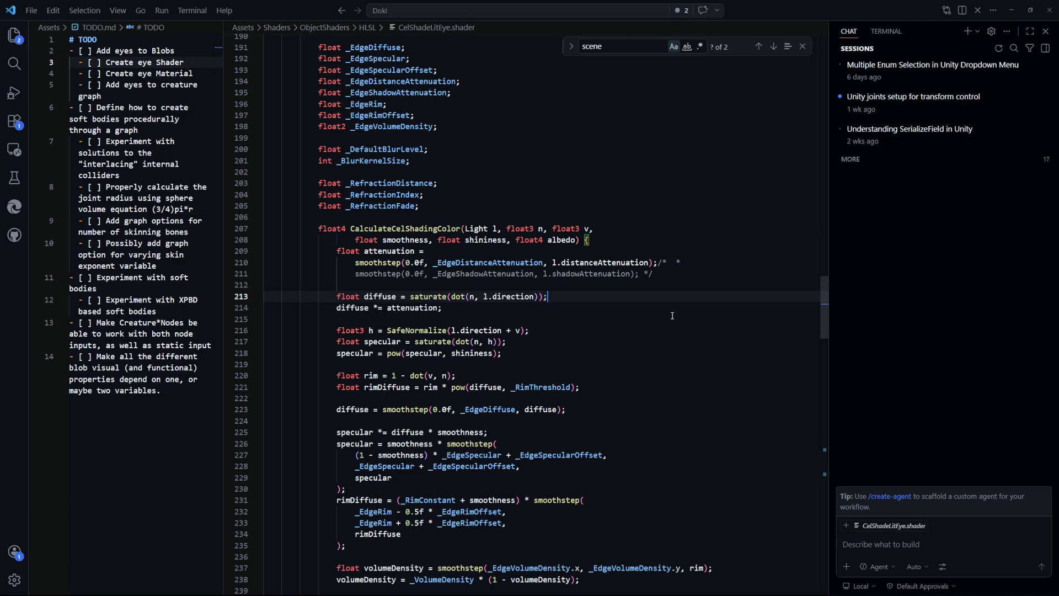
key(alt+Tab)
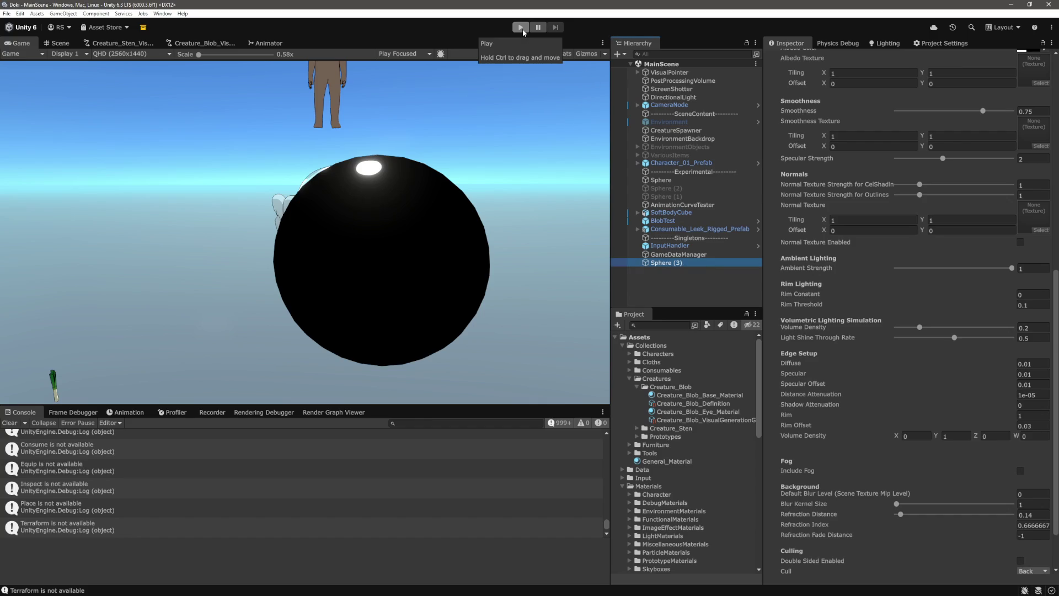
Step: Start play mode and add a new Sphere as a child of the spawned blob BLOB_0_0_9117314
click(521, 28)
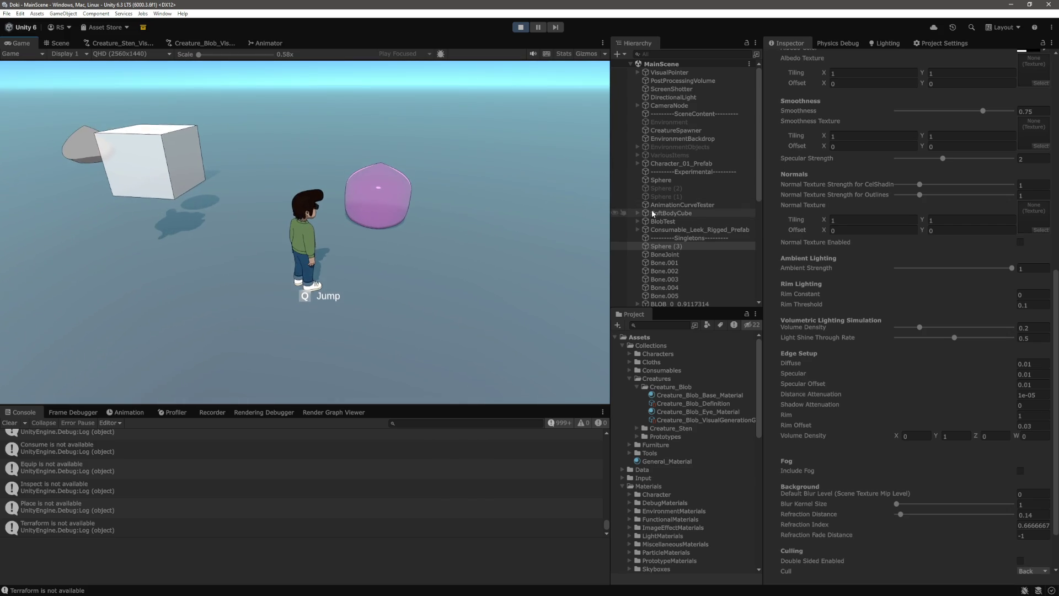
scroll(651, 210, down, 5)
click(637, 179)
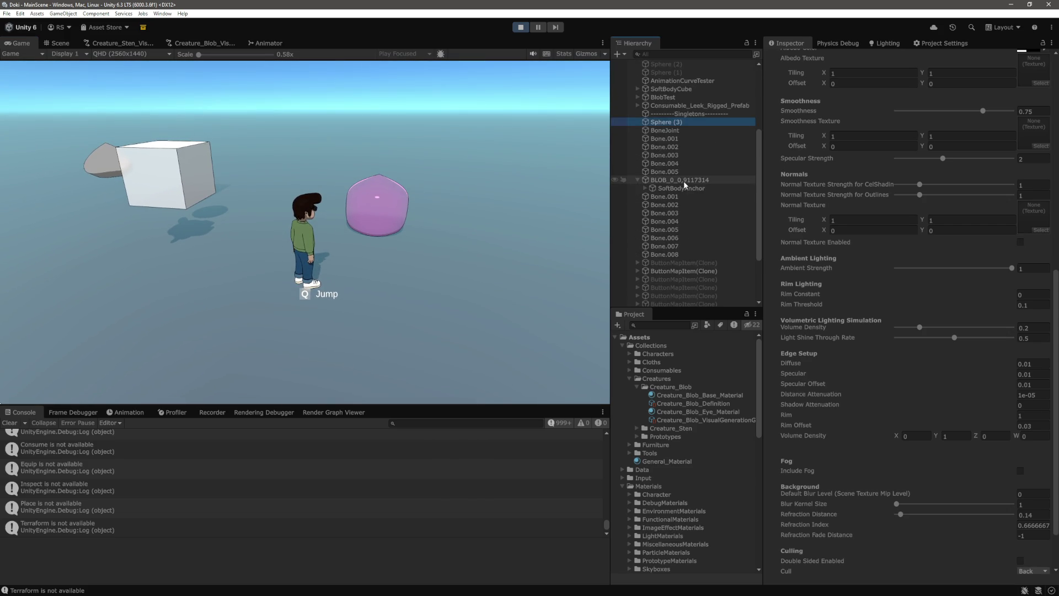
click(684, 181)
right_click(676, 179)
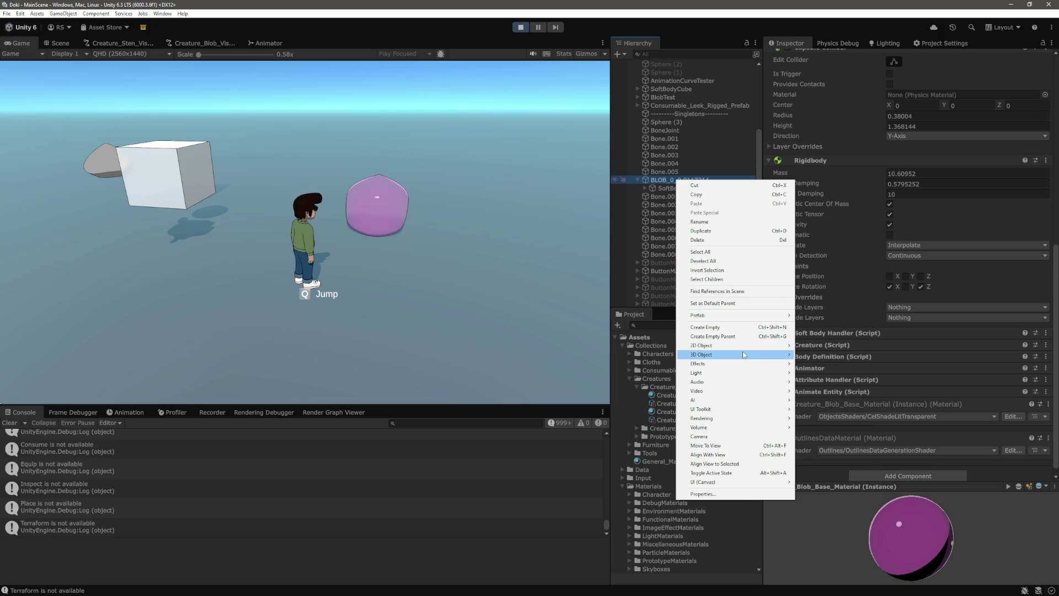
mouse_move(734, 354)
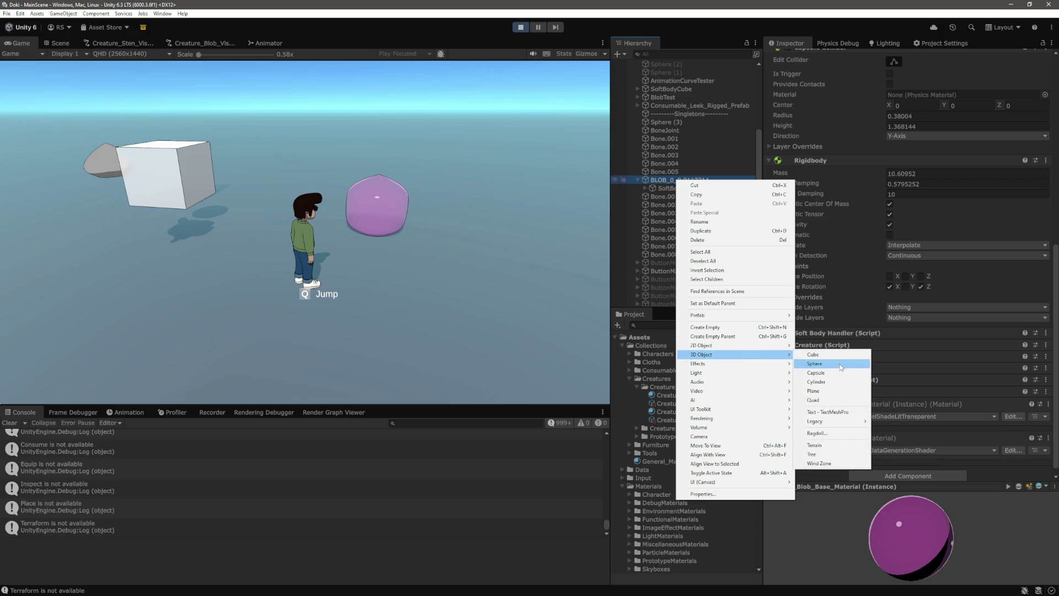
click(822, 363)
Step: Scale the new Sphere to 0.1 on every axis
right_click(684, 180)
click(664, 197)
click(921, 119)
text(0.1)
key(Tab)
text(0.1)
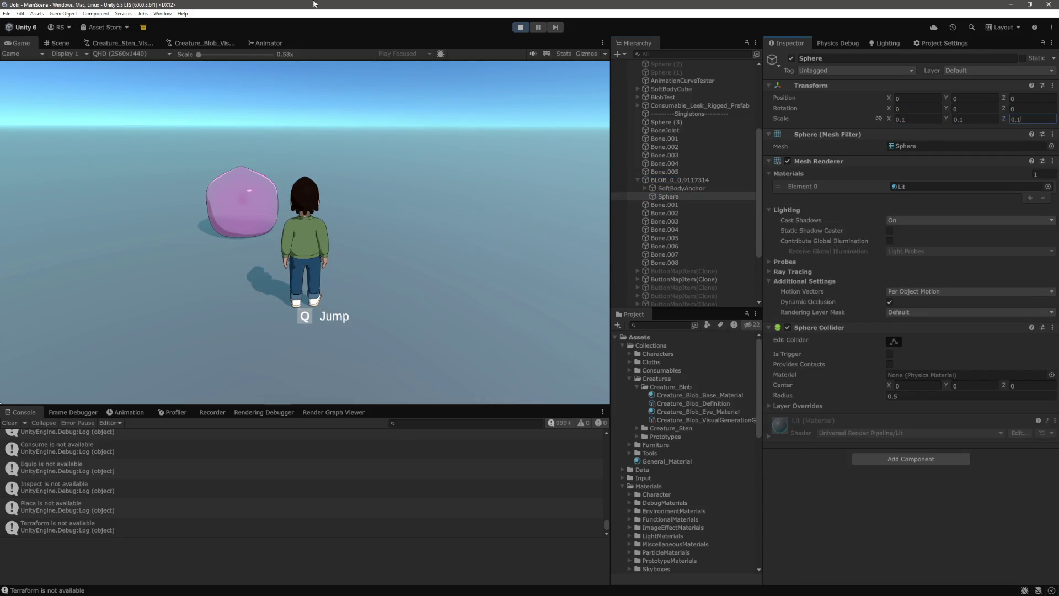
click(328, 120)
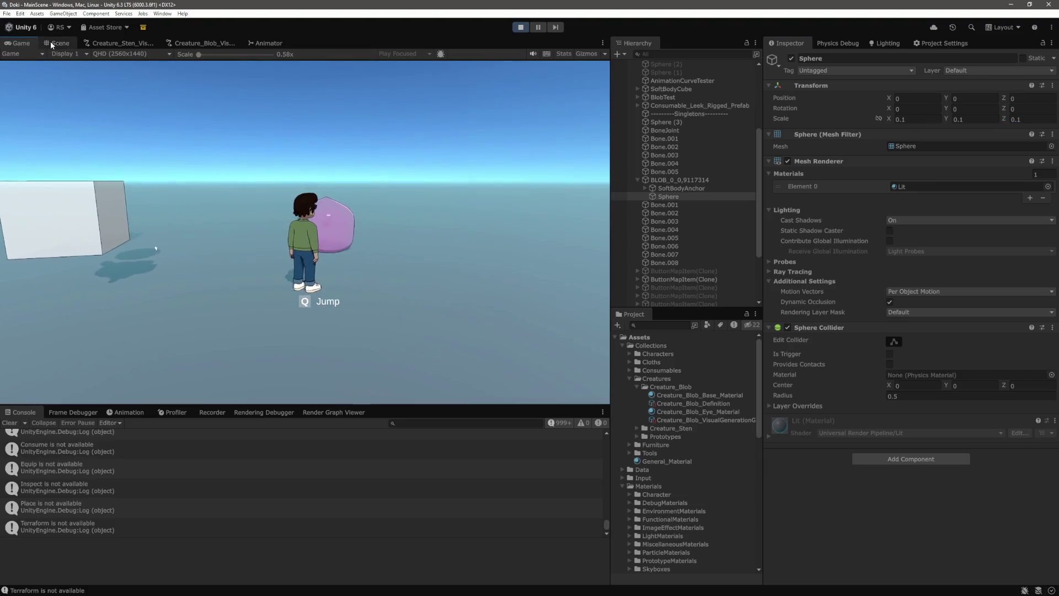
Step: Push the sphere forward inside the blob and duplicate it as a second eye offset sideways
key(ctrl+1)
key(f)
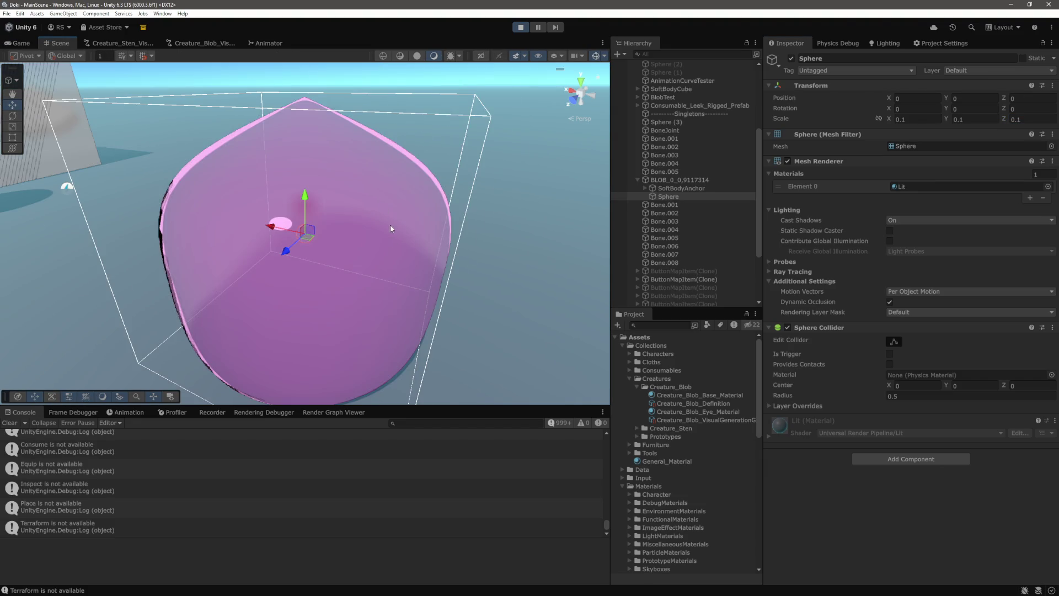
drag(353, 191, 273, 228)
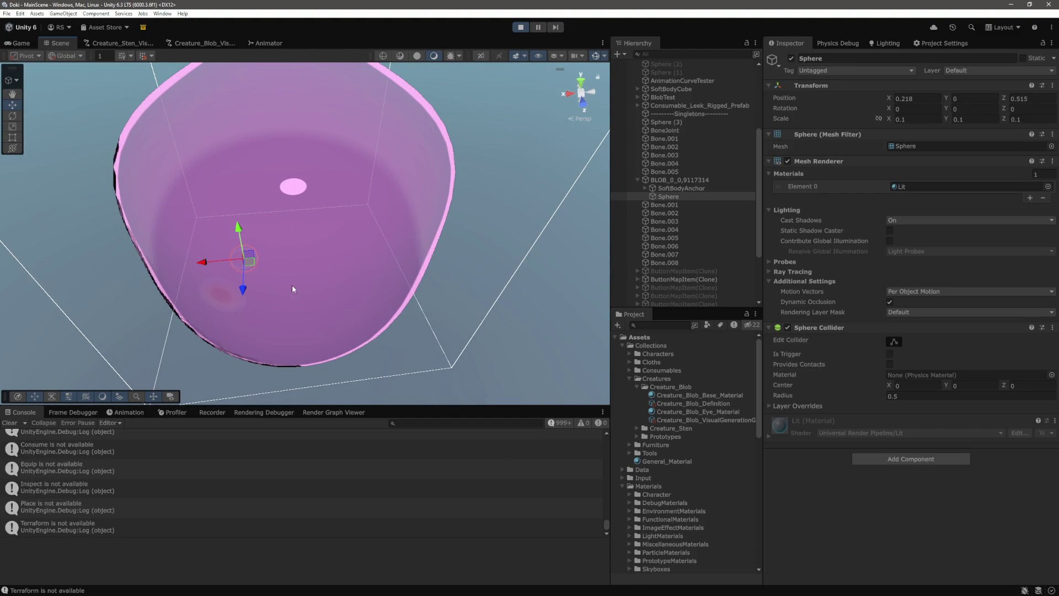
key(ctrl+d)
drag(287, 269, 297, 266)
Step: Apply Creature_Blob_Eye_Material to both eye spheres
ctrl+click(681, 197)
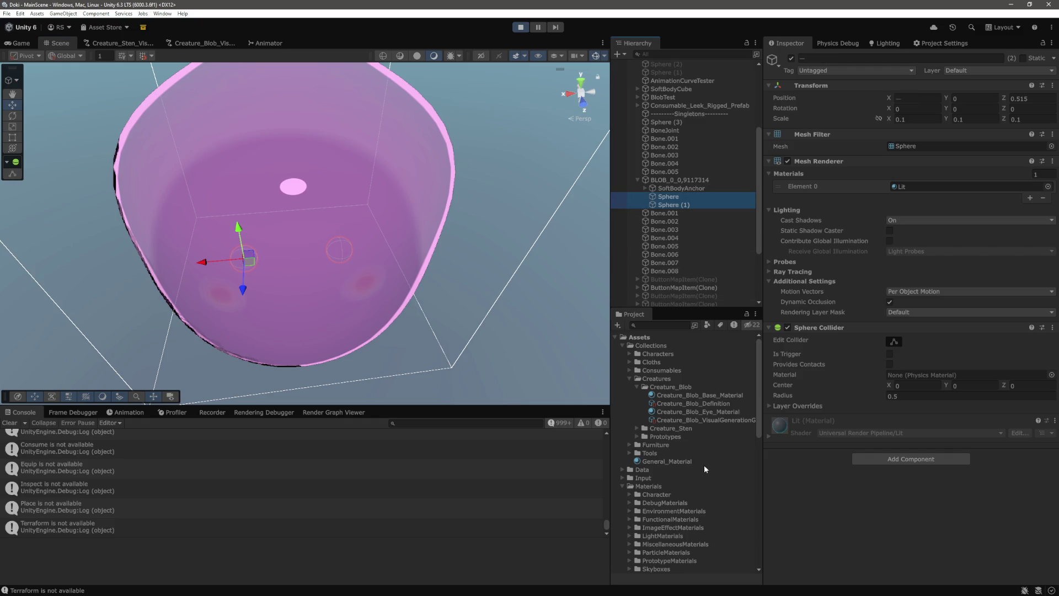
scroll(698, 468, down, 5)
scroll(698, 466, up, 3)
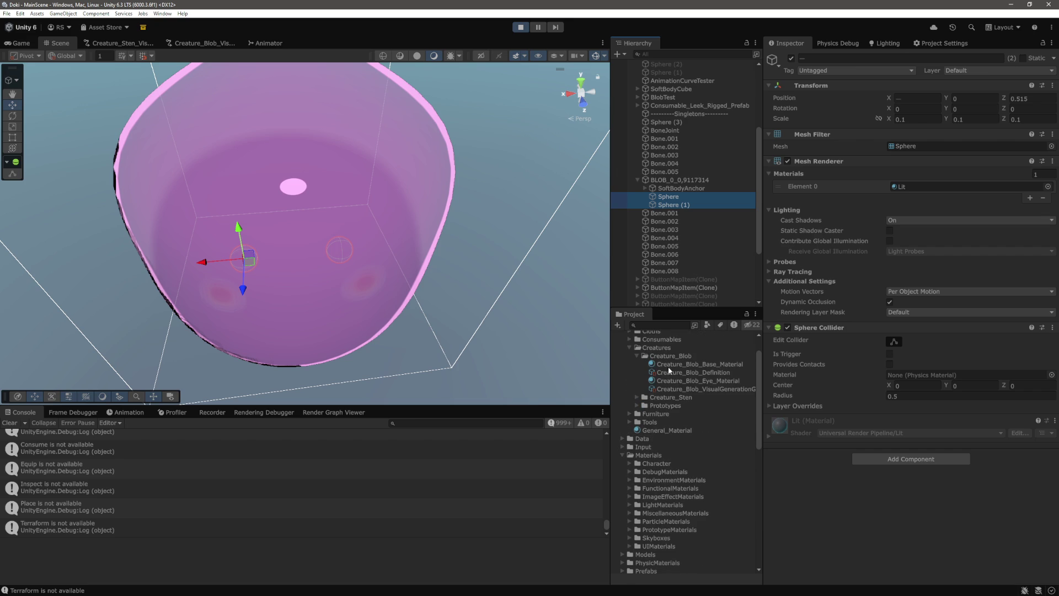
mouse_move(687, 381)
mouse_down()
mouse_move(932, 518)
mouse_move(916, 497)
mouse_up()
drag(452, 210, 496, 237)
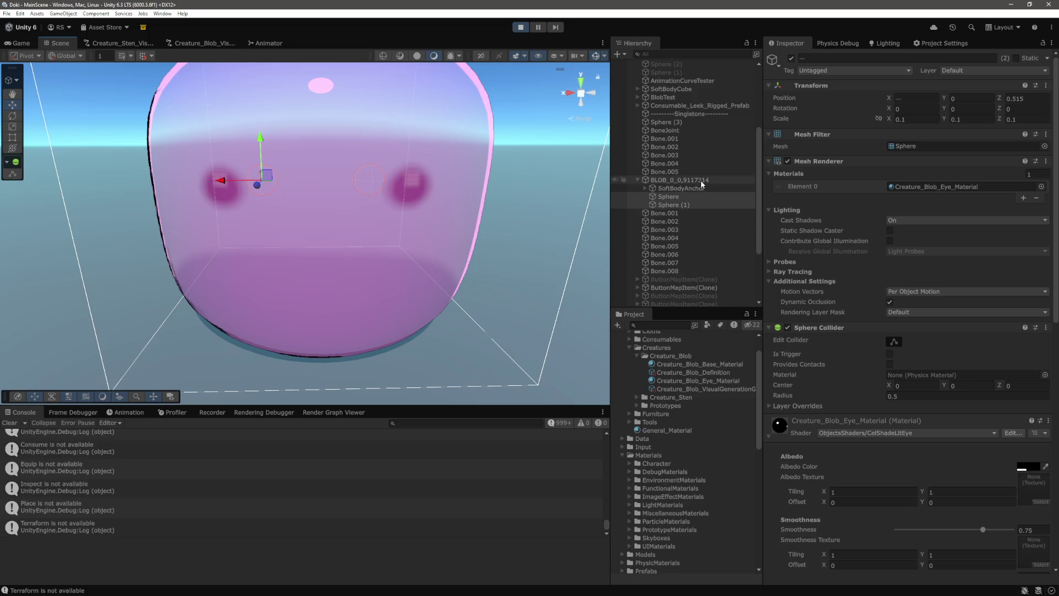
Step: Set the blob body material's Default Blur Level to 0
click(681, 179)
scroll(956, 416, down, 10)
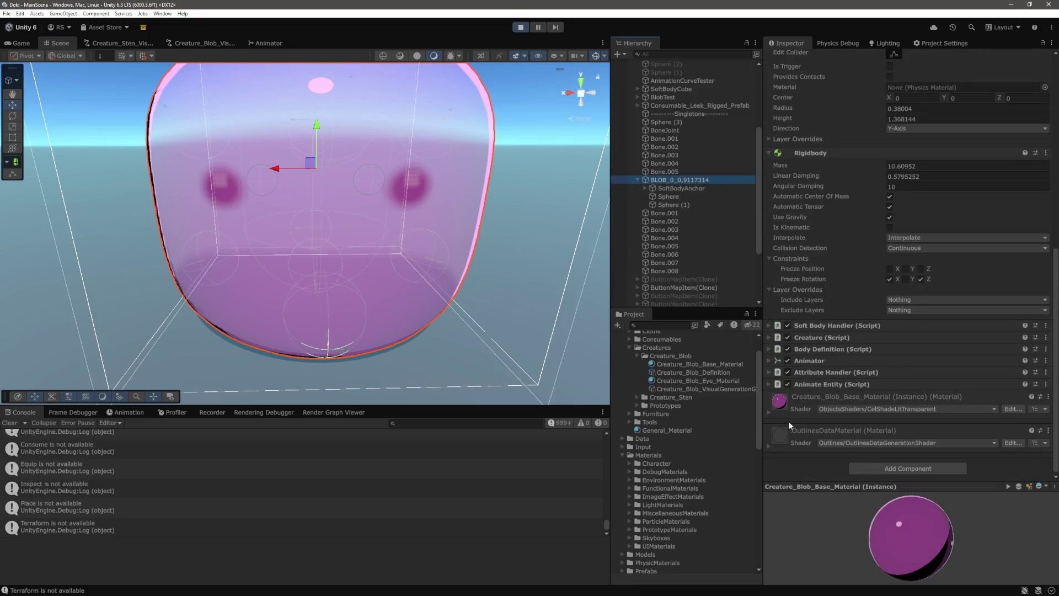
click(768, 414)
scroll(940, 401, down, 15)
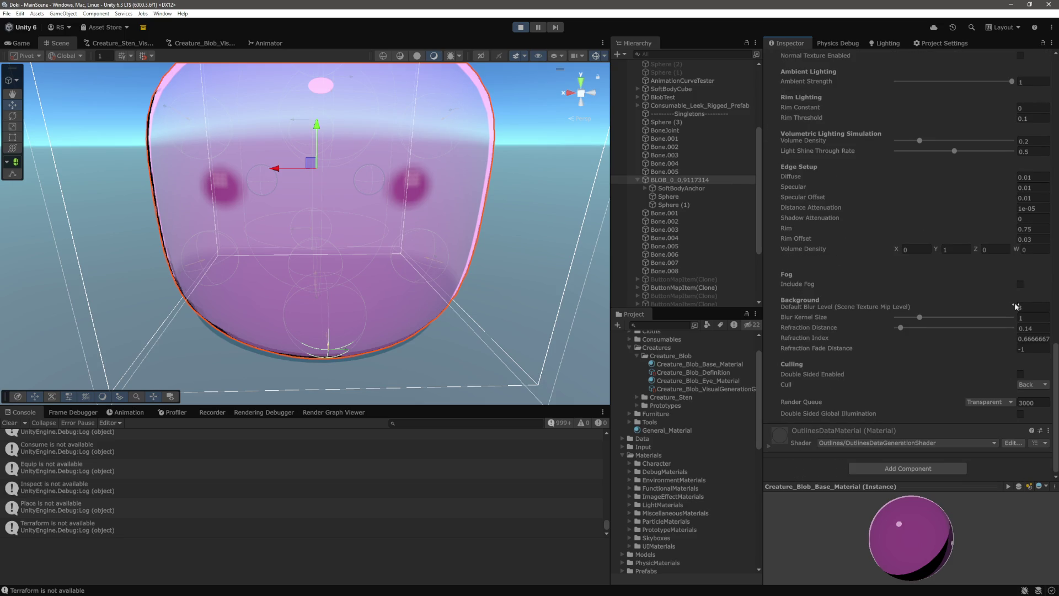
text(0)
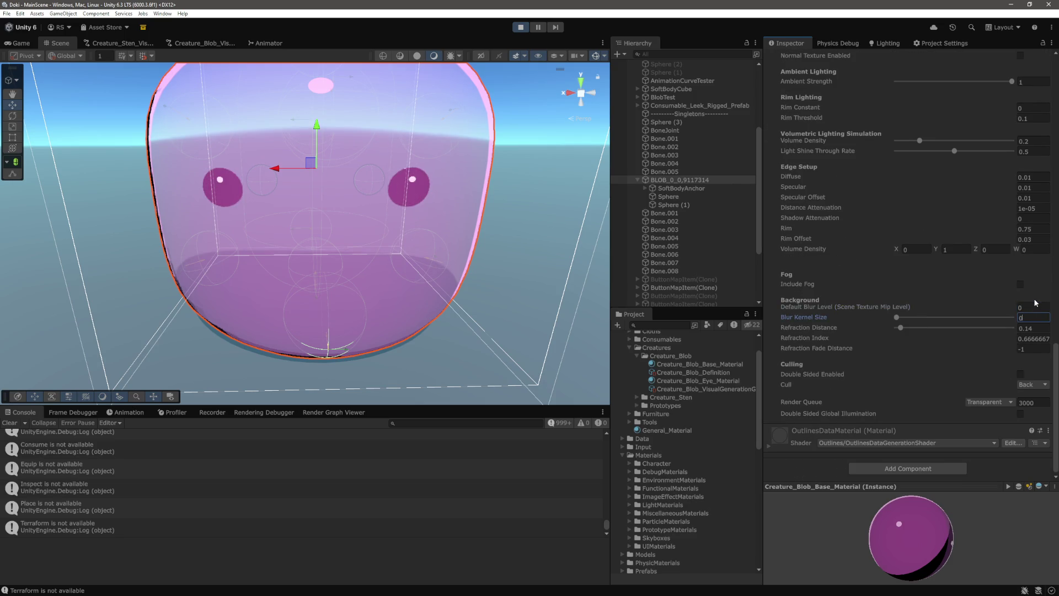
scroll(397, 234, down, 5)
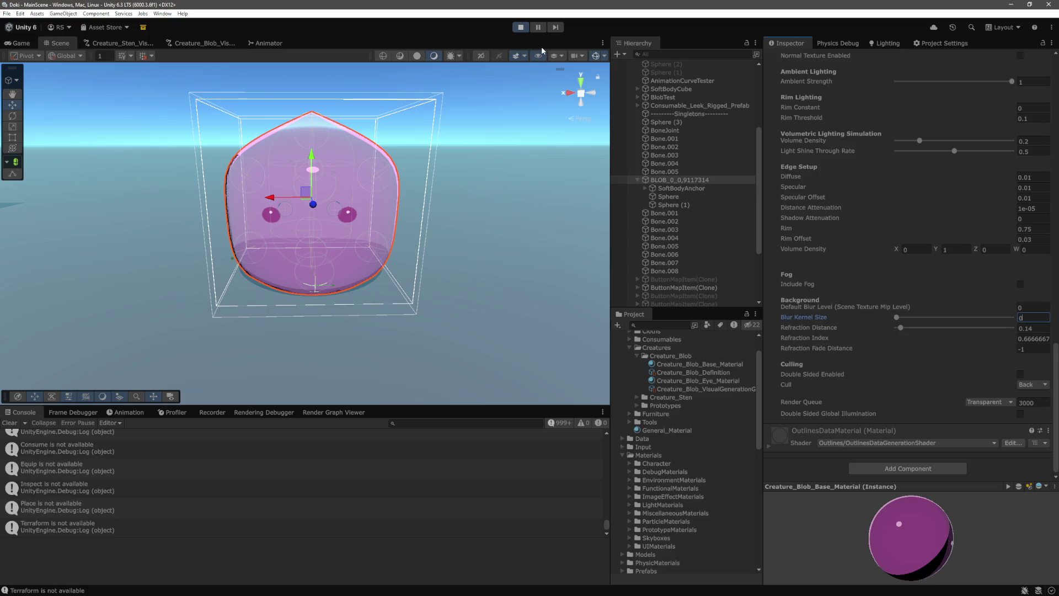
click(21, 43)
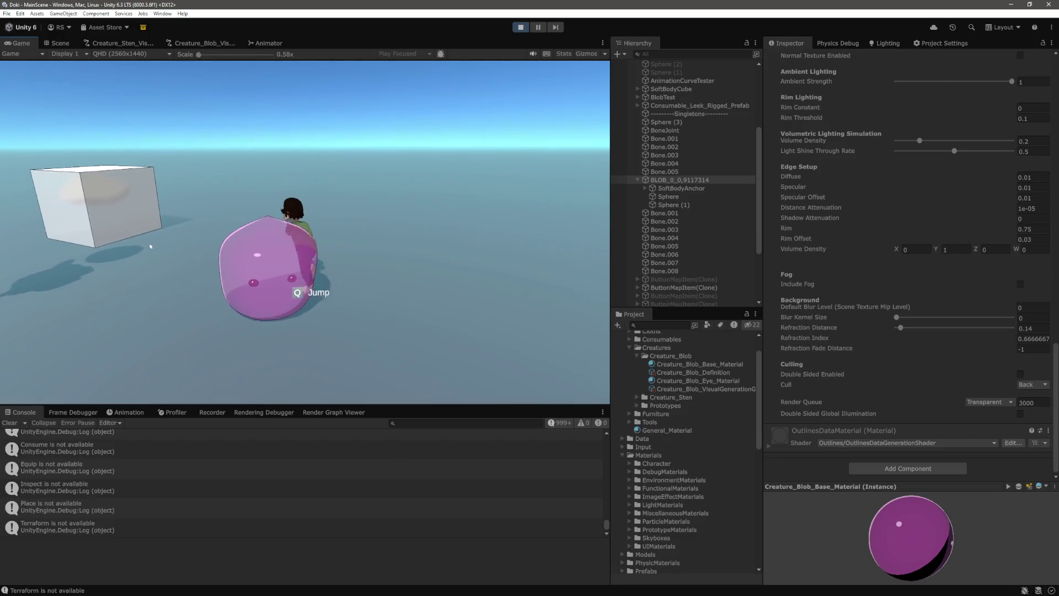
Step: Select Sphere and Sphere (1) under the blob and set both eyes' scale to 0.15
click(638, 180)
scroll(690, 264, down, 3)
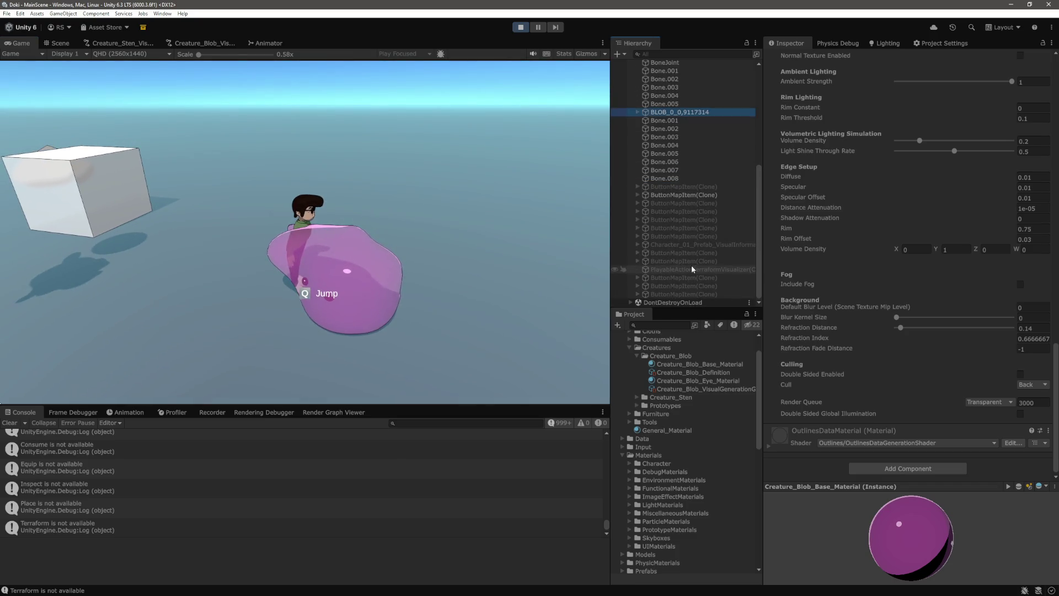
click(676, 303)
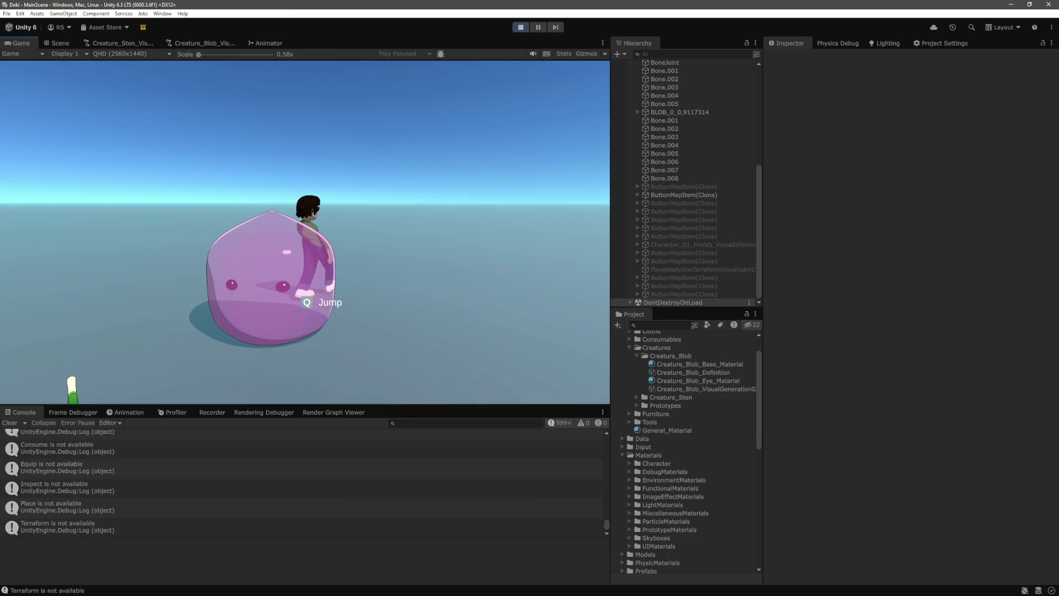
scroll(686, 197, up, 3)
click(637, 211)
click(690, 227)
ctrl+click(687, 235)
click(926, 118)
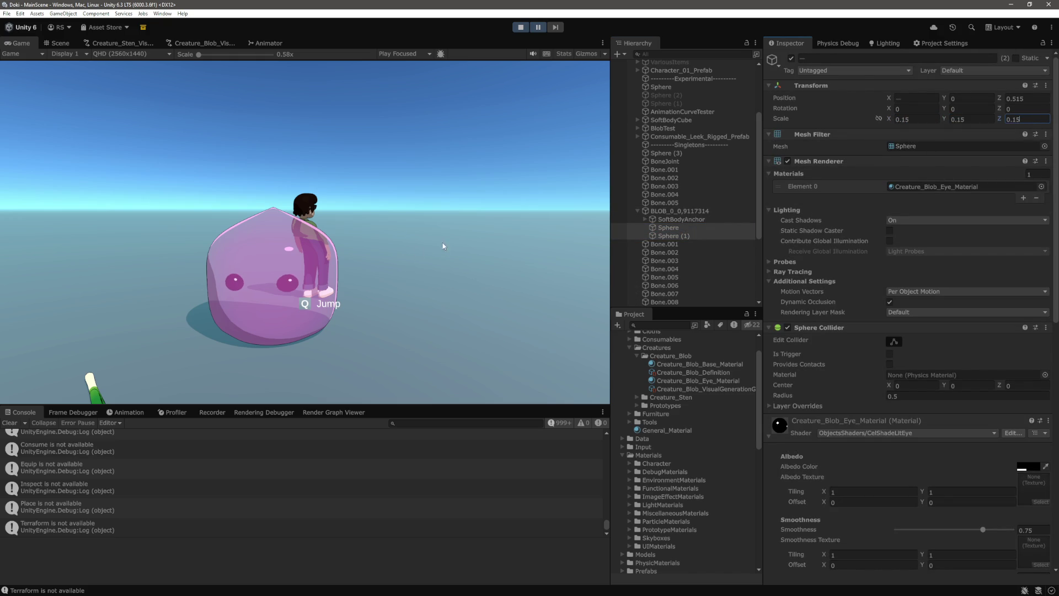
Step: Move both eyes forward along Z until they poke out of the blob's front
click(59, 44)
key(f)
mouse_move(357, 265)
mouse_down()
mouse_move(408, 248)
mouse_move(476, 247)
mouse_up()
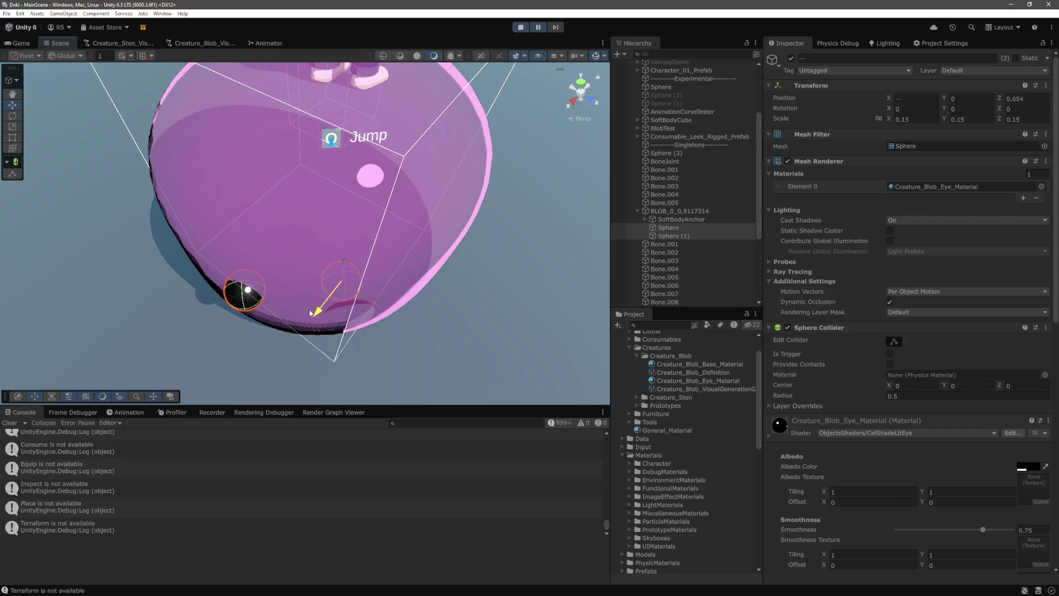
click(387, 307)
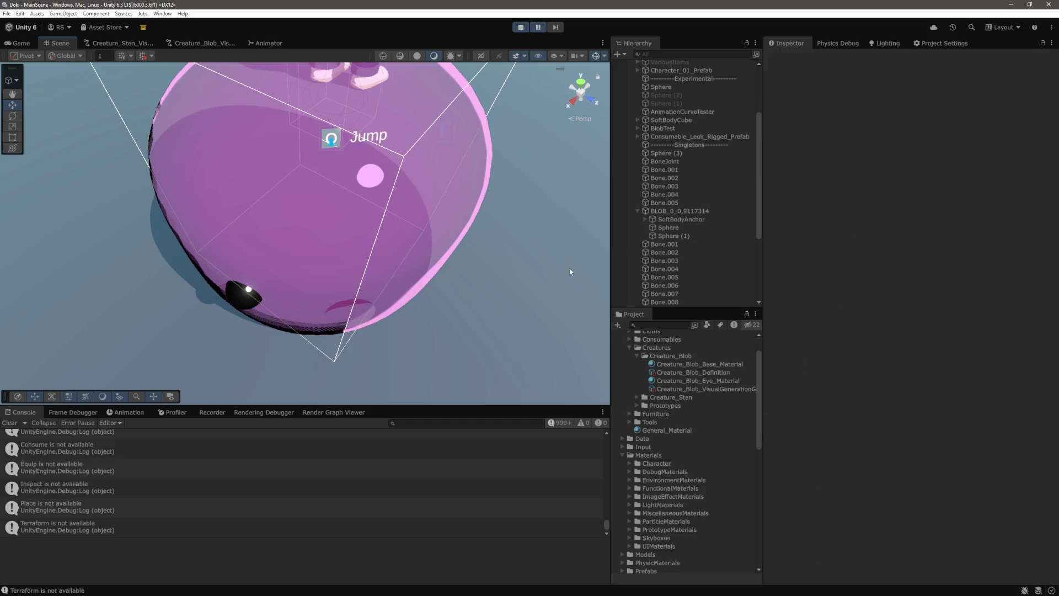
click(683, 227)
shift+click(684, 235)
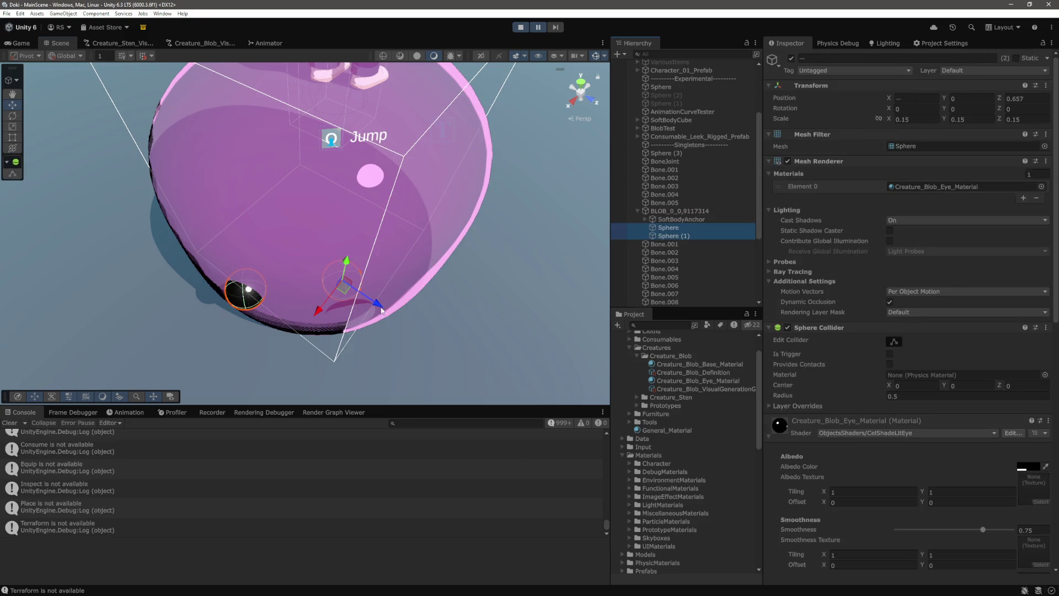
drag(382, 308, 414, 329)
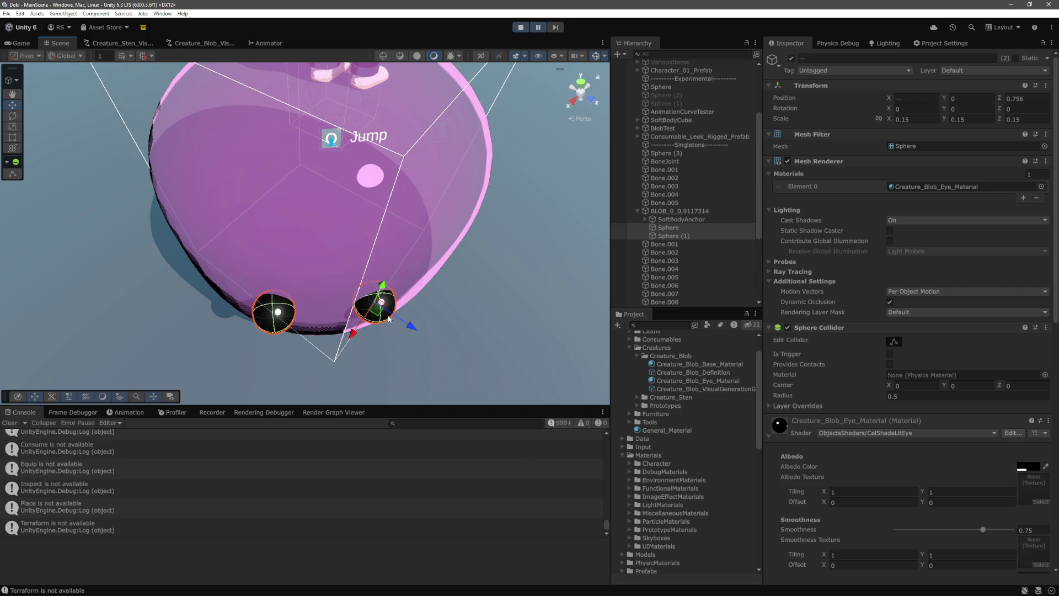
Step: Adjust each eye individually, then view the black-eyed blob in the running game
click(363, 310)
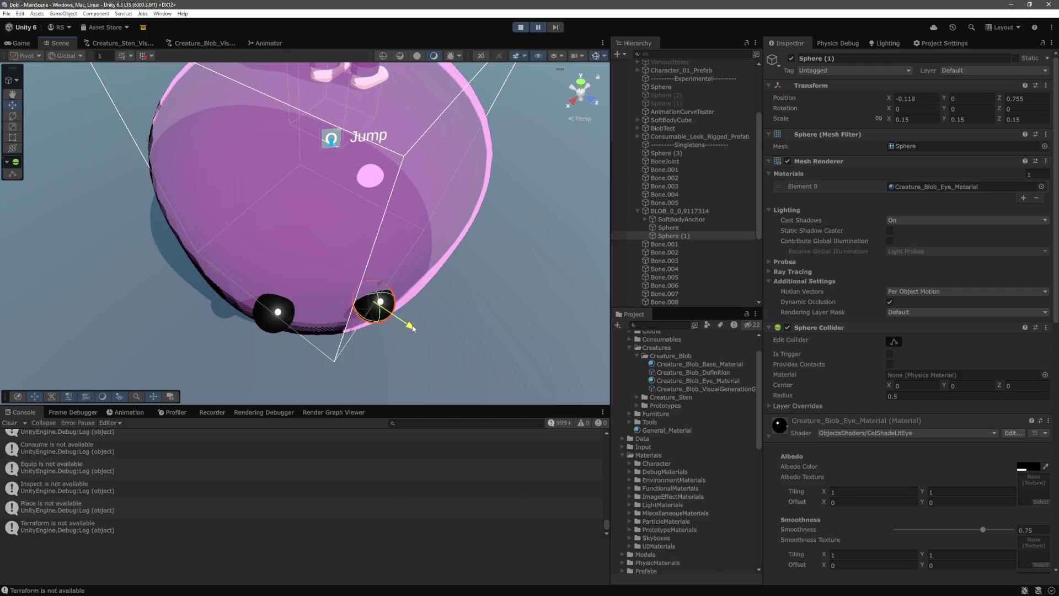
click(292, 326)
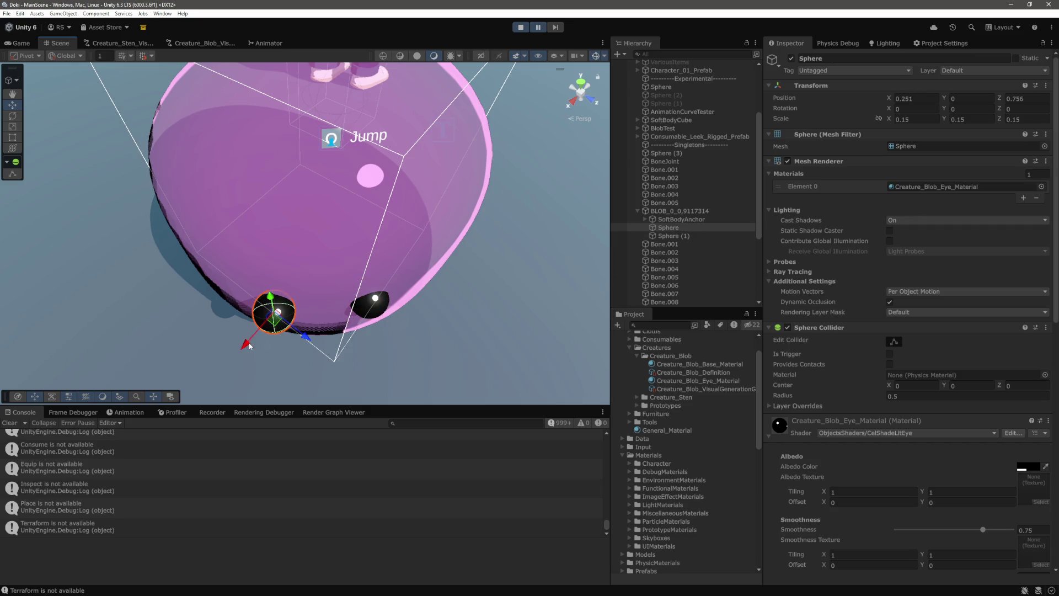
click(20, 42)
click(519, 110)
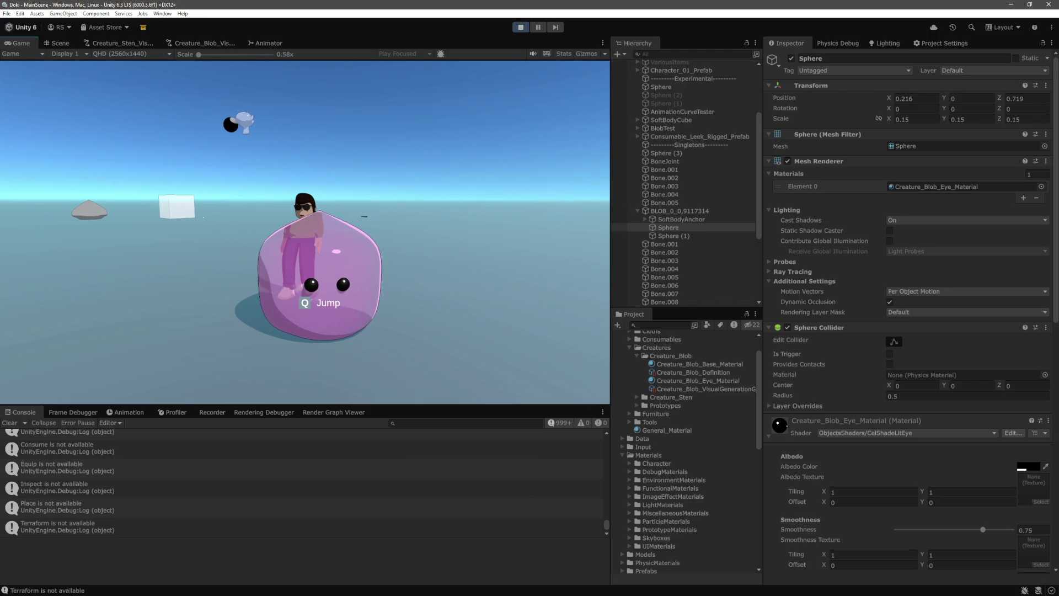
Step: Select both eye spheres in the Scene view and push them back along Z into the blob
click(58, 43)
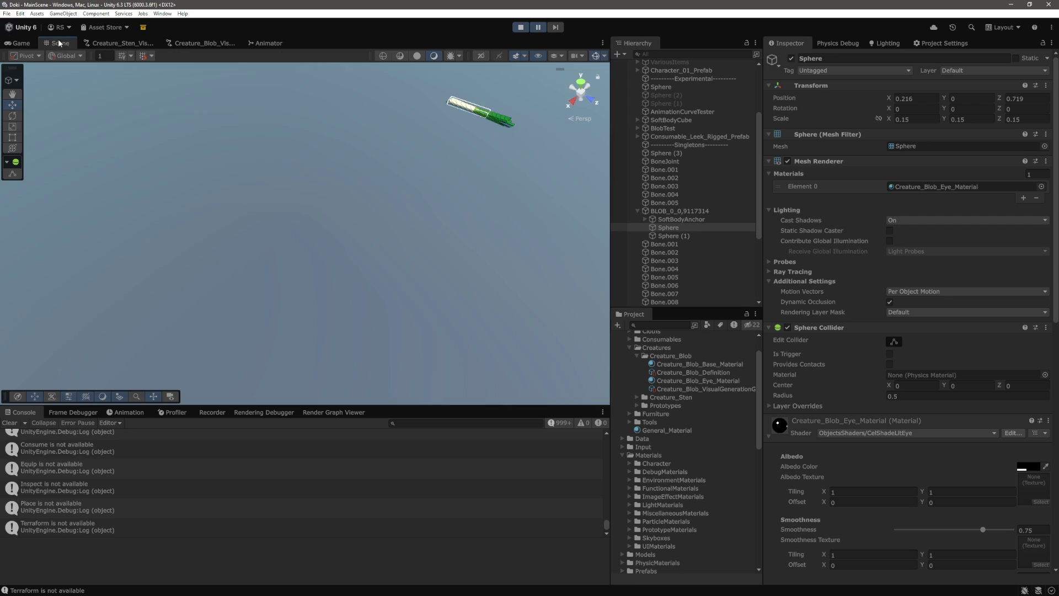
double_click(670, 228)
key(Down)
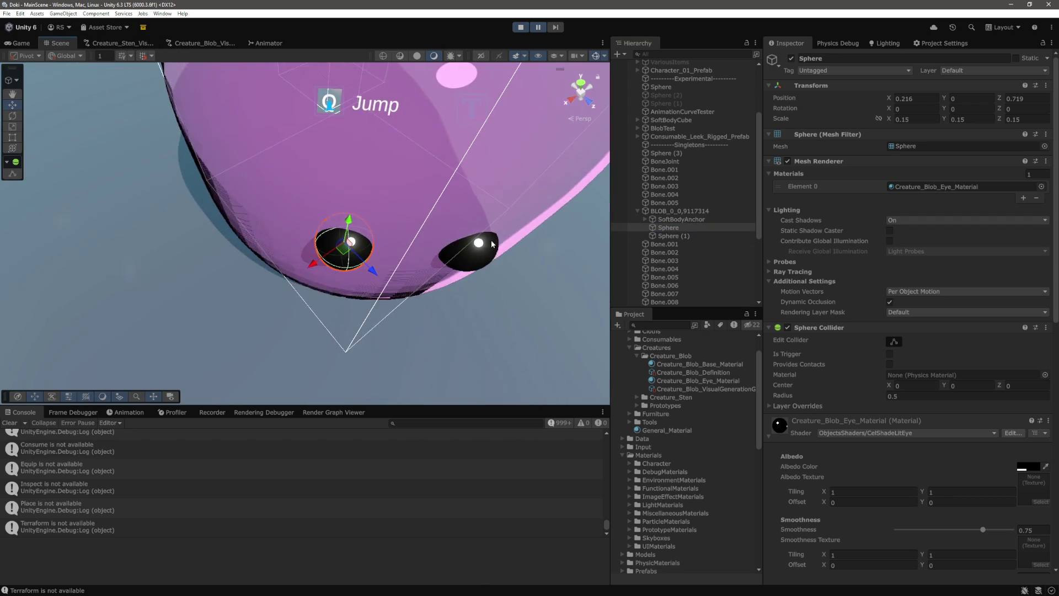
shift+click(339, 260)
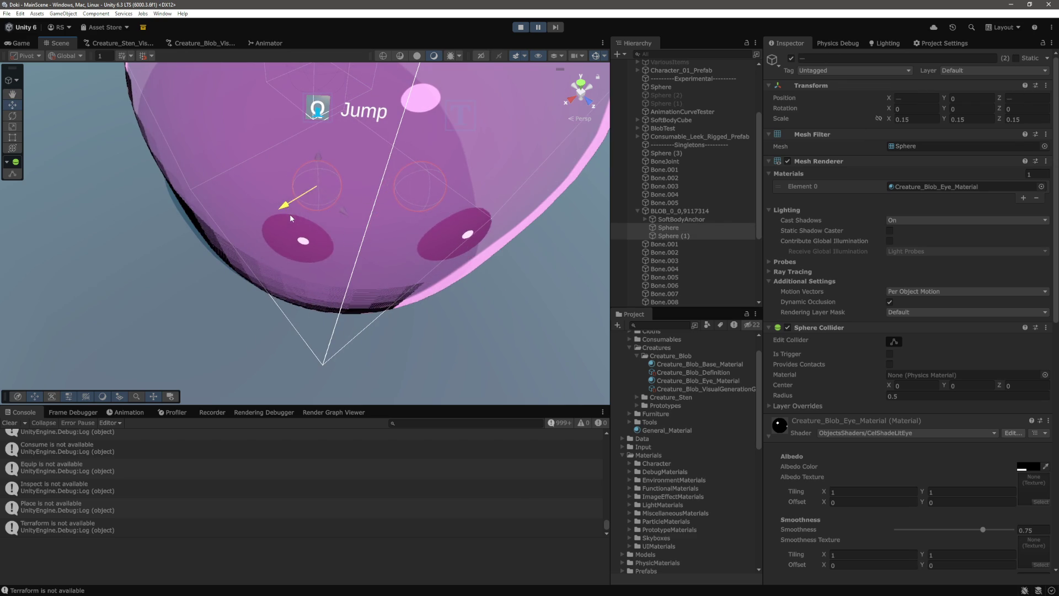
Step: Verify in the Game view that both eyes show through the pink body as muted purple
click(22, 43)
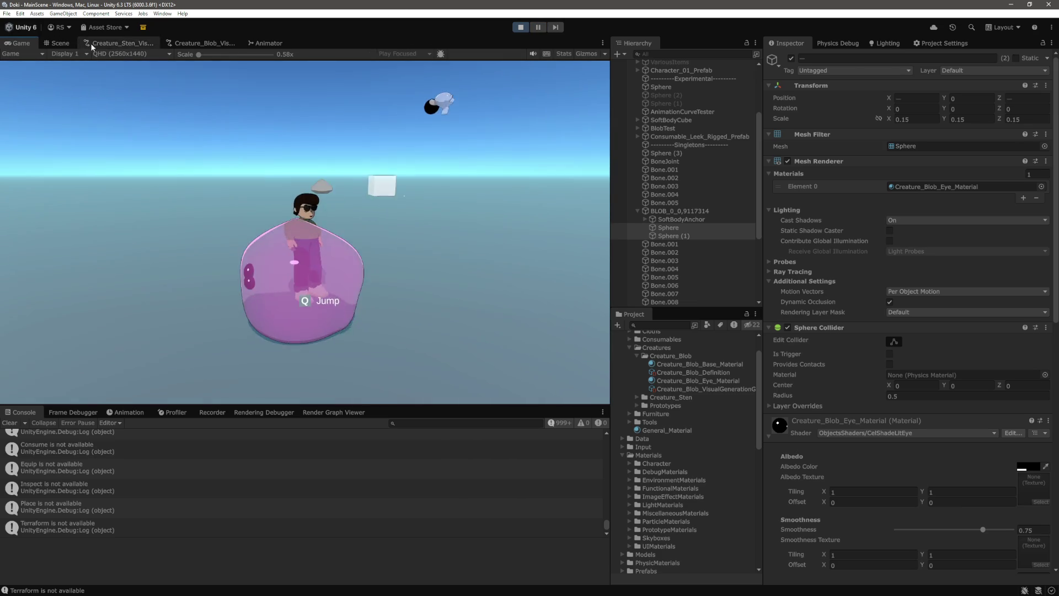
click(58, 43)
key(f)
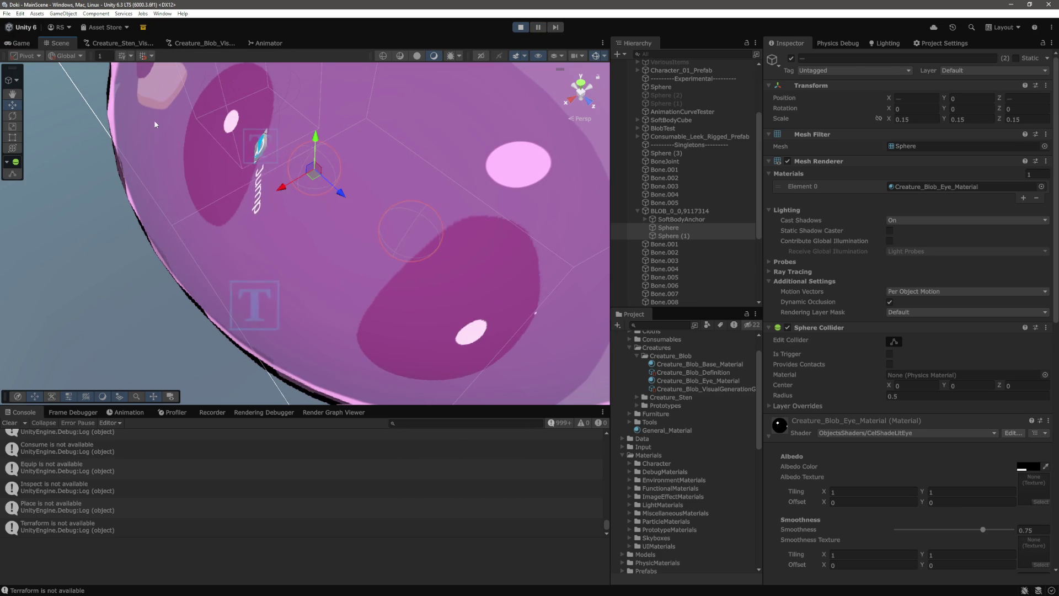
click(21, 43)
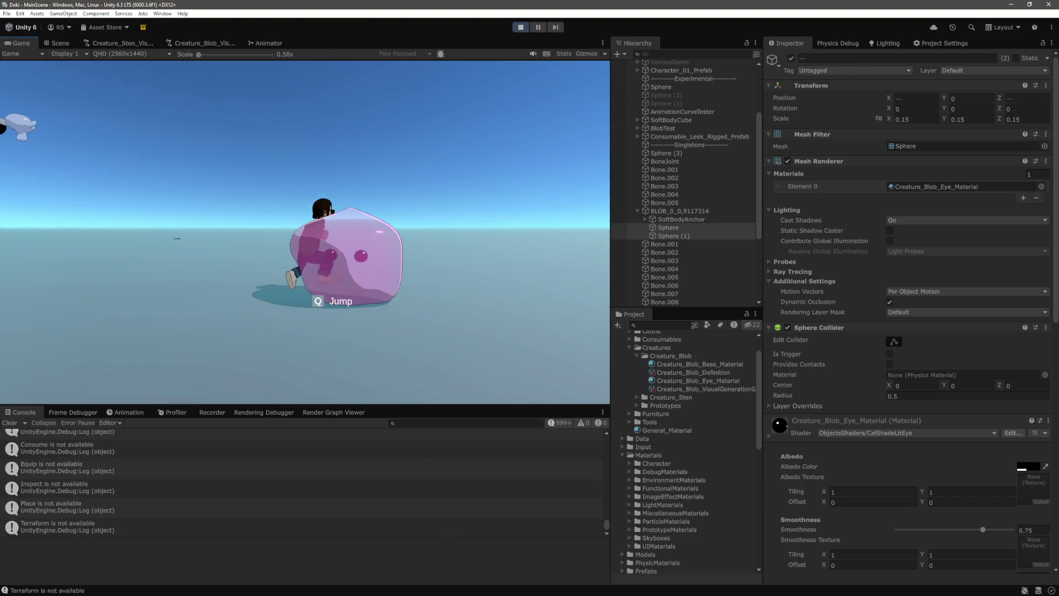
key(w)
key(s)
key(w)
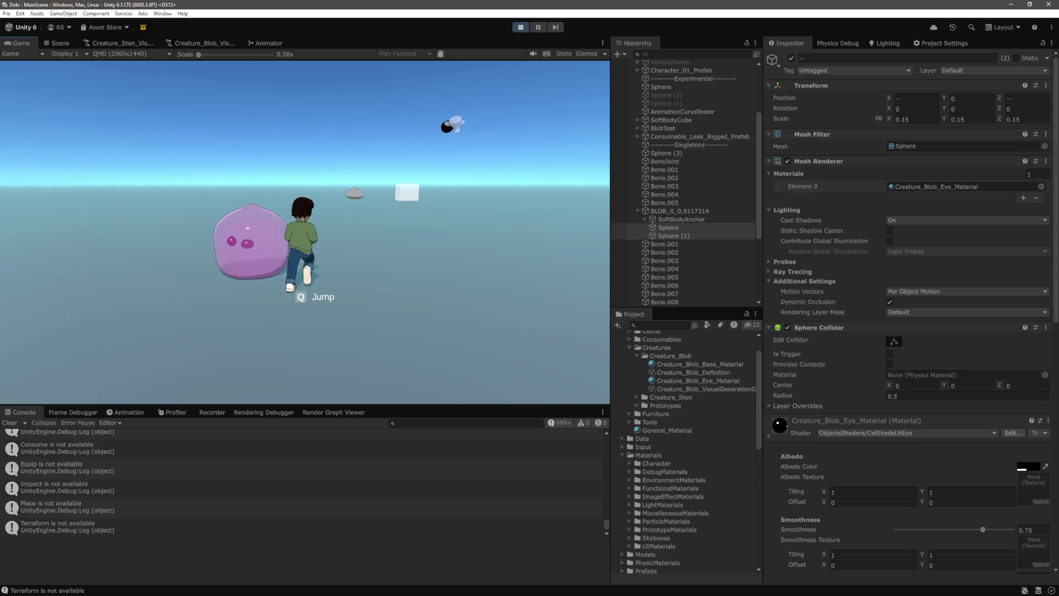
key(s)
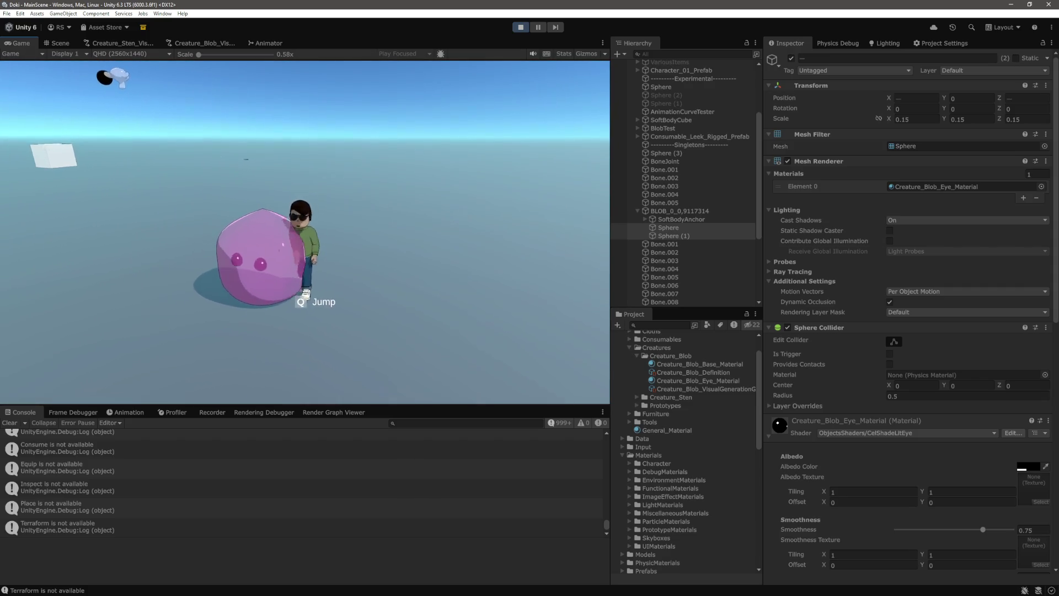
click(563, 53)
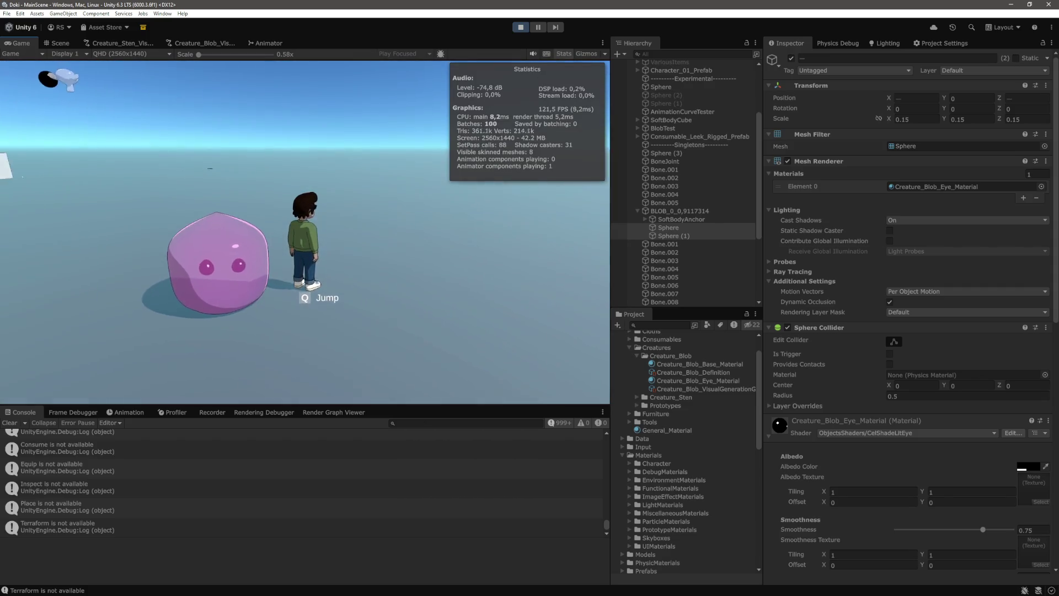
key(a)
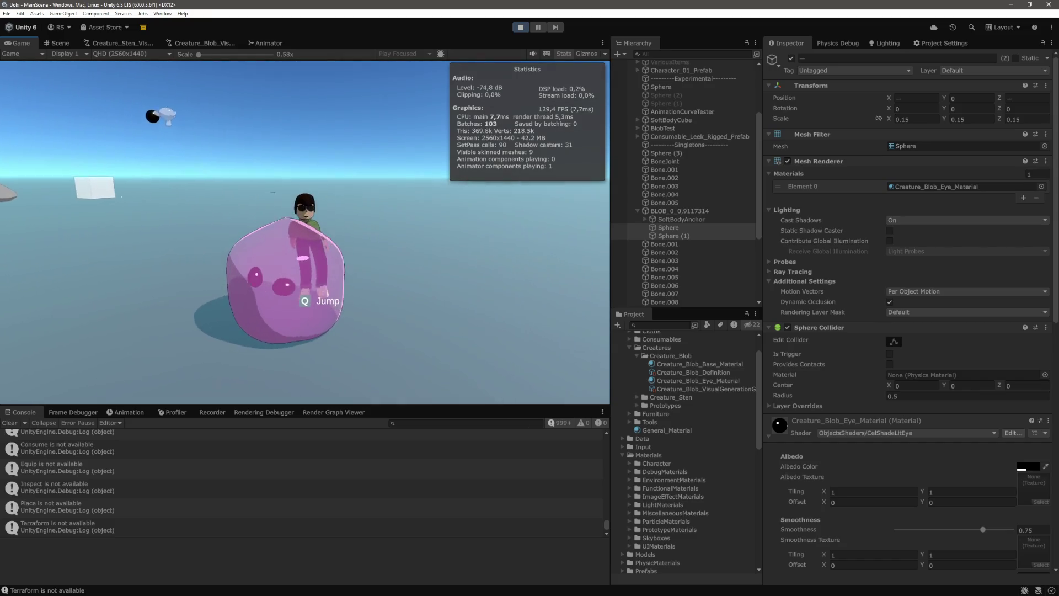
key(w)
key(s)
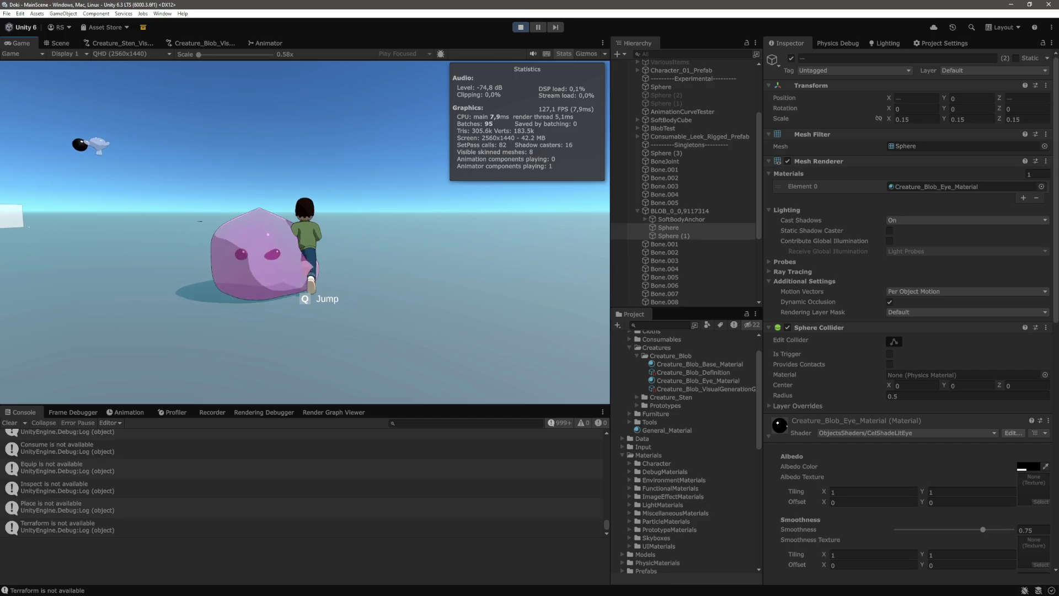
key(a)
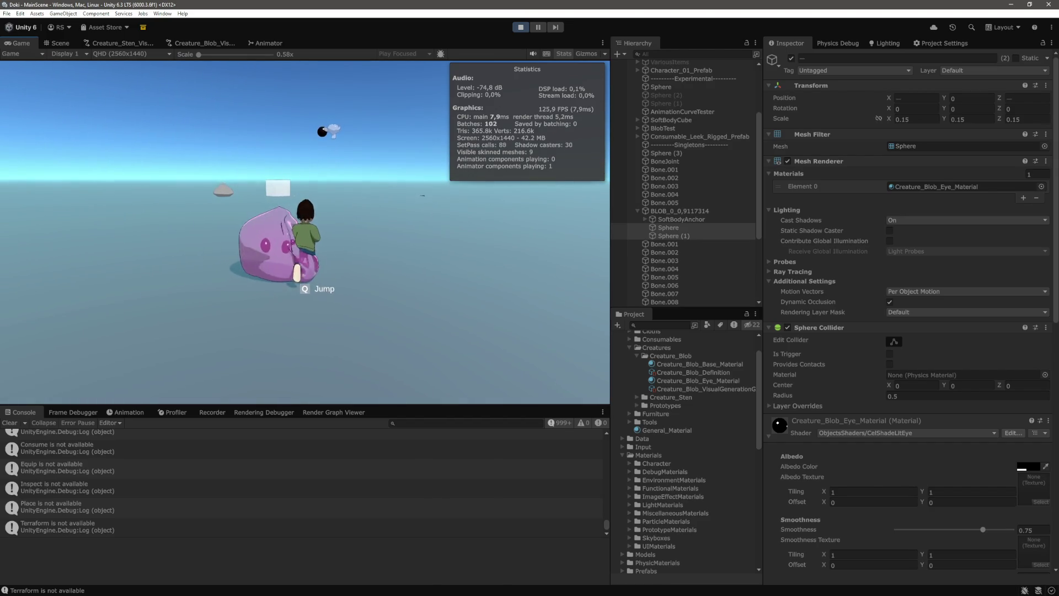
key(w)
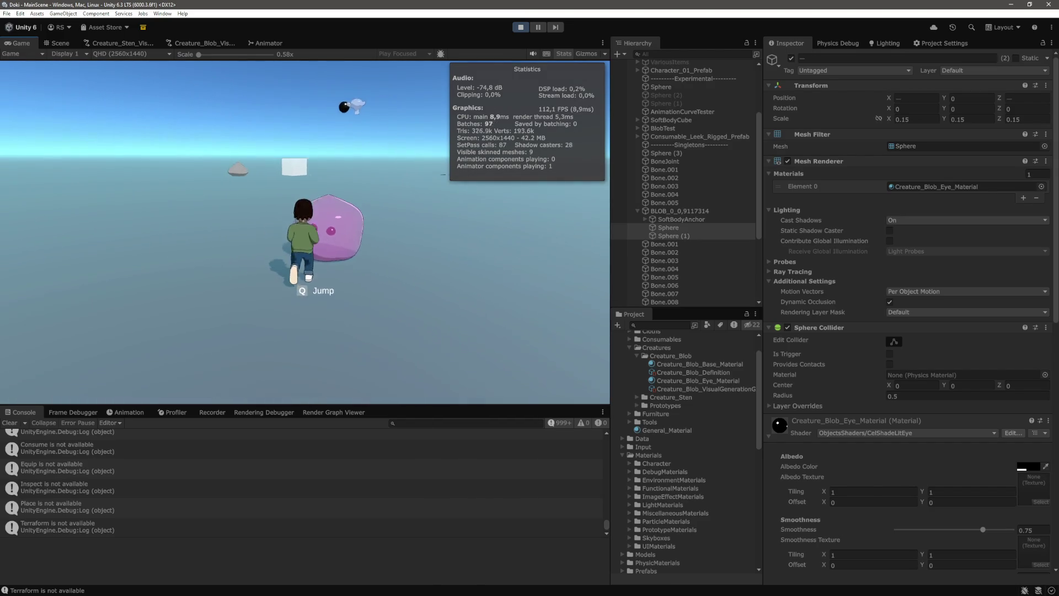
key(s)
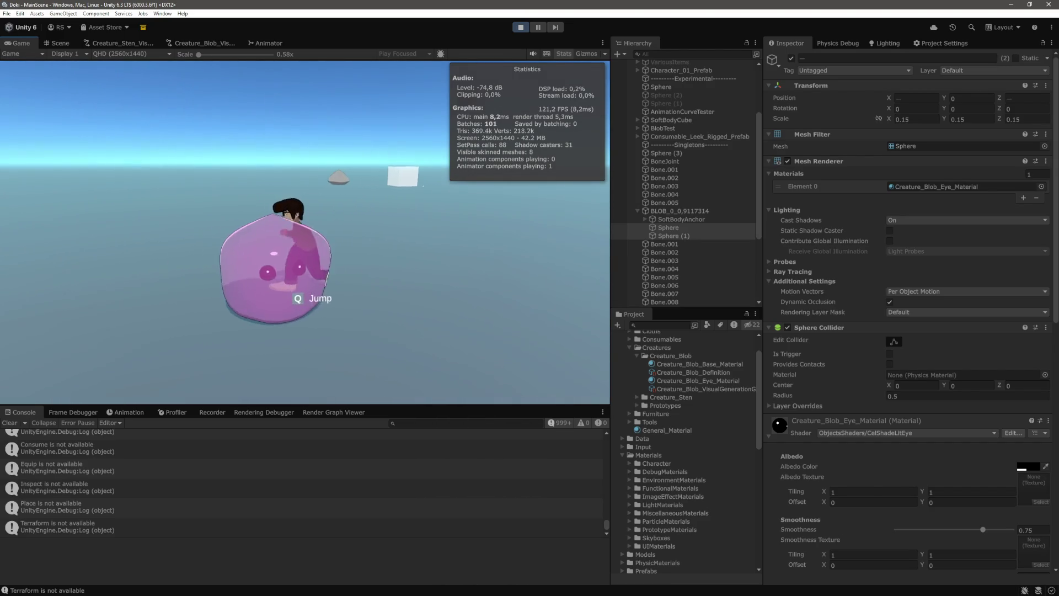
key(s)
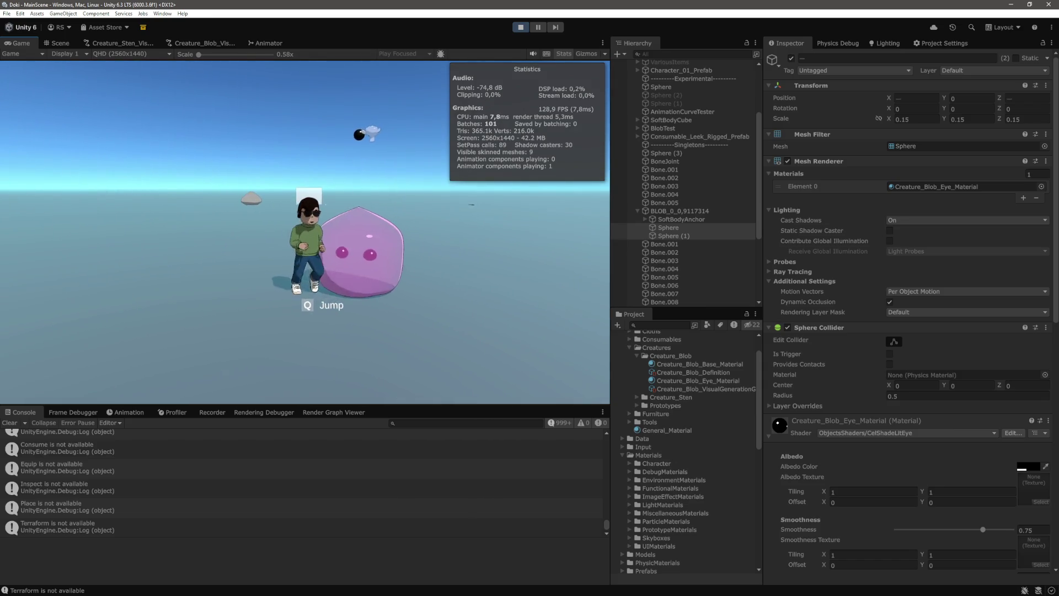
key(a)
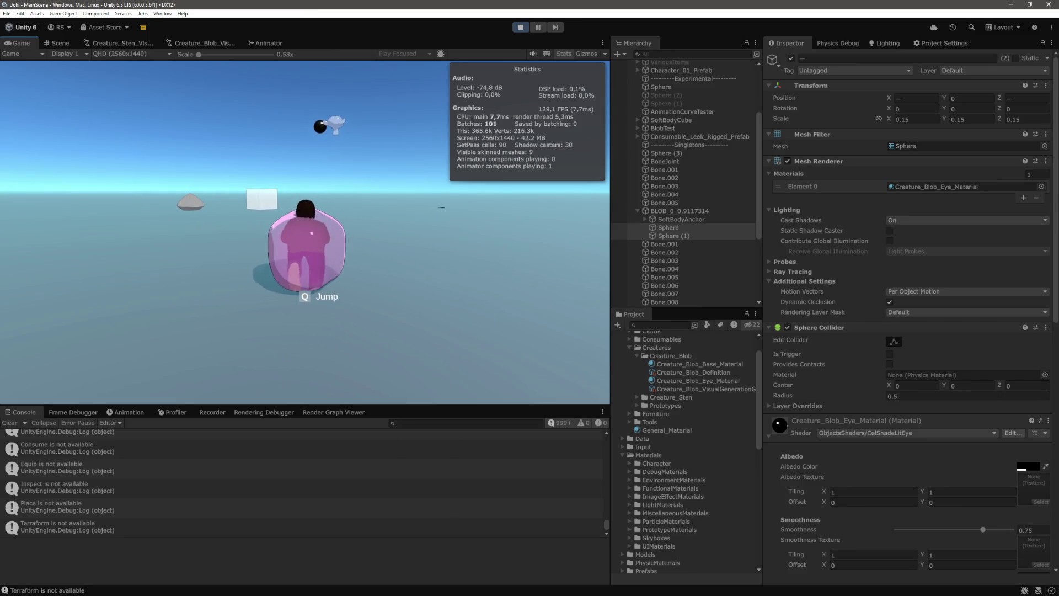
key(a)
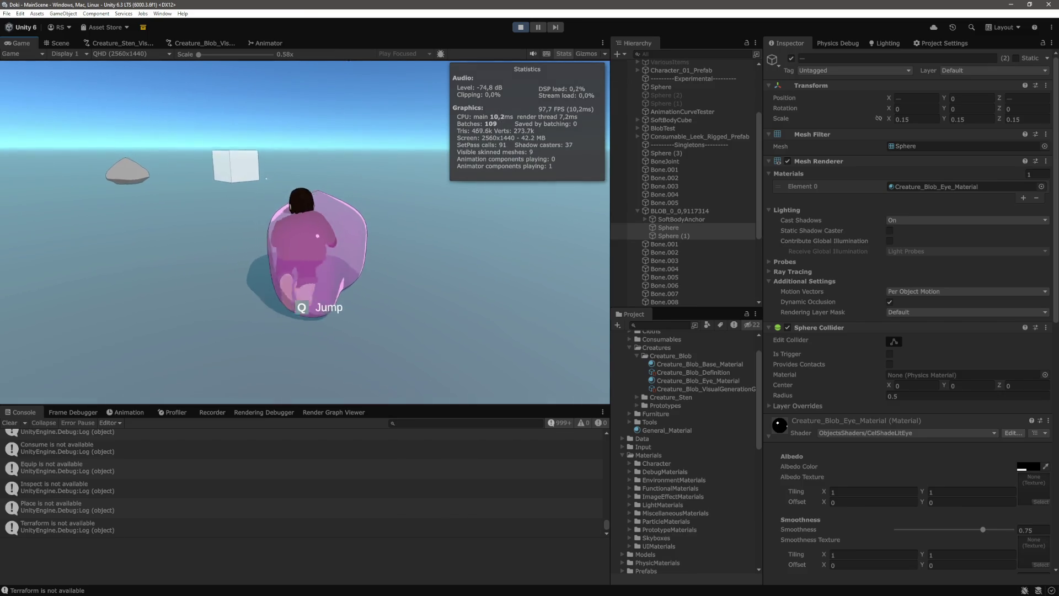
key(d)
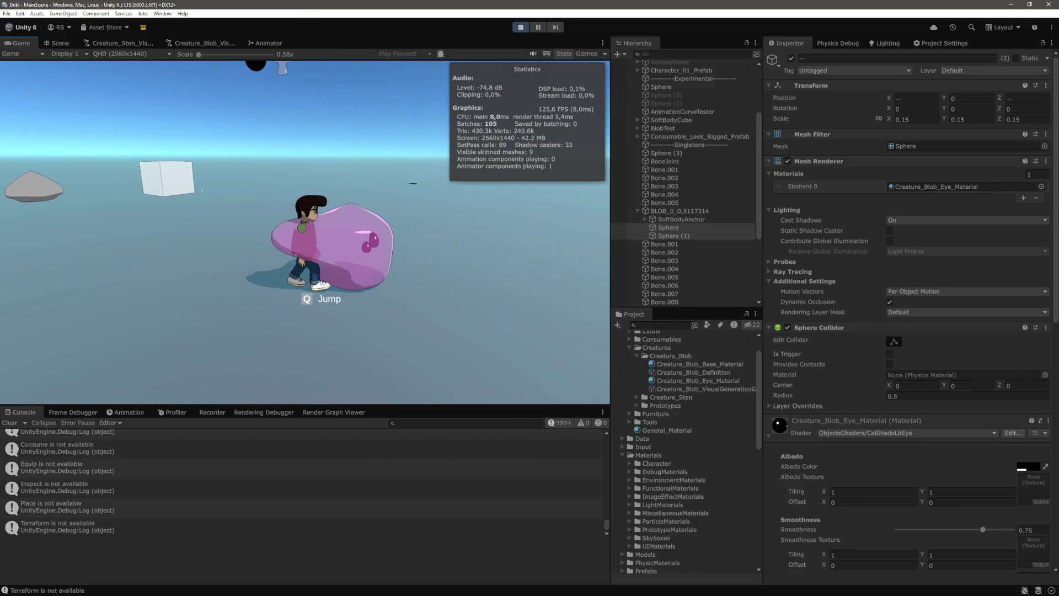
key(w)
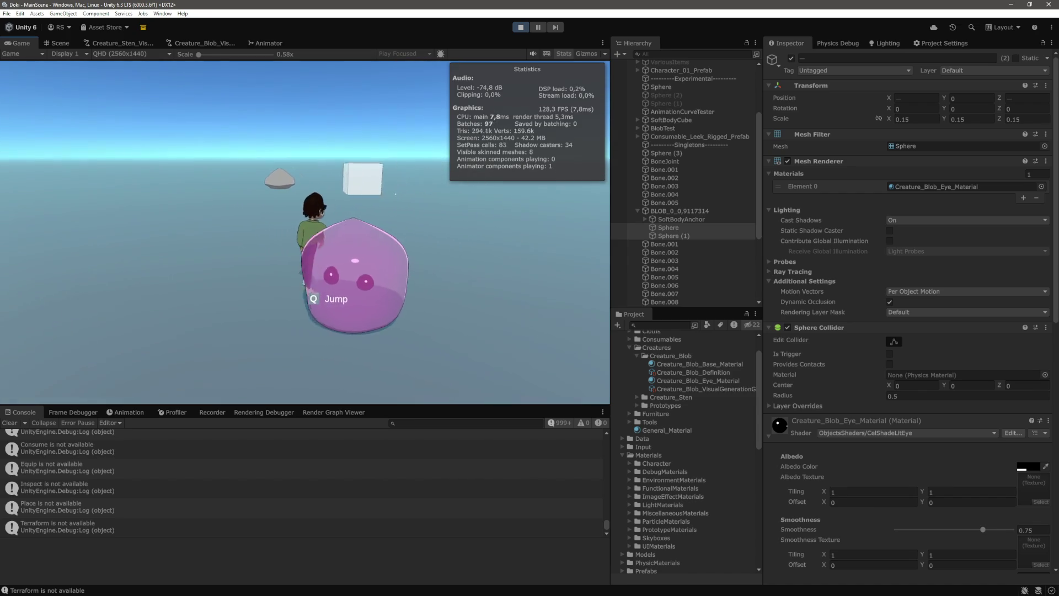
key(s)
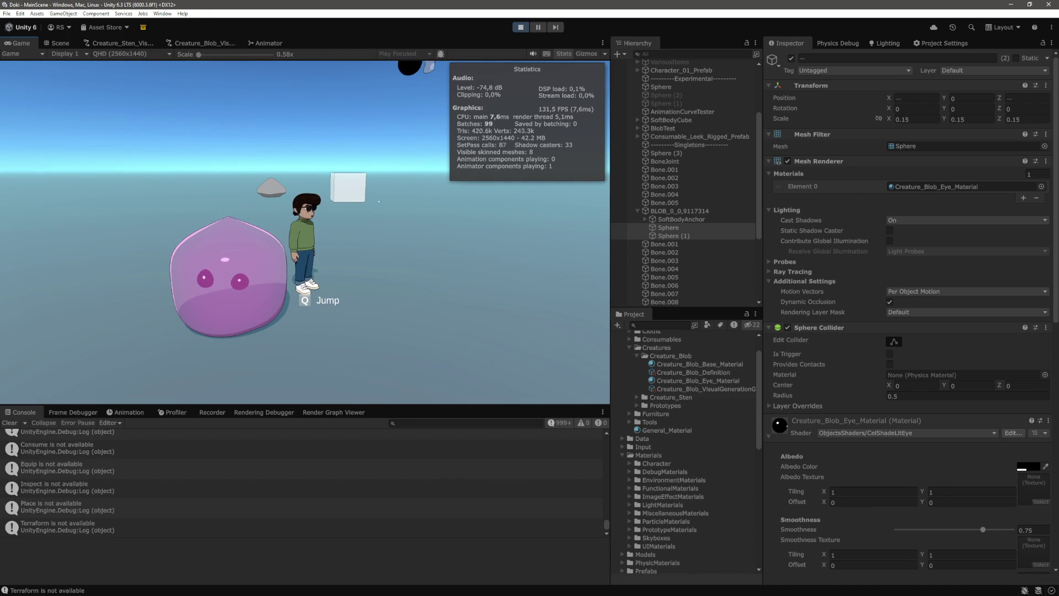
key(w)
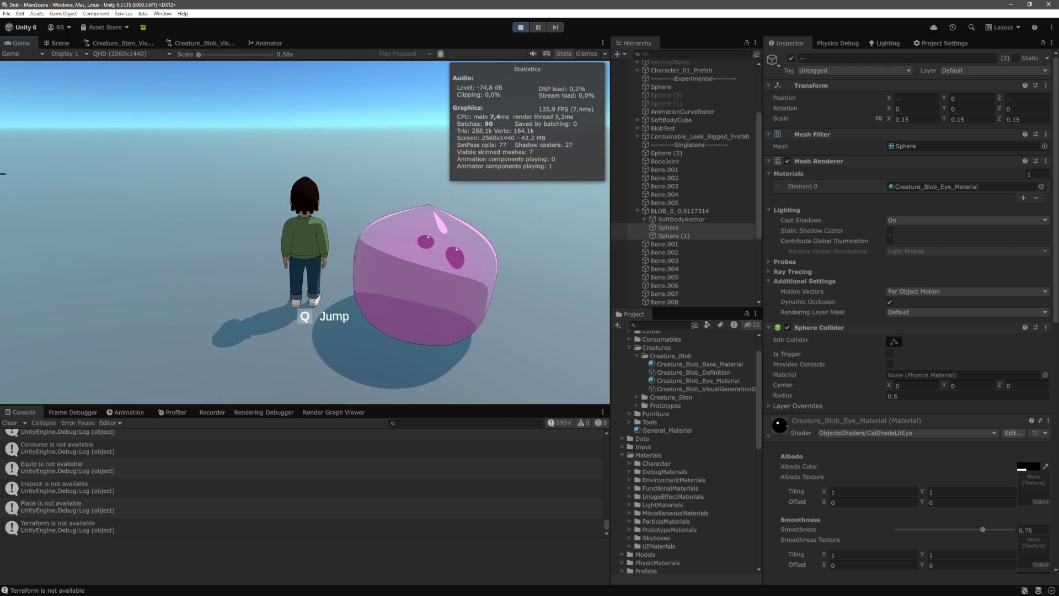
key(q)
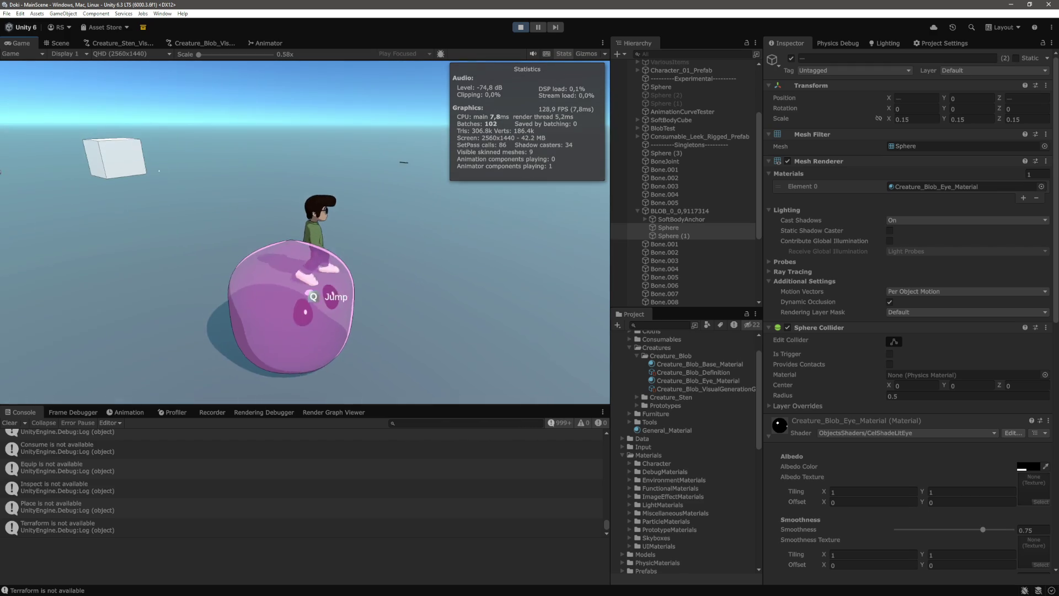
key(w)
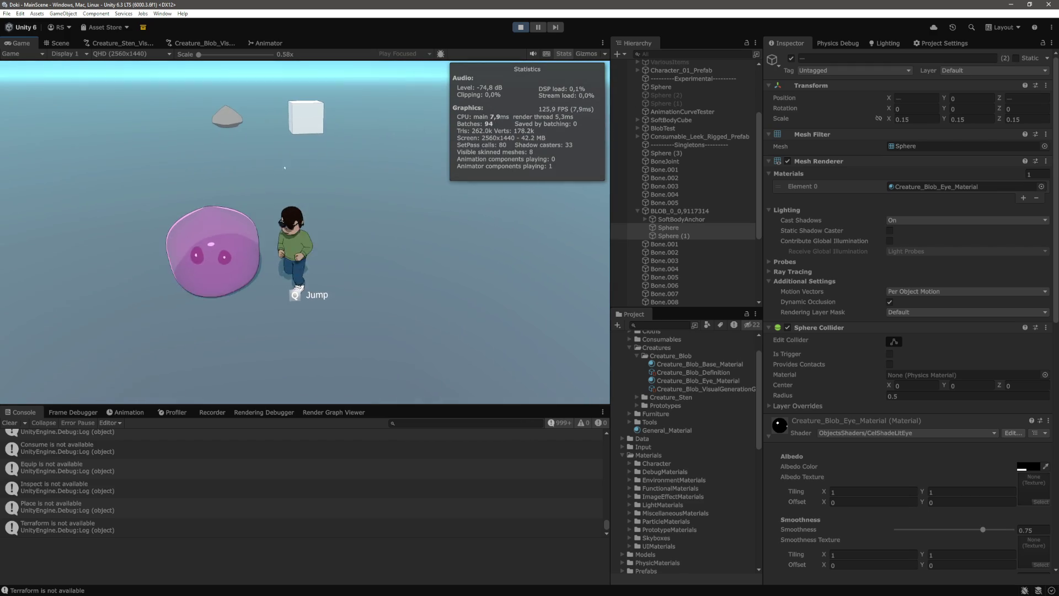
key(w)
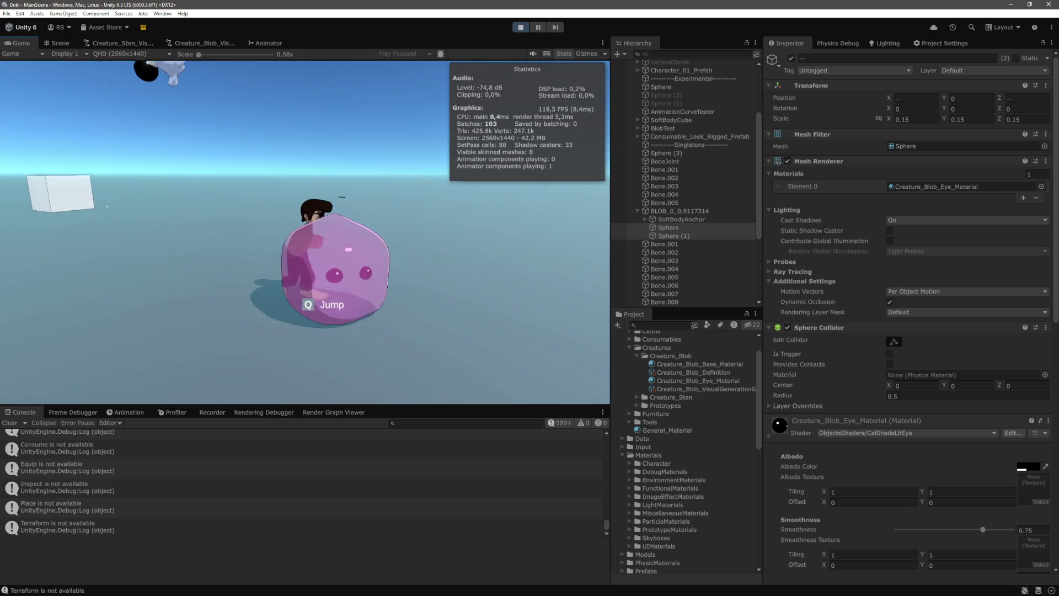
key(d)
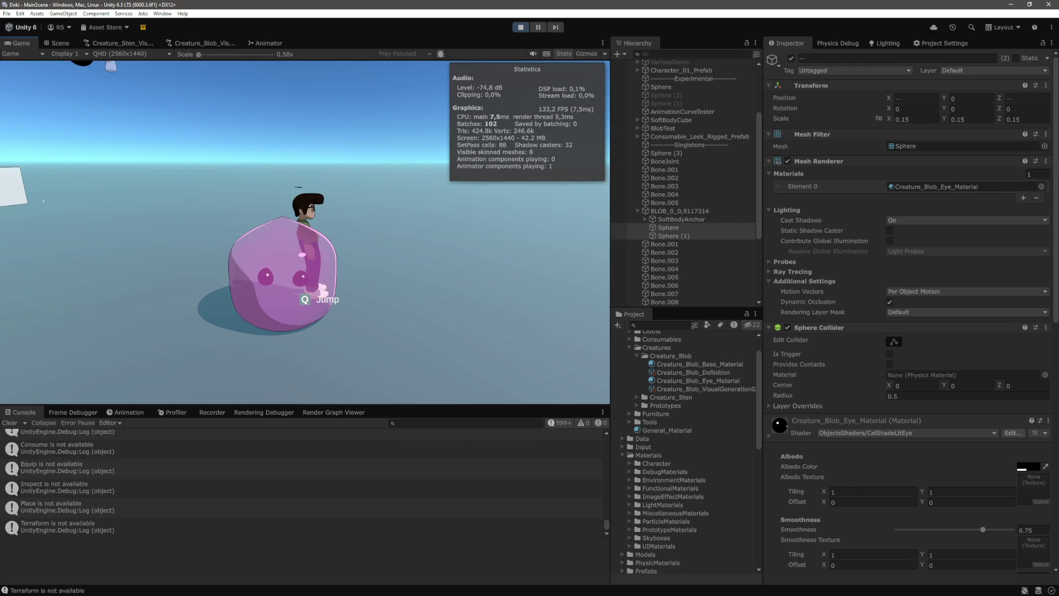
key(w)
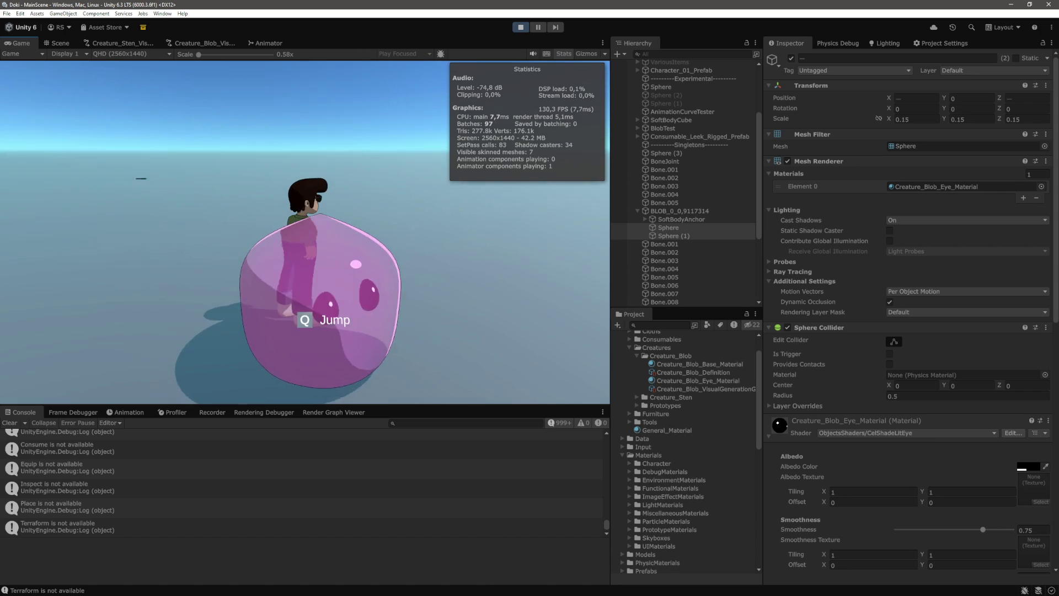
key(s)
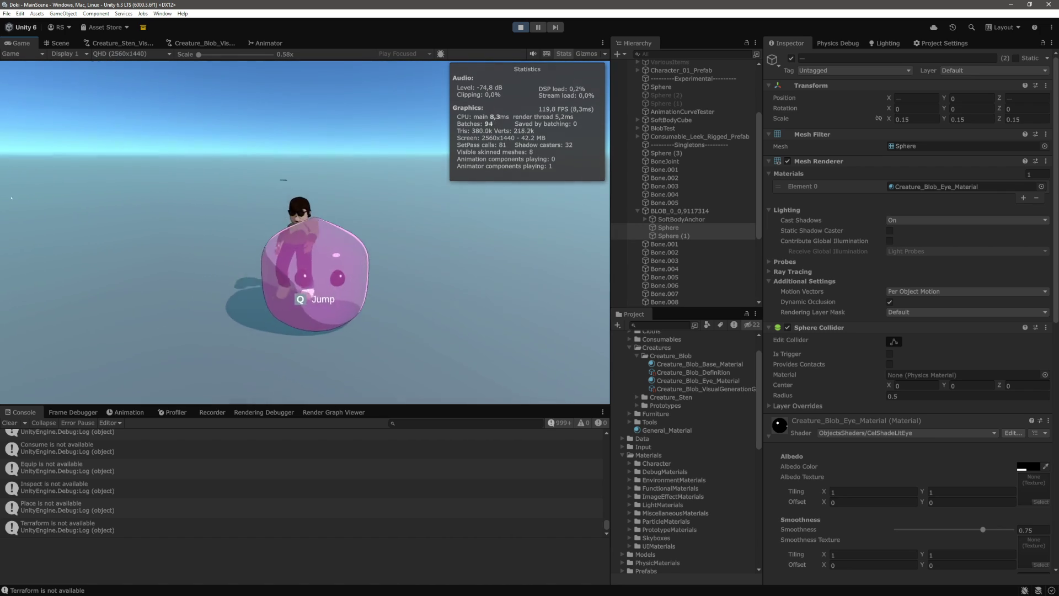
key(d)
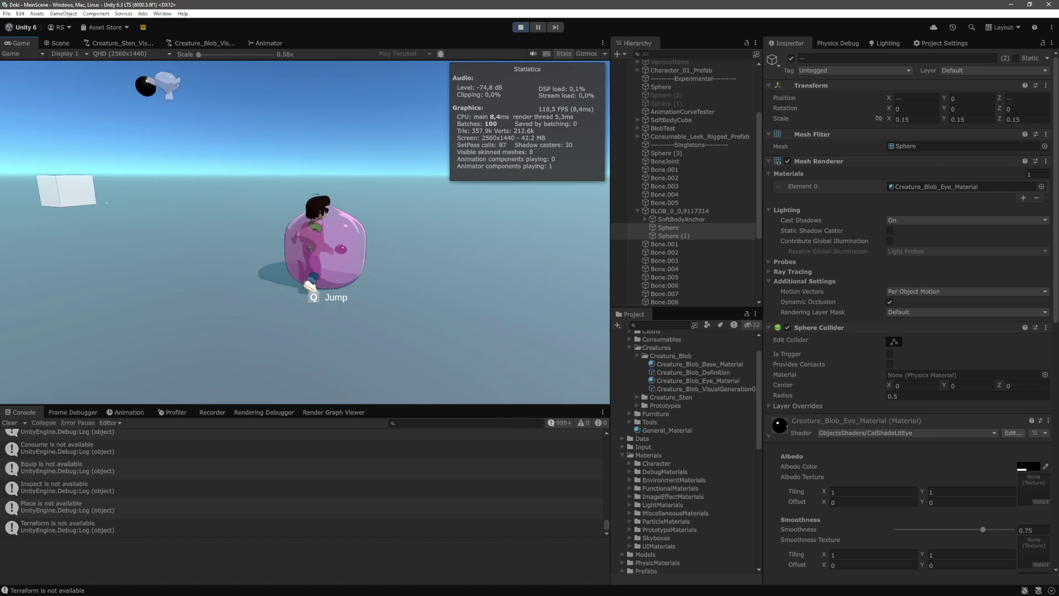
key(w)
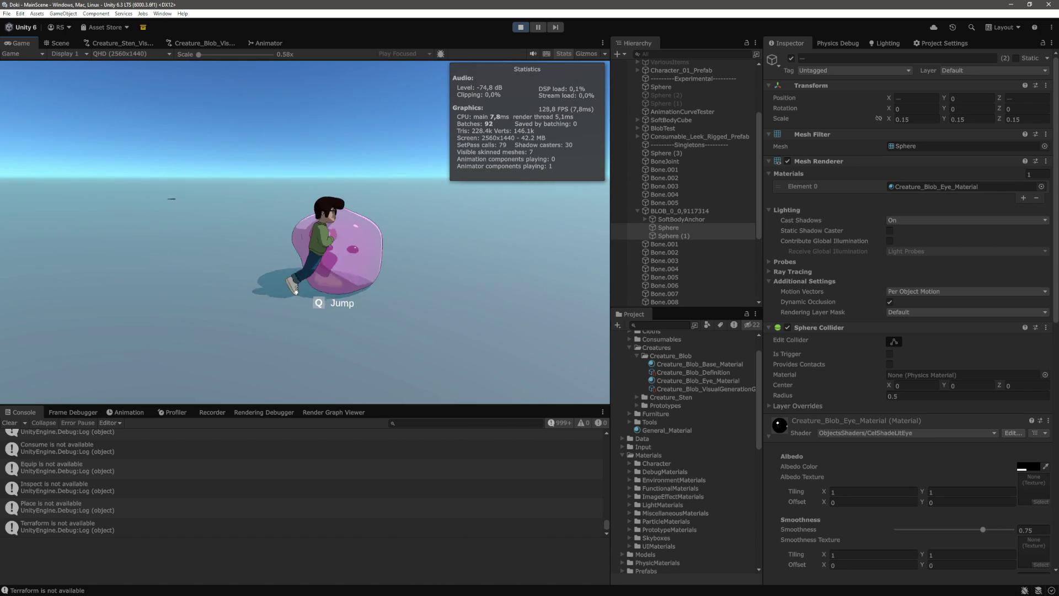
key(s)
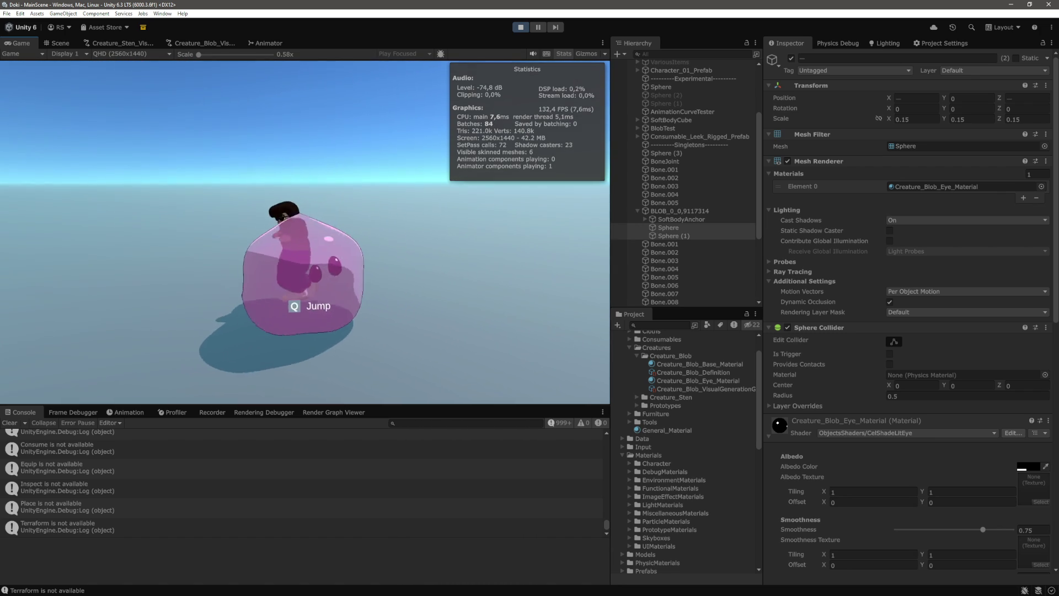
key(d)
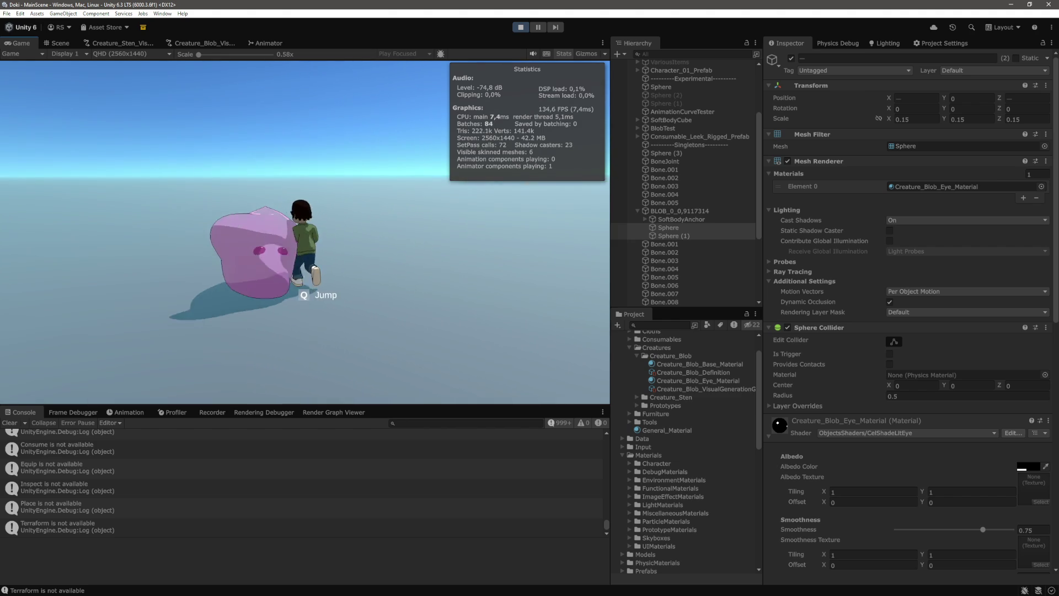
key(a)
key(d)
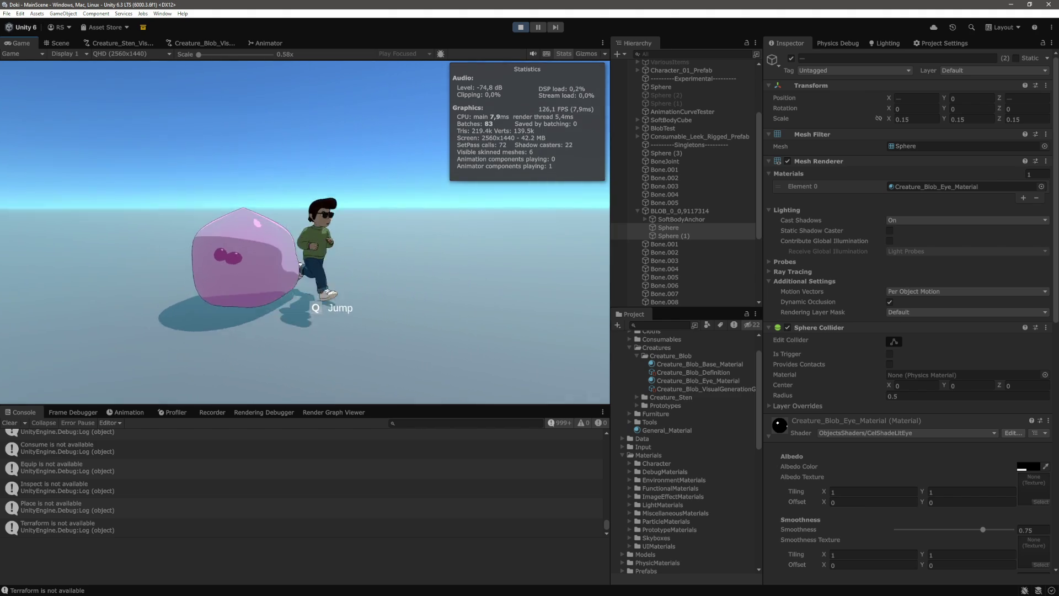
key(w)
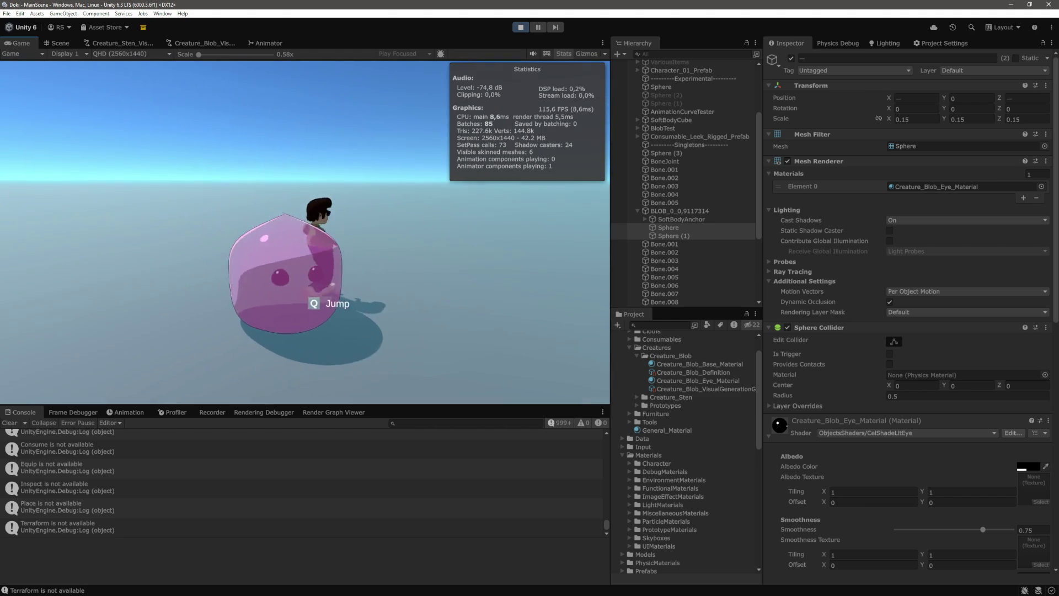
key(s)
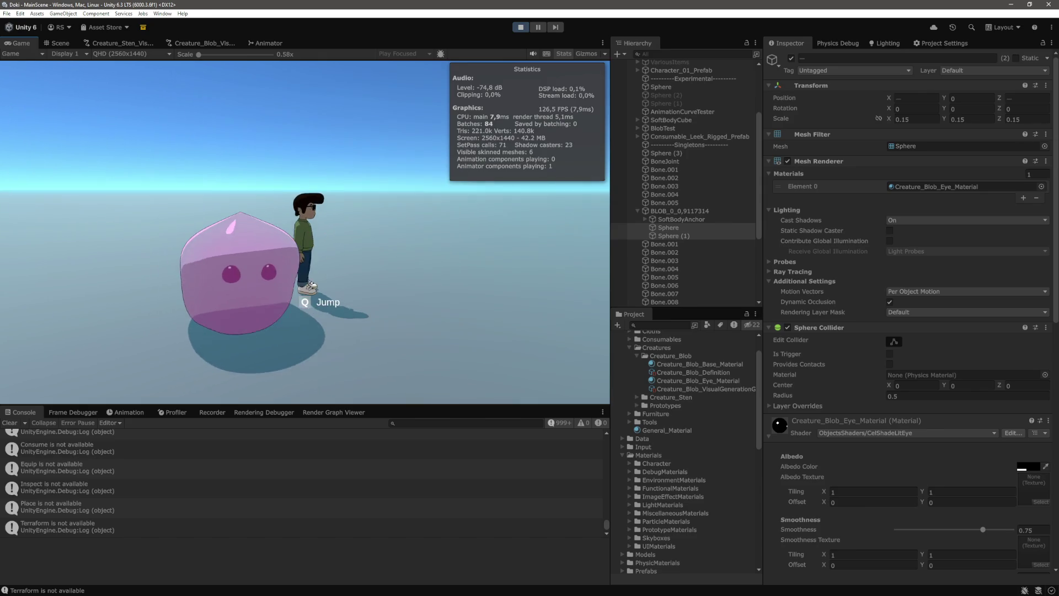
key(a)
key(a)
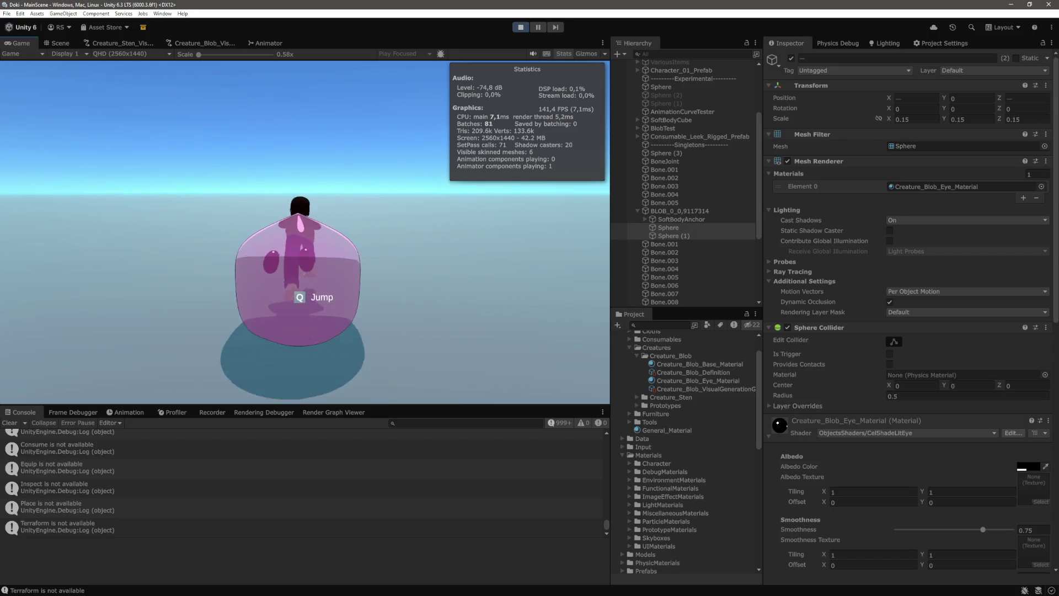
key(w)
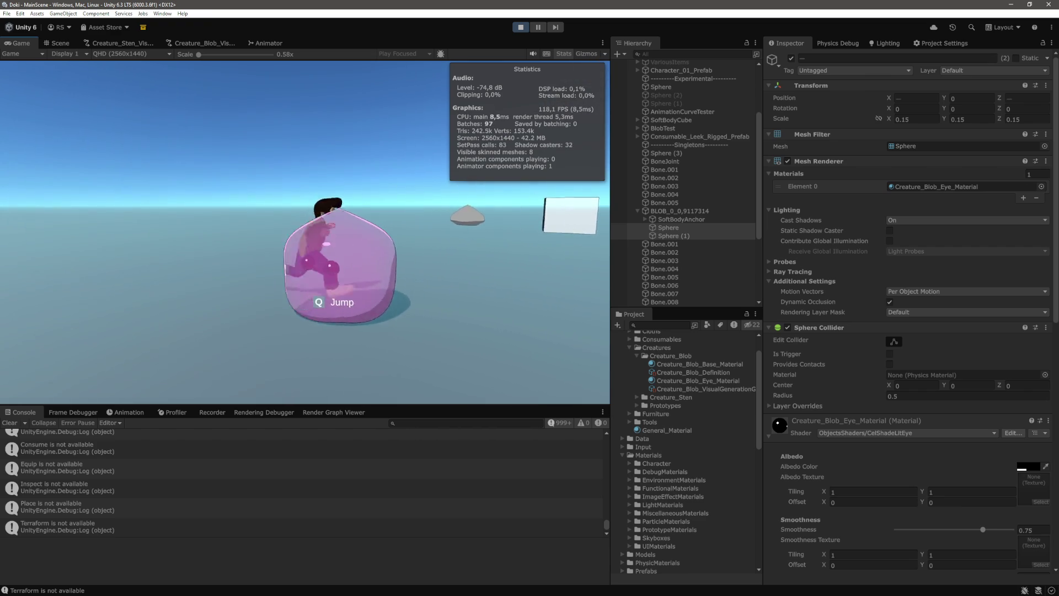
key(d)
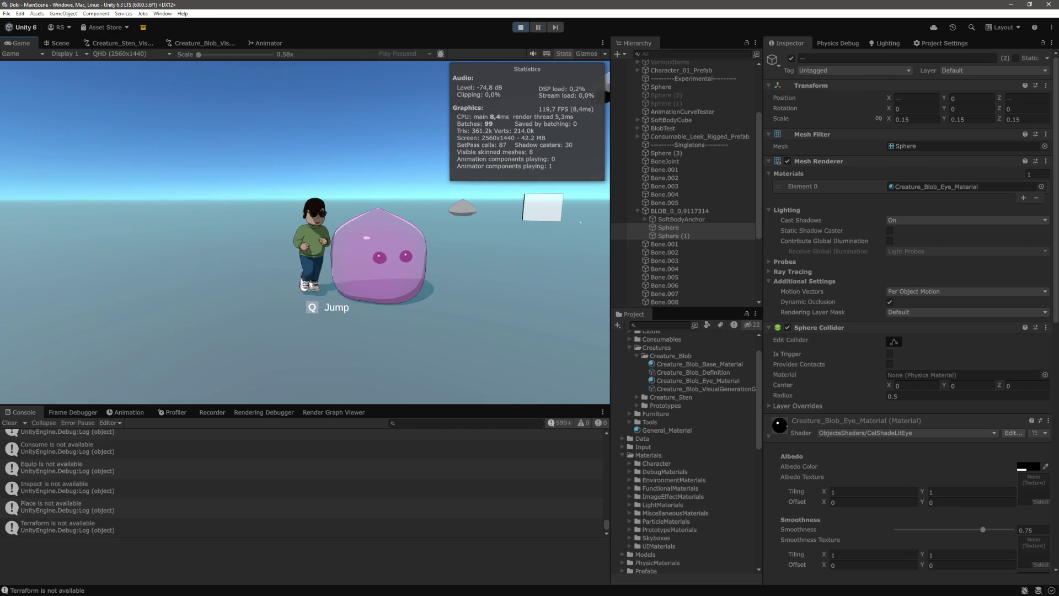
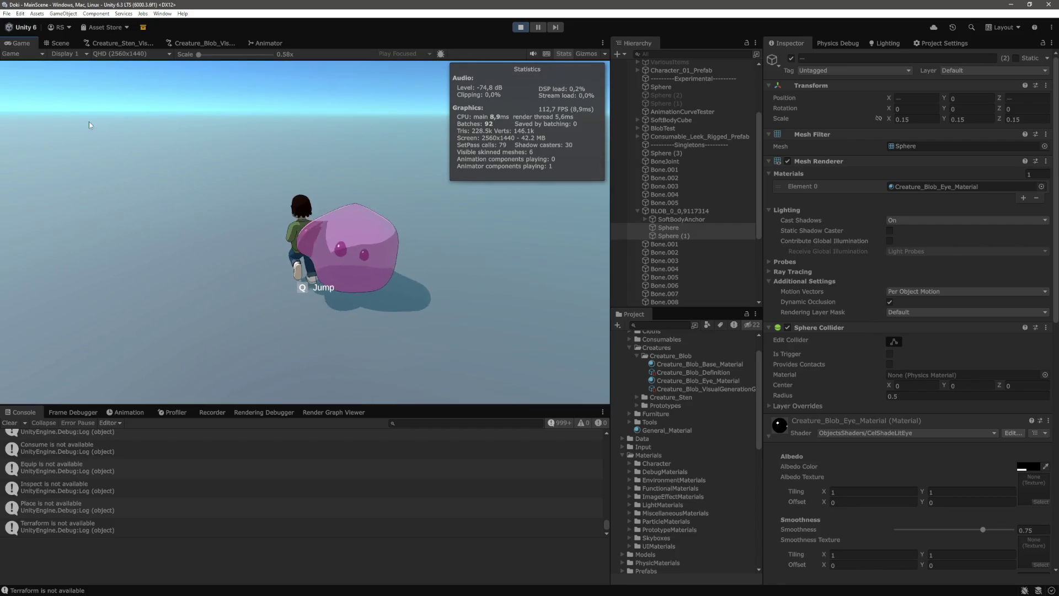
Step: Stop play mode and bring up the Fragment function of CelShadeLitEye.shader in VS Code
key(ctrl+p)
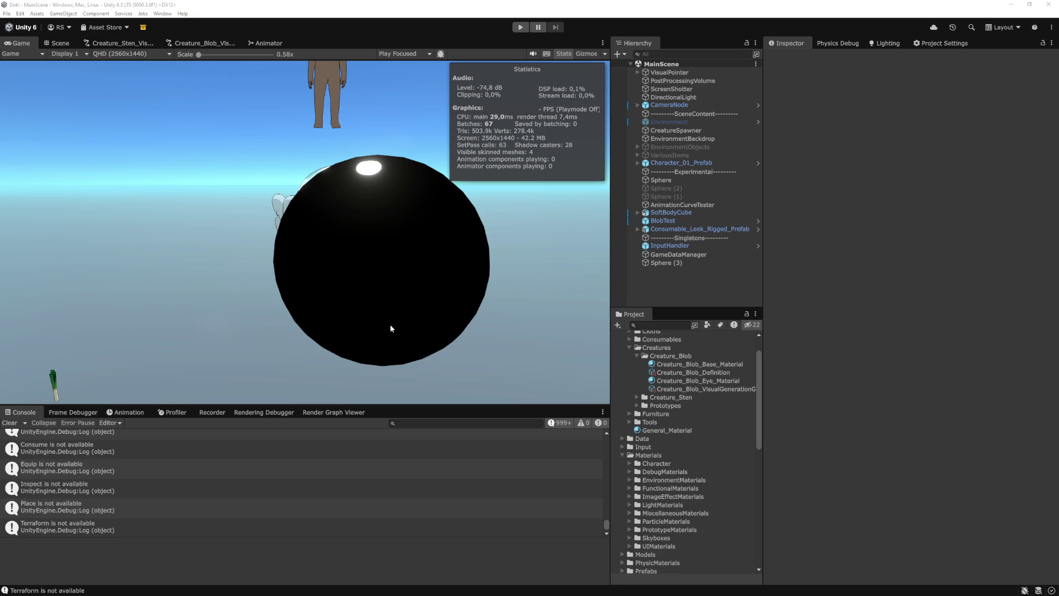
key(alt+Tab)
scroll(593, 336, down, 20)
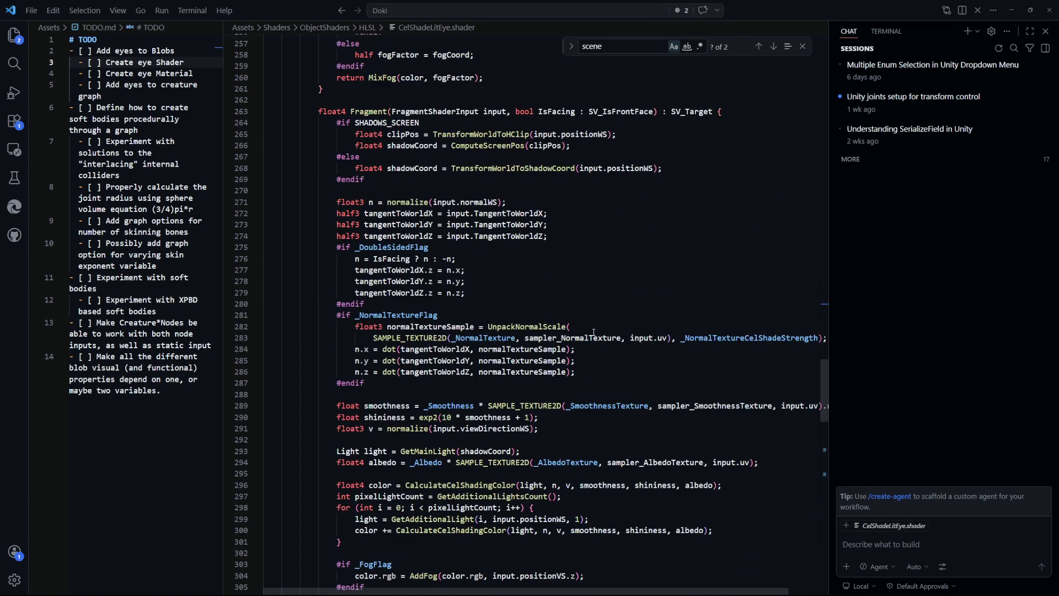
Step: Add an early 'return 0;' after the shadow coordinate block, save, and preview in Unity
scroll(593, 332, up, 2)
click(395, 242)
key(Return)
key(Return)
text(turn 0)
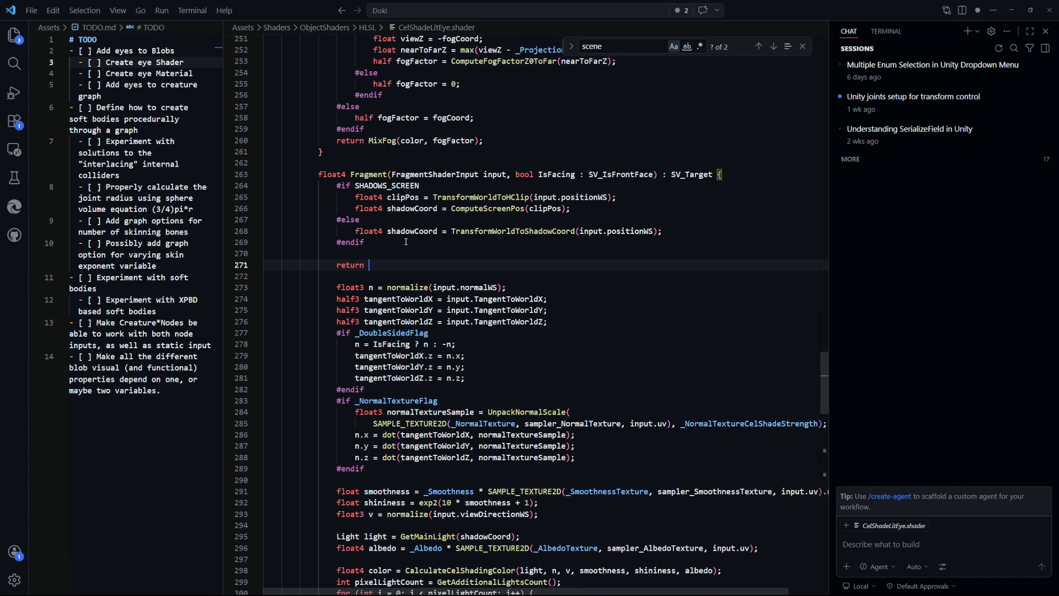
key(ctrl+s)
key(alt+Tab)
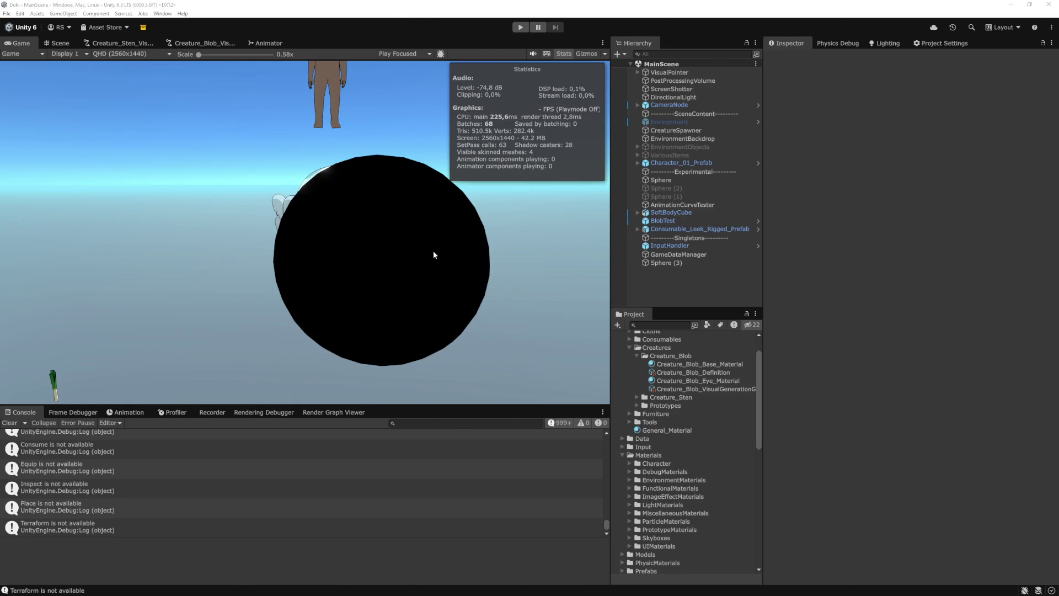
key(alt+Tab)
Step: Compute float ndotv as the dot of normal and view direction, followed by an 'if (ndotv >' test
key(Return)
text(float ndotv =)
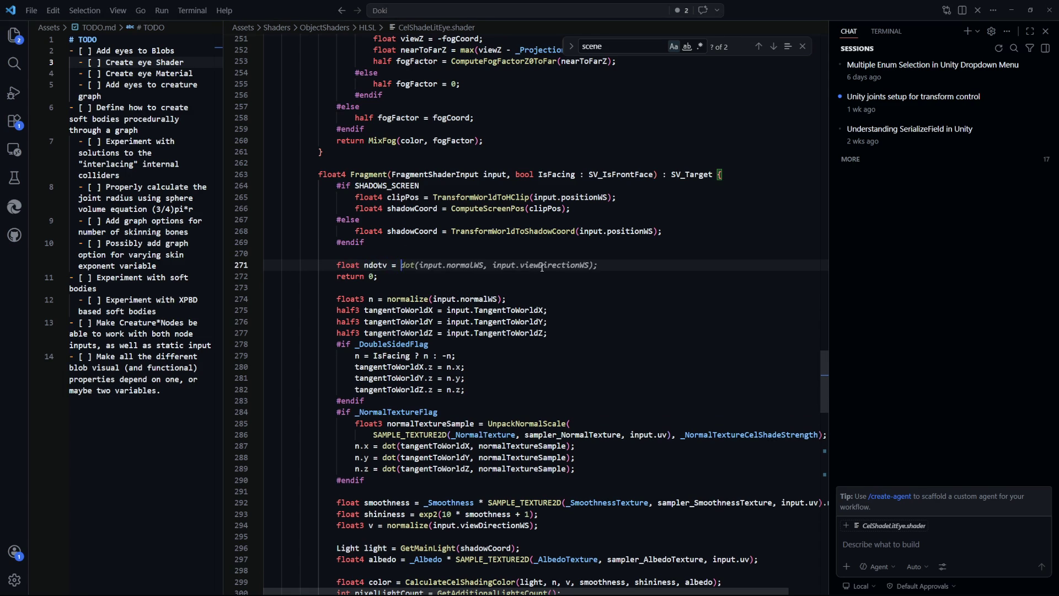
key(Tab)
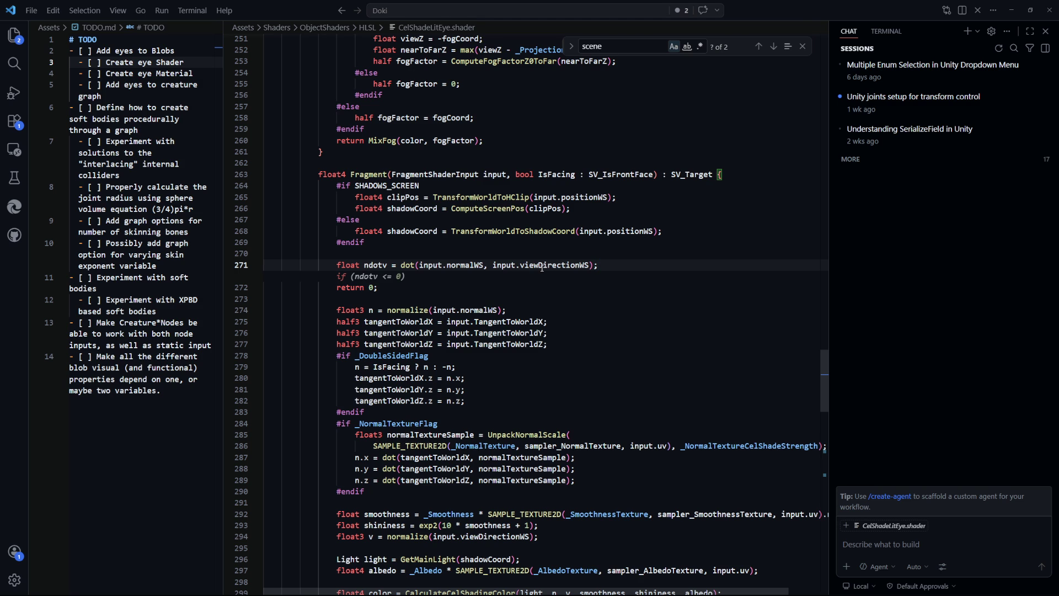
key(Tab)
key(Return)
key(Return)
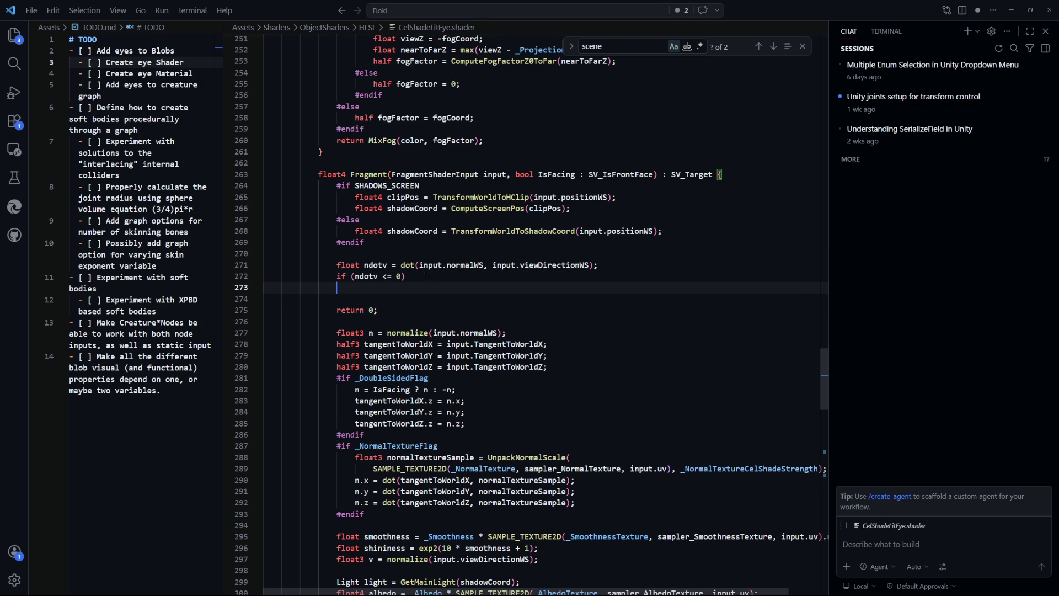
click(399, 276)
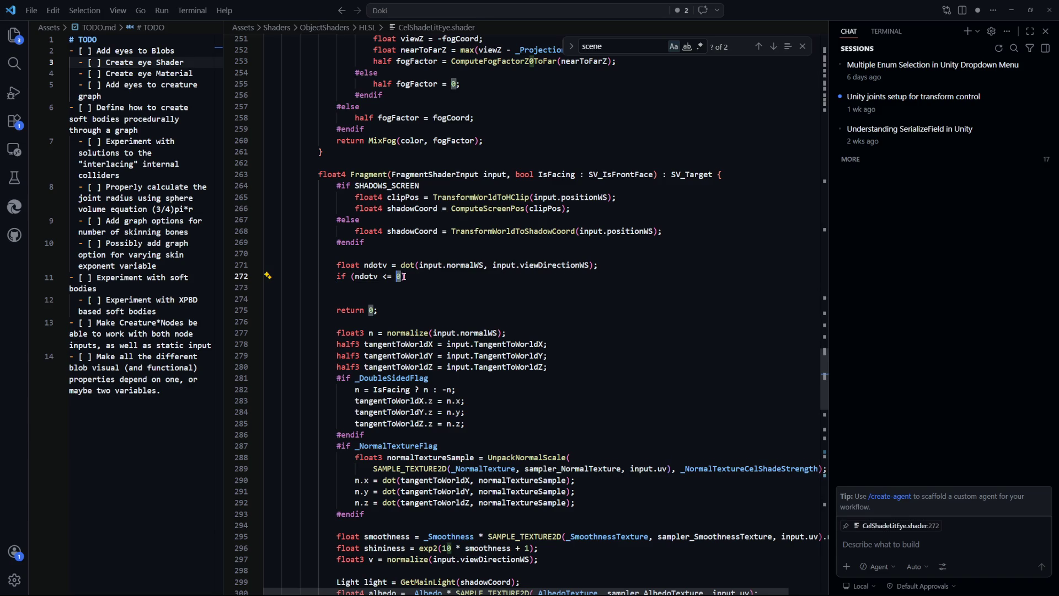
key(BackSpace)
key(BackSpace)
key(BackSpace)
text(>)
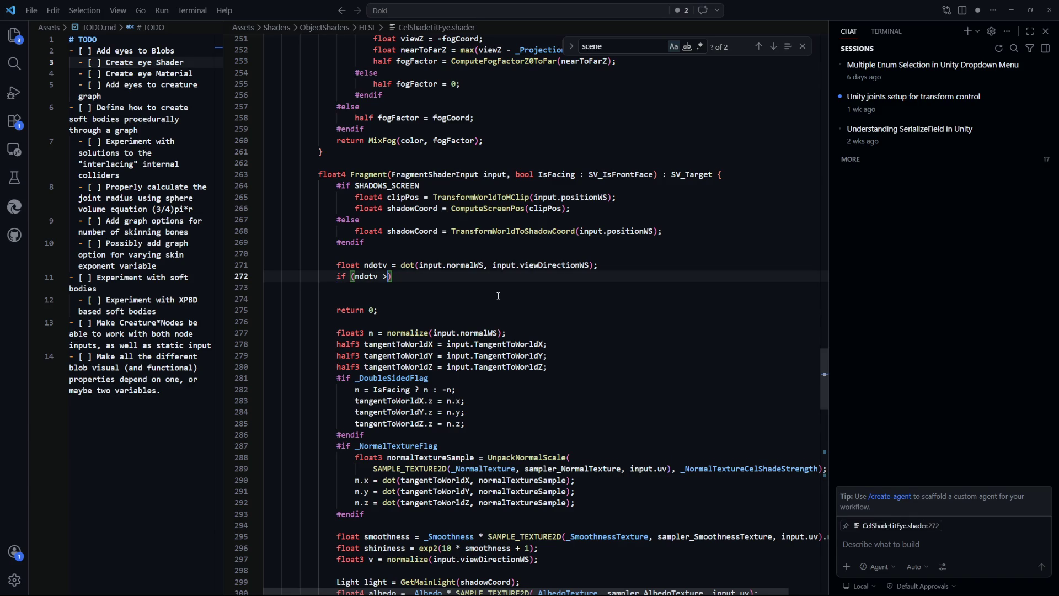
scroll(818, 327, up, 20)
scroll(317, 286, down, 10)
scroll(397, 248, up, 1)
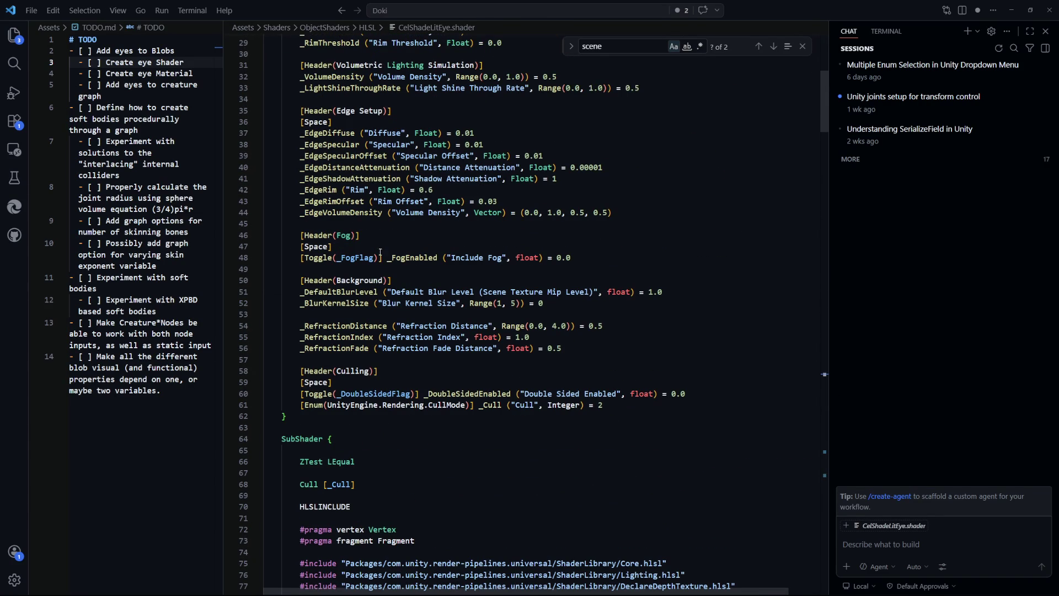
Step: Add a _Test ("Test", Vector) = (0.0, 0.0, 0.0, 0.0) property below _Cull
scroll(549, 324, down, 2)
click(638, 323)
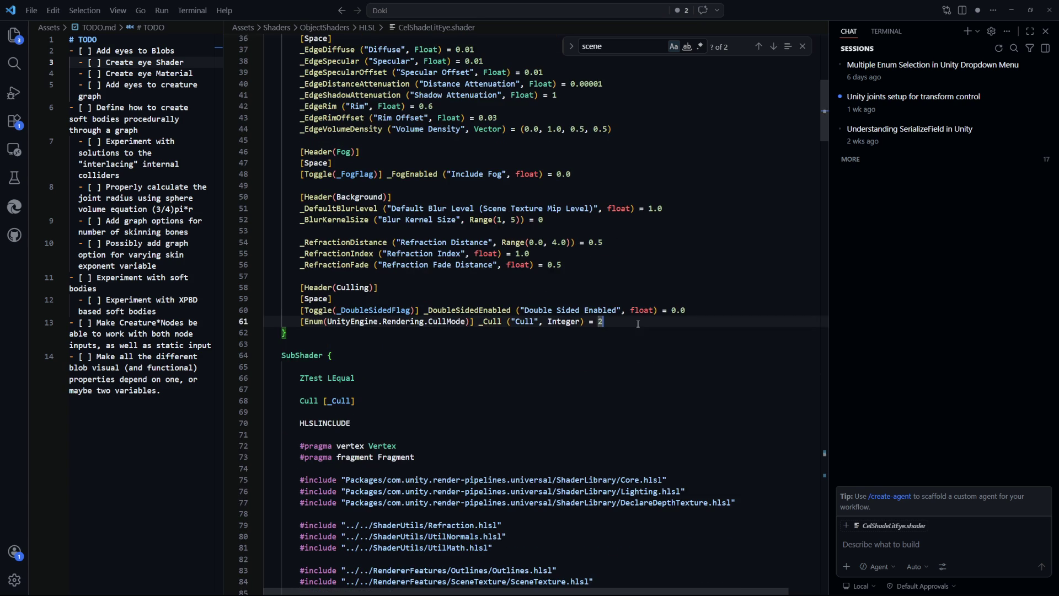
key(Return)
key(Return)
key(Tab)
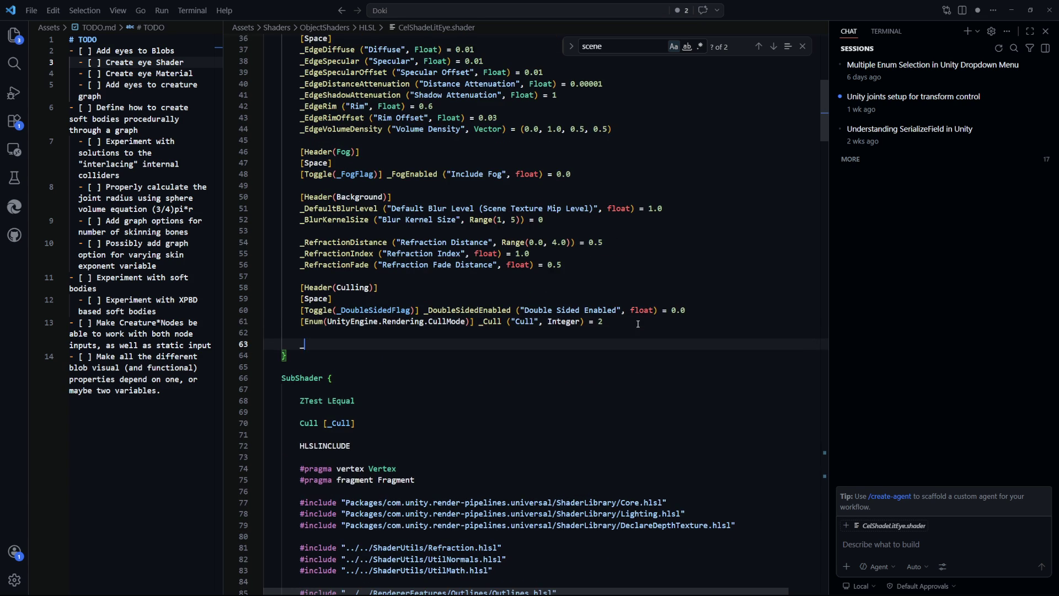
text(Test)
key(Tab)
key(ctrl+s)
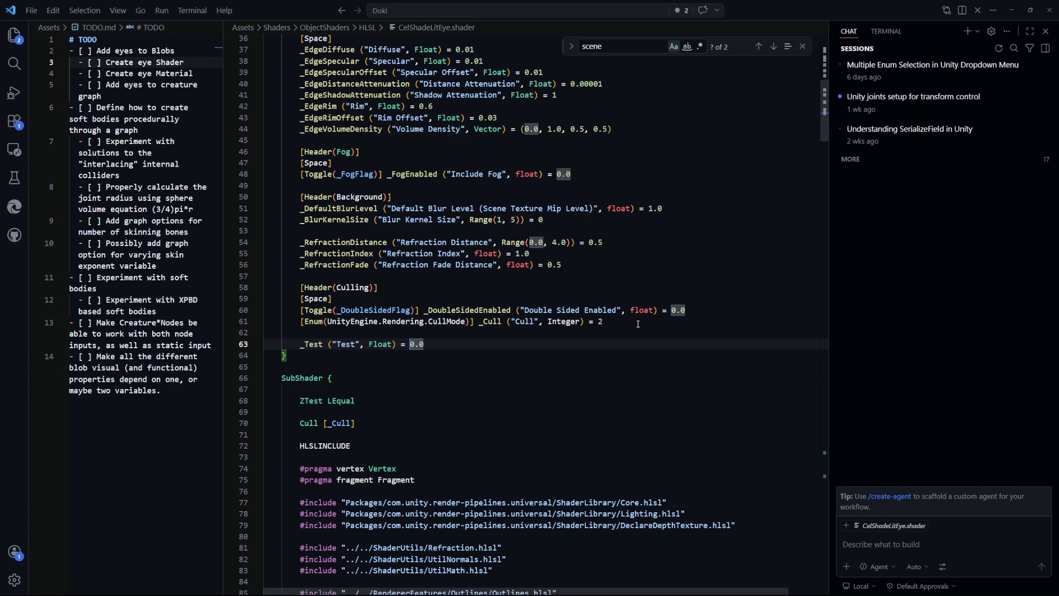
text(Vectort)
key(BackSpace)
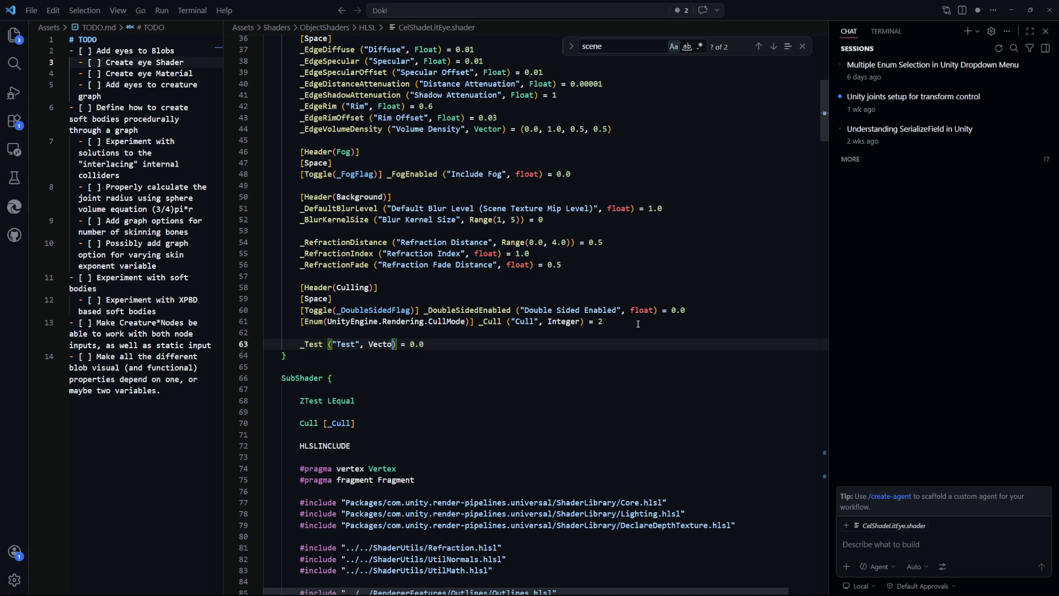
key(Tab)
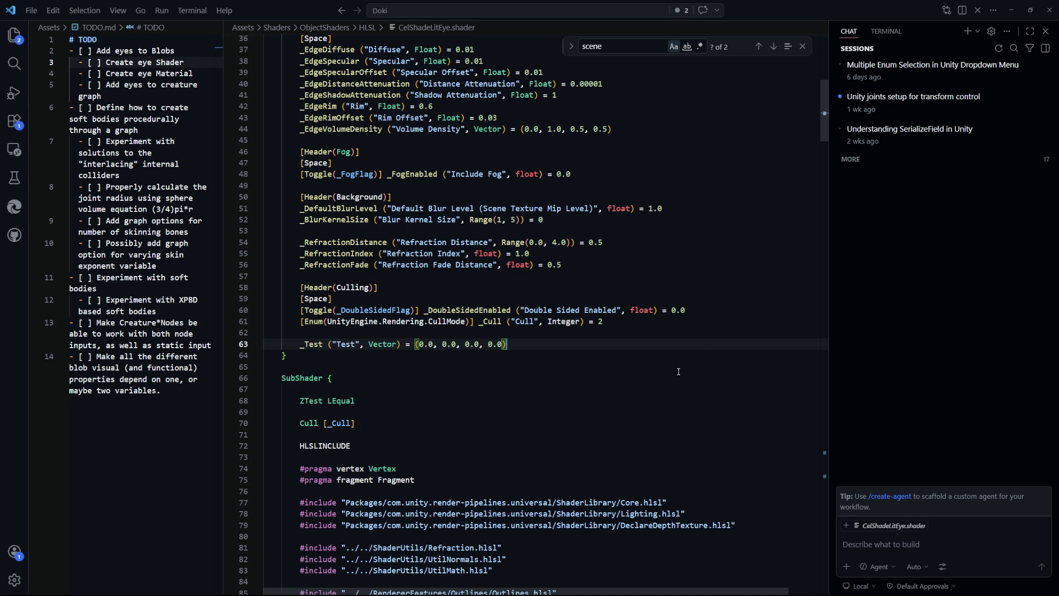
Step: Declare 'float4 _Test;' above CalculateCelShadingColor and save the shader
scroll(652, 359, down, 2)
key(Down)
key(Down)
key(Down)
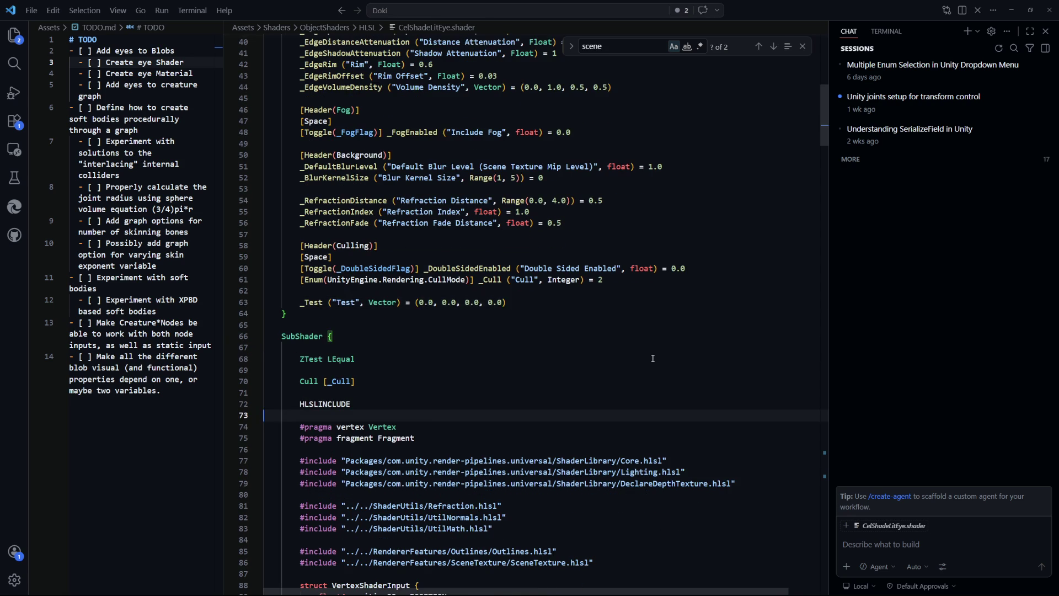
key(Down)
key(Down)
key(Down)
key(Down)
key(Down)
key(Down)
key(Up)
key(Up)
key(Up)
key(Up)
key(Up)
key(Up)
key(End)
key(Return)
key(Return)
text(float4 _Test;)
key(ctrl+s)
key(Down)
key(Down)
key(Down)
key(Up)
key(Up)
key(Up)
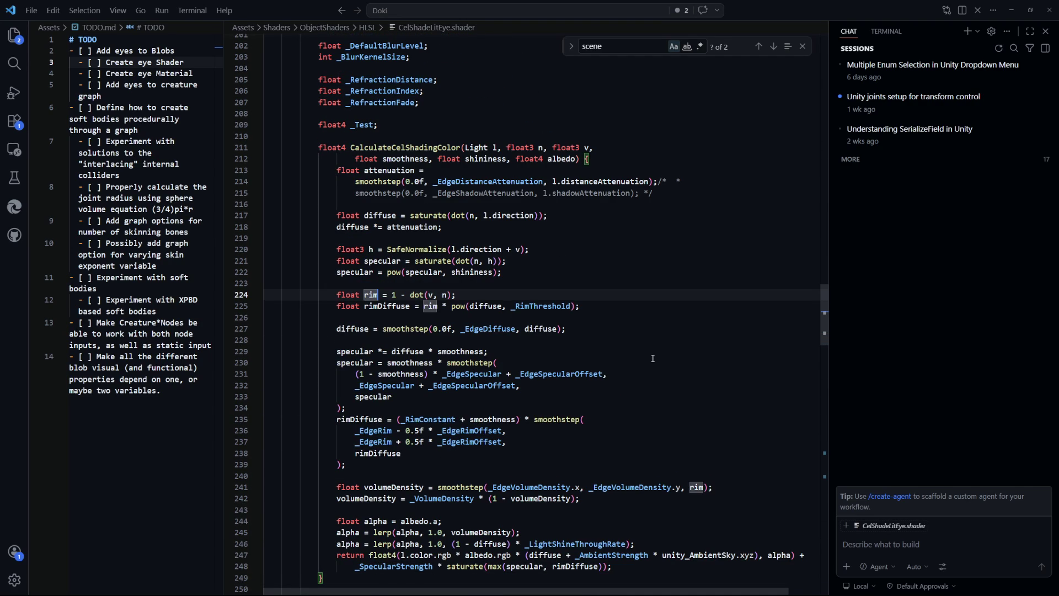
Step: Complete the check as 'if (ndotv > _Test.x && ndotv < _Test.y) return 0;'
key(Up)
key(Down)
key(Down)
key(Down)
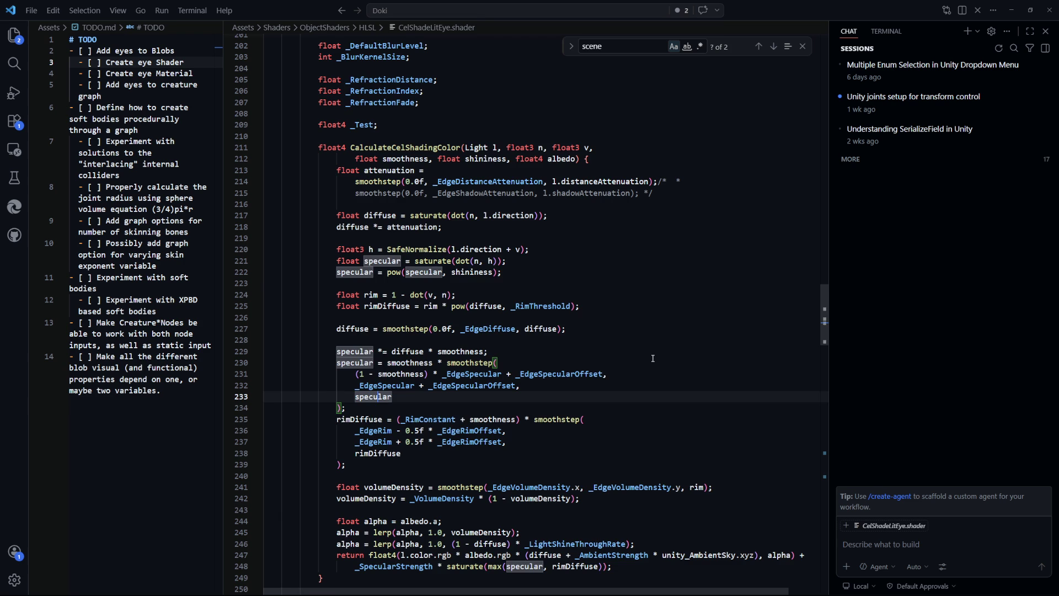
key(Up)
key(Up)
key(Up)
key(Down)
key(Down)
key(Down)
key(Up)
key(Up)
key(Up)
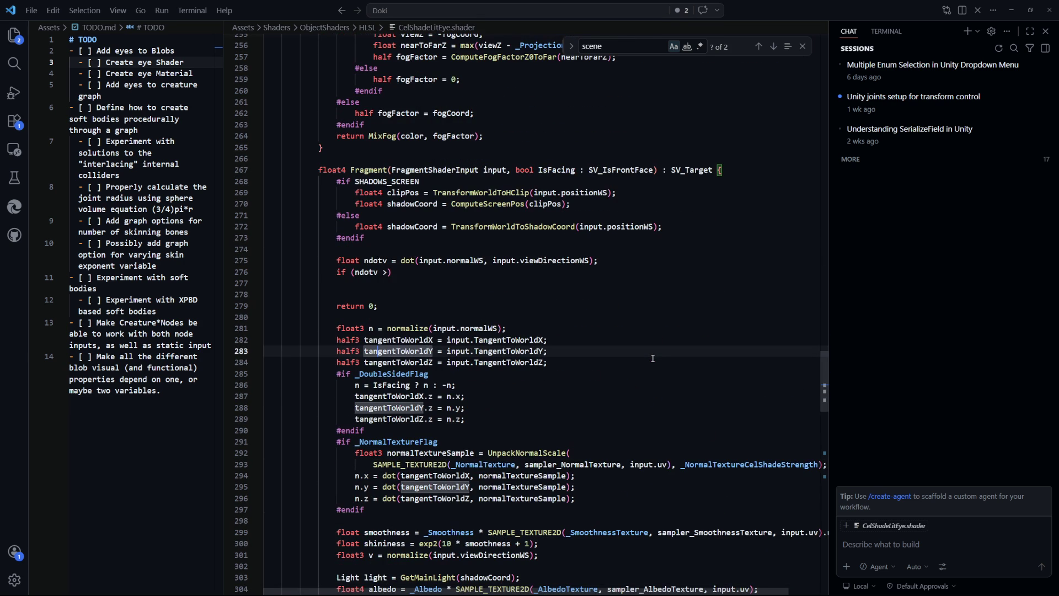
key(Up)
key(Up)
key(Up)
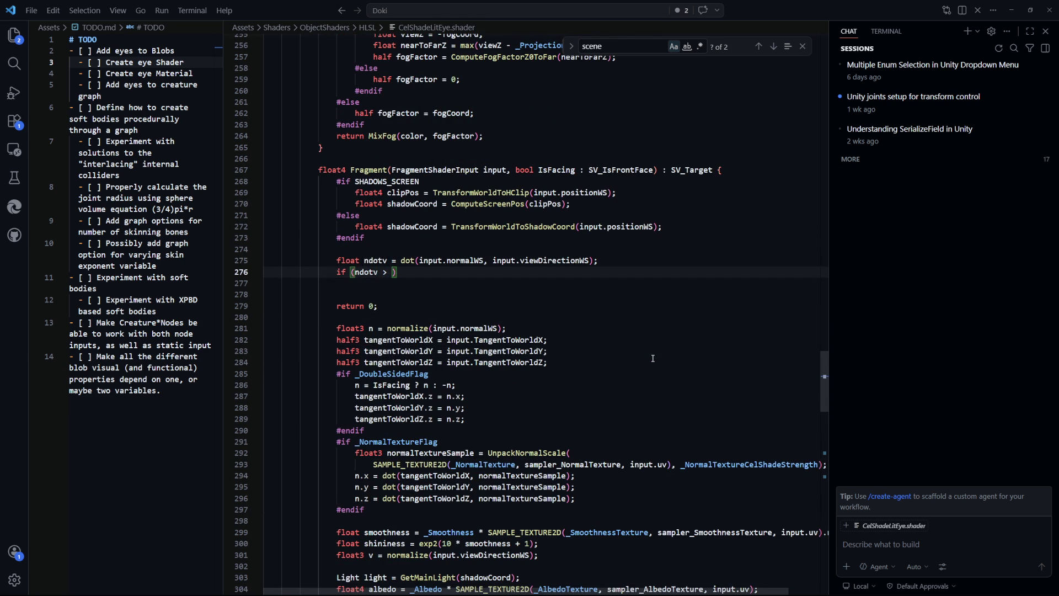
text(_Test.x)
key(Tab)
key(Return)
text(return )
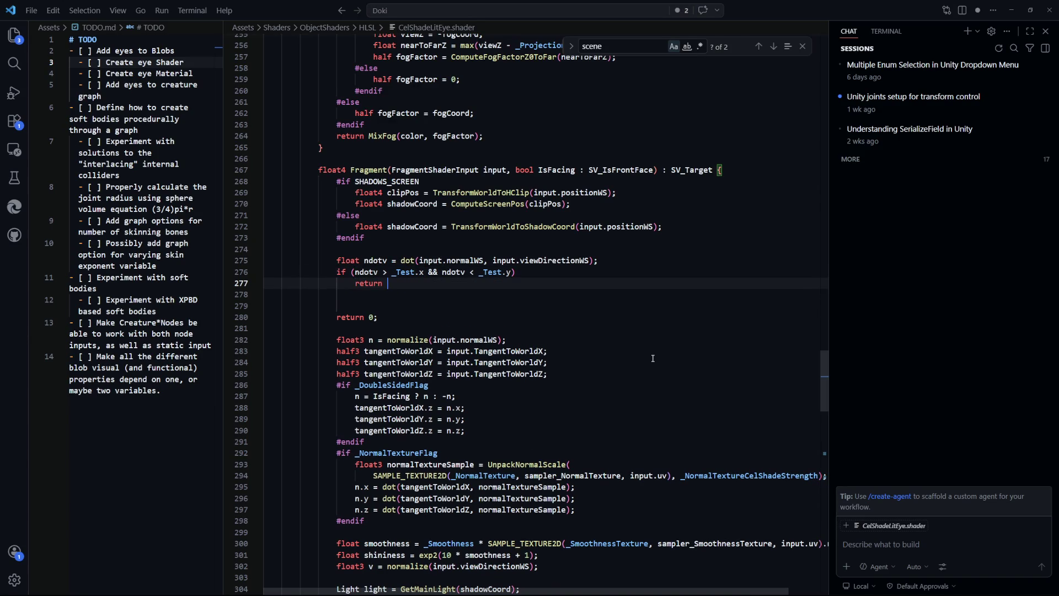
text(0;)
Step: Change the final return value to 1, remove the extra blank line, and view the result in Unity
key(Down)
key(Down)
key(Down)
key(Left)
key(BackSpace)
text(1)
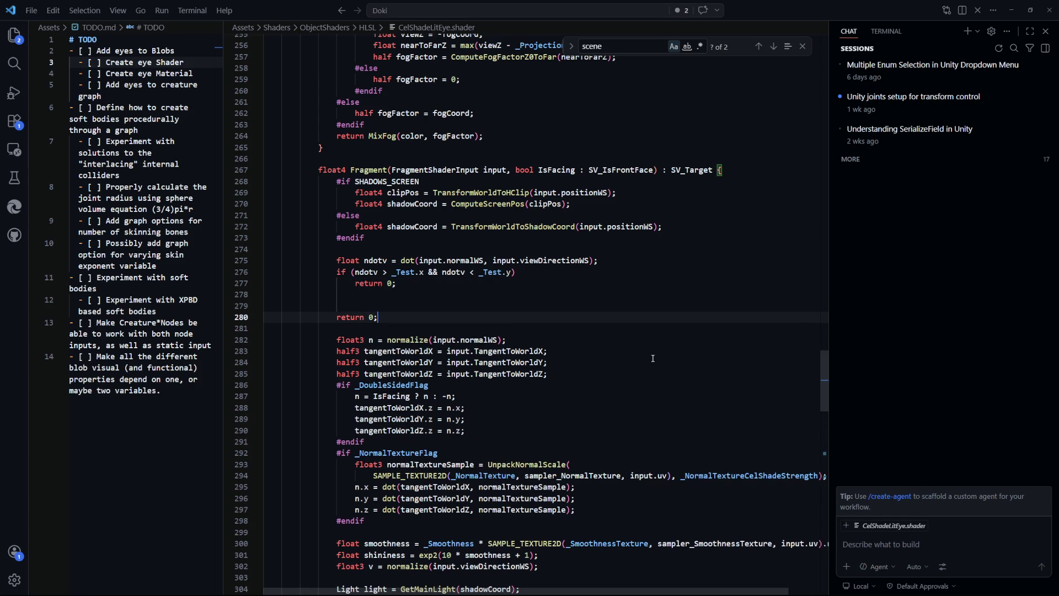
key(Up)
key(Up)
key(Up)
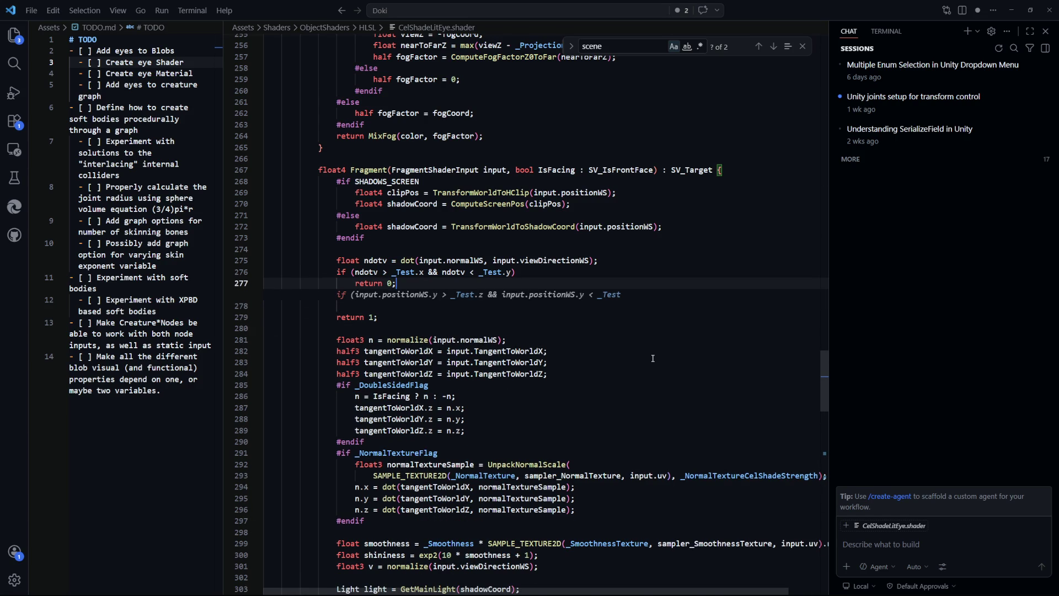
key(Delete)
key(Down)
key(alt+Tab)
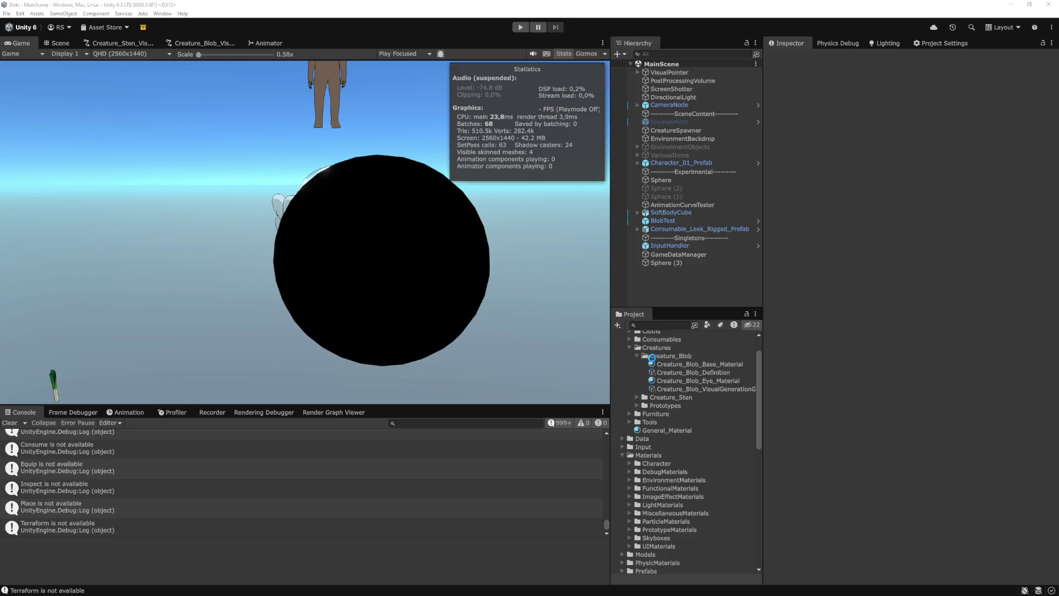
Step: Select Sphere (3) and experiment with different Test X and Y values on its material
click(697, 263)
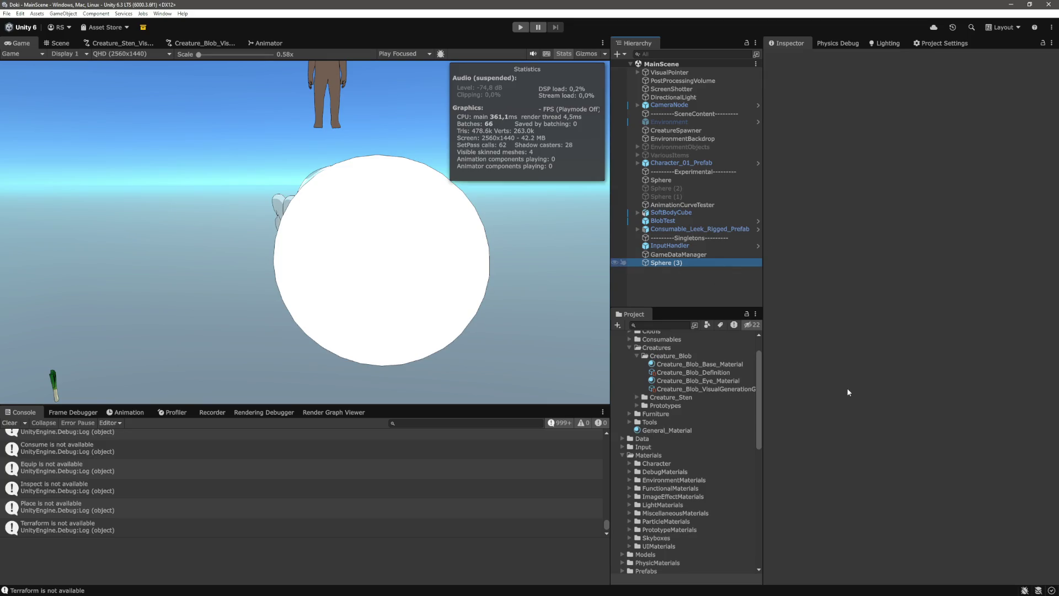
scroll(871, 404, down, 15)
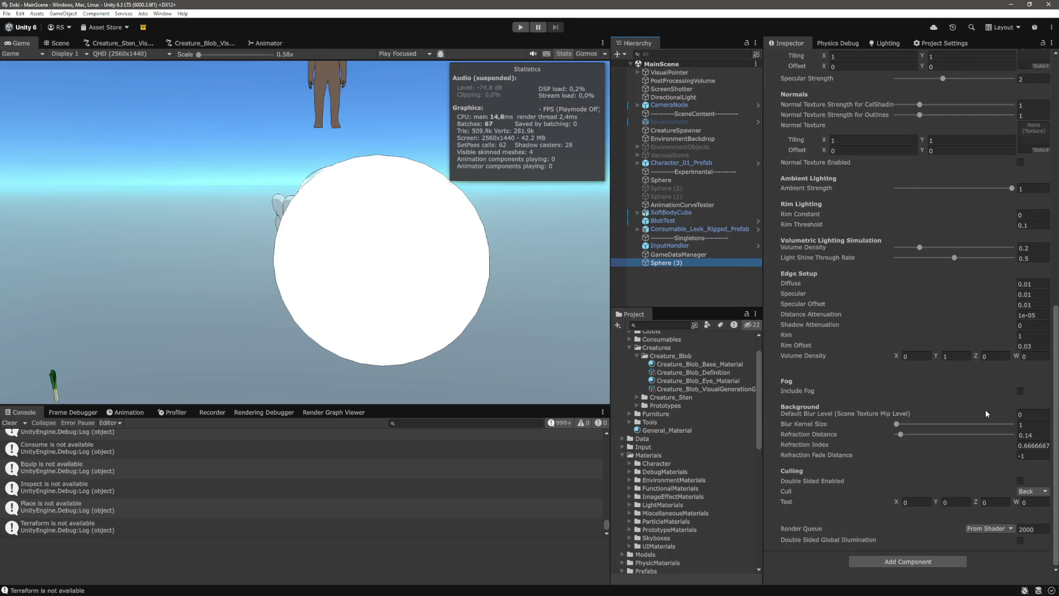
drag(894, 503, 943, 506)
click(916, 503)
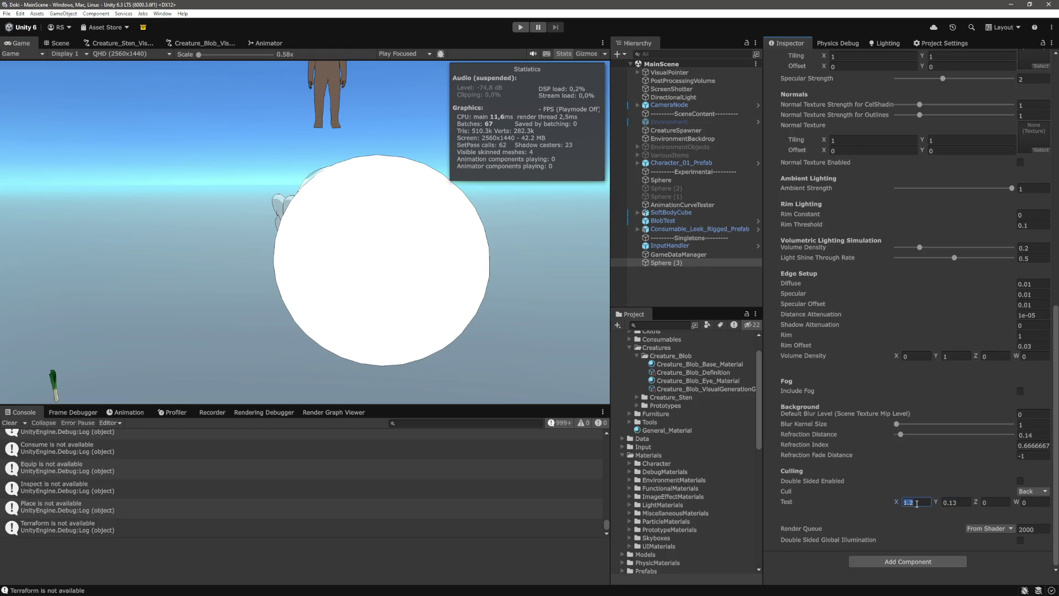
text(0.1)
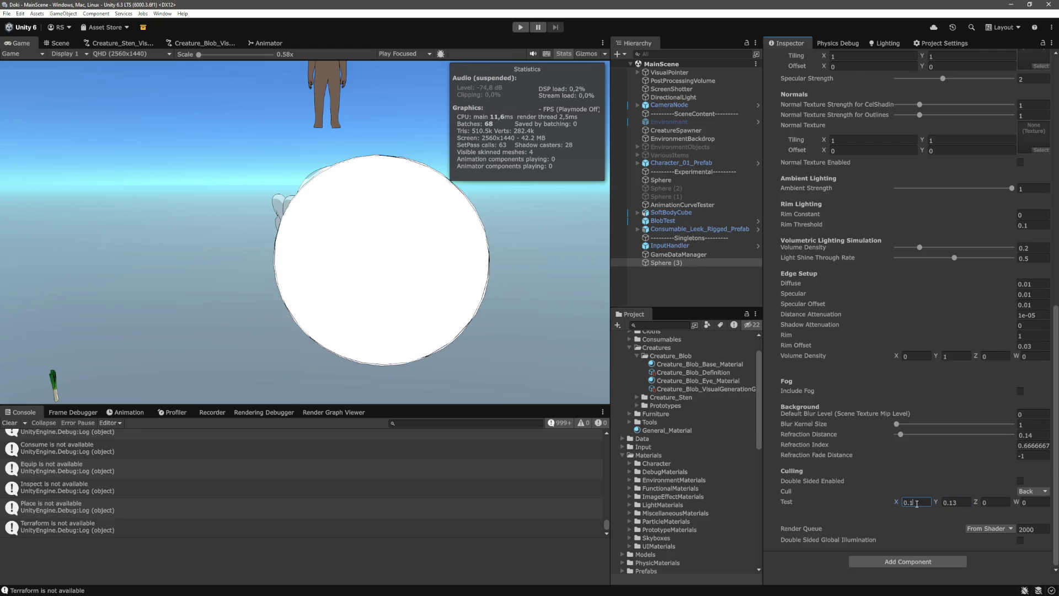
key(BackSpace)
text(1)
key(BackSpace)
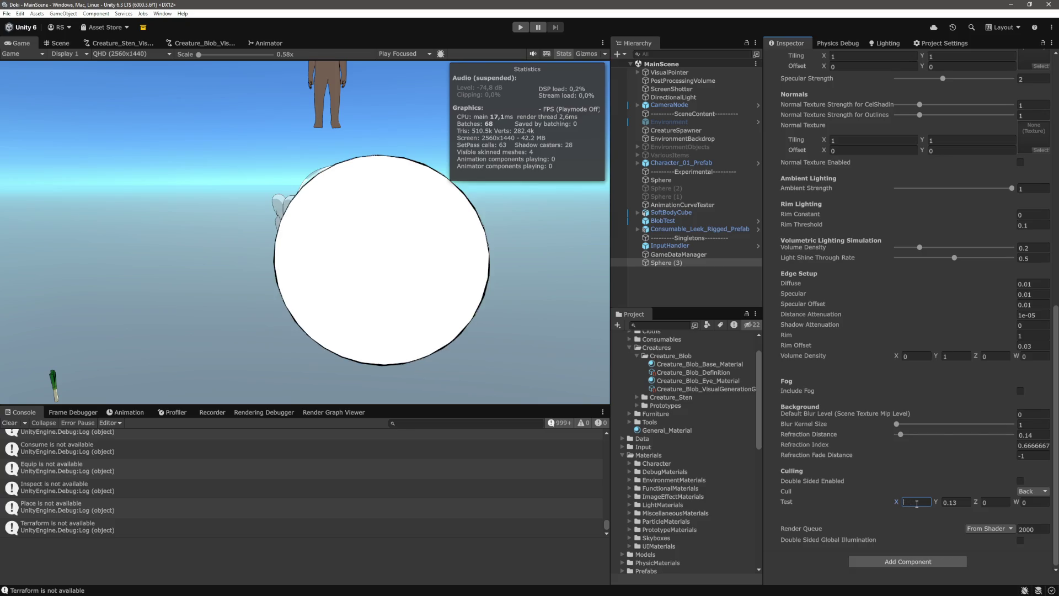
text(.27)
key(Tab)
text(0.2)
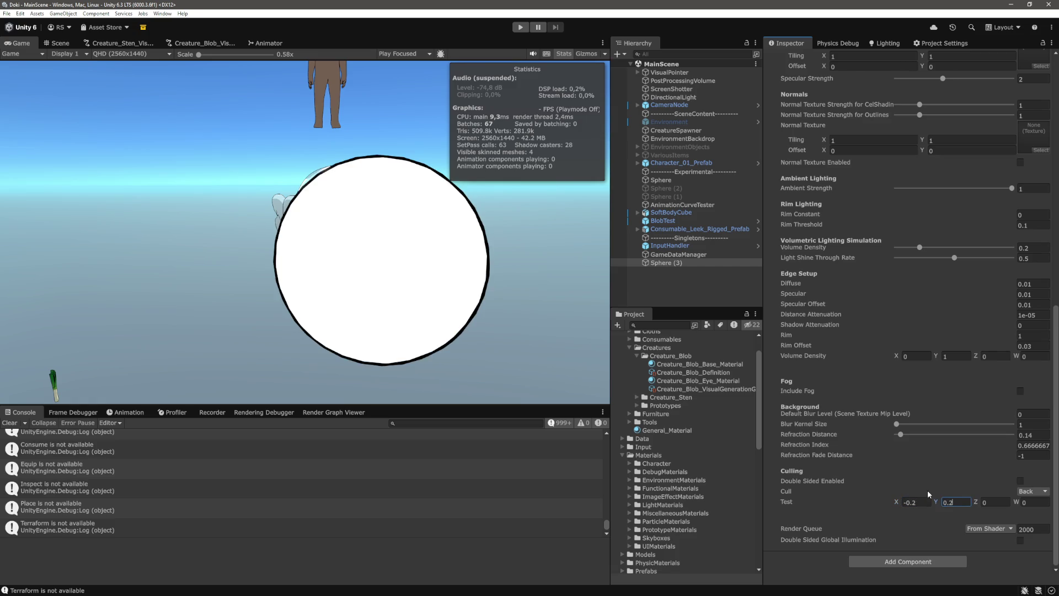
drag(936, 503, 901, 505)
Step: Set the material's Test values to X 0 and Y 0.91
click(921, 501)
text(0)
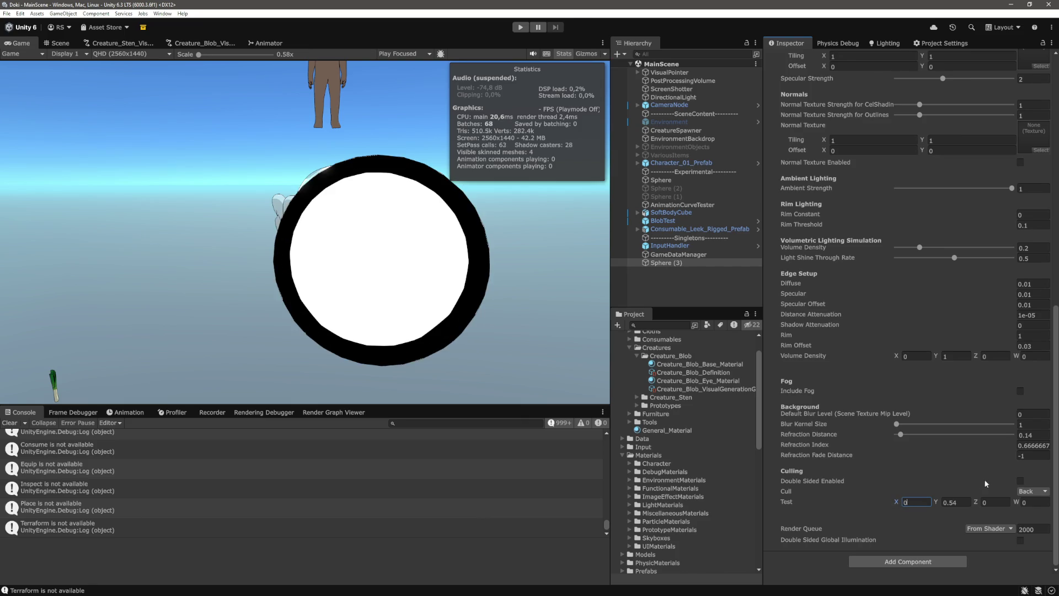
click(944, 503)
text(0.85)
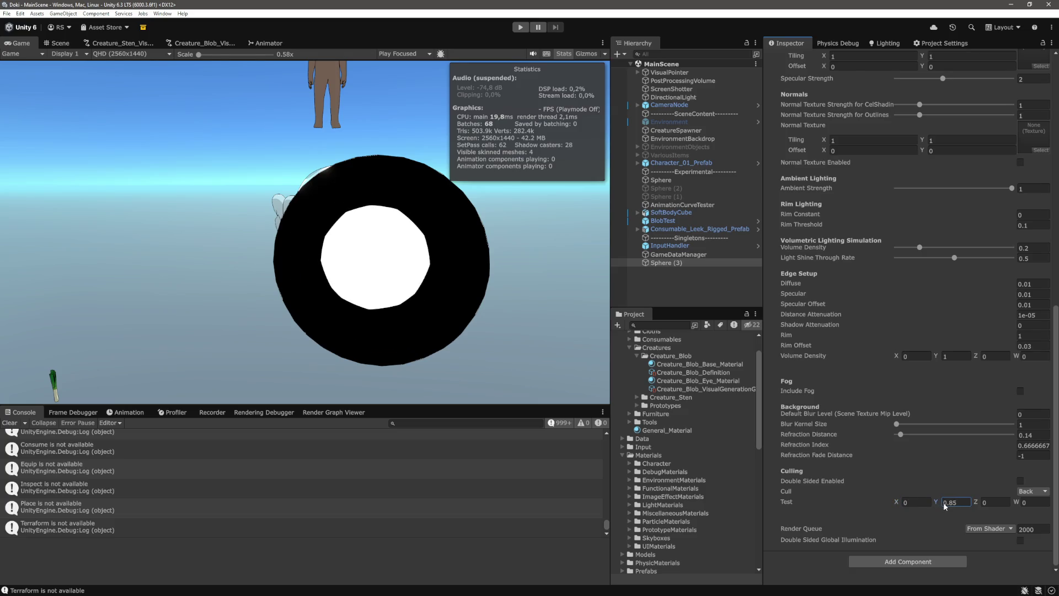
key(BackSpace)
key(BackSpace)
text(91)
click(551, 302)
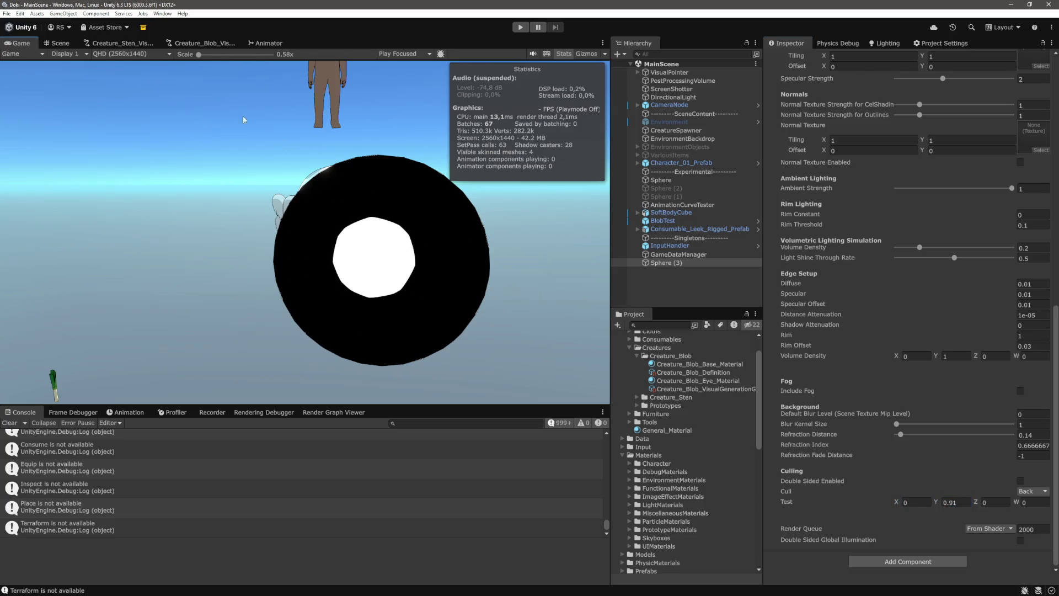
click(58, 44)
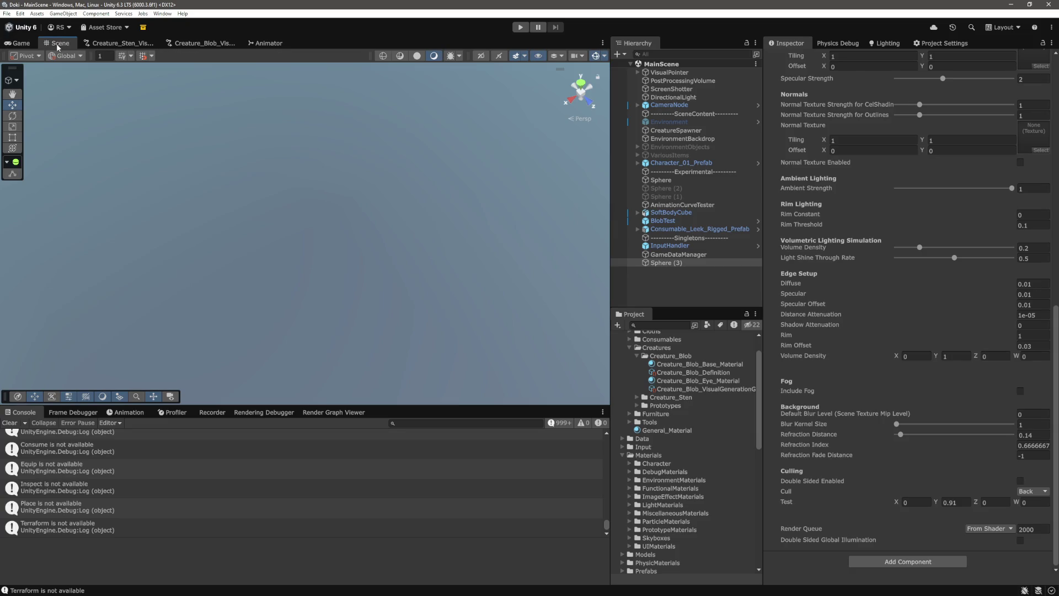
Step: Frame Sphere (3) and orbit around it to confirm the white centre keeps facing the viewer
double_click(670, 263)
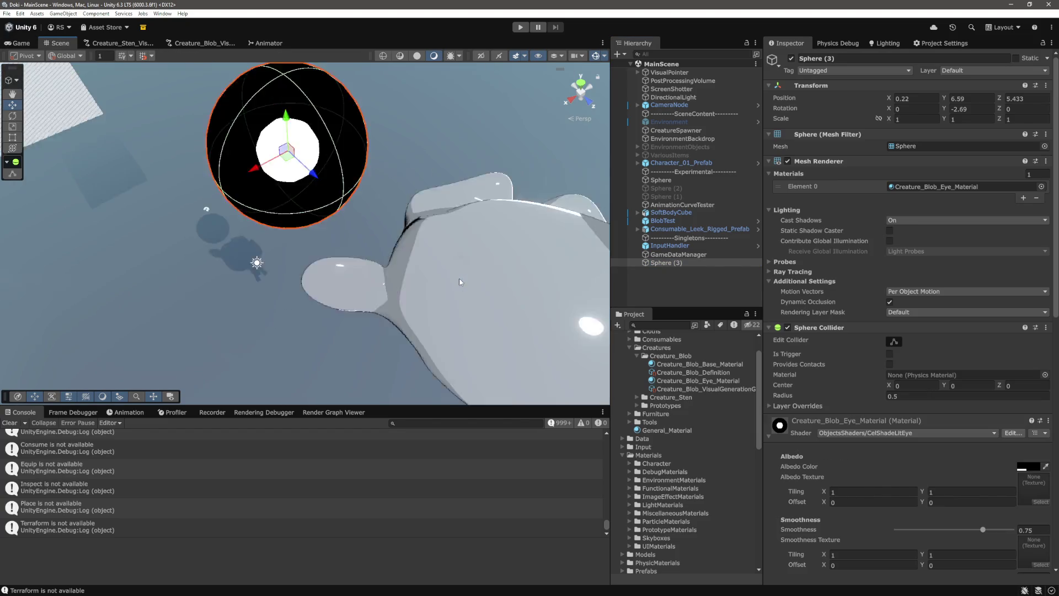
mouse_move(308, 275)
mouse_down()
mouse_move(569, 194)
mouse_move(407, 265)
mouse_move(340, 249)
mouse_move(496, 237)
mouse_move(309, 259)
mouse_up()
key(ctrl+2)
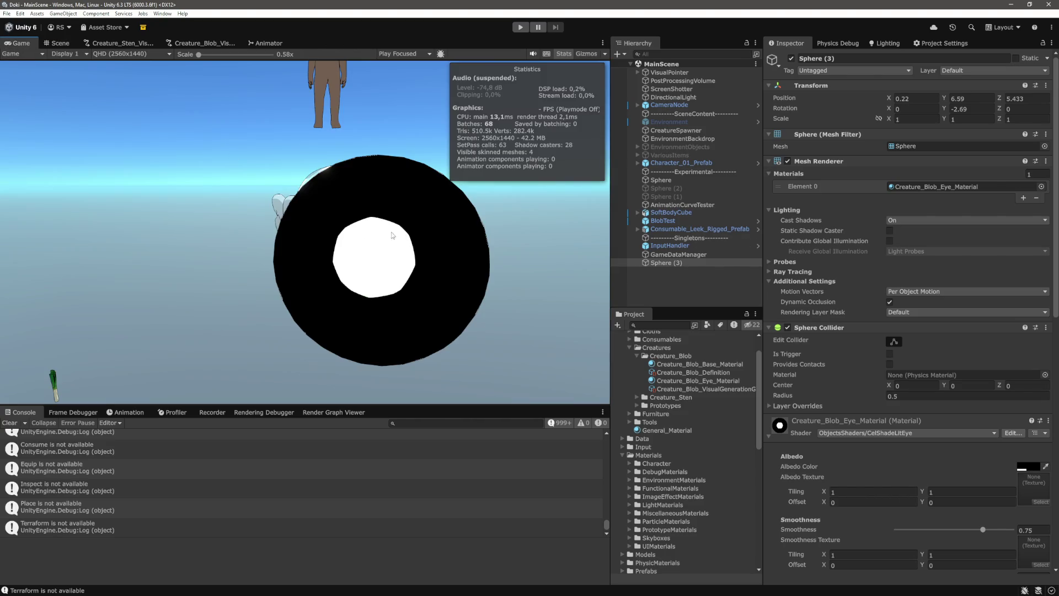
key(ctrl+1)
mouse_move(418, 214)
mouse_down()
mouse_move(163, 238)
mouse_move(474, 241)
mouse_move(536, 204)
mouse_move(416, 239)
mouse_move(441, 231)
mouse_move(416, 217)
mouse_move(528, 265)
mouse_move(539, 229)
mouse_move(498, 230)
mouse_up()
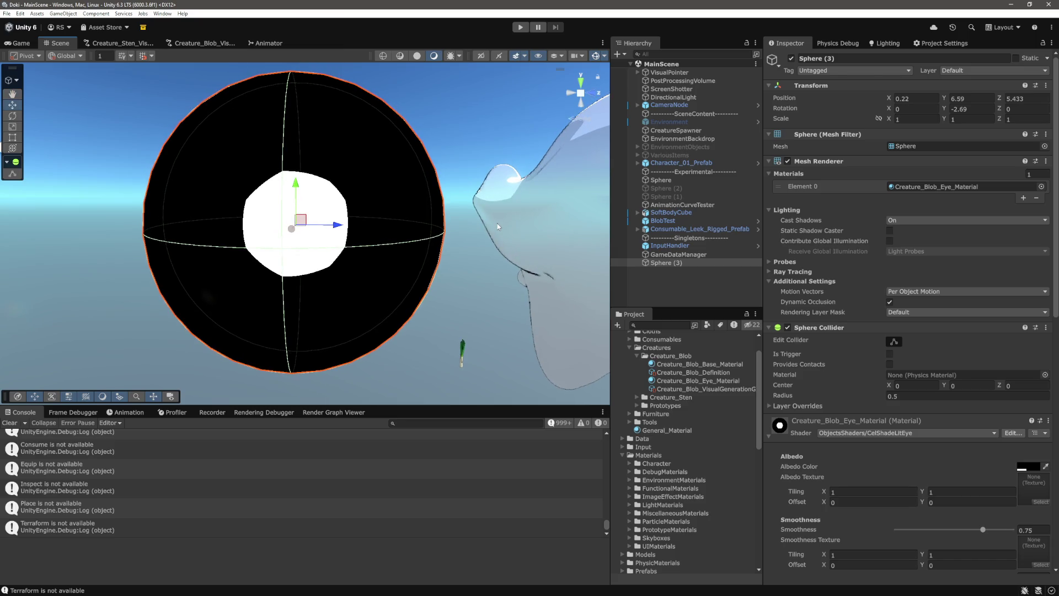
drag(473, 235, 459, 219)
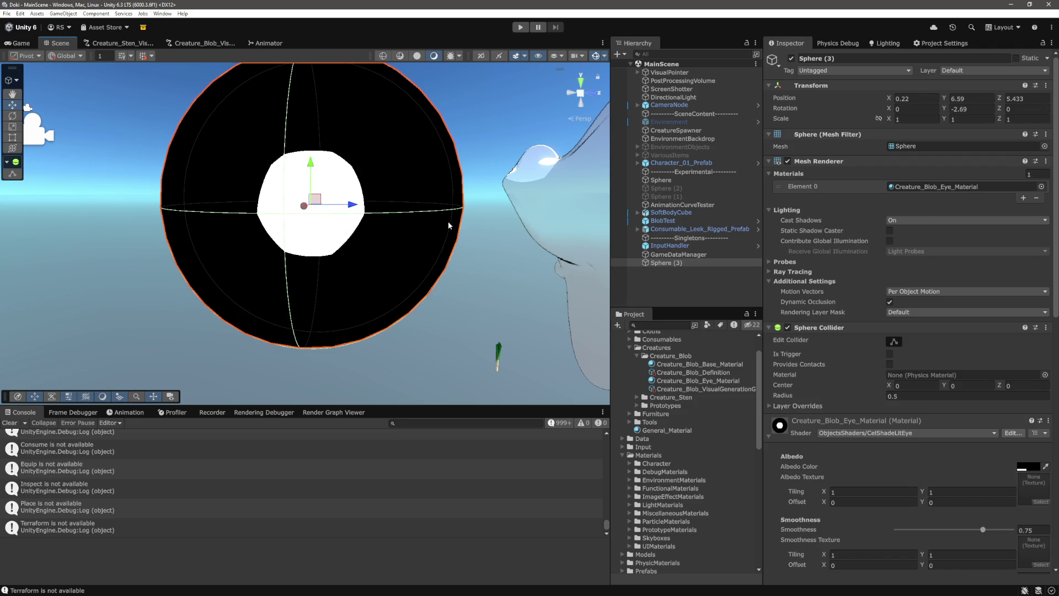
mouse_move(330, 246)
mouse_down()
mouse_move(456, 234)
mouse_move(346, 234)
mouse_move(357, 224)
mouse_move(399, 229)
mouse_move(366, 272)
mouse_move(385, 208)
mouse_move(366, 220)
mouse_move(392, 256)
mouse_move(381, 264)
mouse_move(397, 276)
mouse_move(440, 249)
mouse_move(418, 255)
mouse_move(485, 265)
mouse_move(442, 244)
mouse_move(386, 248)
mouse_move(378, 260)
mouse_move(231, 250)
mouse_move(409, 260)
mouse_up()
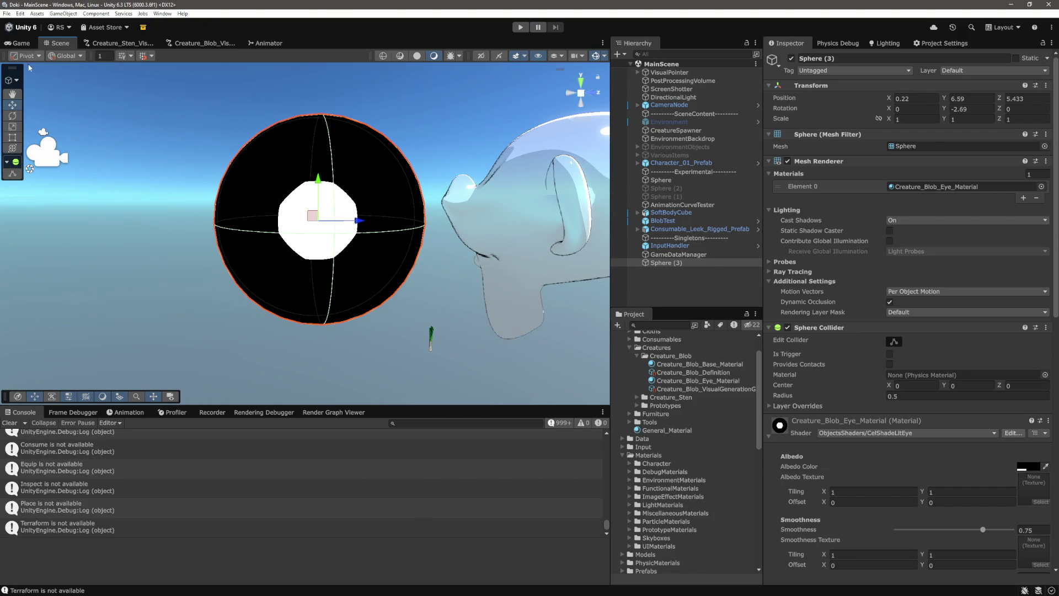
click(21, 43)
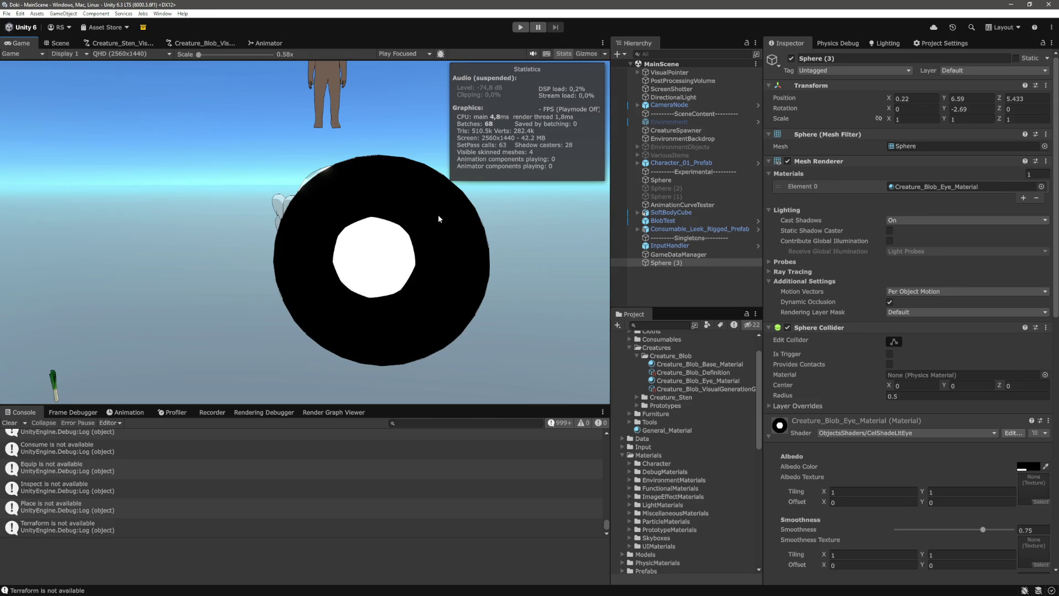
Step: Block-comment the ndotv test on lines 275–277 and add a blank line below it
key(alt+Tab)
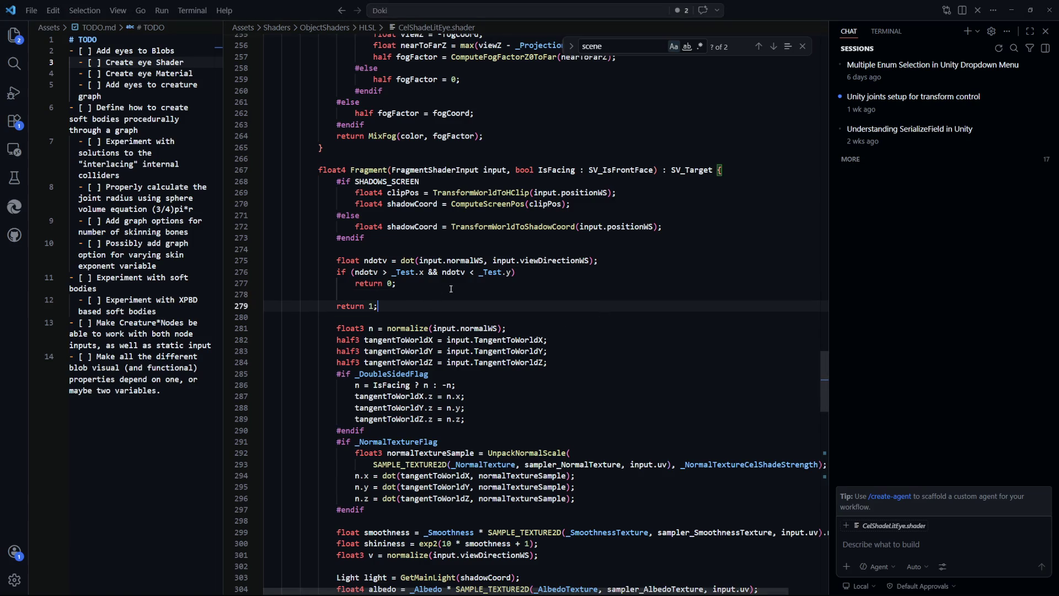
drag(429, 281, 267, 261)
key(shift+alt+a)
key(Right)
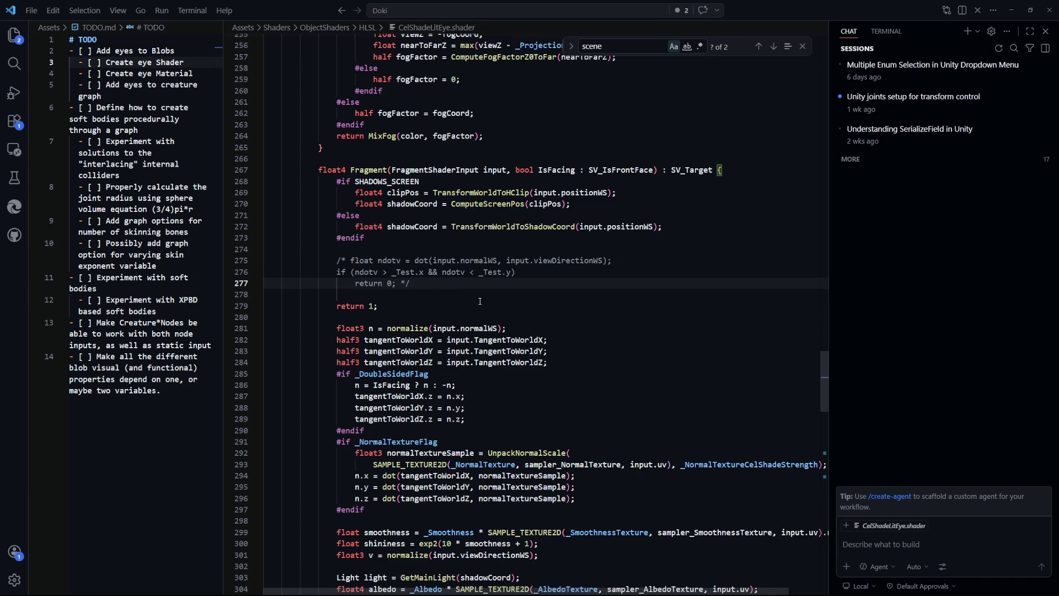
key(Return)
key(Return)
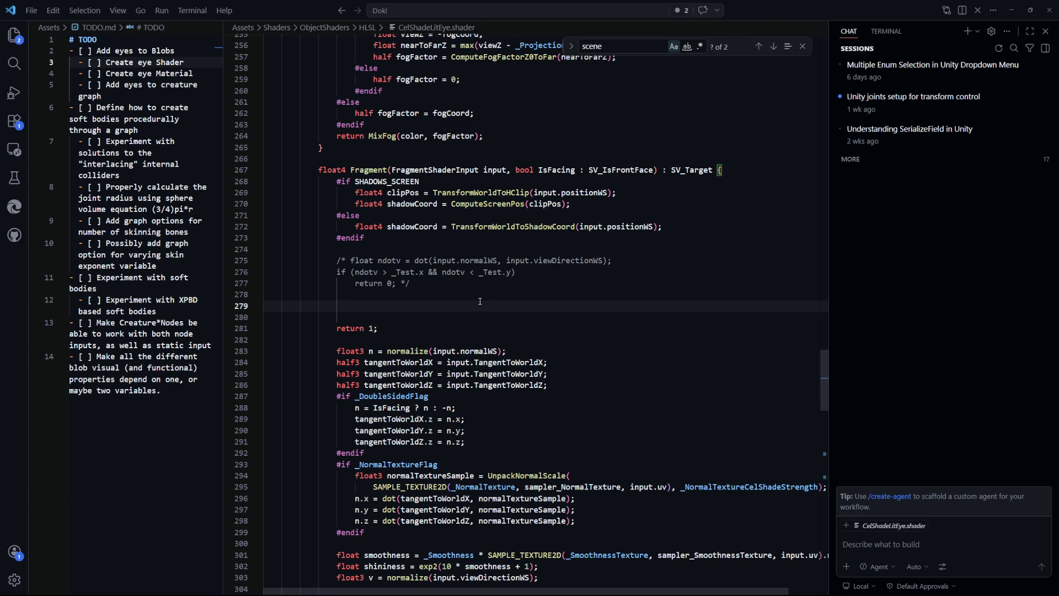
Step: Start a 'float distance =' line using input.pos
text(floa)
text(tance =)
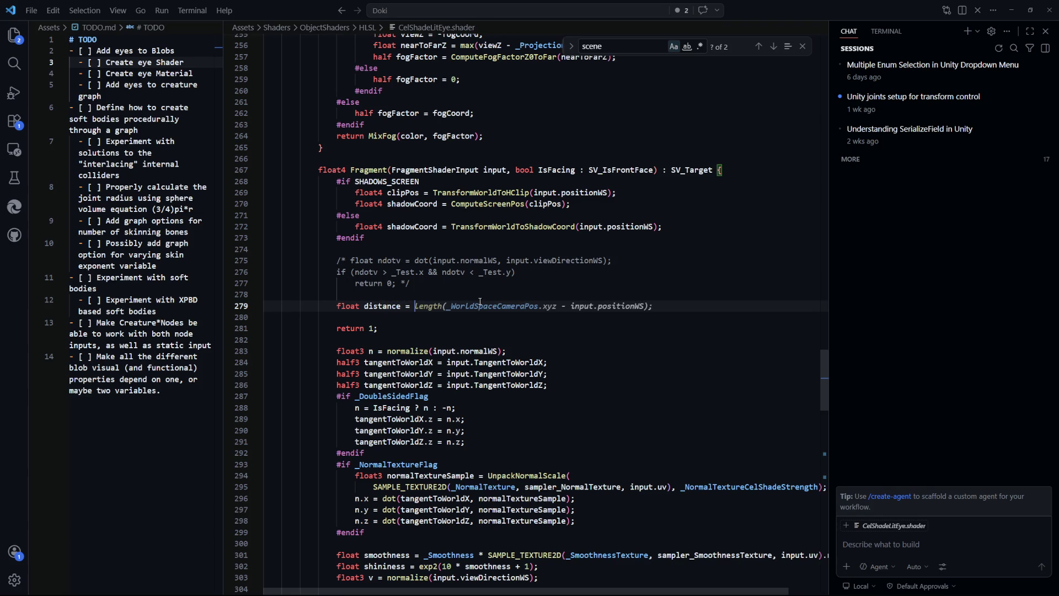
key(Escape)
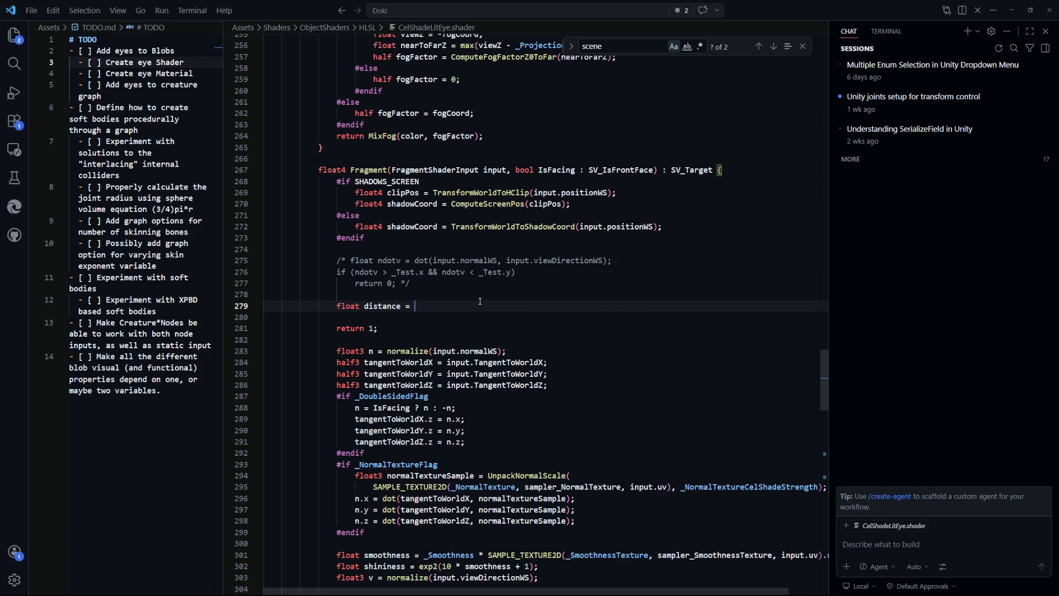
text(input.)
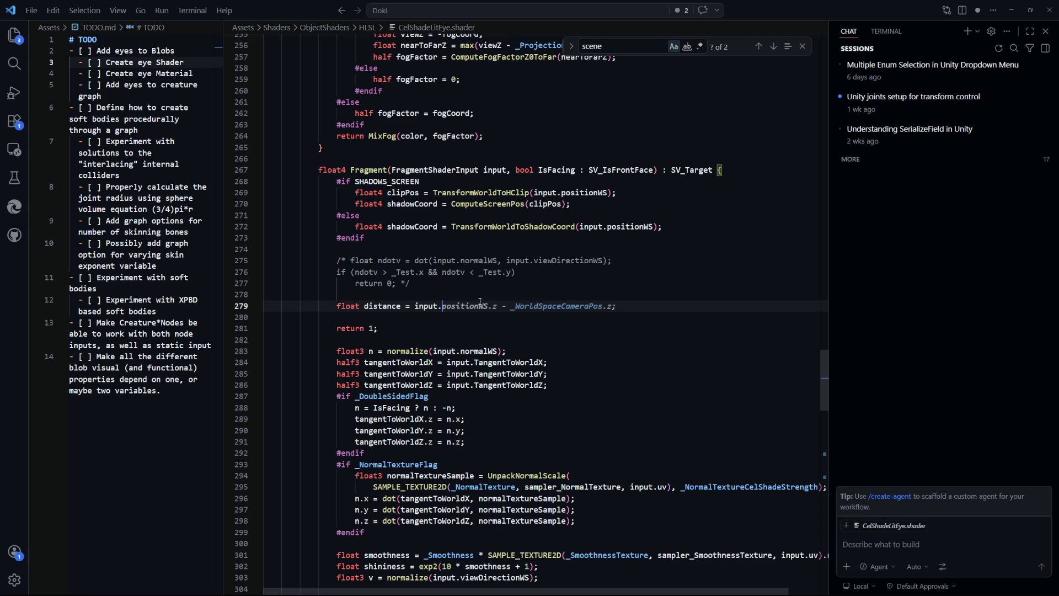
text(pos)
key(Escape)
key(alt+Left)
Step: Add 'float4 positionOS : POSITION4' to the FragmentShaderInput struct after positionSS
key(Up)
key(Up)
key(Up)
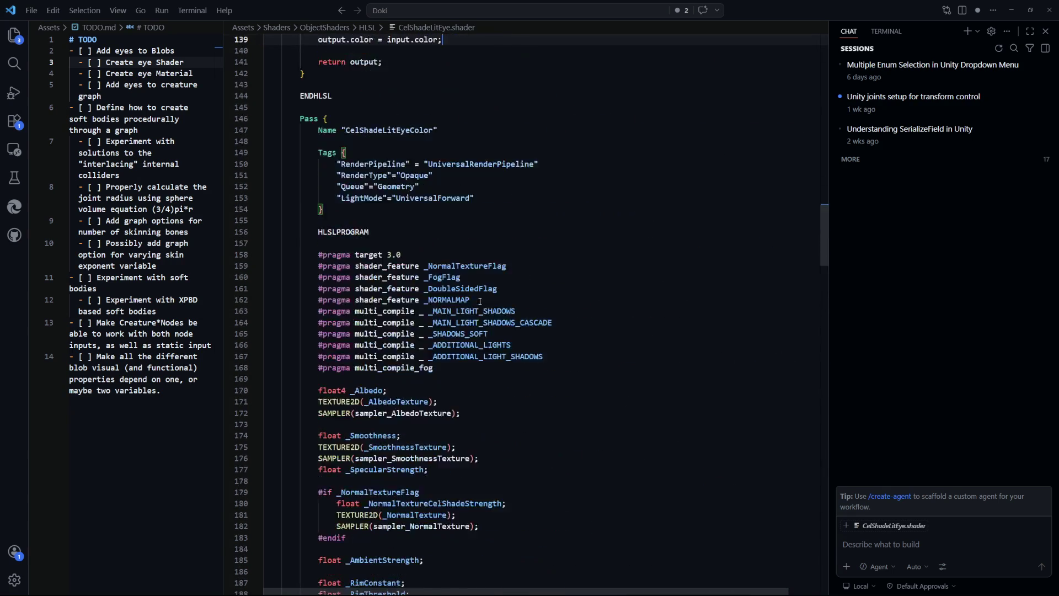
key(Up)
key(Up)
key(Up)
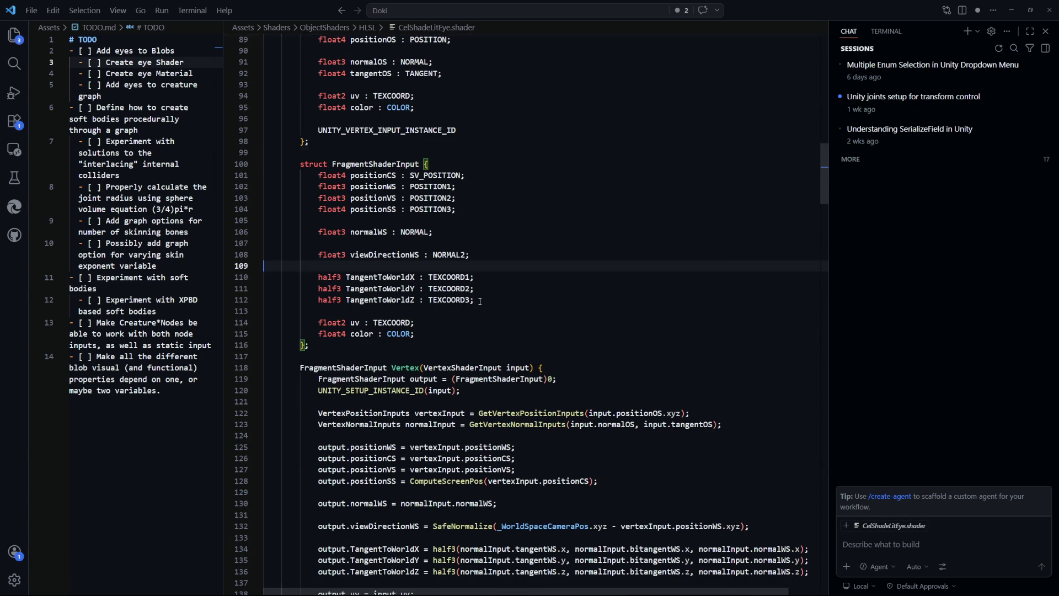
key(Down)
key(Down)
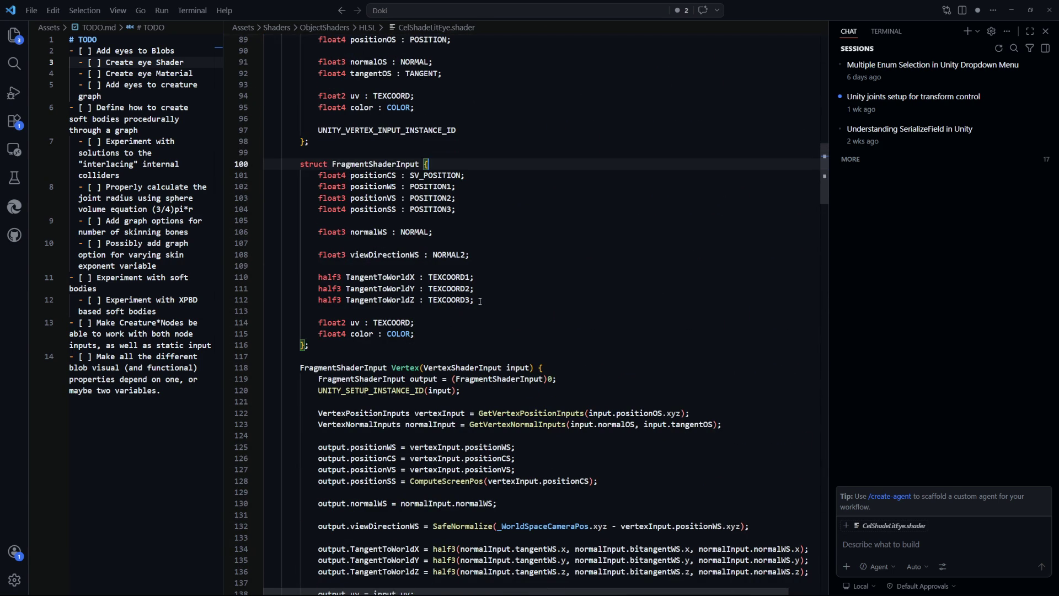
key(Down)
key(Down)
key(Down)
key(Return)
text(float5 positio)
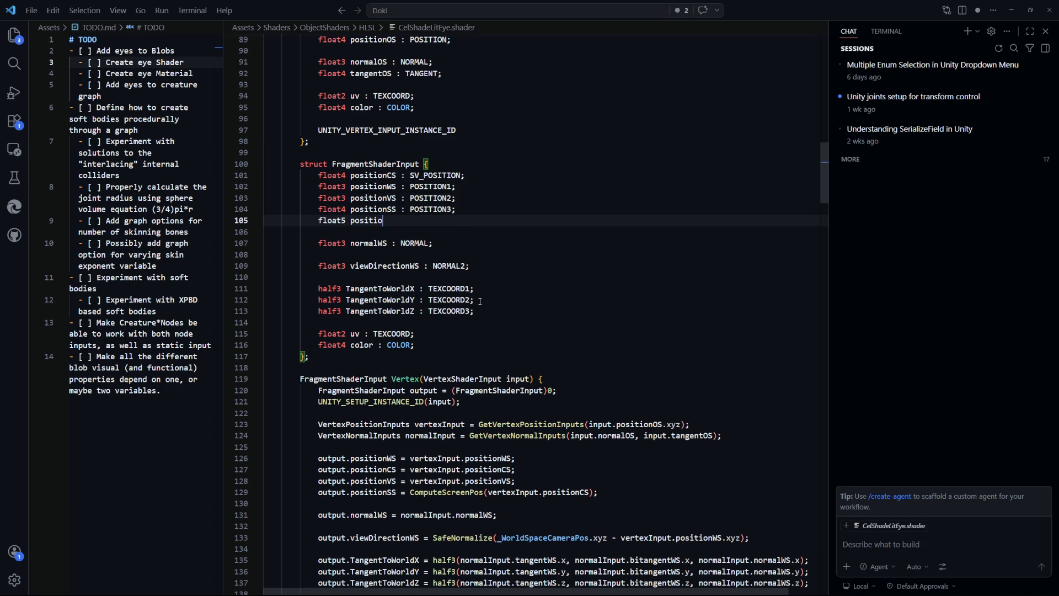
text(nOS :)
key(Tab)
key(Left)
key(Home)
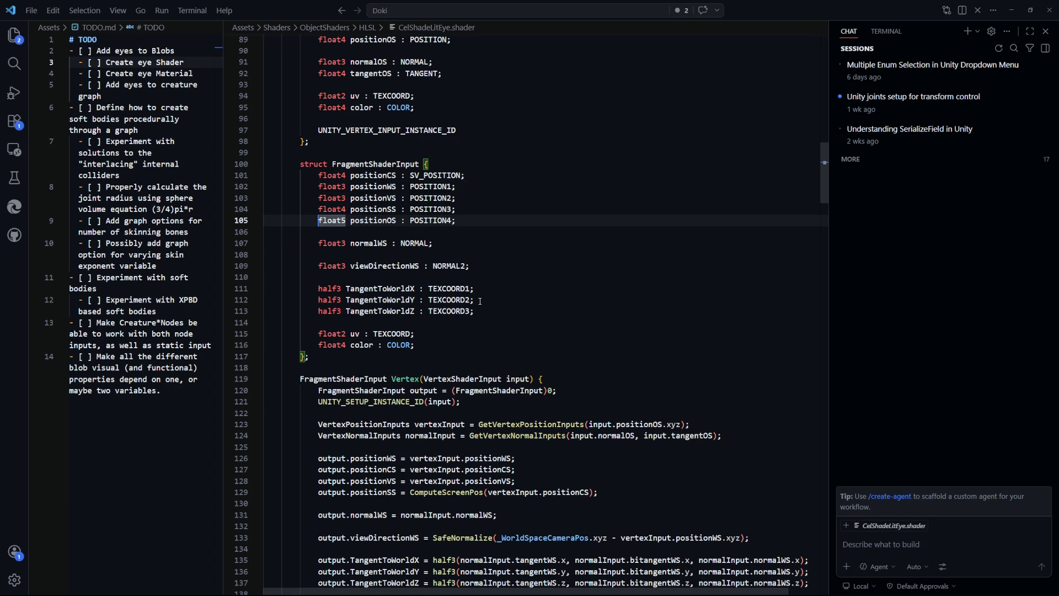
key(BackSpace)
text(4)
Step: Assign output.positionOS in the Vertex function after the positionSS assignment
key(Down)
key(Down)
key(Down)
scroll(480, 300, down, 8)
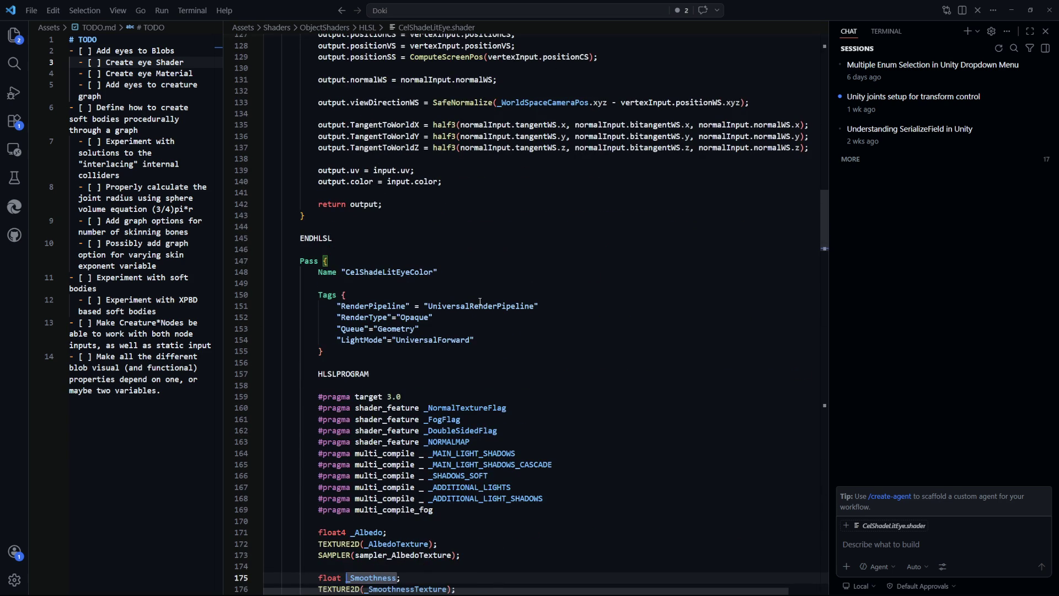
key(Up)
key(Up)
key(Up)
scroll(480, 300, up, 2)
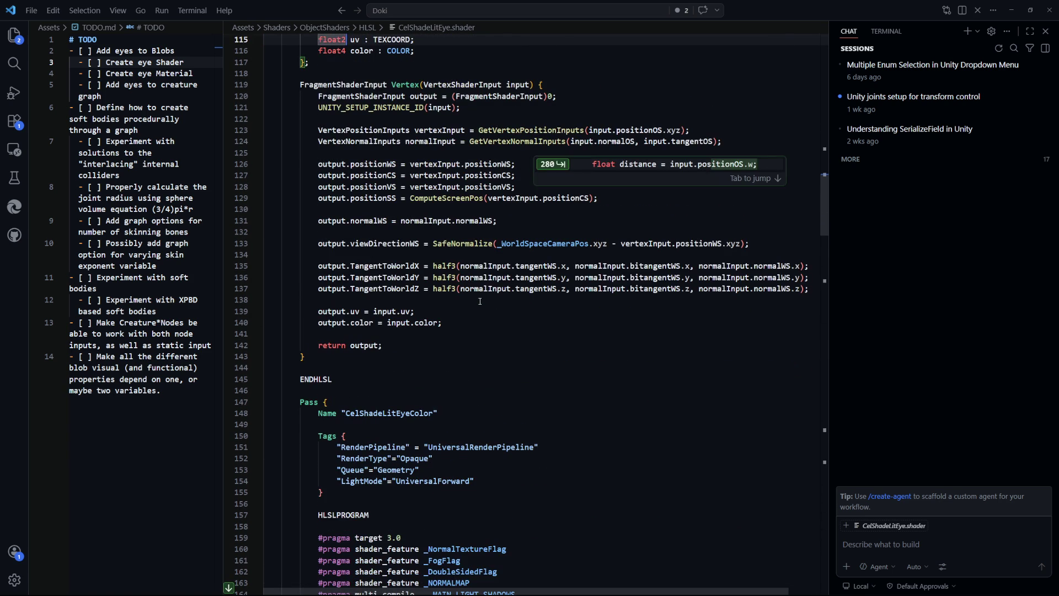
key(Escape)
key(Down)
key(Down)
key(Down)
key(End)
key(Return)
text(output.p)
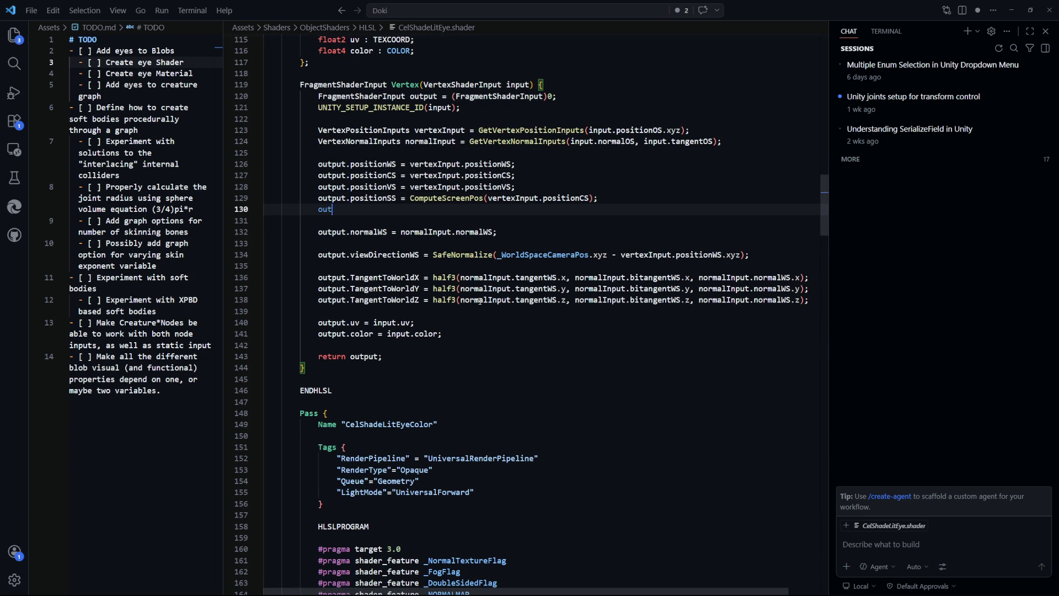
key(Tab)
key(Down)
key(Down)
key(Down)
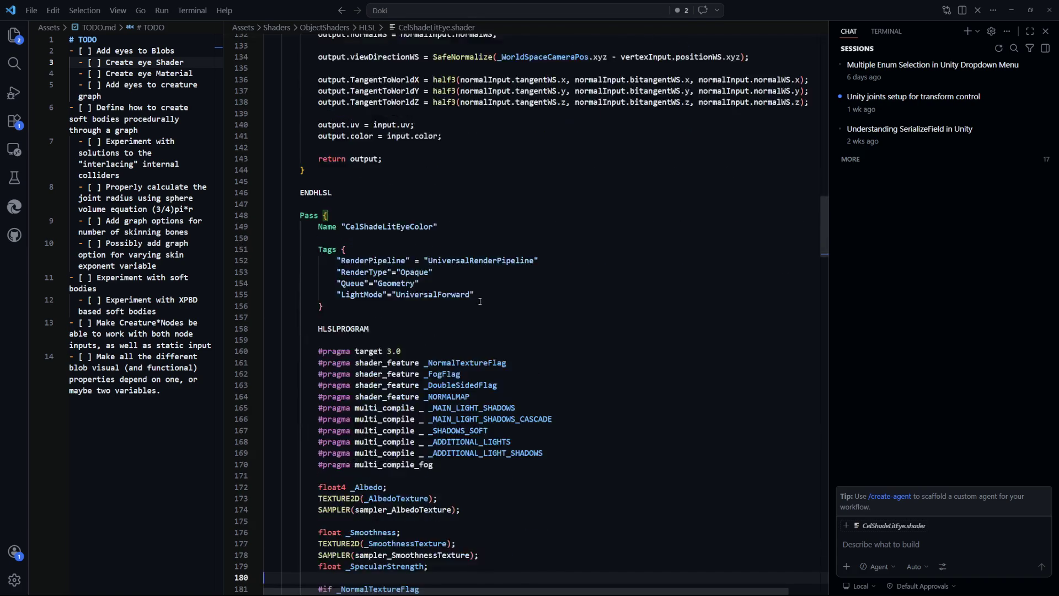
Step: Set the distance line to distance(input.positionOS.xyz, float3(0, 0, 0))
key(Down)
key(Down)
key(Down)
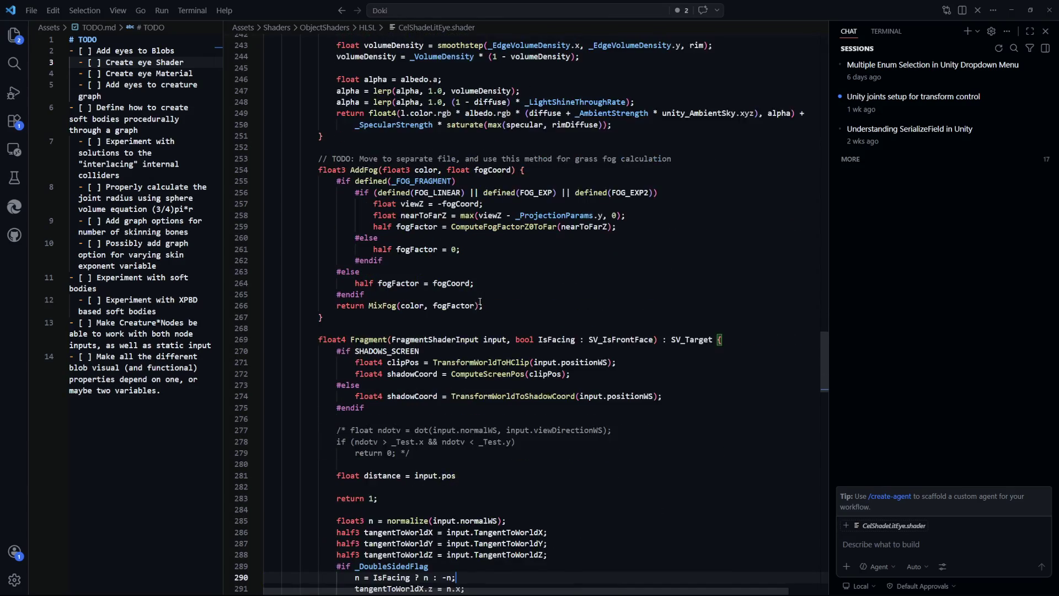
key(Down)
key(BackSpace)
key(BackSpace)
key(BackSpace)
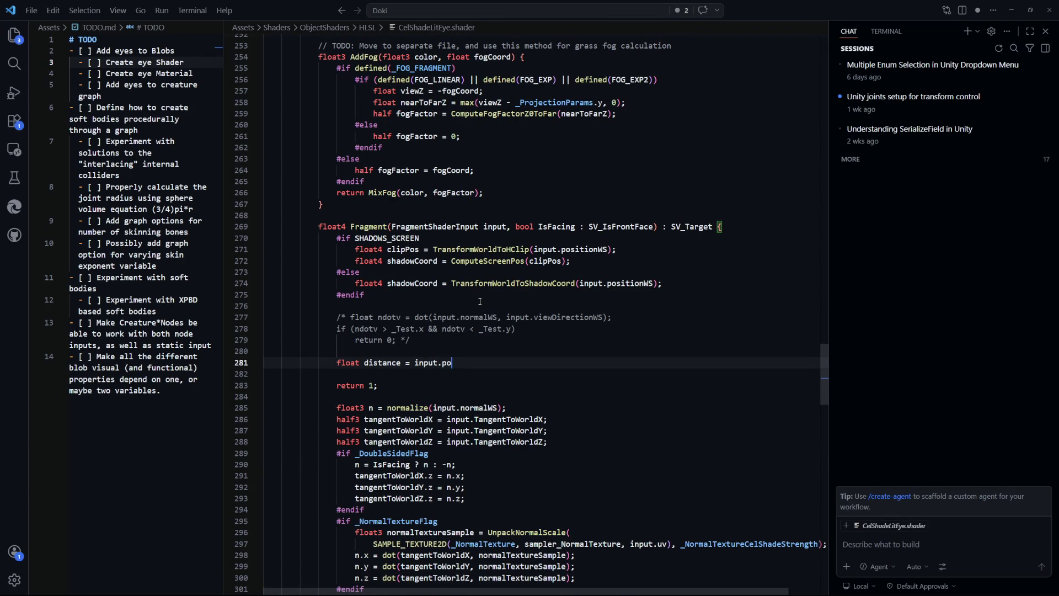
text(distance()
text(input)
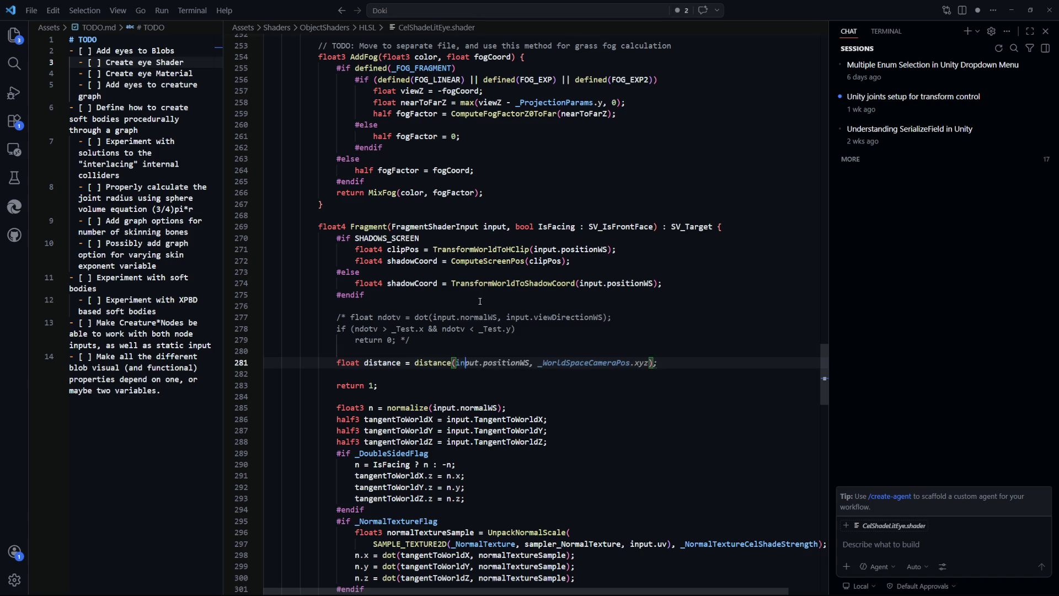
key(Escape)
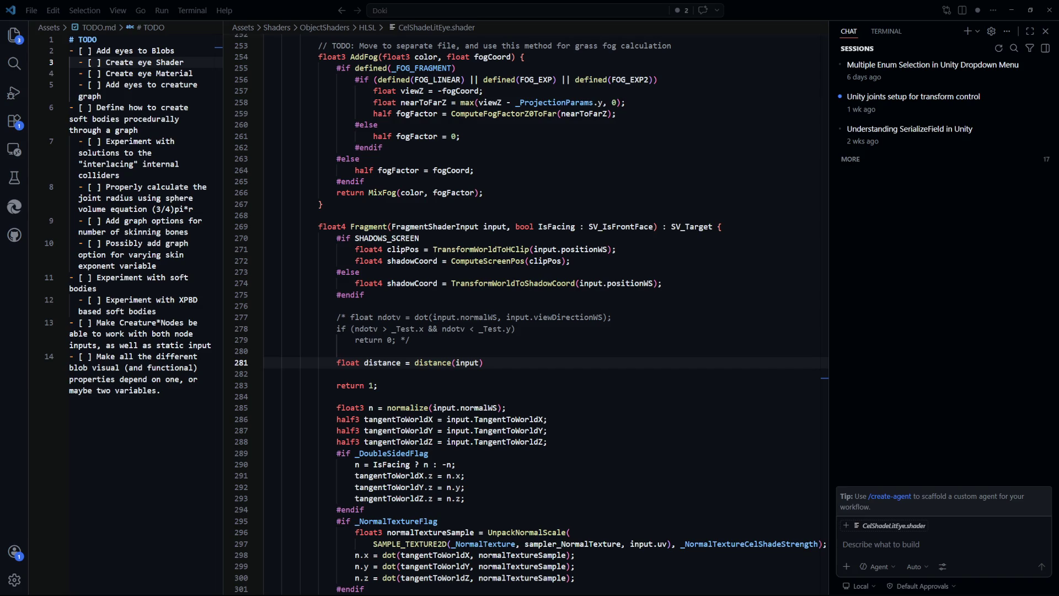
text(.pos)
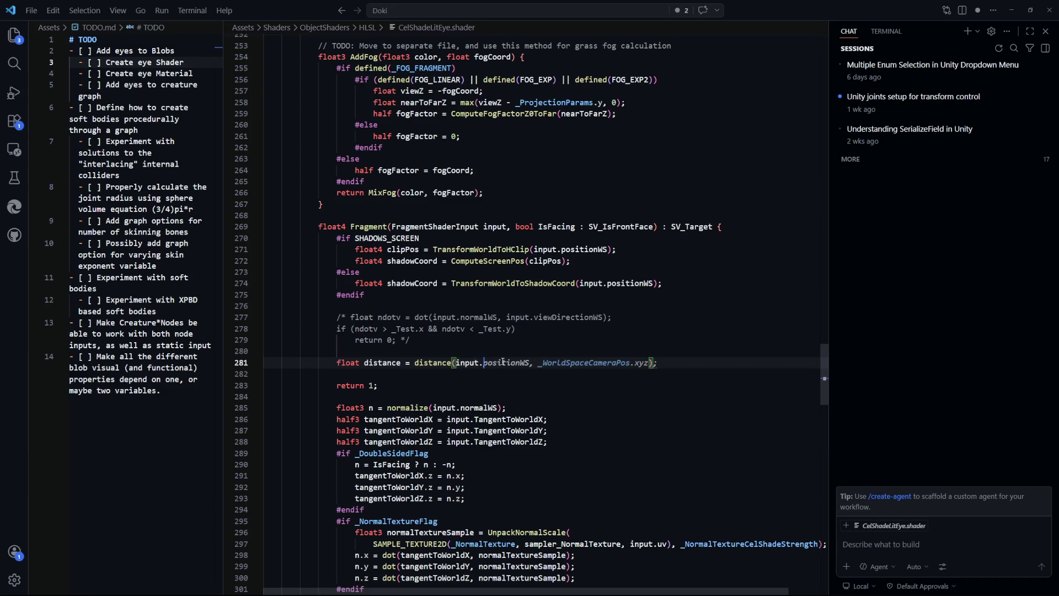
text(itionOS)
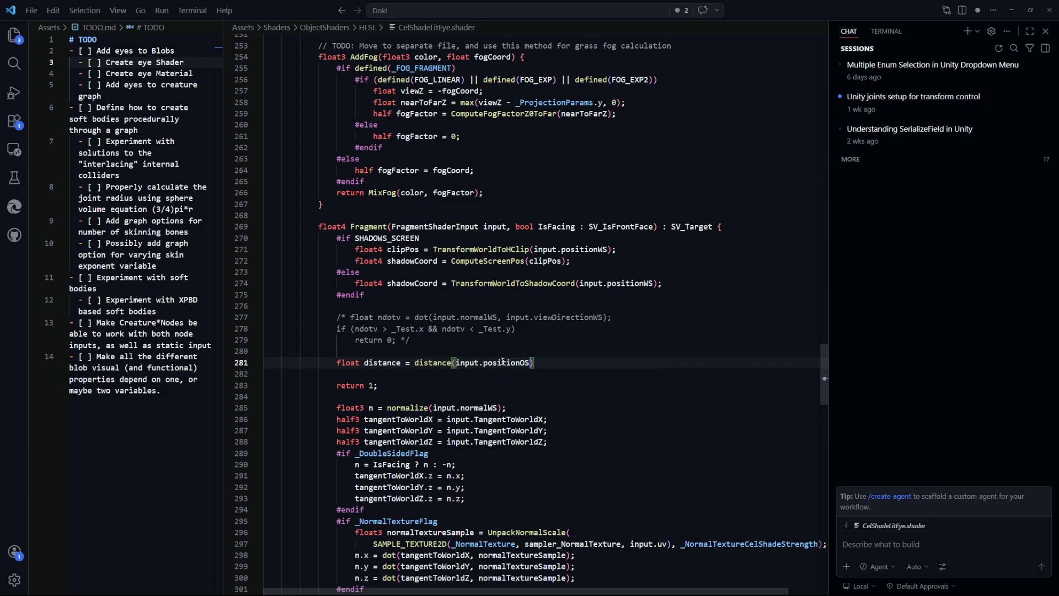
text(.xyz, float3)
text((0, 0, 0));)
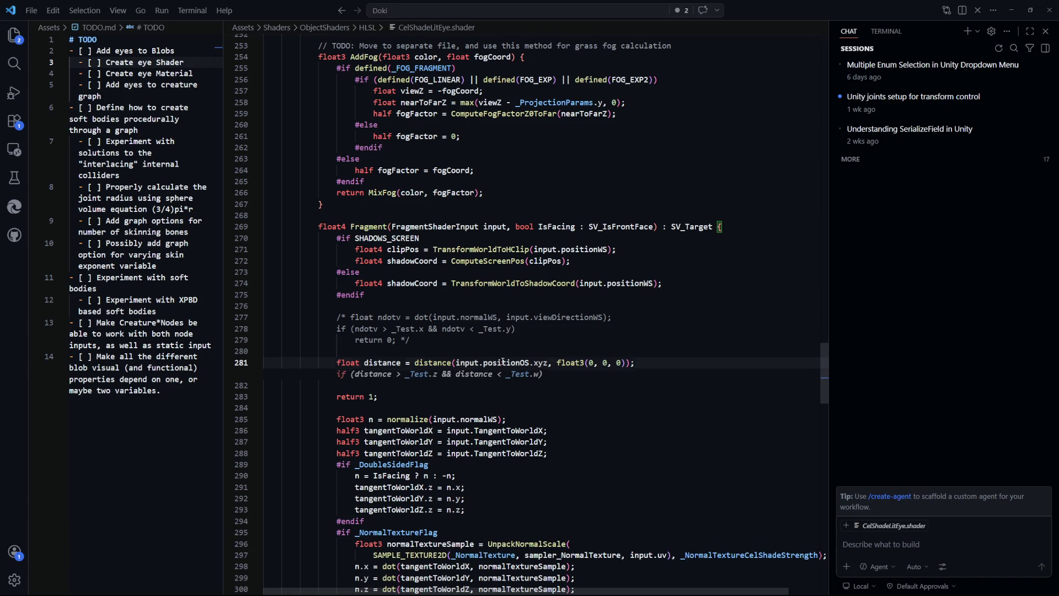
Step: Add an if returning 0 when distance lies between _Test.z and _Test.w, then view in Unity
key(Tab)
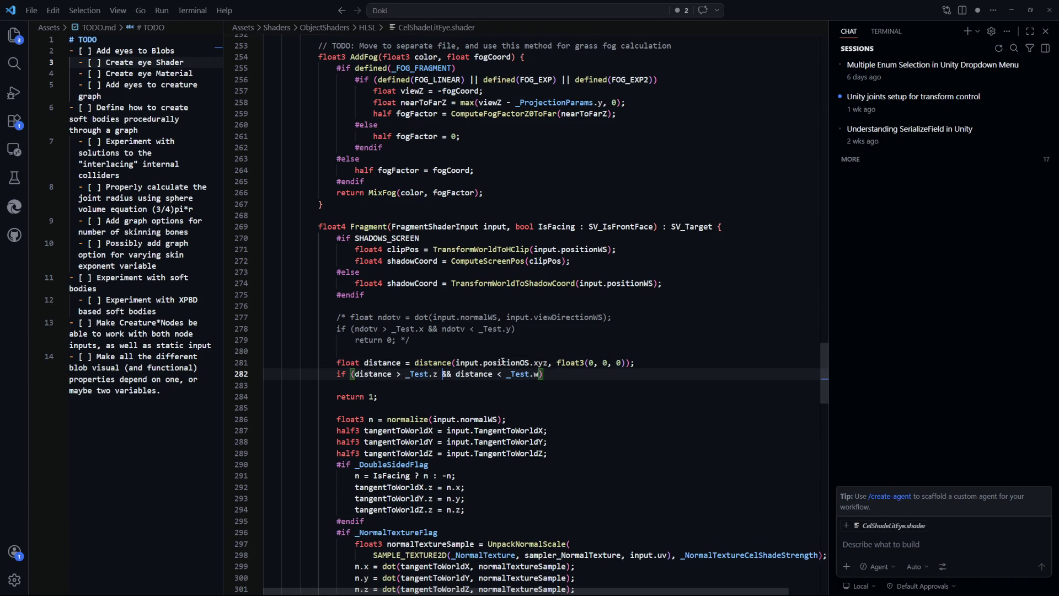
key(Left)
key(BackSpace)
text(x)
key(ctrl+Right)
key(ctrl+Right)
key(Right)
key(ctrl+z)
key(ctrl+z)
key(ctrl+Right)
key(ctrl+Right)
key(ctrl+Right)
key(ctrl+Left)
key(ctrl+Left)
key(ctrl+Left)
key(Right)
key(Return)
text(return 0;)
key(alt+Tab)
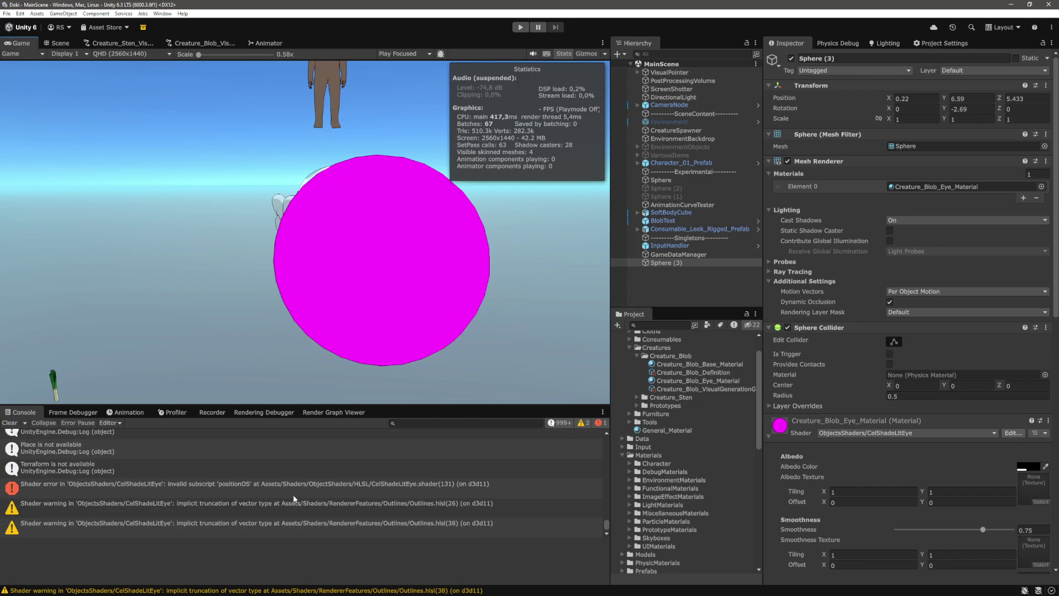
Step: On line 130, read positionOS from input instead of vertexInput and save
key(alt+Tab)
key(Down)
key(Down)
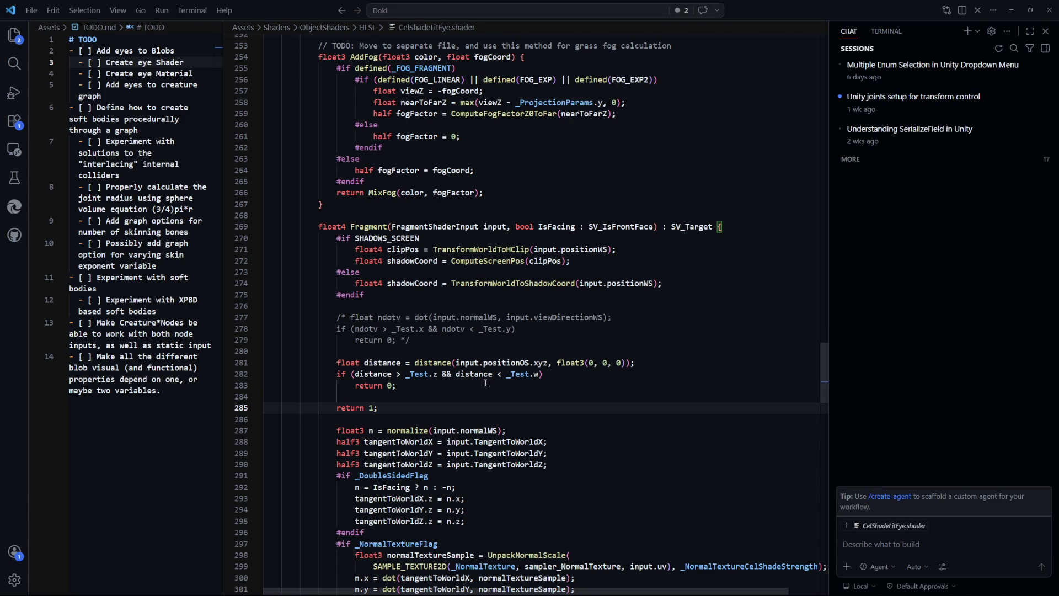
key(alt+Tab)
click(242, 485)
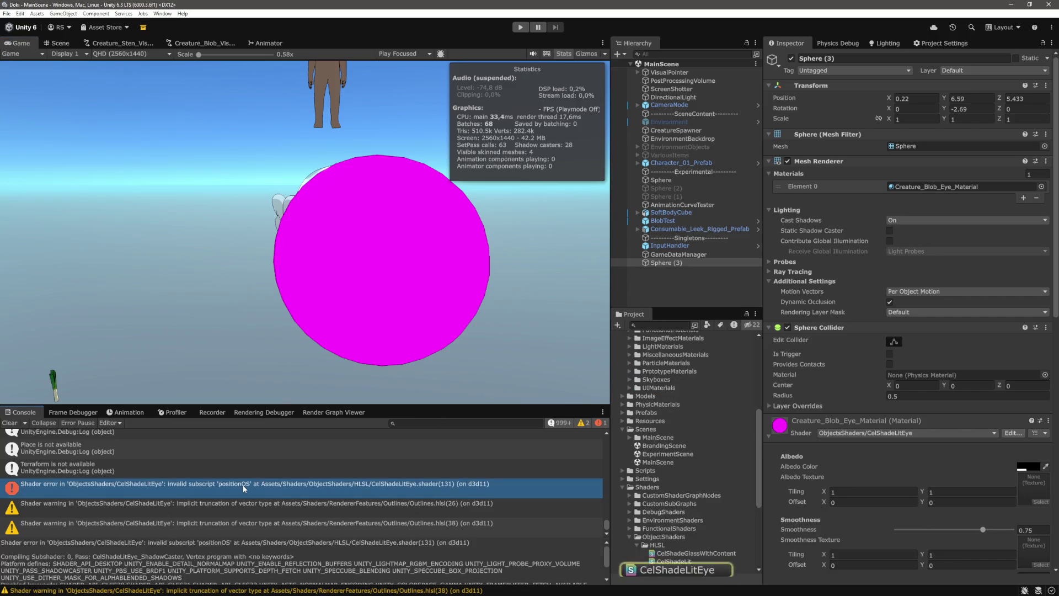
double_click(243, 485)
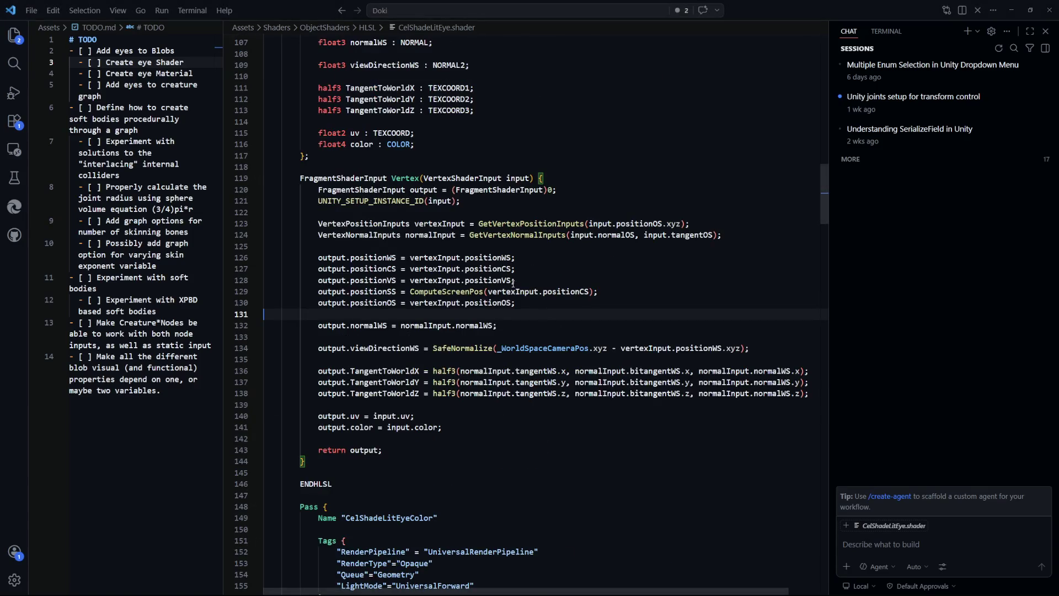
click(477, 303)
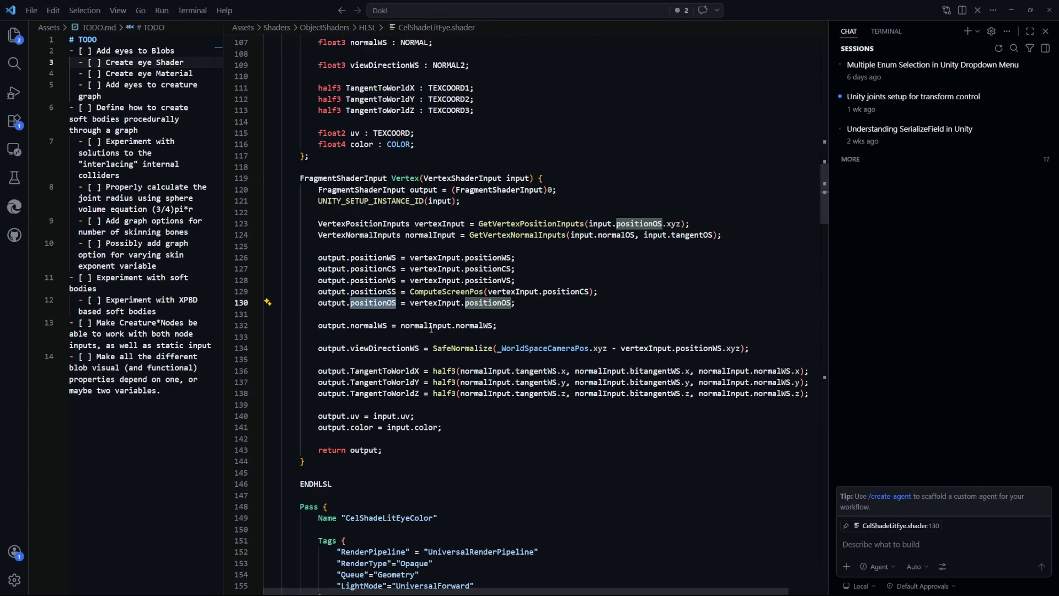
double_click(448, 303)
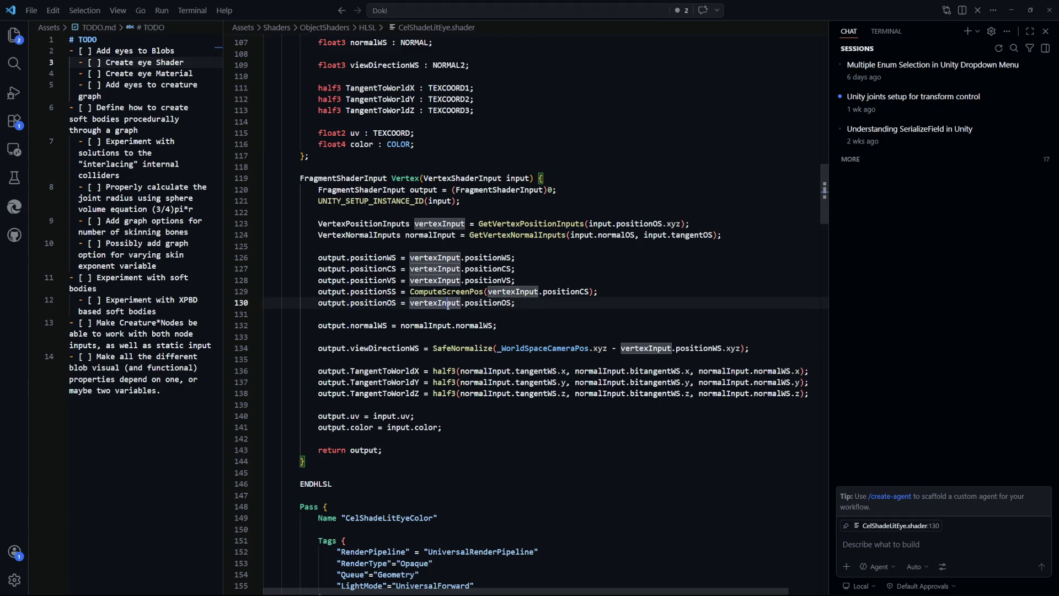
text(input)
key(ctrl+s)
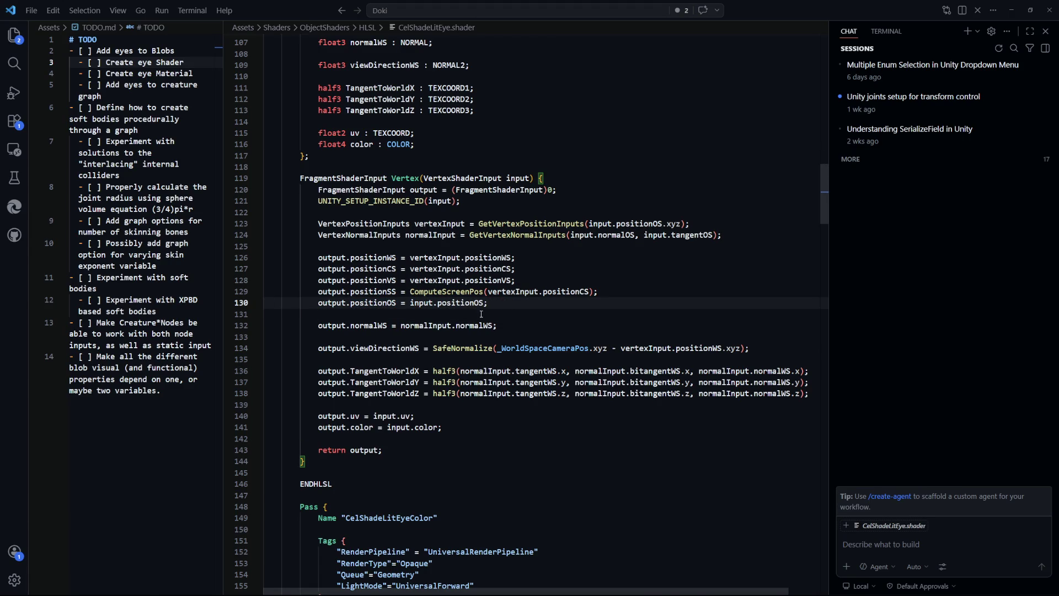
Step: Rename every occurrence of the distance variable around line 281 to dist and save
key(alt+Tab)
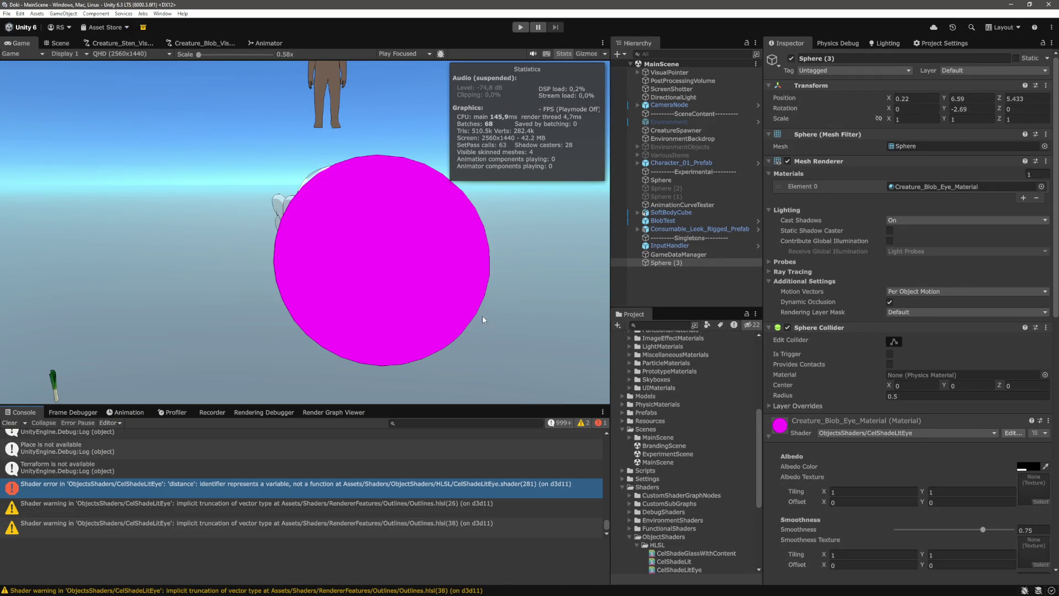
double_click(279, 481)
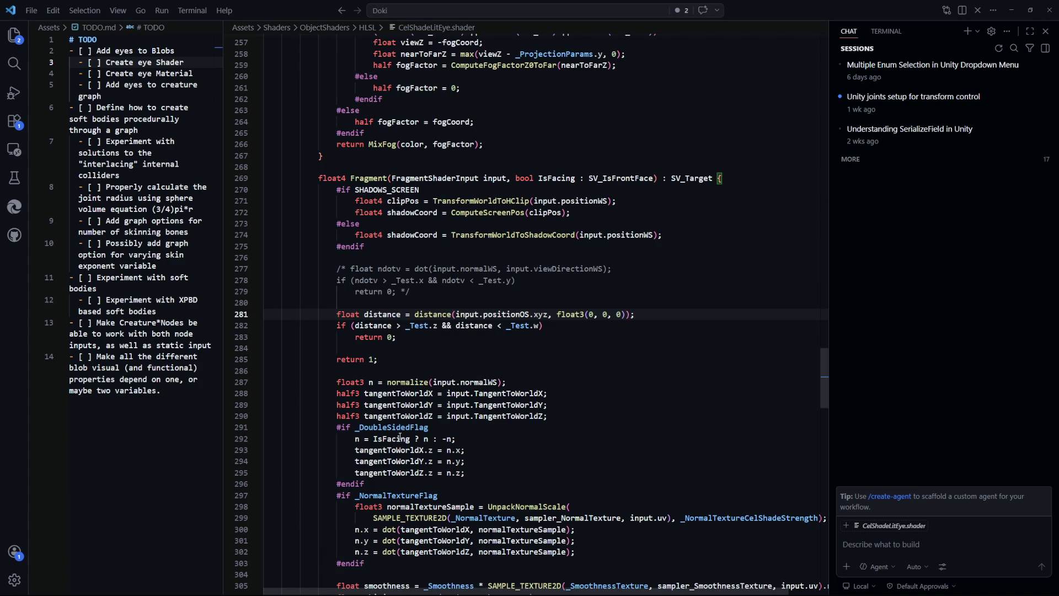
click(501, 345)
scroll(383, 339, up, 1)
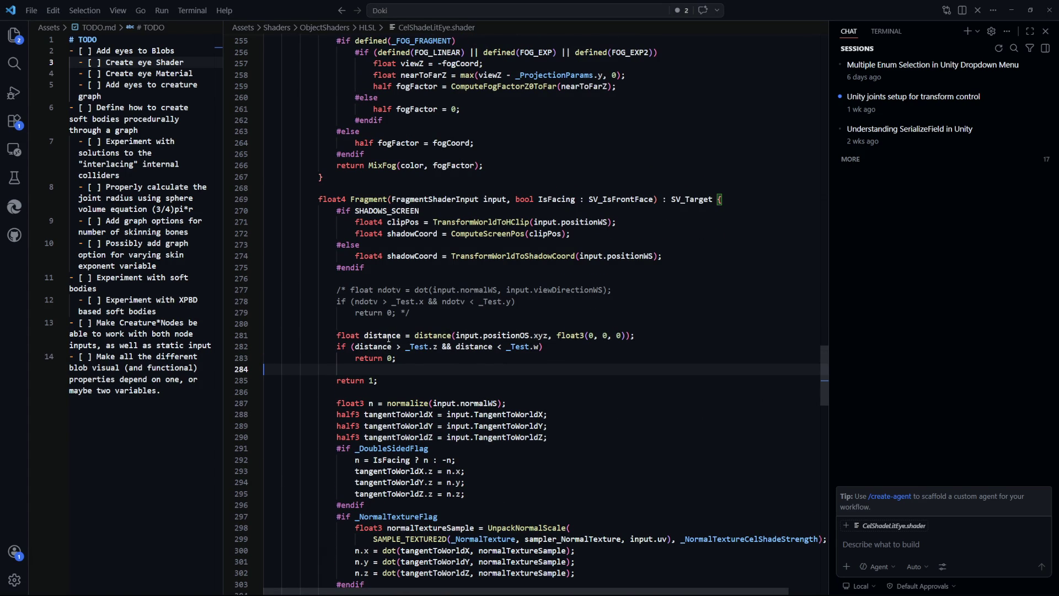
click(389, 337)
scroll(499, 393, down, 4)
scroll(499, 393, up, 3)
scroll(499, 393, up, 3)
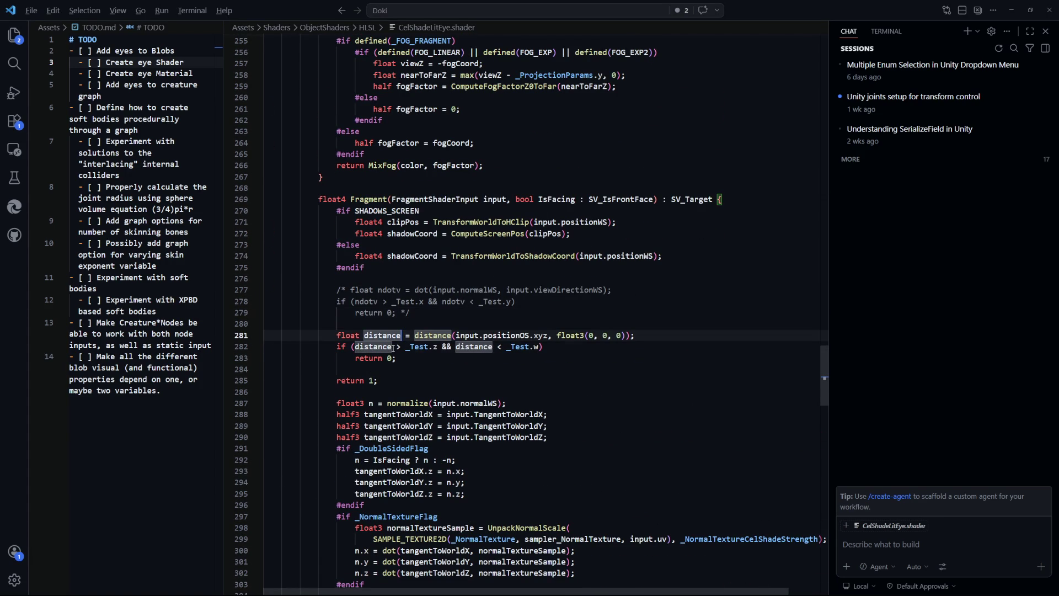
key(BackSpace)
key(BackSpace)
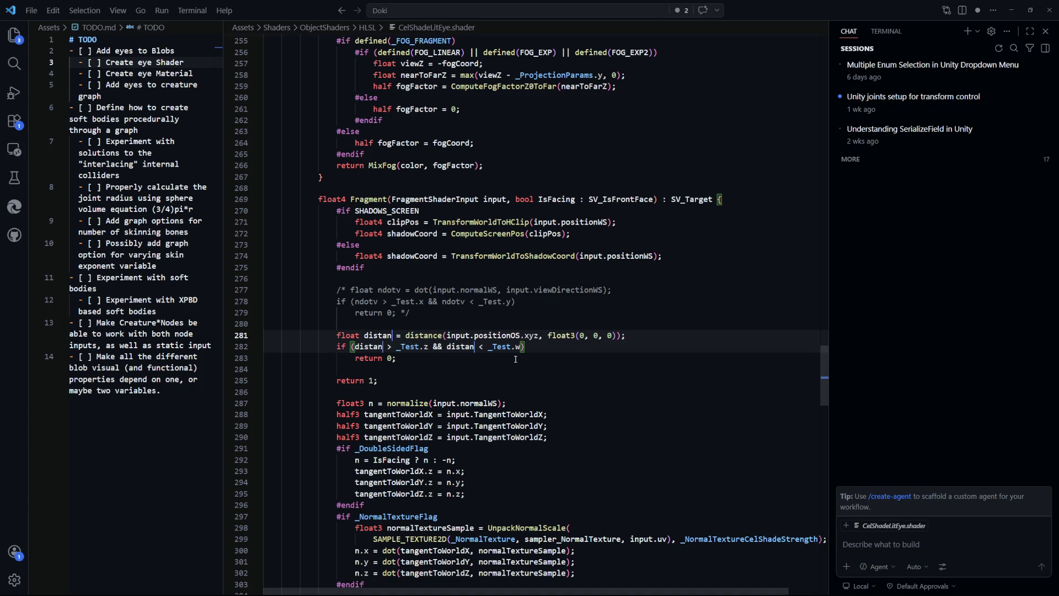
key(BackSpace)
key(ctrl+s)
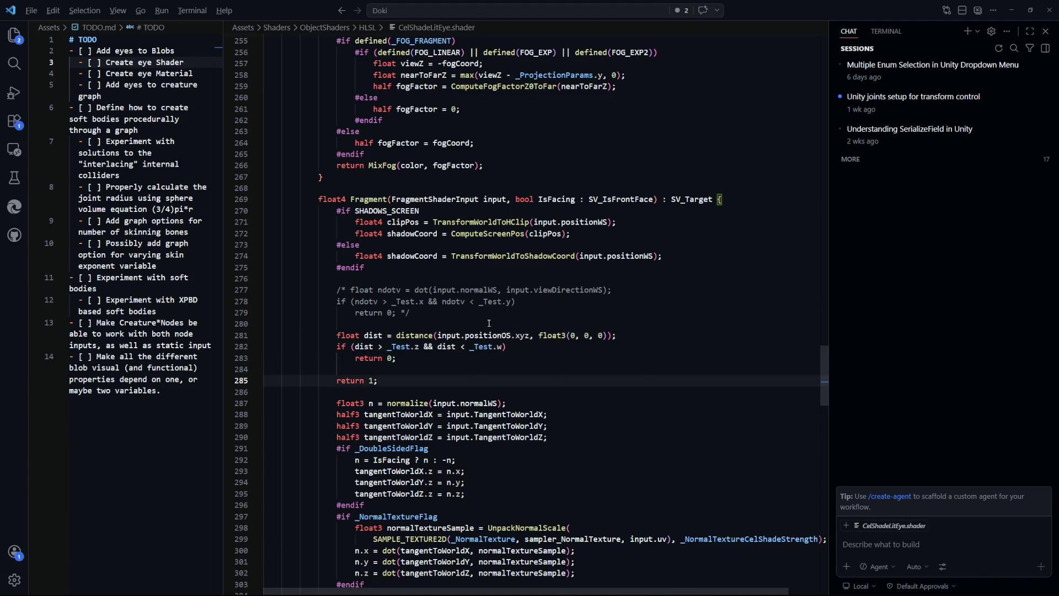
key(alt+Tab)
scroll(949, 462, down, 10)
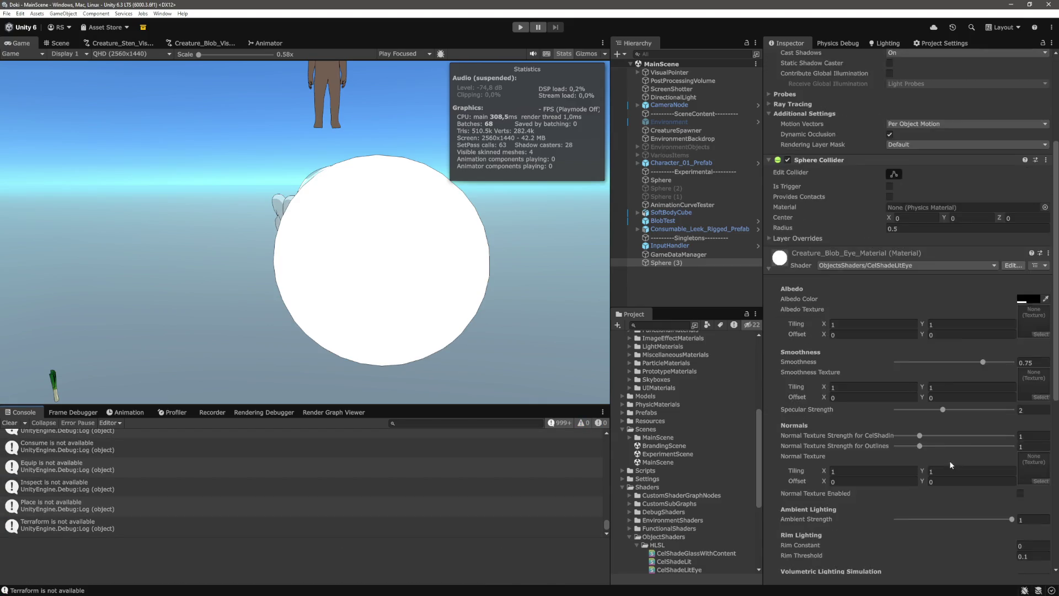
Step: Set the eye material's Culling Test X to 0 and Test Y to 0.14
scroll(949, 463, down, 3)
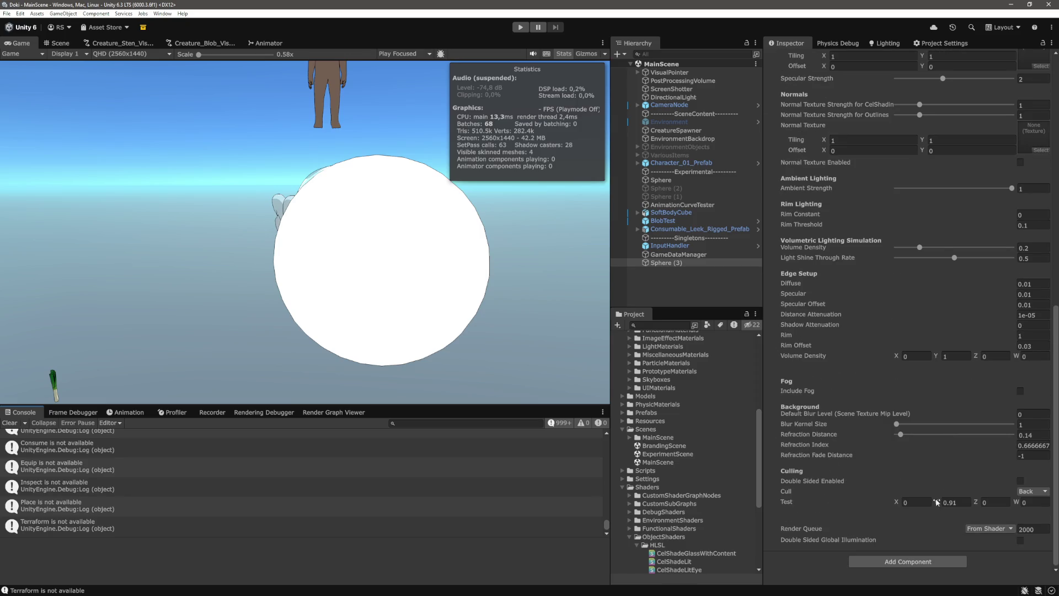
click(907, 502)
text(0.18)
key(BackSpace)
key(BackSpace)
text(04)
double_click(910, 502)
text(0)
click(954, 501)
text(0.14)
key(alt+Tab)
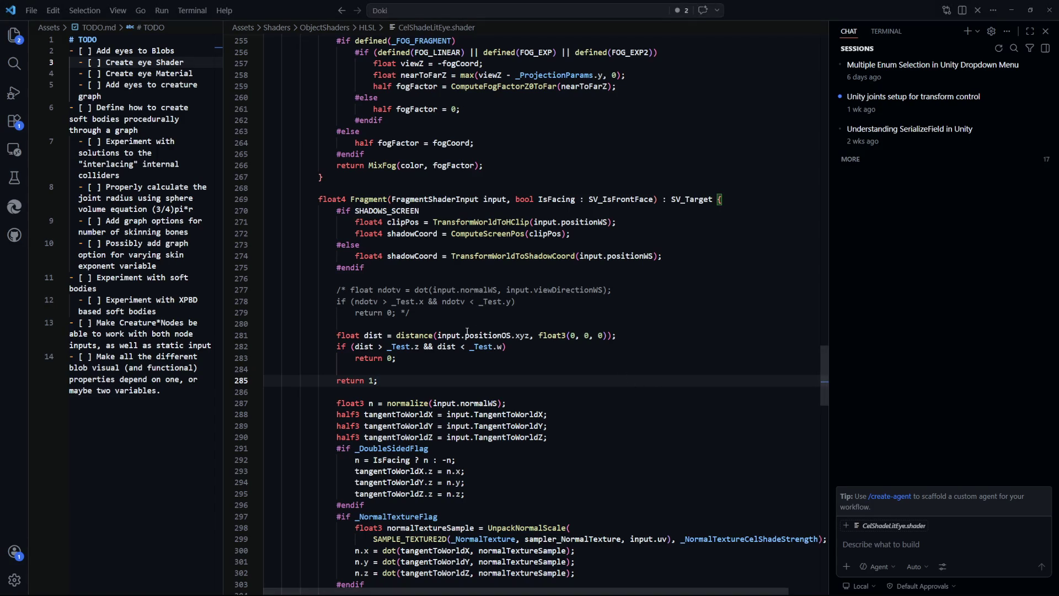
Step: Compare the dist check on lines 281–283 with the commented ndotv block on lines 277–279
drag(618, 336, 440, 336)
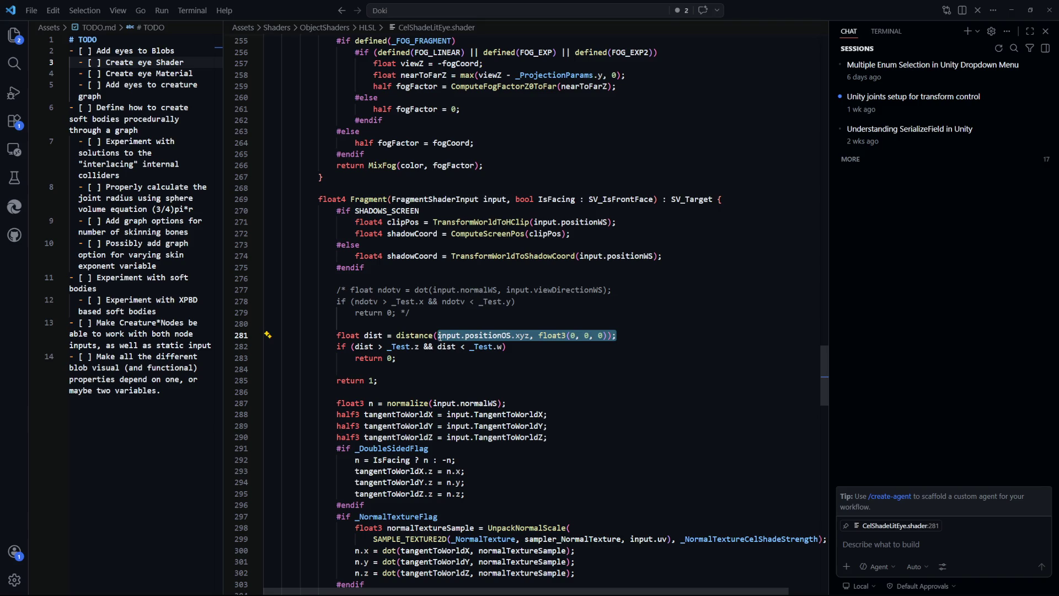
key(alt+Tab)
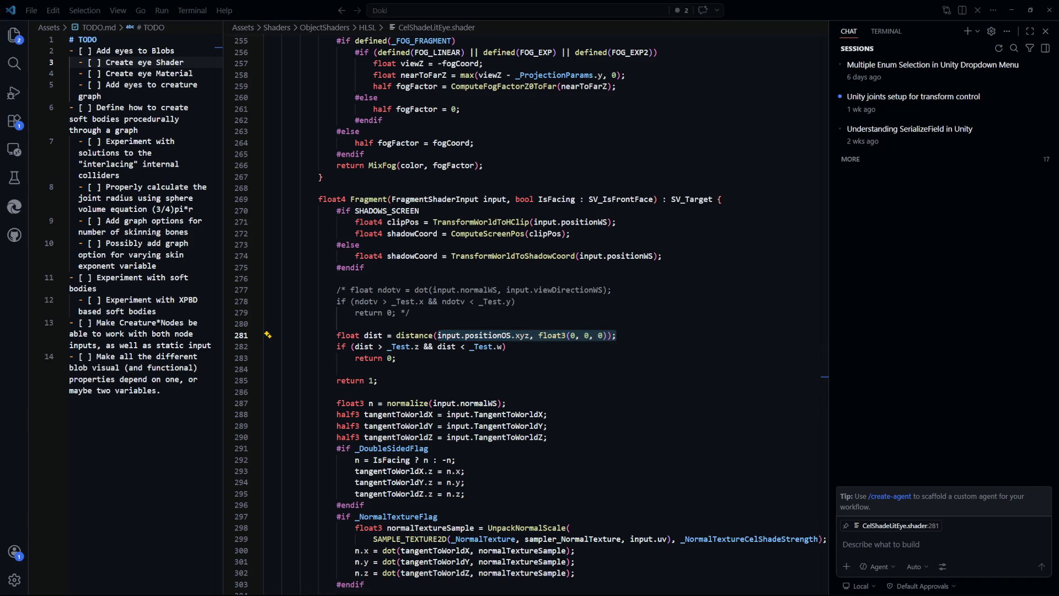
key(alt+Tab)
drag(616, 336, 438, 335)
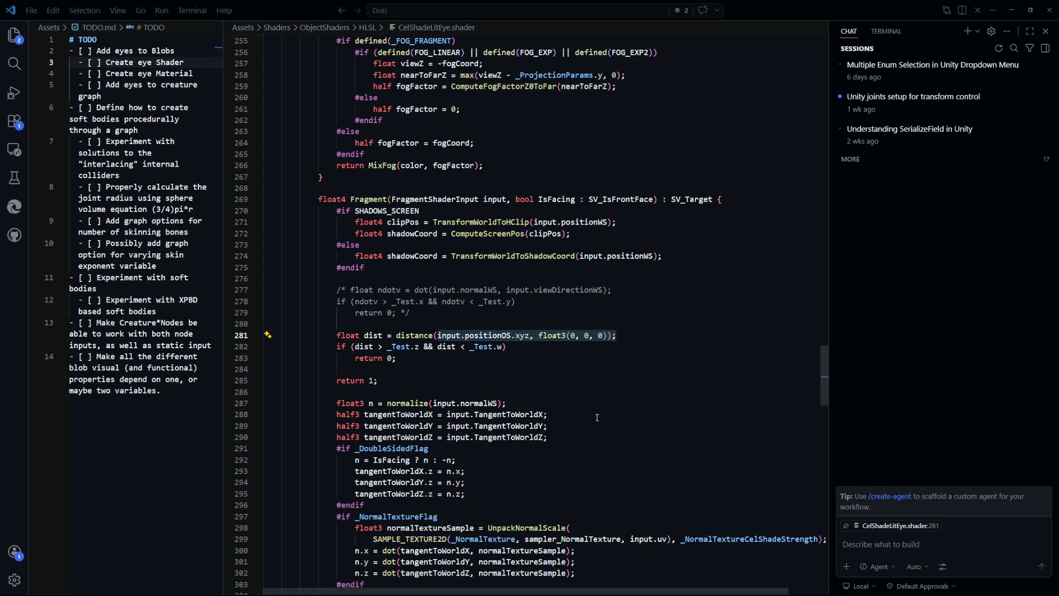
click(490, 368)
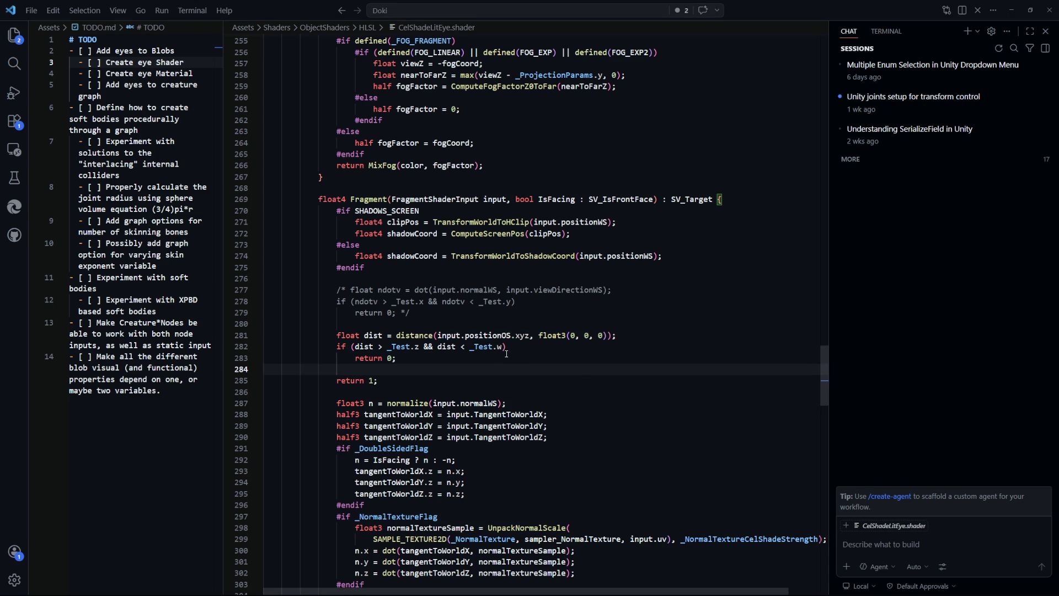
drag(403, 360, 338, 337)
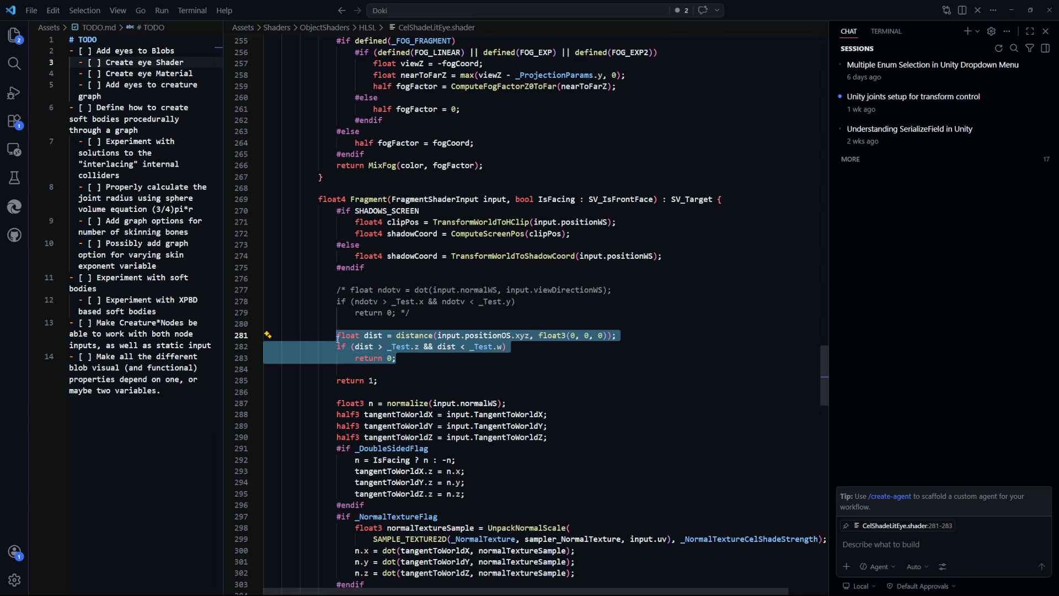
click(386, 369)
drag(410, 313, 341, 290)
drag(396, 359, 335, 336)
key(alt+Tab)
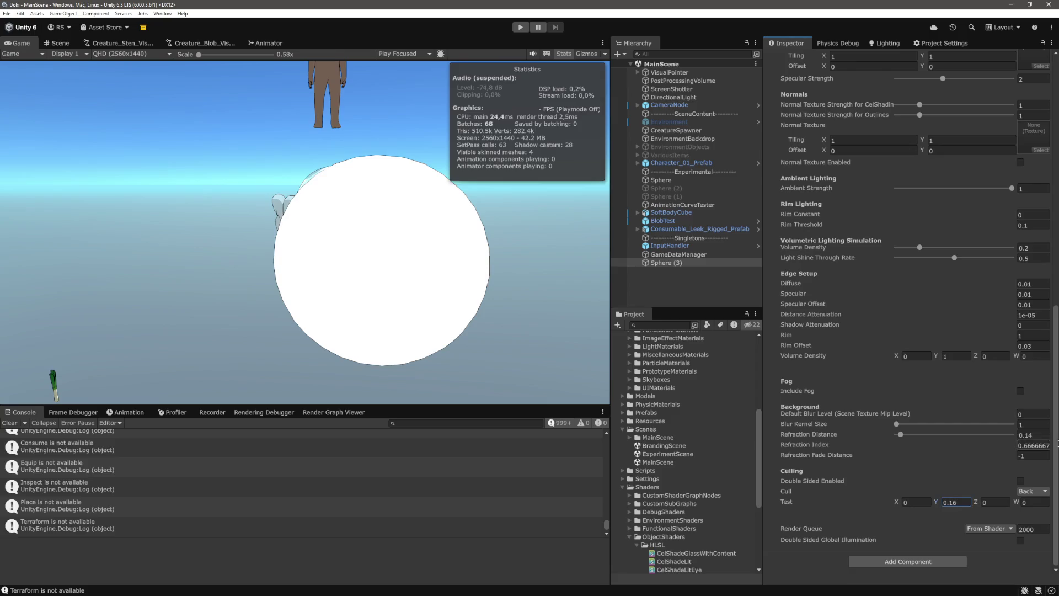
Step: Comment out the dist check on lines 281–283 and uncomment the ndotv block on 277–279
drag(979, 501, 1007, 502)
key(ctrl+z)
key(ctrl+z)
click(558, 353)
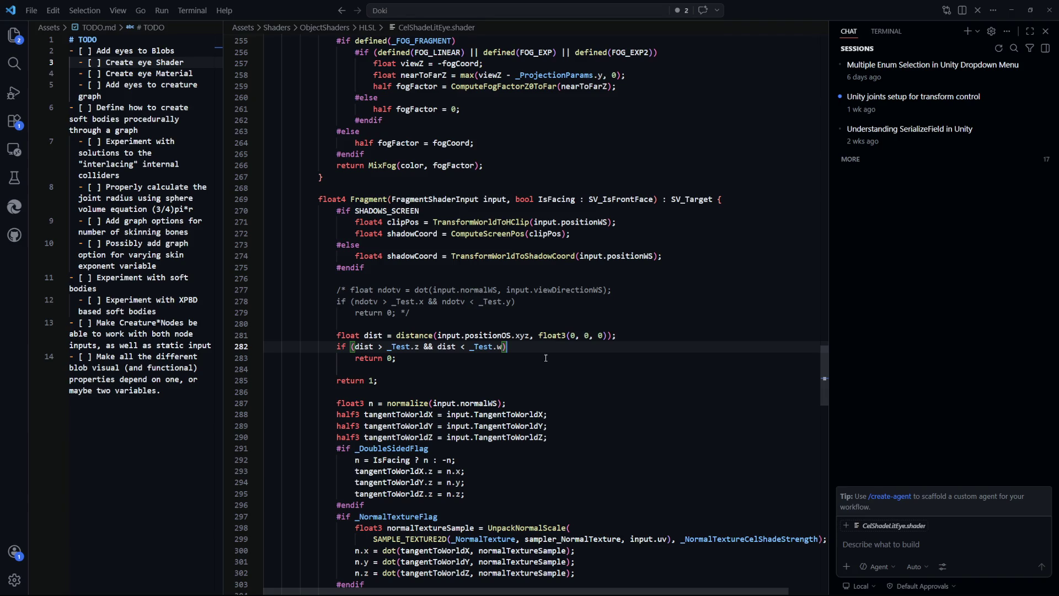
drag(410, 312, 338, 297)
drag(396, 358, 337, 335)
key(shift+alt+a)
drag(435, 312, 337, 290)
key(shift+alt+a)
click(494, 325)
Step: Raise the material's Test Y to 0.8 to thicken the black rim
key(alt+Tab)
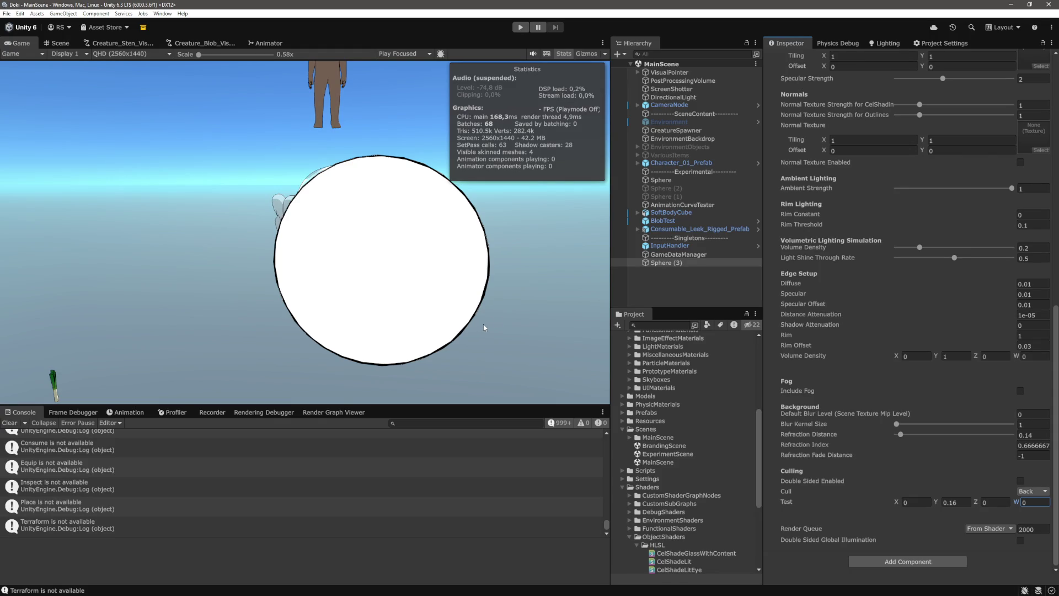
drag(936, 502, 954, 505)
text(0.8)
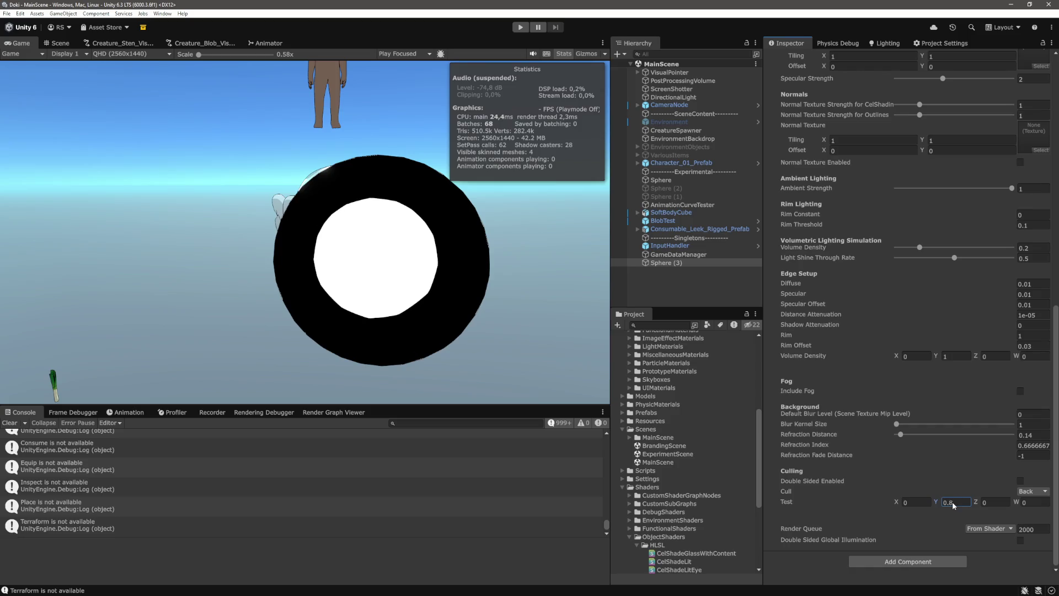
key(Return)
key(alt+Tab)
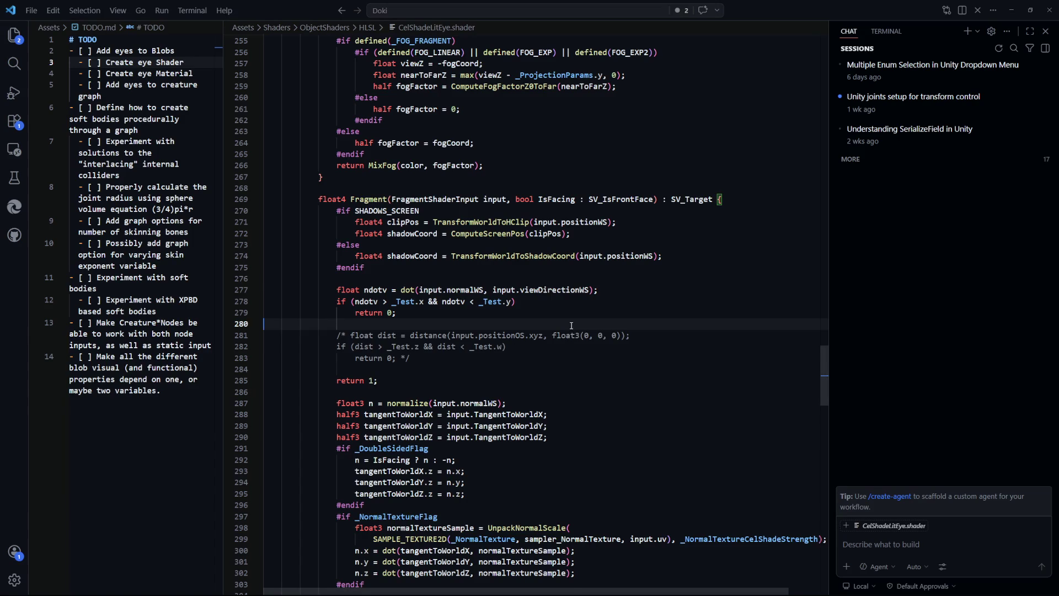
Step: Add a normalized normal declaration on line 277 above the ndotv calculation and save
key(Return)
text(float)
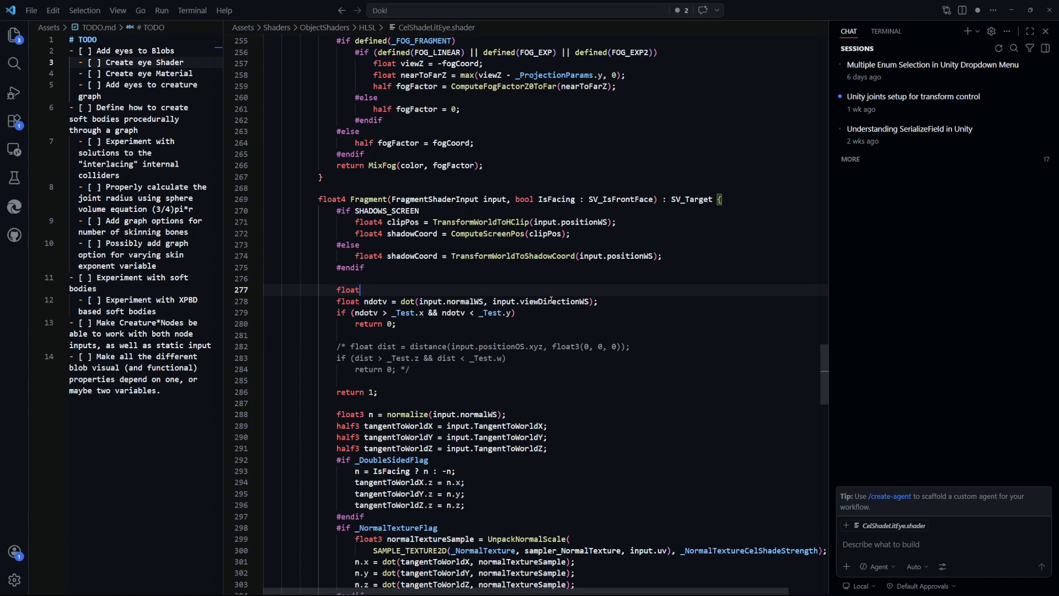
text( normal = in)
key(BackSpace)
key(BackSpace)
text(normalize)
text(()
key(Tab)
key(ctrl+s)
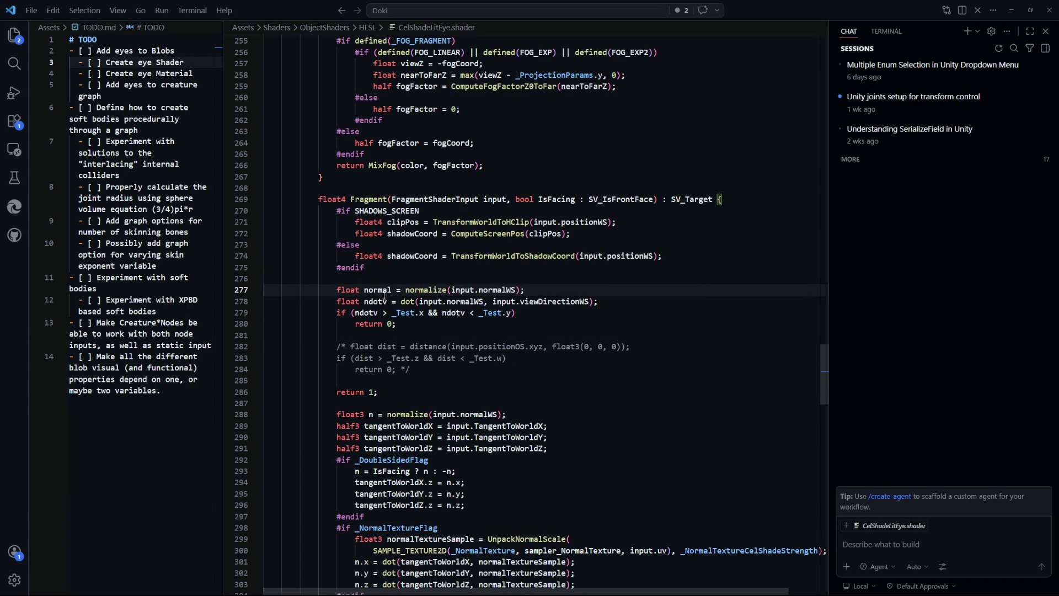
Step: Lower the material's Test Y to 0.3 and edit Test X while checking the shading
drag(484, 302, 421, 304)
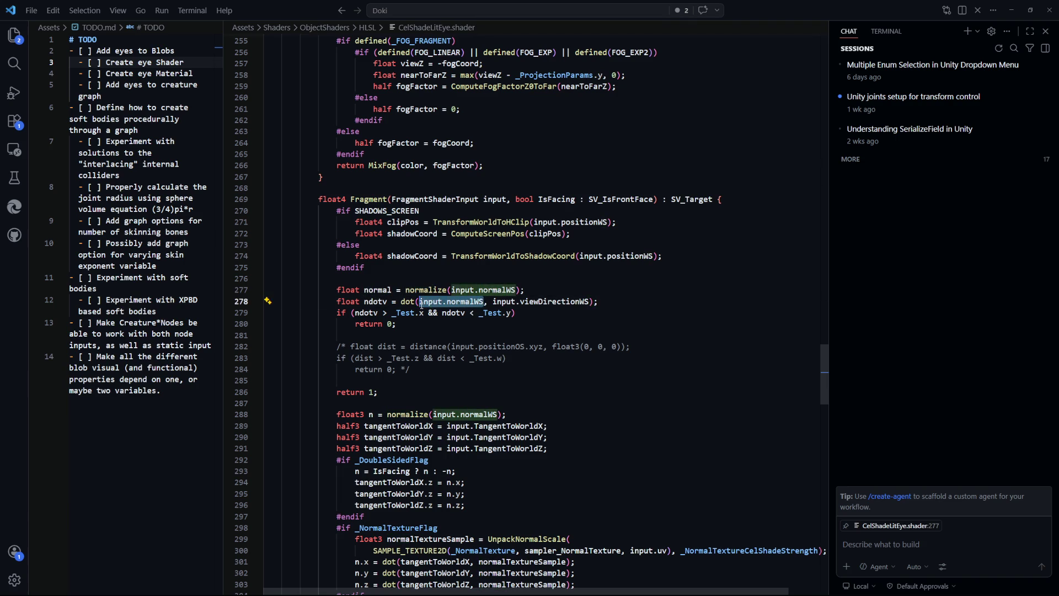
key(alt+Tab)
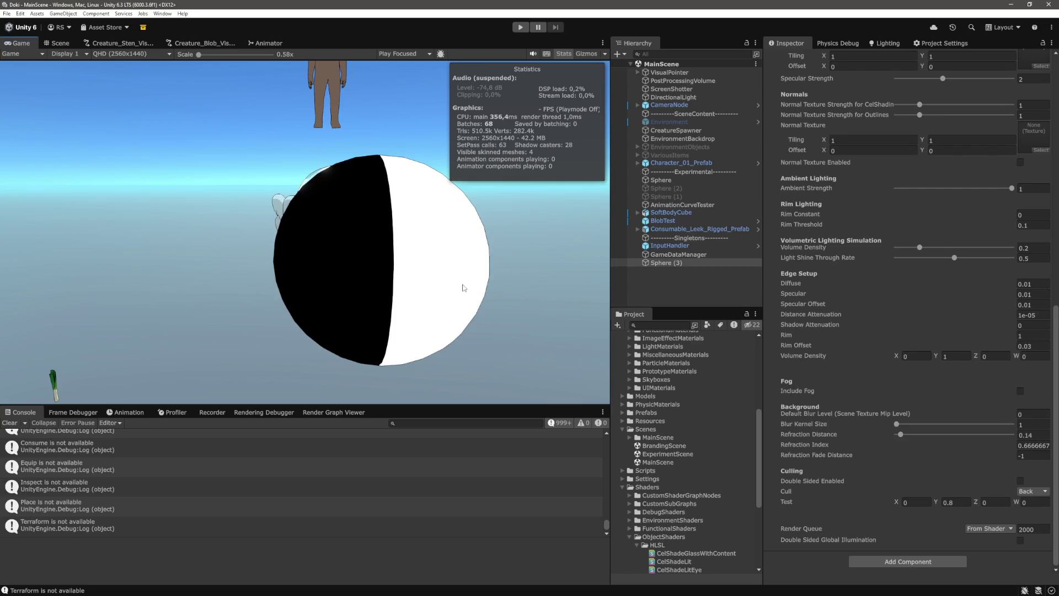
key(alt+Tab)
key(Down)
key(Down)
key(Down)
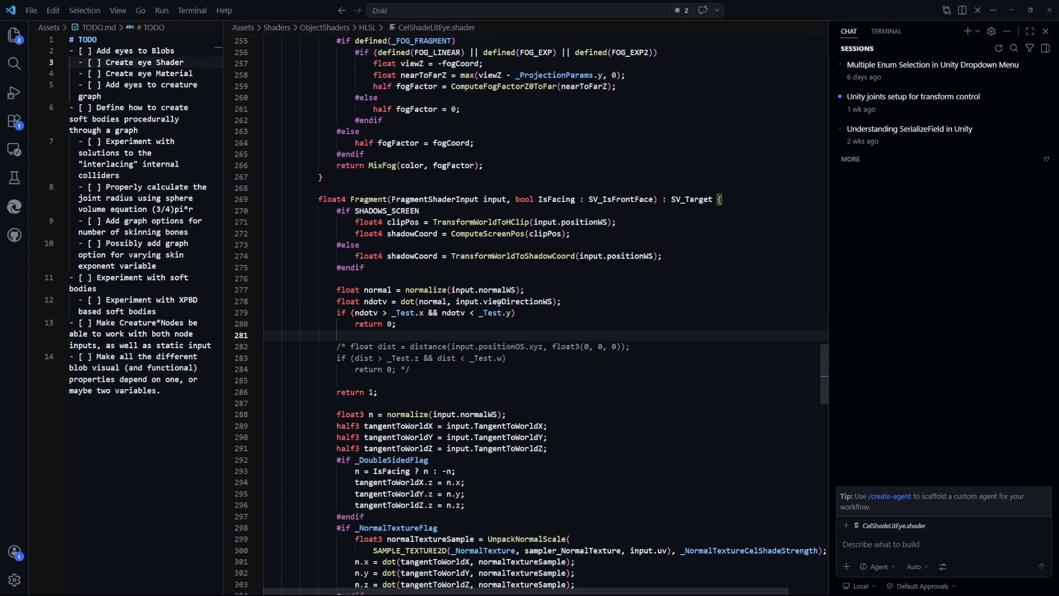
drag(524, 290, 405, 291)
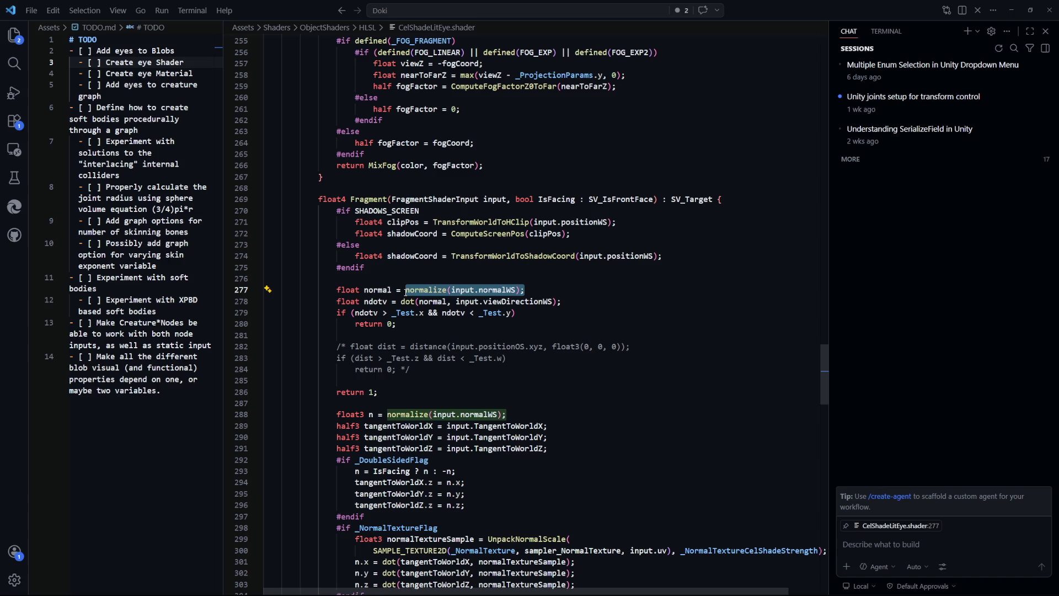
key(alt+Tab)
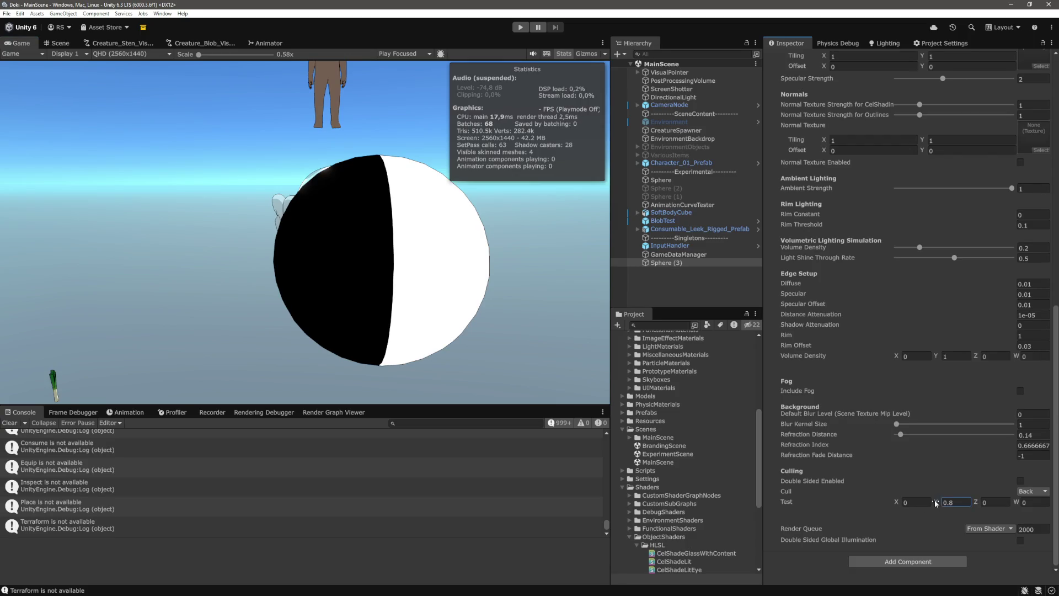
mouse_move(929, 502)
mouse_down()
mouse_move(886, 504)
mouse_move(897, 504)
mouse_up()
click(897, 506)
key(alt+Tab)
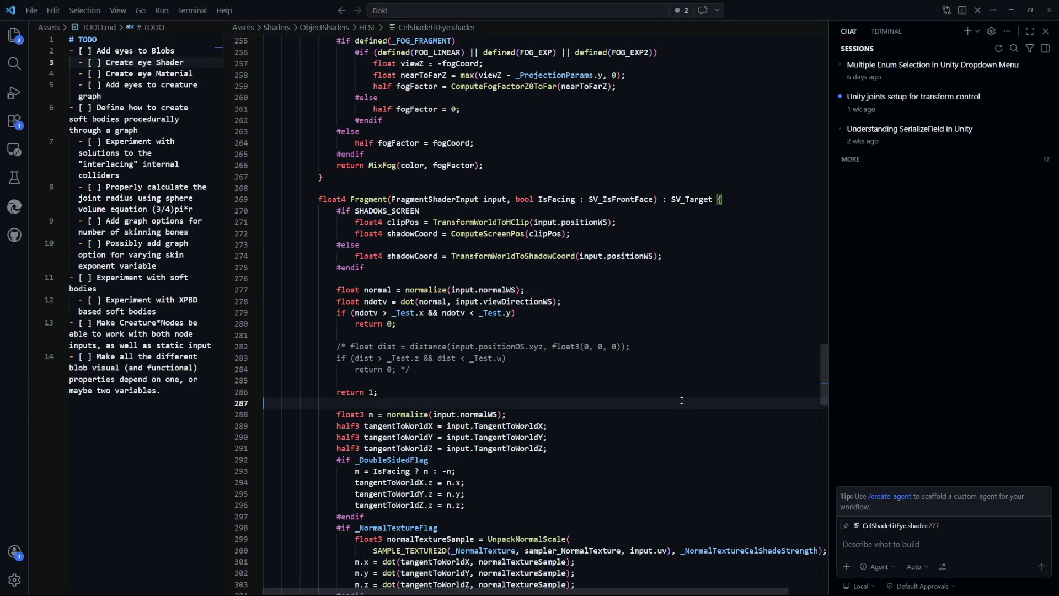
Step: Go over the normalize call and normalWS argument on line 277, declaring normal as float3
drag(516, 313, 337, 296)
click(421, 293)
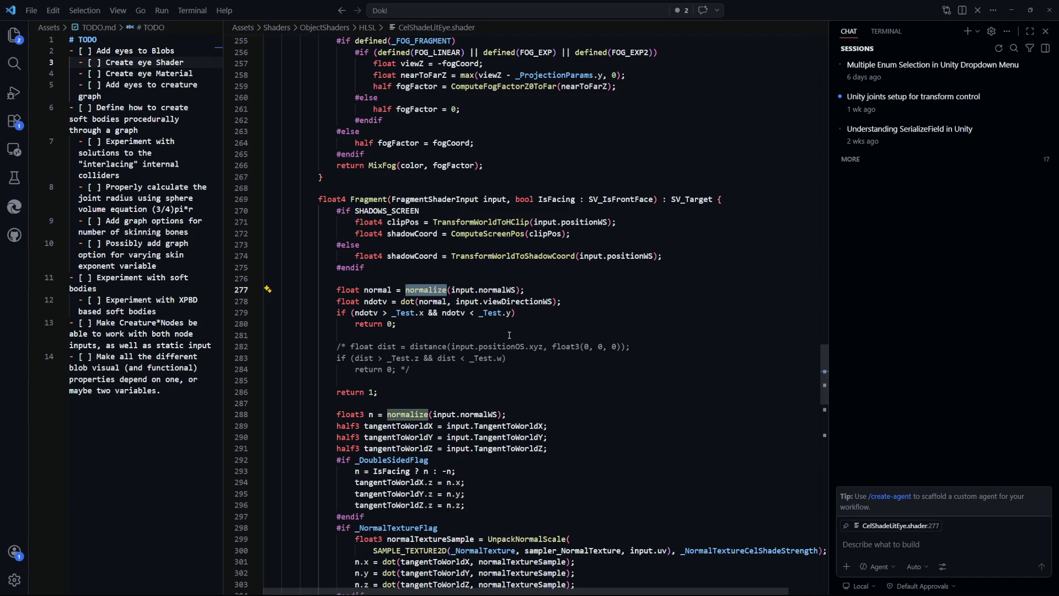
drag(525, 291, 449, 295)
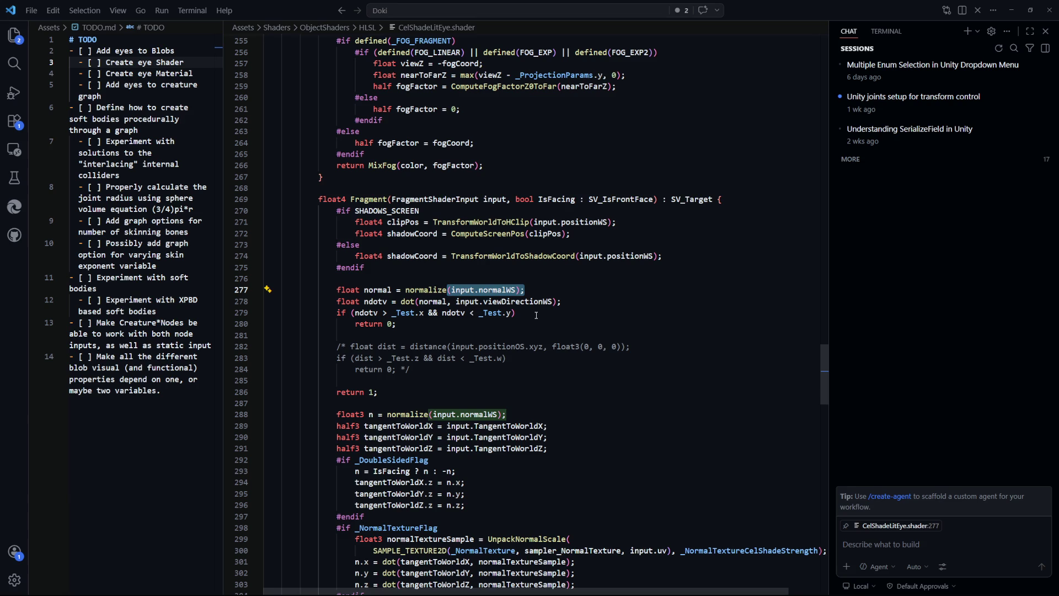
click(544, 301)
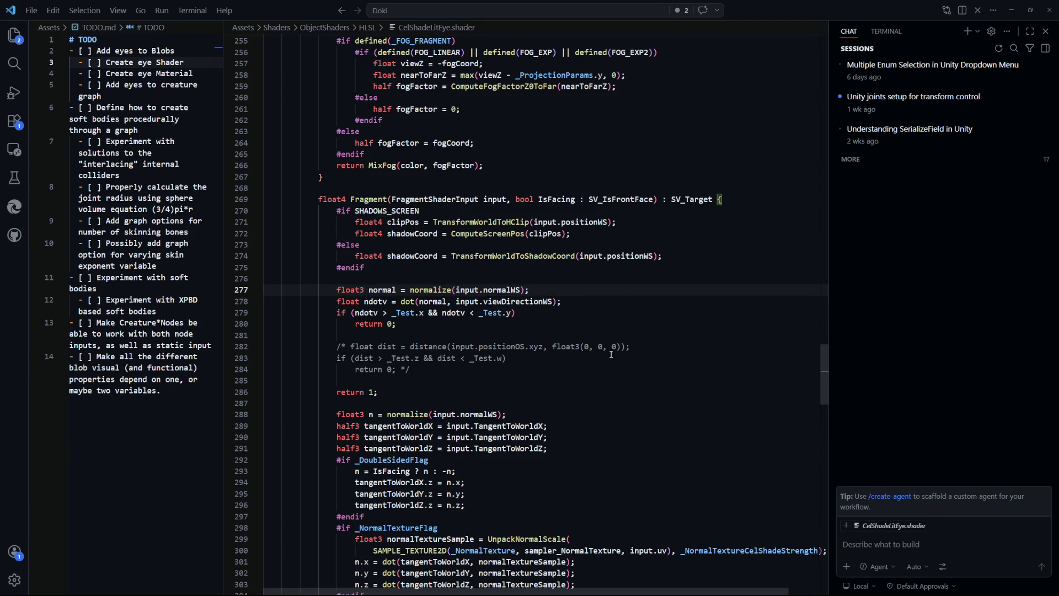
key(alt+Tab)
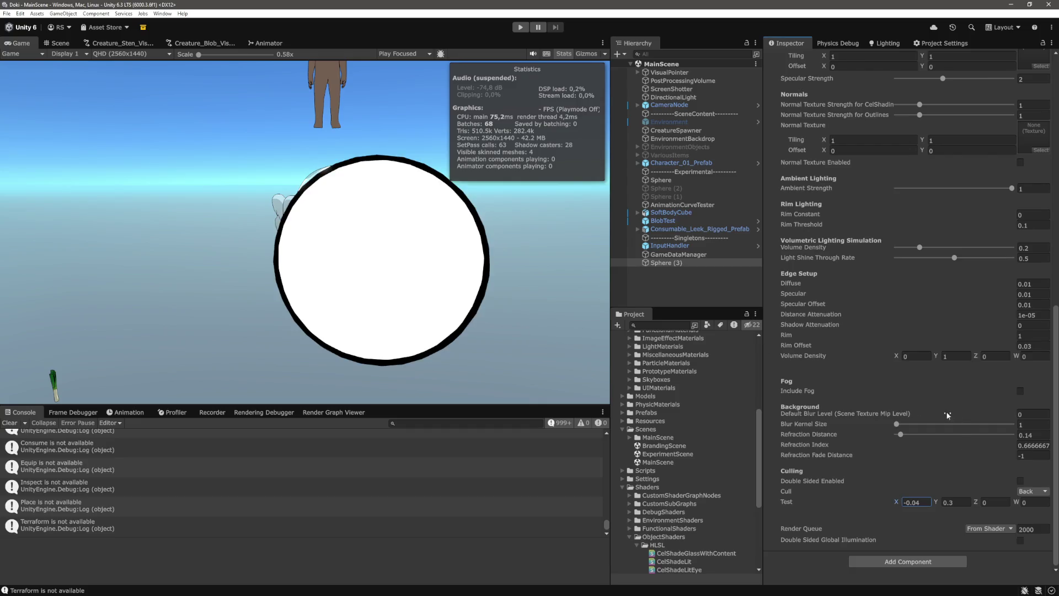
Step: Set Test X to 0 and raise Test Y to about 0.8
drag(898, 508, 895, 508)
text(0)
click(937, 504)
drag(938, 504, 948, 504)
Step: Change the shader's return values to 1 on line 280 and 2 on line 286
key(alt+Tab)
click(393, 324)
key(BackSpace)
text(1;)
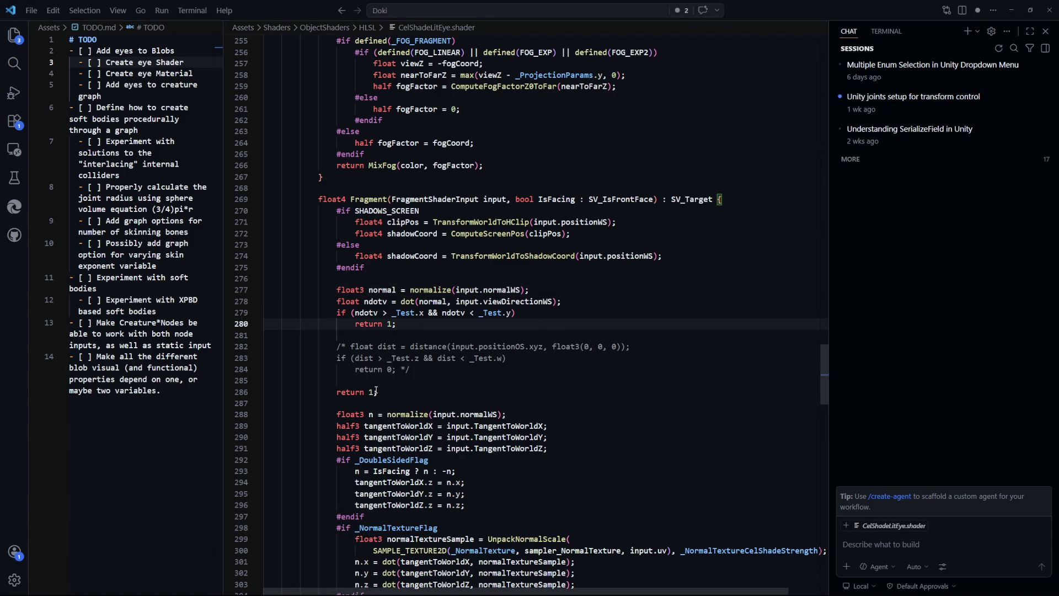
click(374, 392)
key(BackSpace)
text(2)
Step: Lower Test Y to 0.61 and set Test X to -0.66
key(alt+Tab)
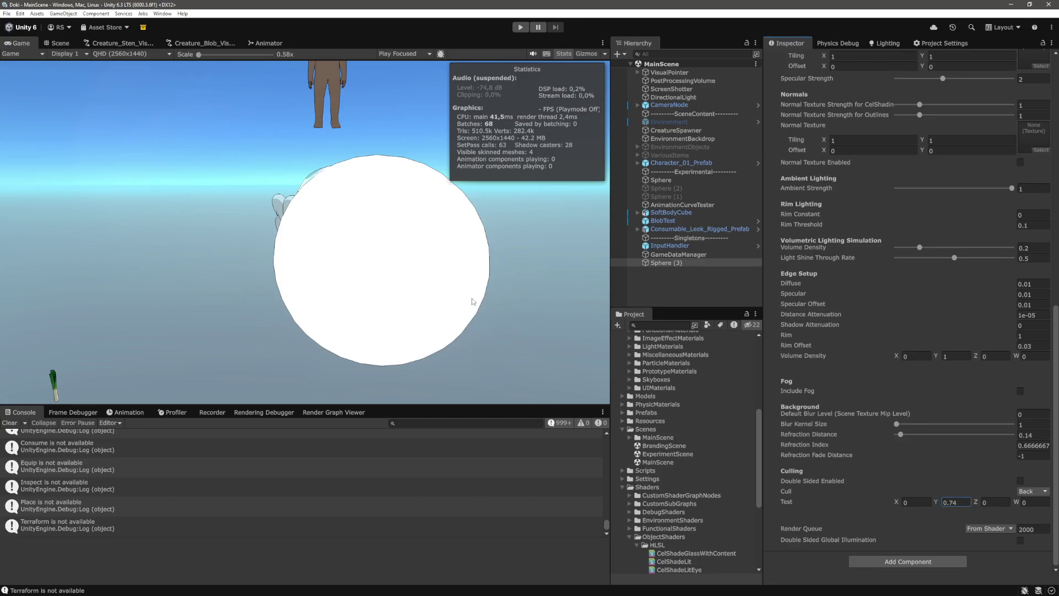
drag(940, 501, 935, 502)
click(914, 503)
text(0.52)
key(ctrl+a)
text(-0.66)
Step: Change the final return value on line 286 to 9 and save
key(alt+Tab)
key(BackSpace)
text(9)
key(ctrl+s)
Step: Raise Test Y to about 0.83, resizing the black central disc
key(alt+Tab)
drag(932, 503, 936, 502)
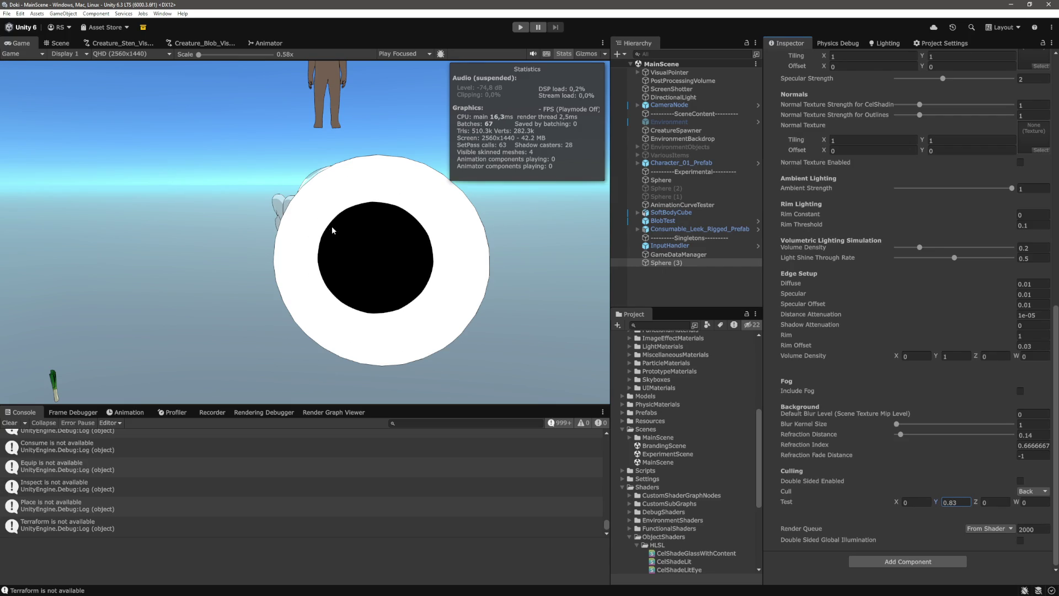
click(339, 243)
key(alt+Tab)
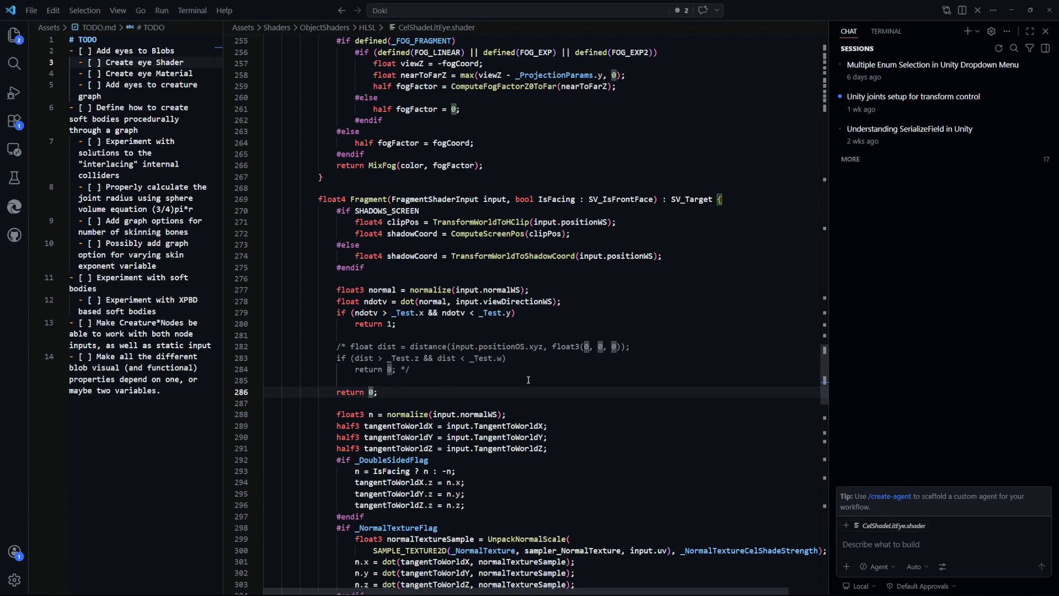
Step: Change line 280's return value to 0.6 and check the light grey sphere
double_click(390, 325)
text(0.6)
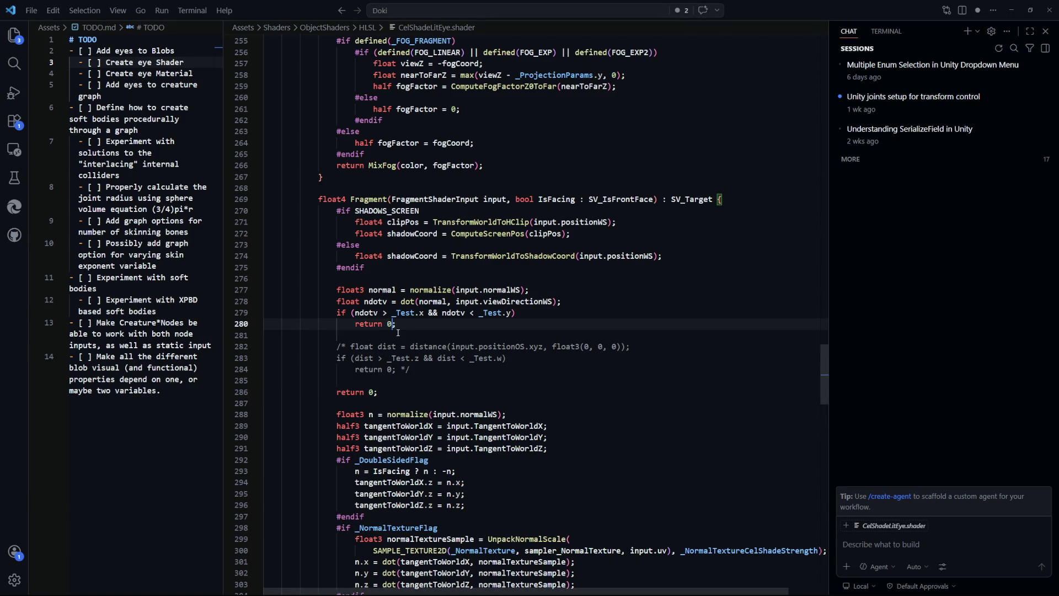
key(alt+Tab)
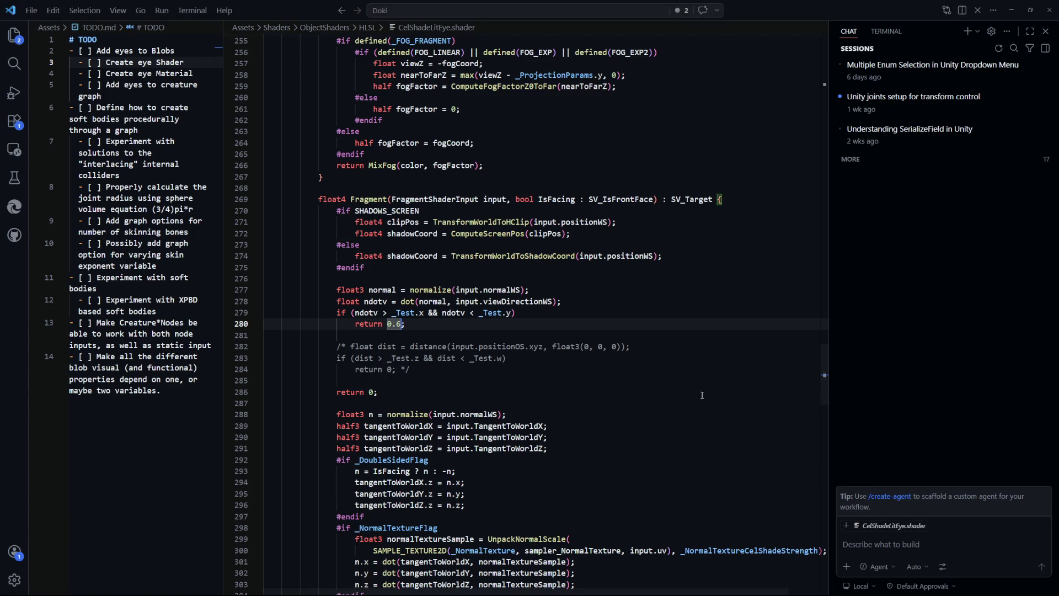
click(556, 346)
click(441, 318)
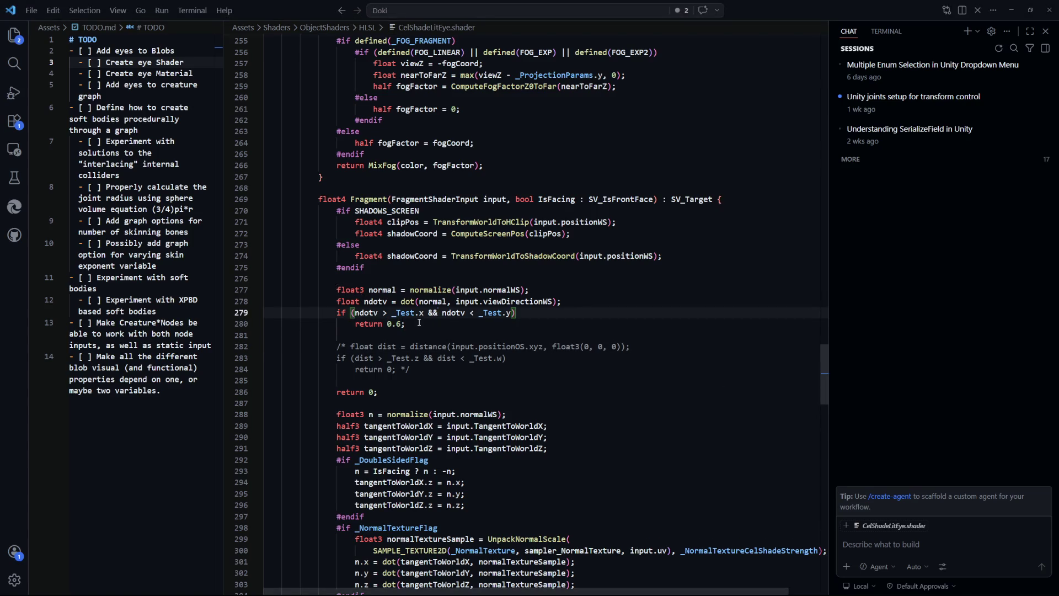
Step: Duplicate the range check on lines 279–280 with bounds changed to _Test.z and _Test.w
drag(429, 326, 338, 315)
key(ctrl+c)
click(426, 326)
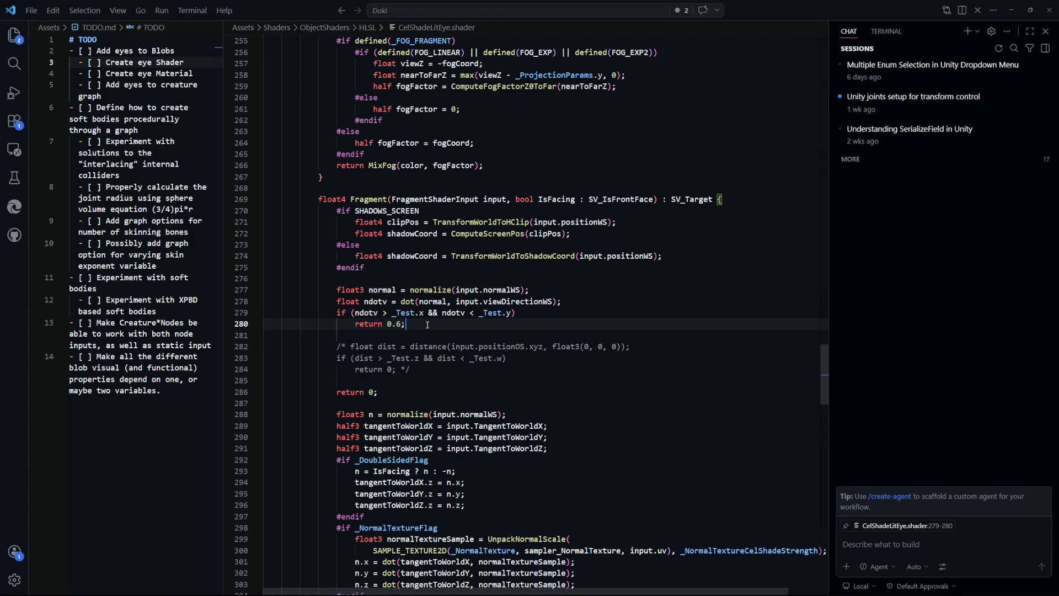
key(Return)
key(Return)
key(ctrl+v)
key(Down)
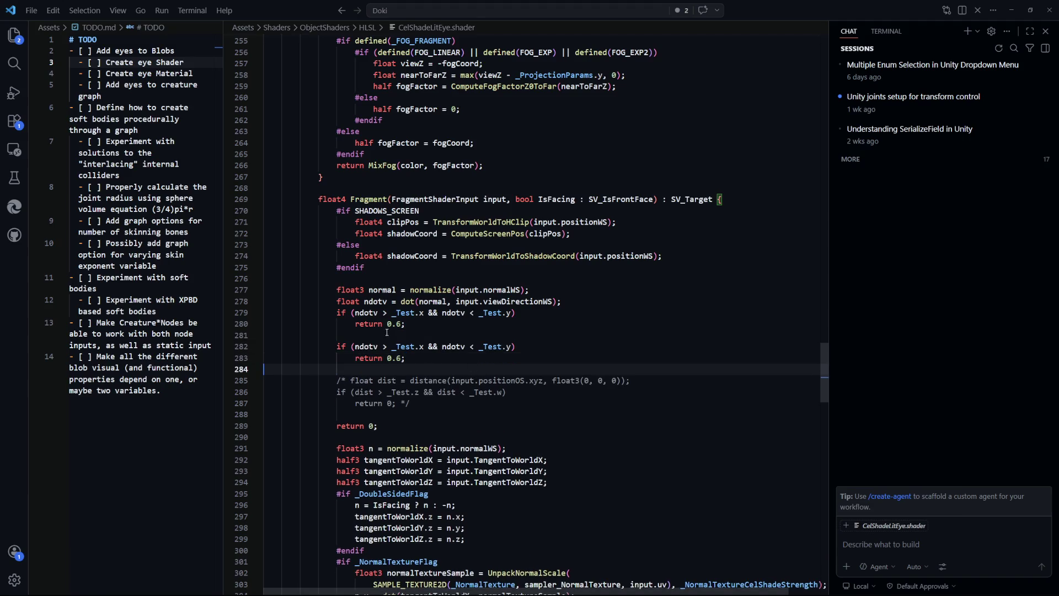
click(421, 346)
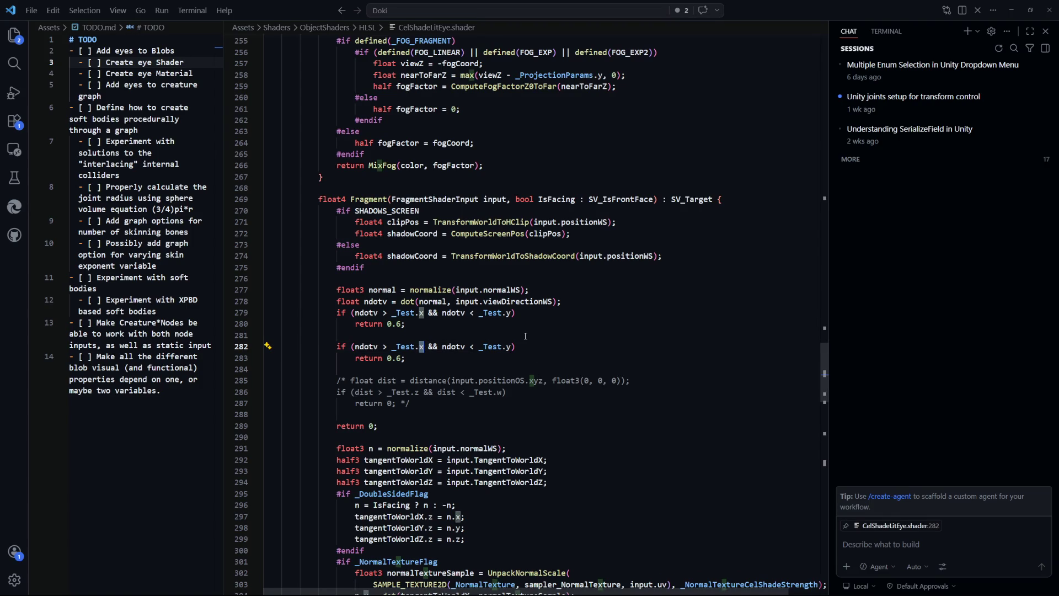
text(z)
click(511, 347)
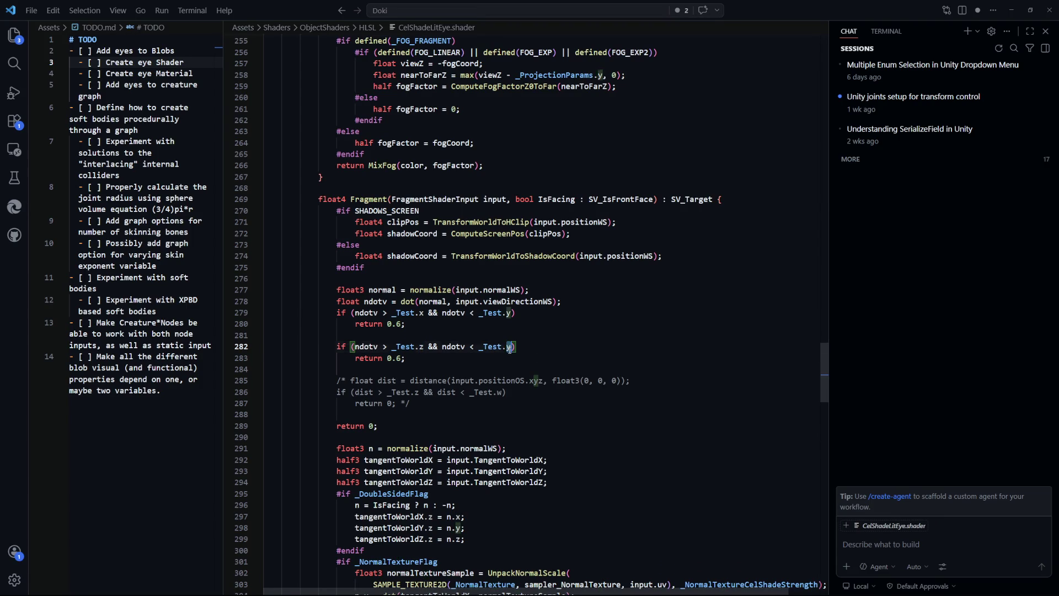
key(BackSpace)
text(w)
Step: Delete the commented distance block and make the second band return 0.3
drag(414, 403, 267, 358)
key(BackSpace)
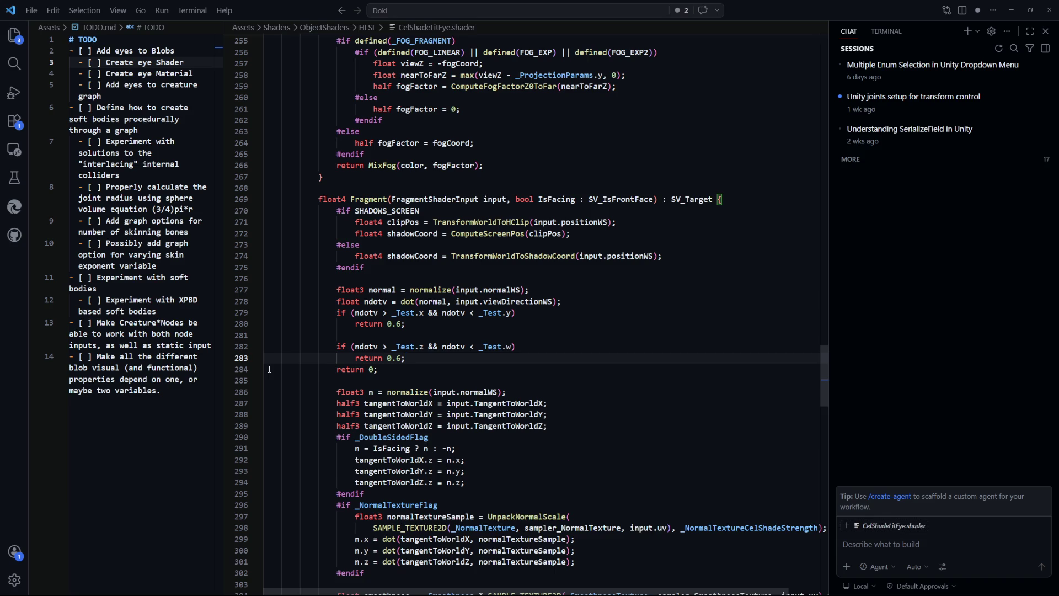
key(Return)
click(492, 360)
key(Left)
key(BackSpace)
text(3)
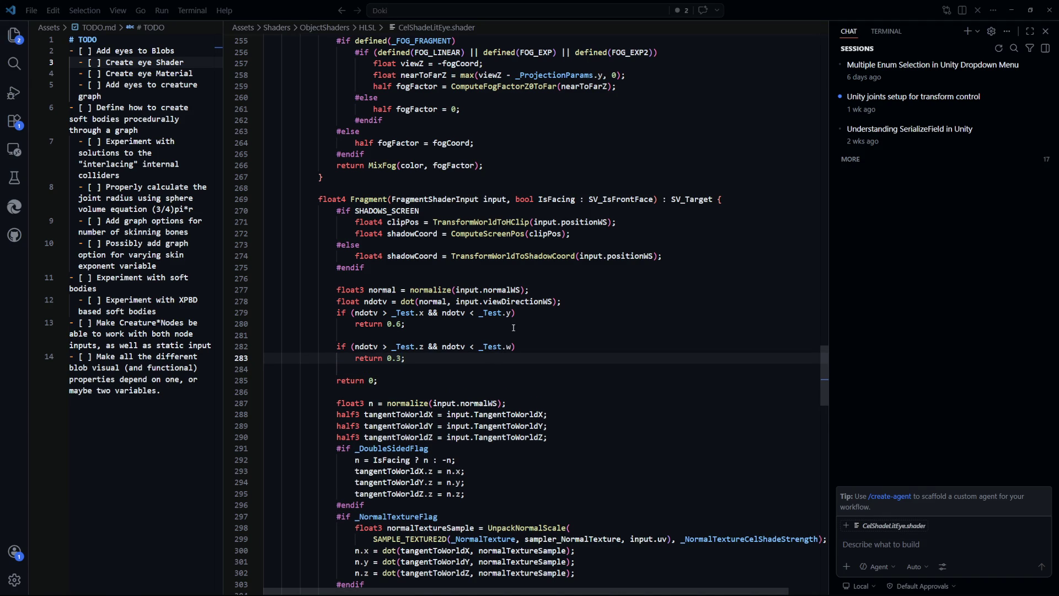
key(alt+Tab)
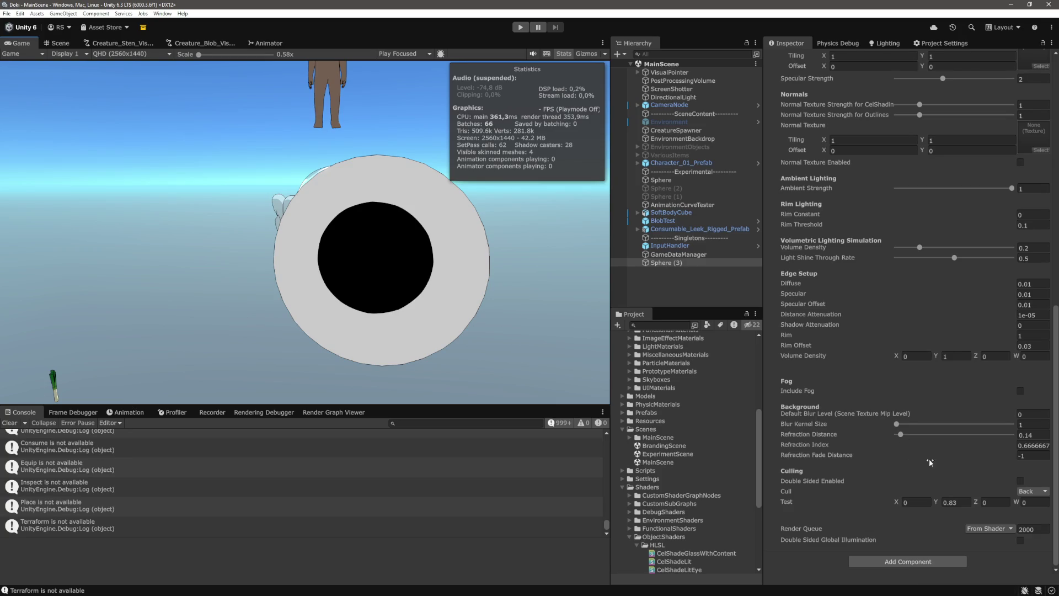
Step: Try first Test values on the eye material: Z 0.22, X 0.58, Y 0.84
click(985, 502)
text(0.13)
key(BackSpace)
key(BackSpace)
text(22)
click(906, 502)
text(0.24)
key(BackSpace)
key(BackSpace)
text(58)
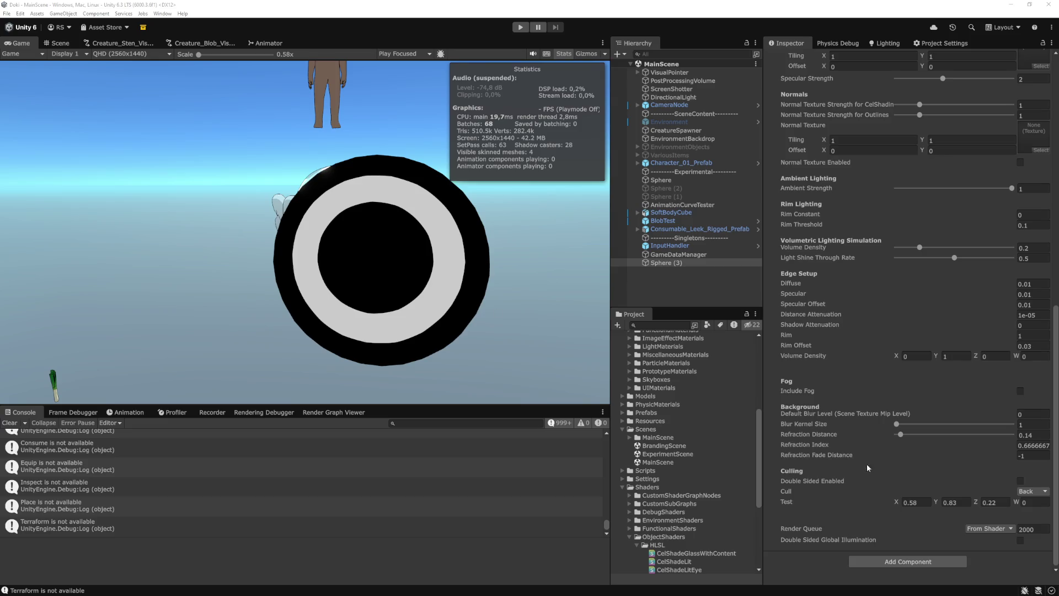
drag(938, 502, 900, 502)
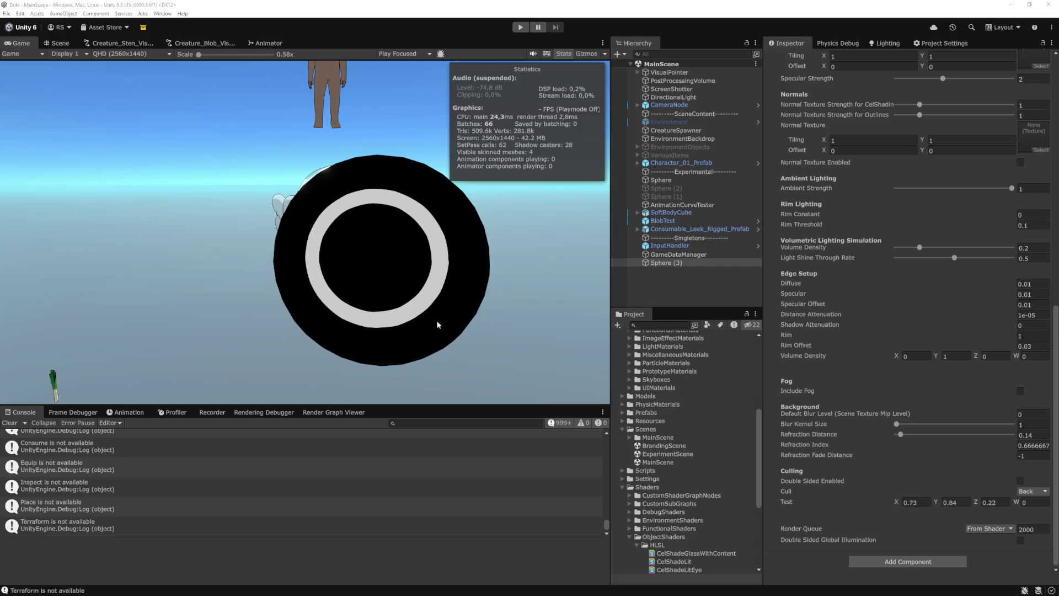
Step: After checking the shader code, reset Test X and Y to 0 and re-enter Z and W
key(alt+Tab)
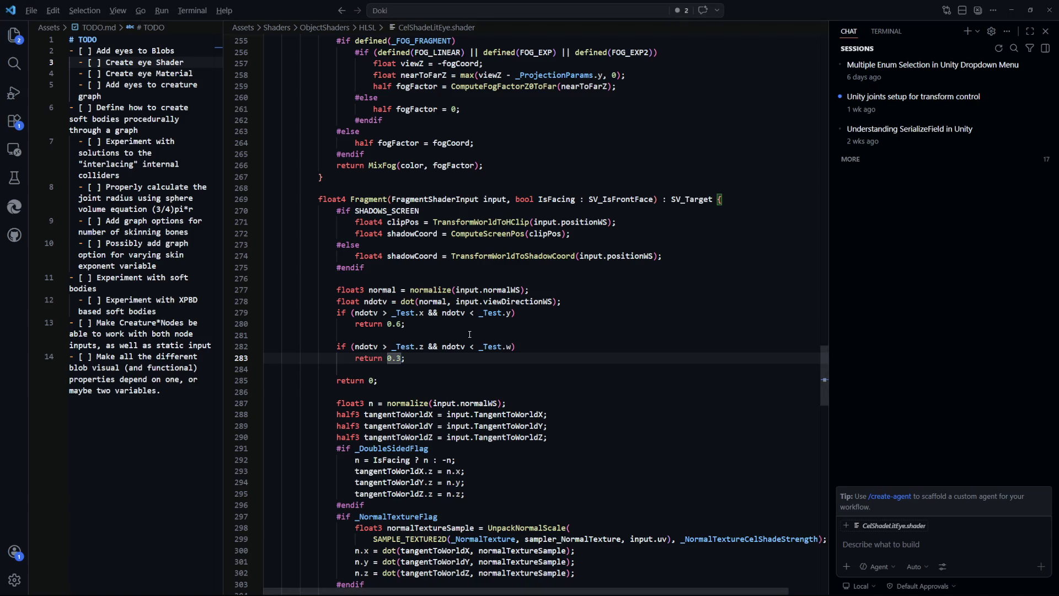
key(alt+Tab)
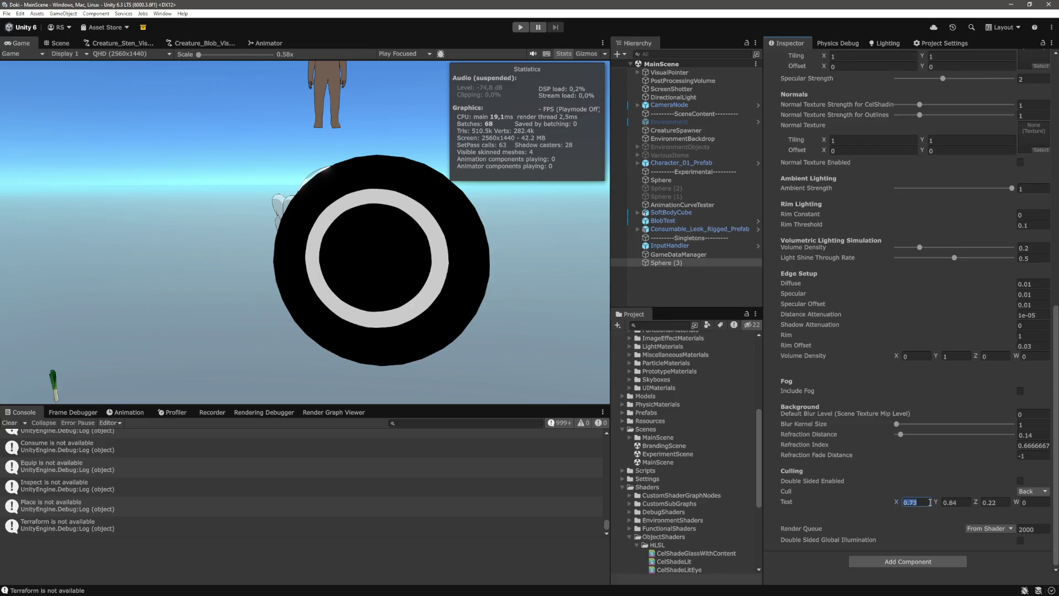
text(0)
key(Tab)
text(0)
key(Tab)
text(0.1)
key(Tab)
text(0.7)
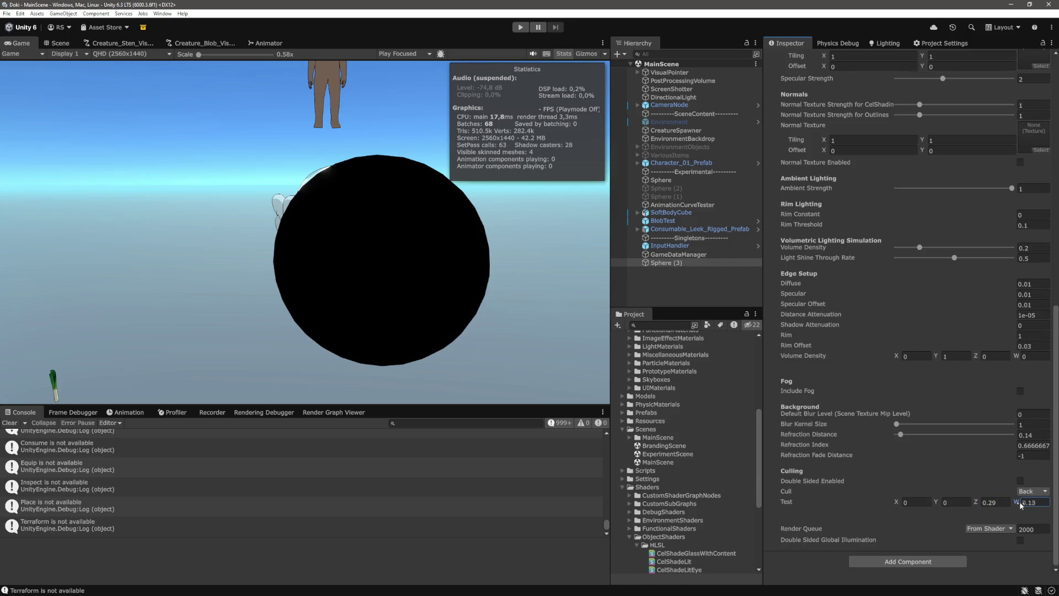
key(BackSpace)
text(84)
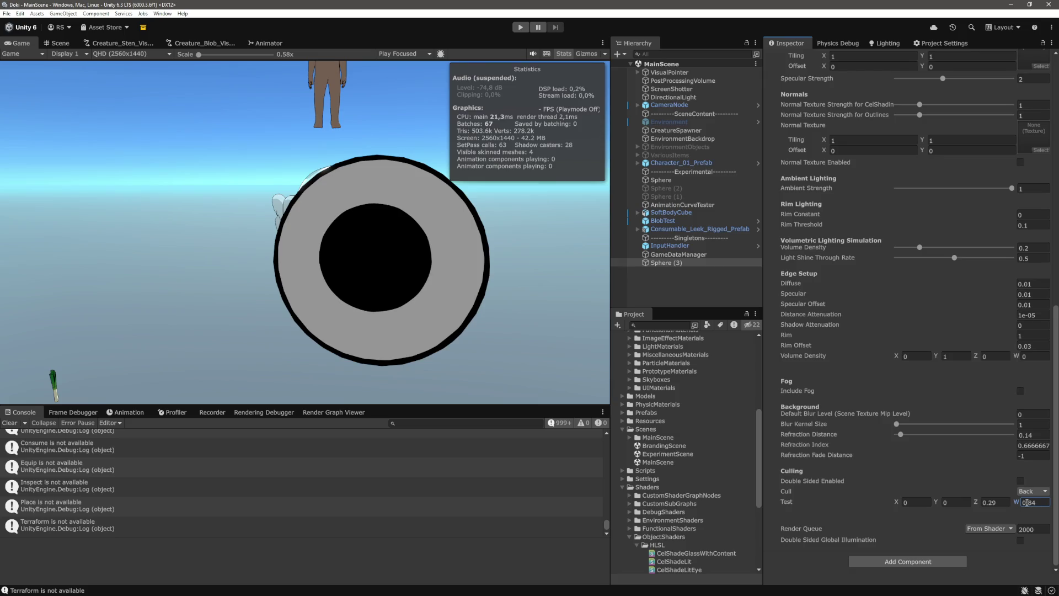
Step: Retype Test Z as 0.71 and enter a new Test W near 0.96
click(981, 503)
text(0.39)
key(BackSpace)
key(BackSpace)
text(58)
key(BackSpace)
key(BackSpace)
text(71)
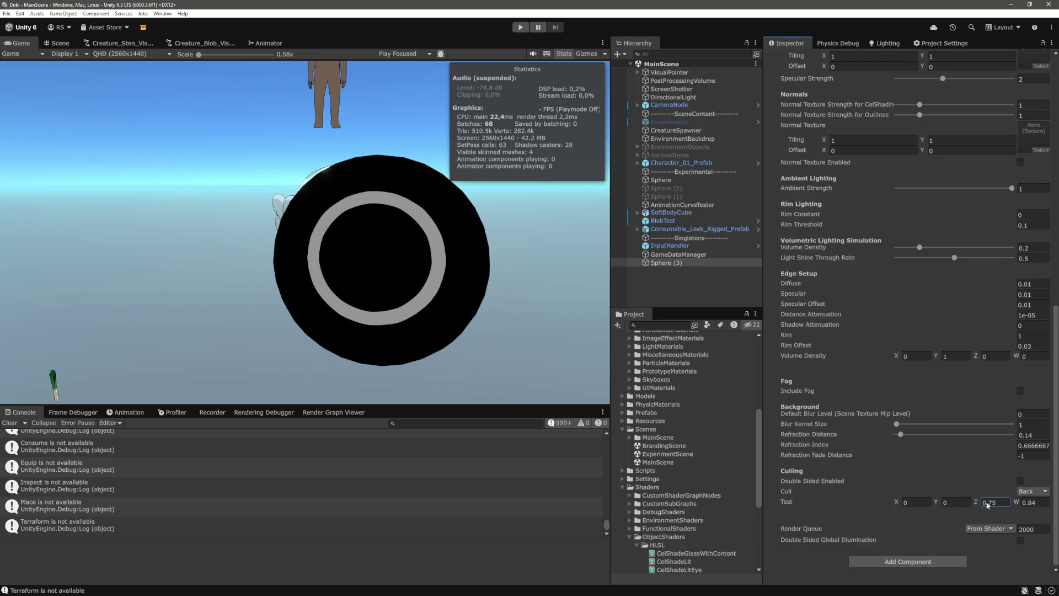
click(1023, 502)
text(0.96)
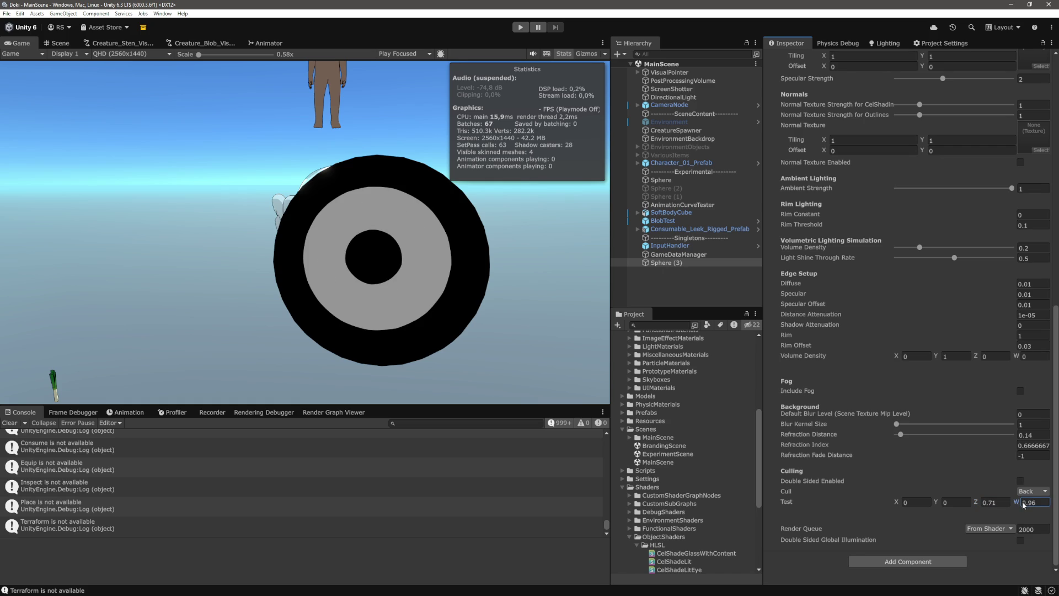
key(BackSpace)
text(8)
Step: Scrub Test X to 0.93, Y to 1.05 and W to 0.96, then deselect the sphere
click(897, 502)
drag(902, 505, 932, 501)
key(BackSpace)
key(BackSpace)
text(93)
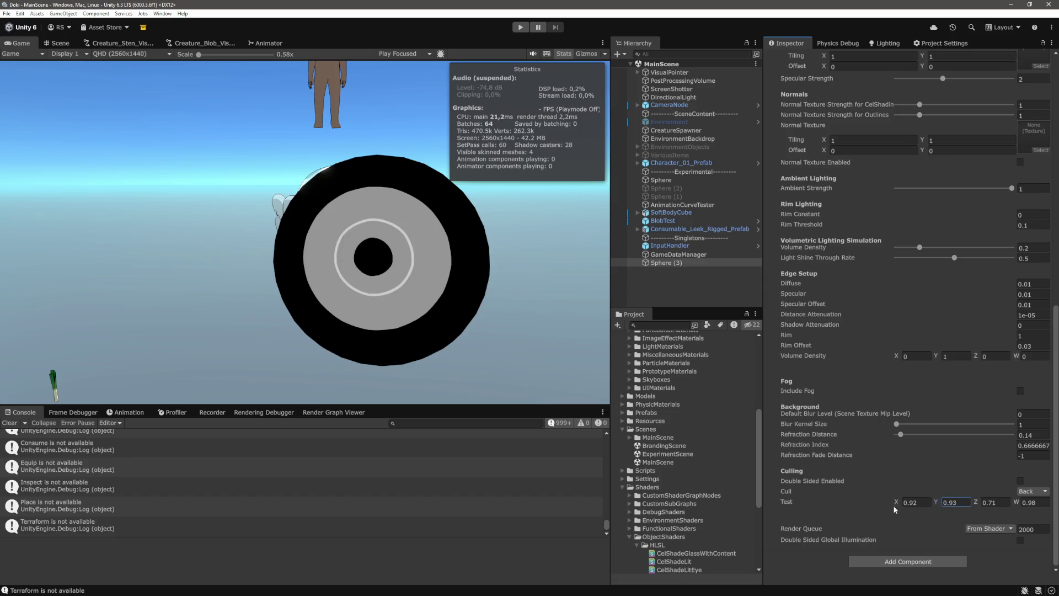
click(897, 502)
drag(935, 501, 937, 503)
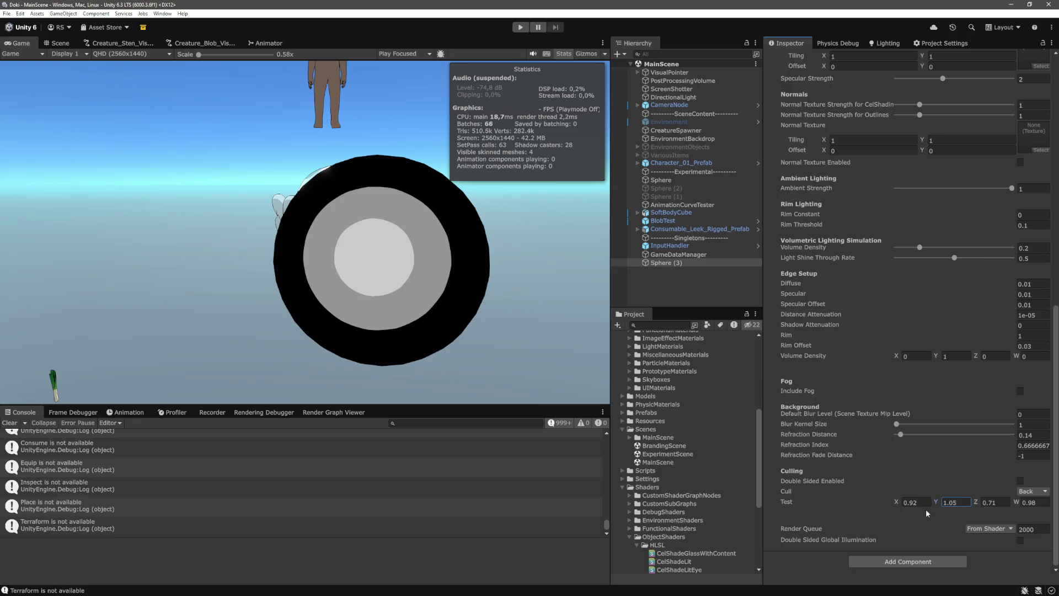
click(924, 503)
click(900, 503)
drag(897, 504, 897, 504)
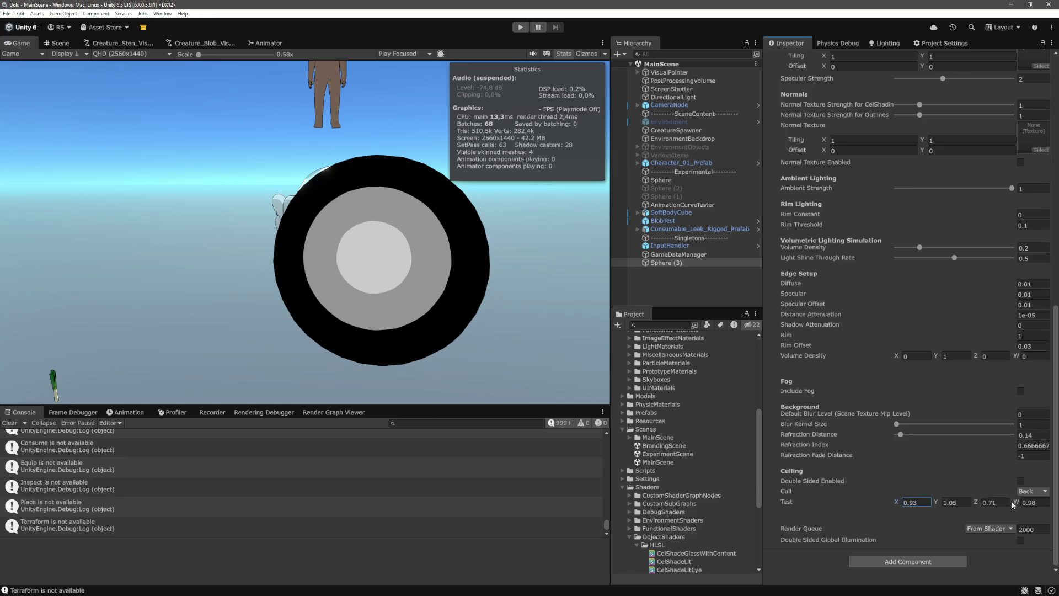
drag(1017, 504, 983, 504)
click(709, 284)
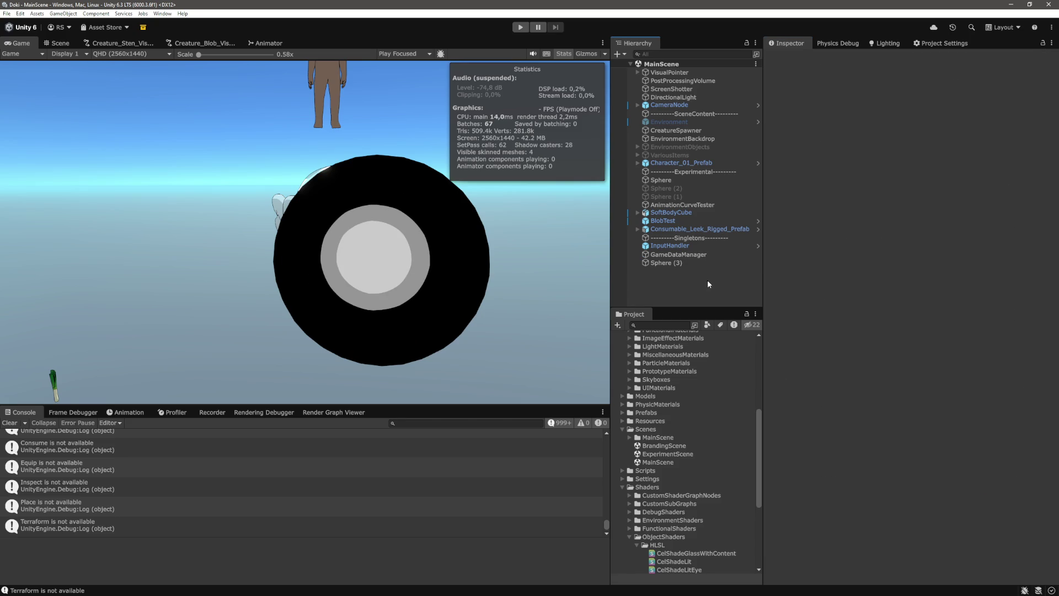
Step: Replace the 0.6 return value on line 280 with a blue float3 colour
key(alt+Tab)
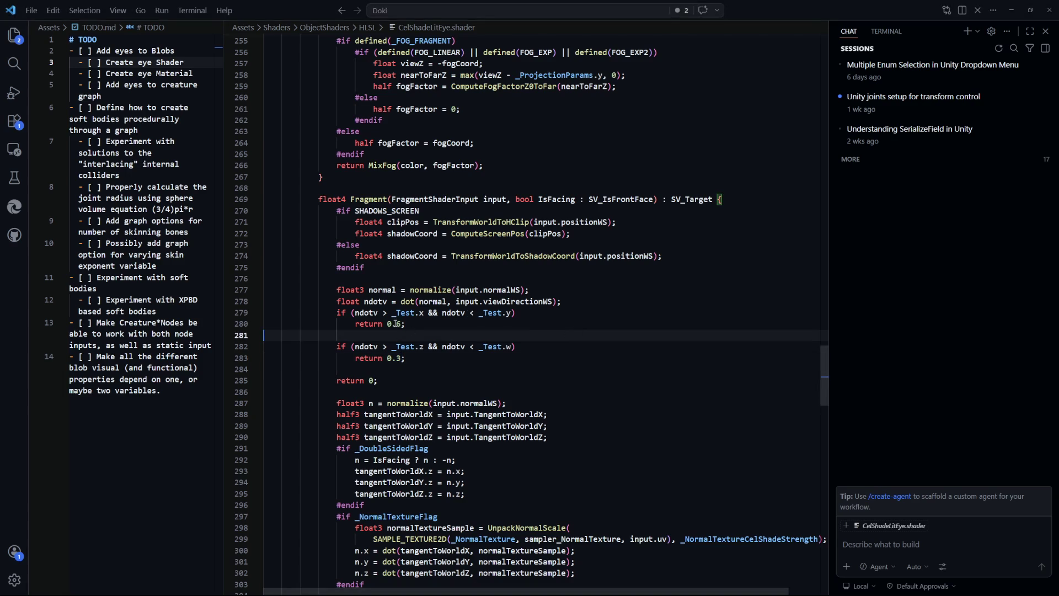
key(alt+Tab)
key(alt+Tab)
double_click(393, 324)
drag(388, 324, 401, 324)
text(float3)
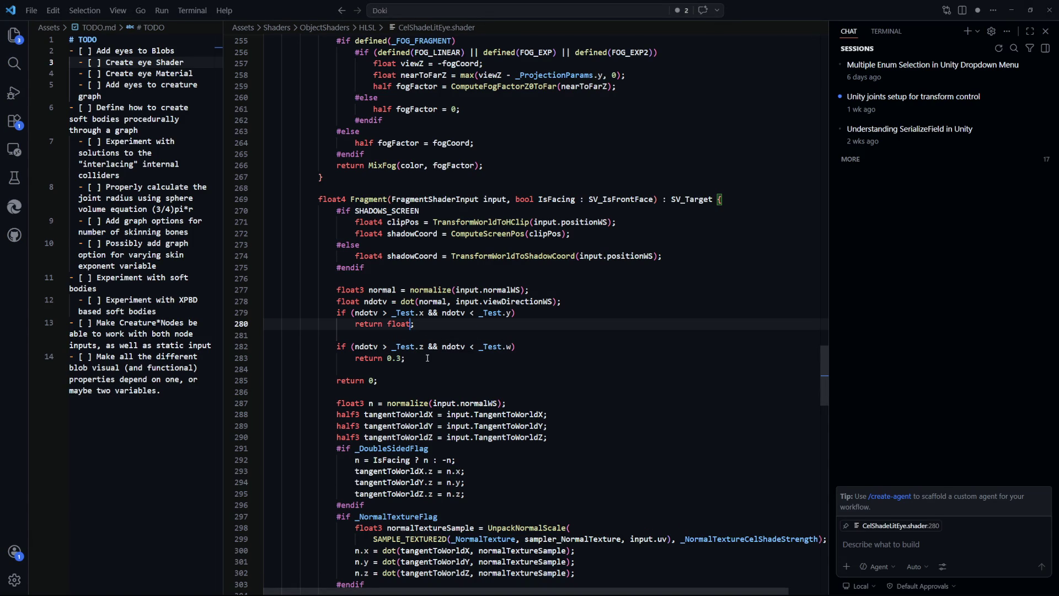
text((1, 0, 0))
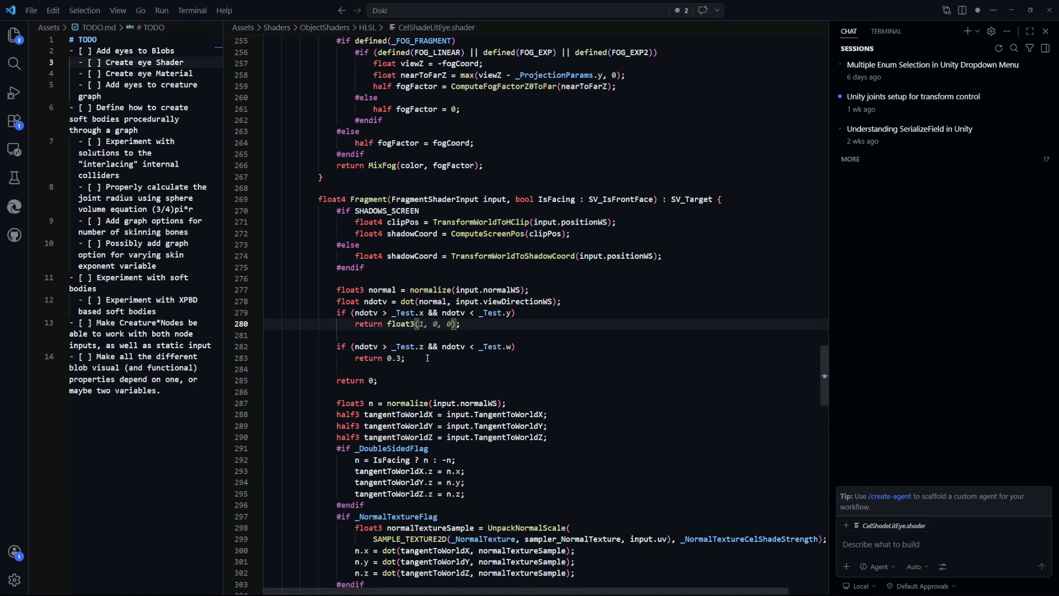
text(0, 0, 1)
Step: Change line 283's return value from 0.3 to 0.7 and preview it in Unity
click(487, 361)
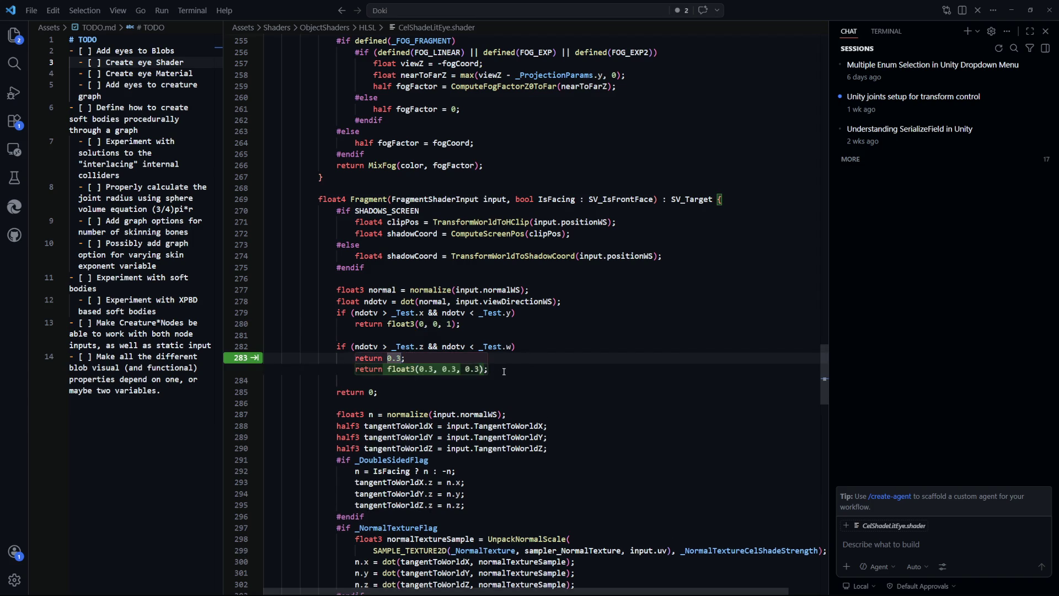
key(BackSpace)
key(alt+Tab)
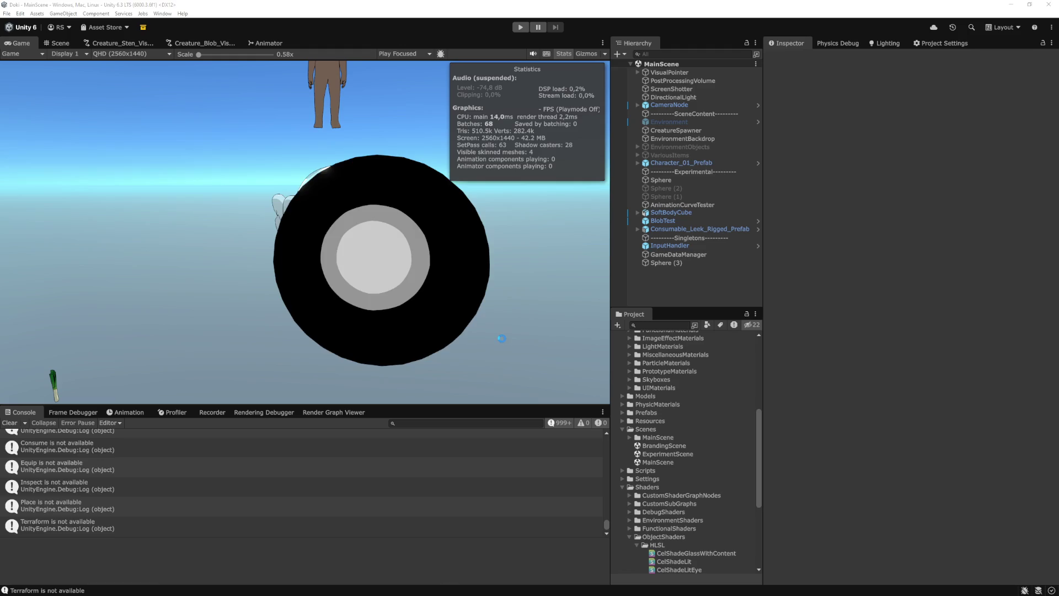
key(alt+Tab)
text(7)
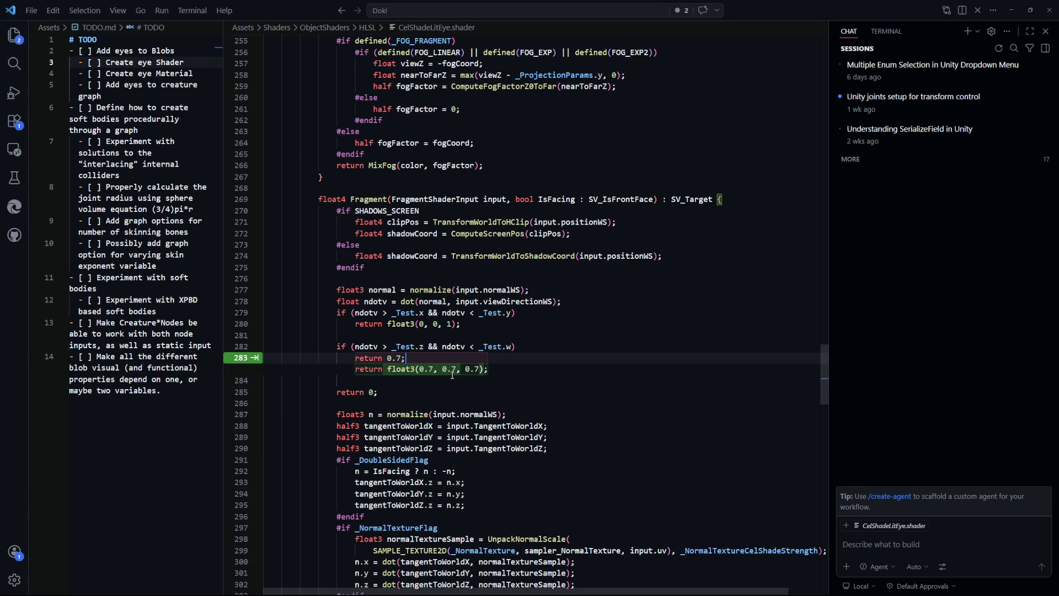
key(Right)
Step: Make line 280 return float4(0, 0, 1, 1), accepting Copilot's alpha of 1, and check Unity
click(418, 329)
key(BackSpace)
text(4)
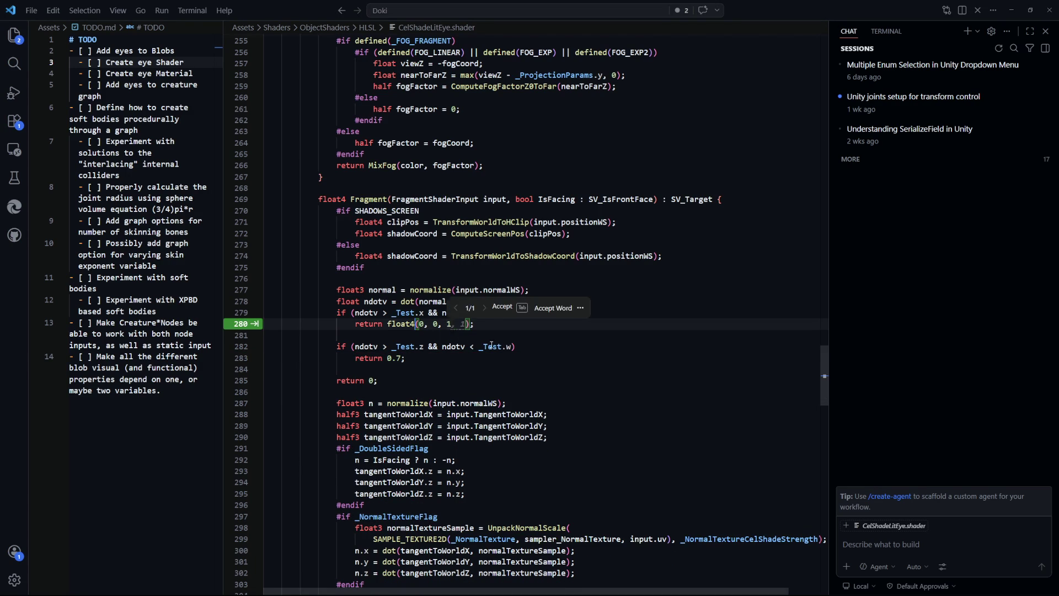
key(Tab)
key(Tab)
key(Tab)
key(alt+Tab)
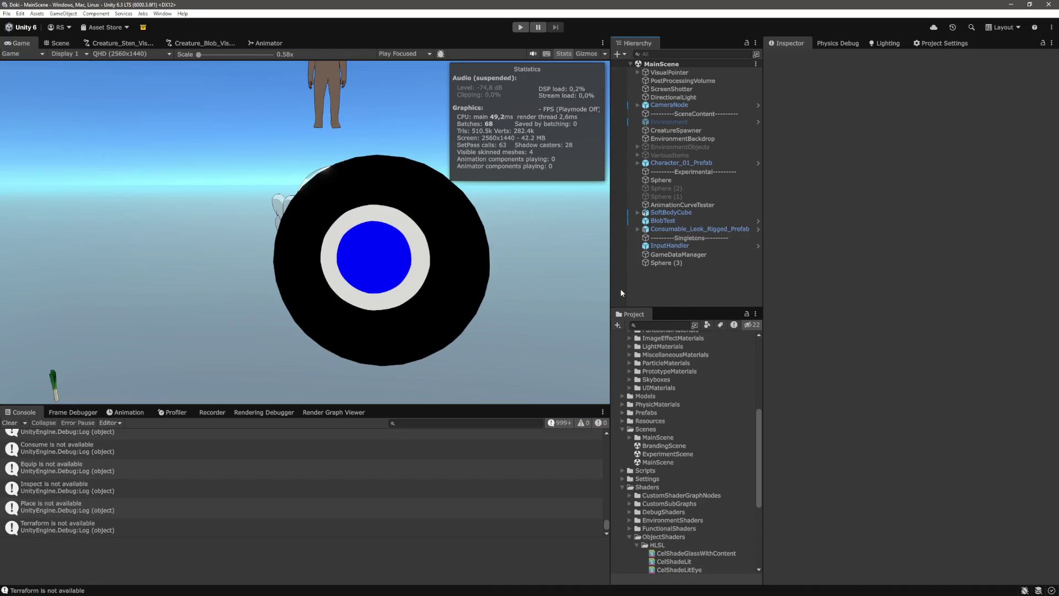
key(alt+Tab)
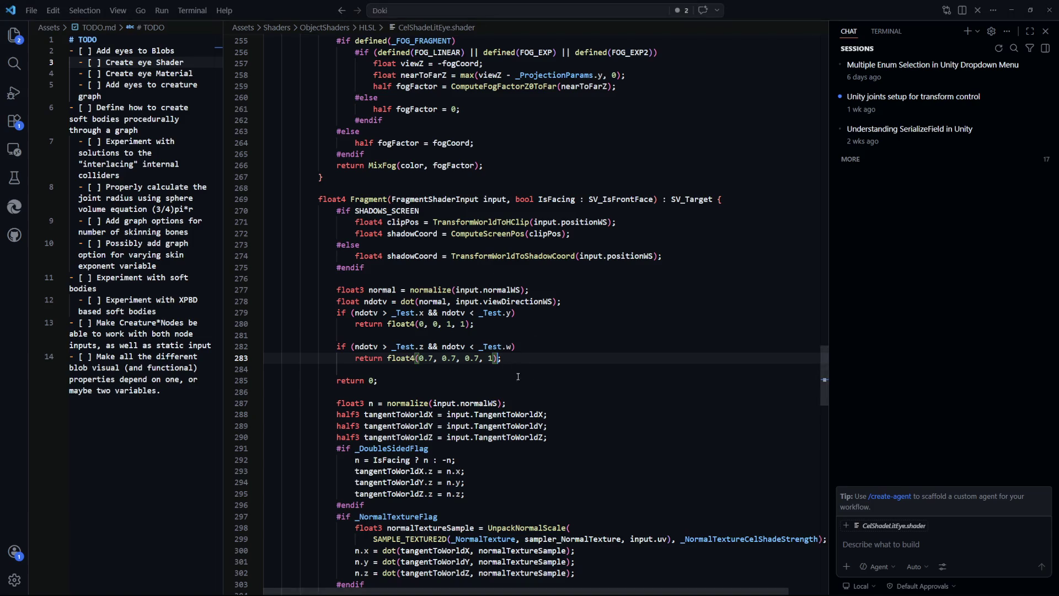
Step: Copy line 280's blue return statement over the return on line 283
drag(478, 322, 355, 323)
drag(501, 358, 359, 358)
text(return float4(0, 0, 1, 1);)
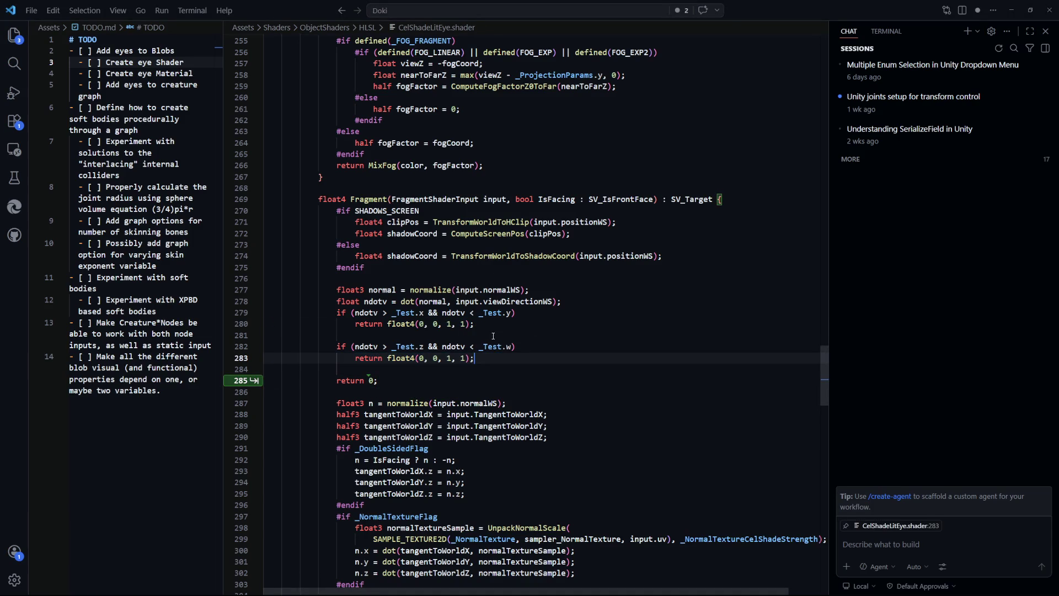
Step: Rewrite the value of the final return statement on line 285
double_click(372, 380)
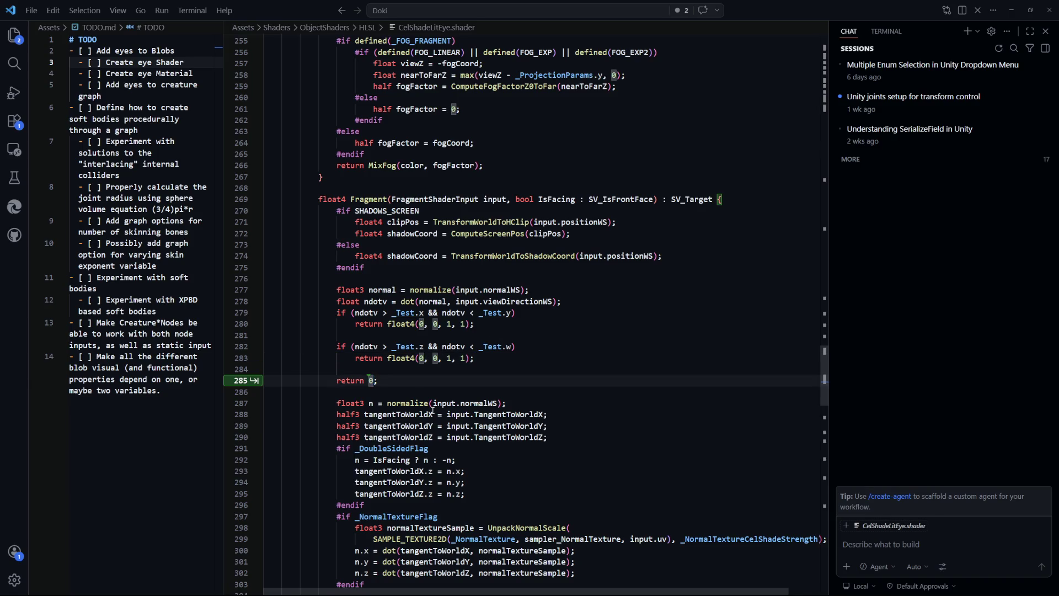
text(n return 1)
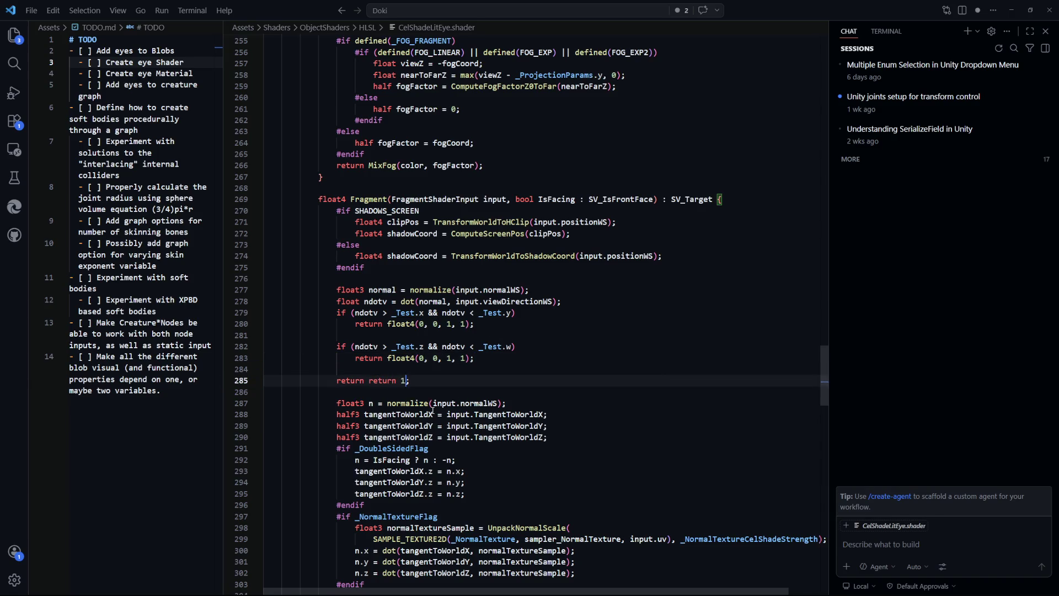
key(BackSpace)
key(BackSpace)
key(BackSpace)
text(0.)
Step: Set line 280's blue channel to 0, giving float4(0, 0, 0, 1), and view the eye in Unity
click(472, 325)
double_click(449, 324)
text(0)
key(alt+Tab)
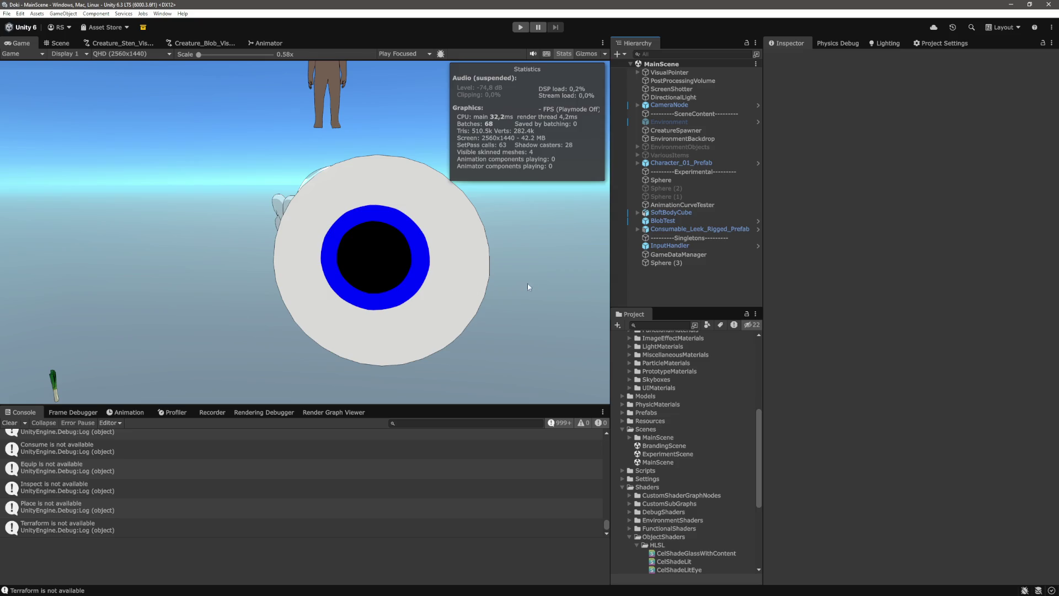
Step: Enter play mode with Ctrl+P and run the character across the ground
click(58, 43)
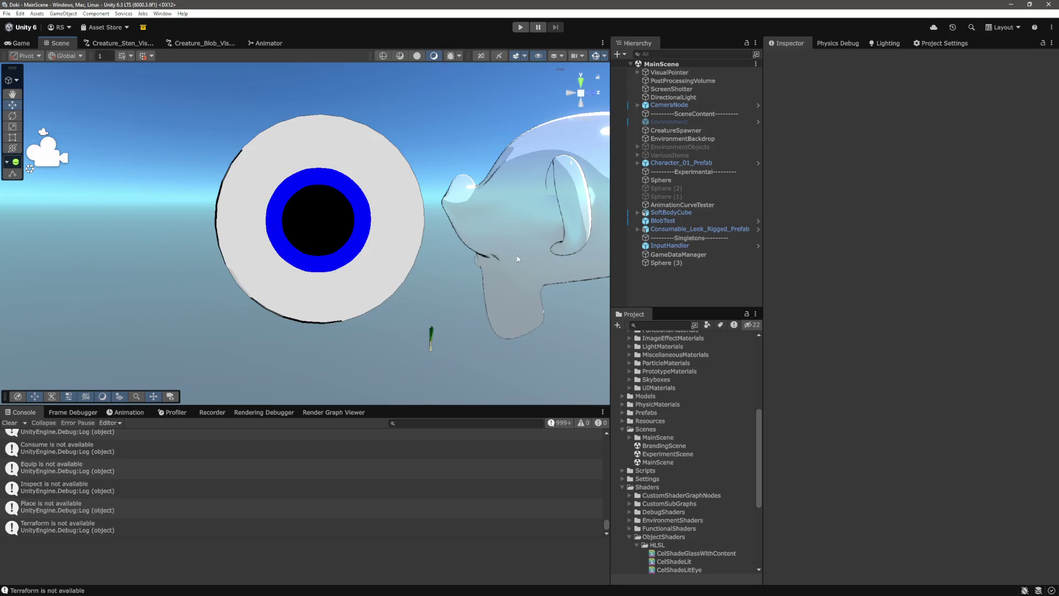
scroll(568, 259, down, 3)
key(ctrl+p)
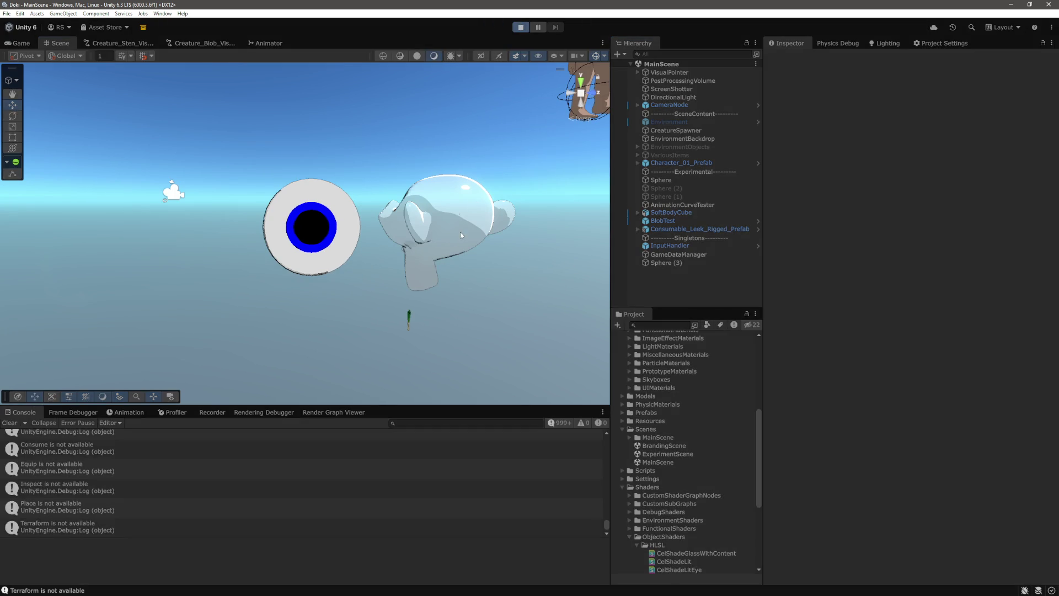
key(a)
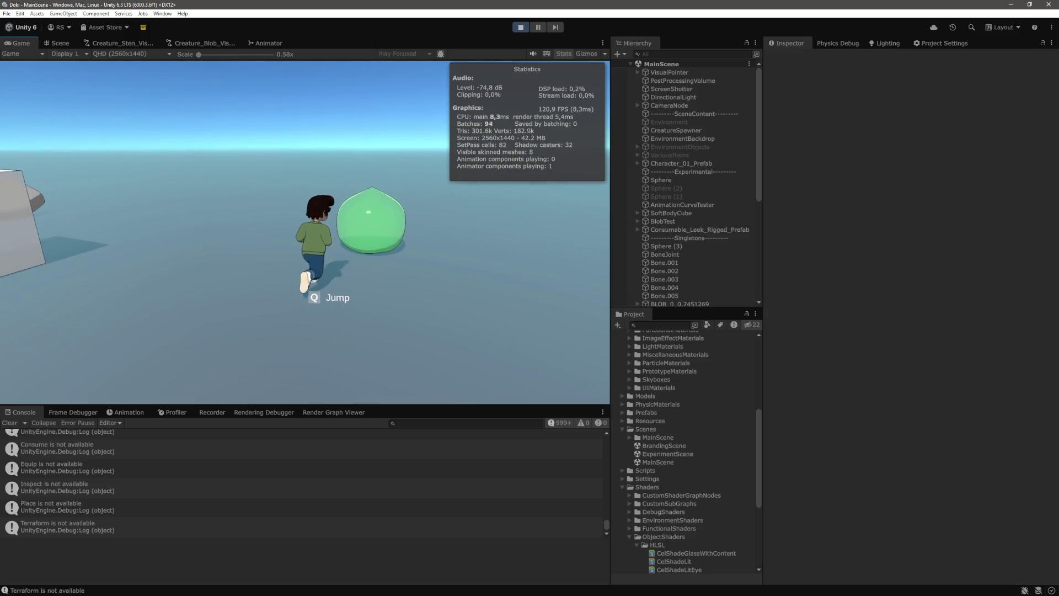
Step: Select the green blob in the Scene view, frame it with F and orbit in close
click(71, 43)
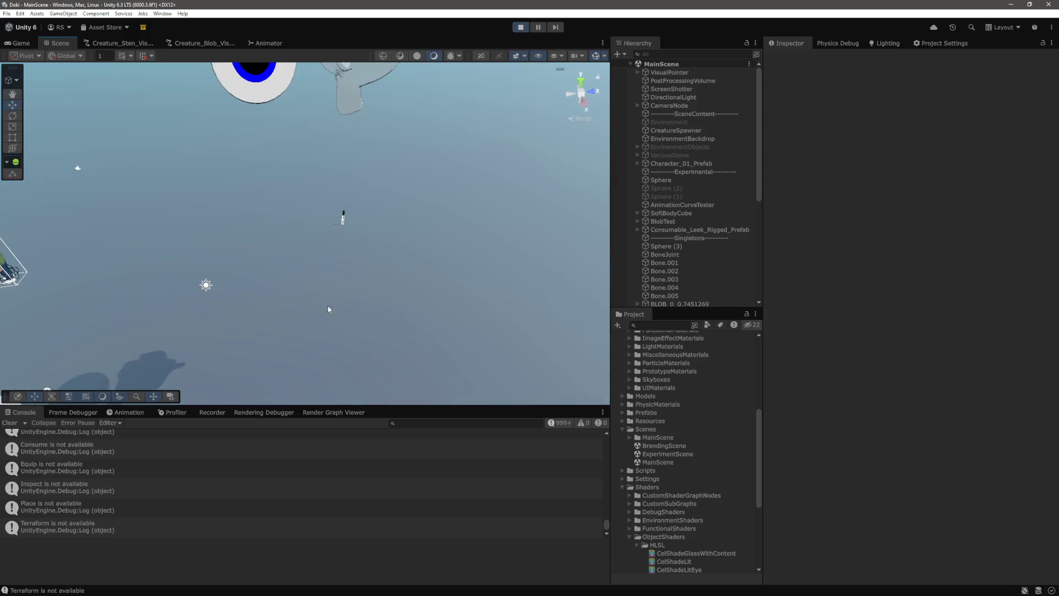
click(193, 198)
key(f)
mouse_move(335, 253)
mouse_down()
mouse_move(309, 209)
mouse_move(226, 156)
mouse_move(365, 176)
mouse_move(446, 154)
mouse_up()
scroll(652, 232, down, 5)
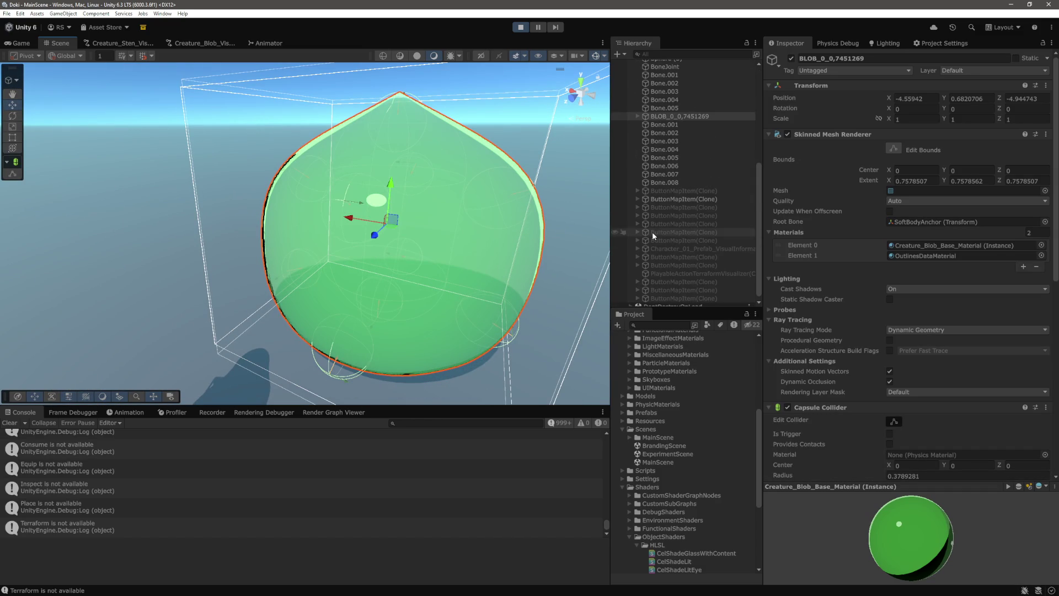
Step: Add a child Sphere under the blob and scale it to 0.15
right_click(683, 119)
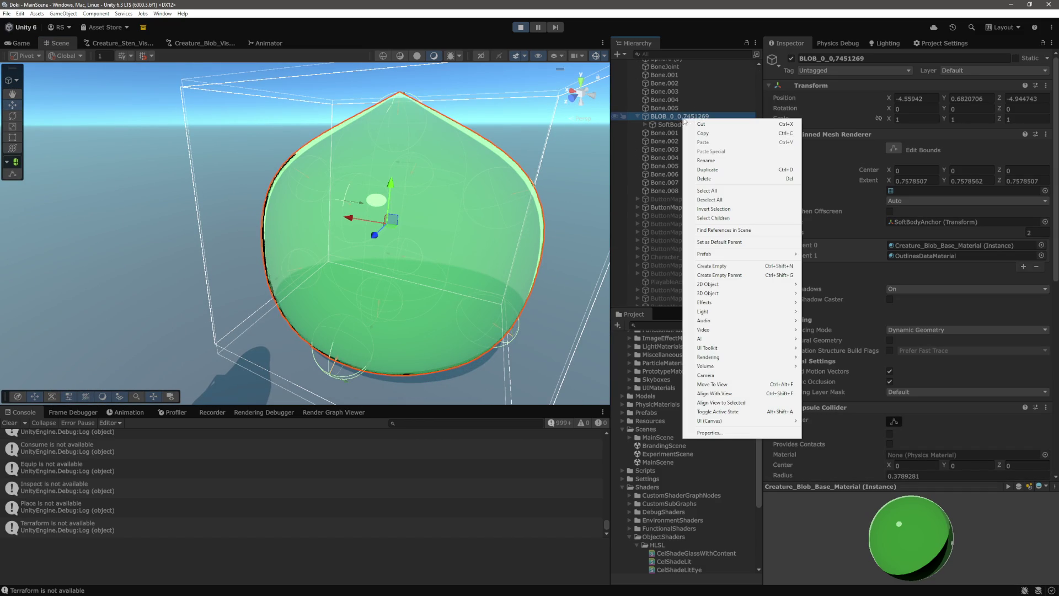
mouse_move(765, 299)
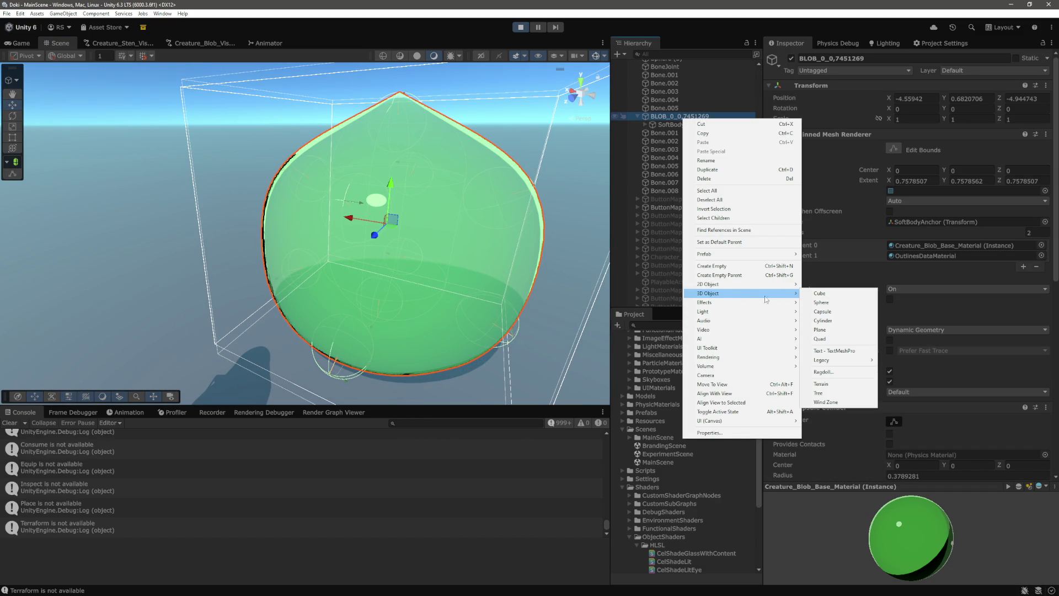
click(839, 303)
click(932, 120)
text(0.15)
key(Tab)
text(0.15)
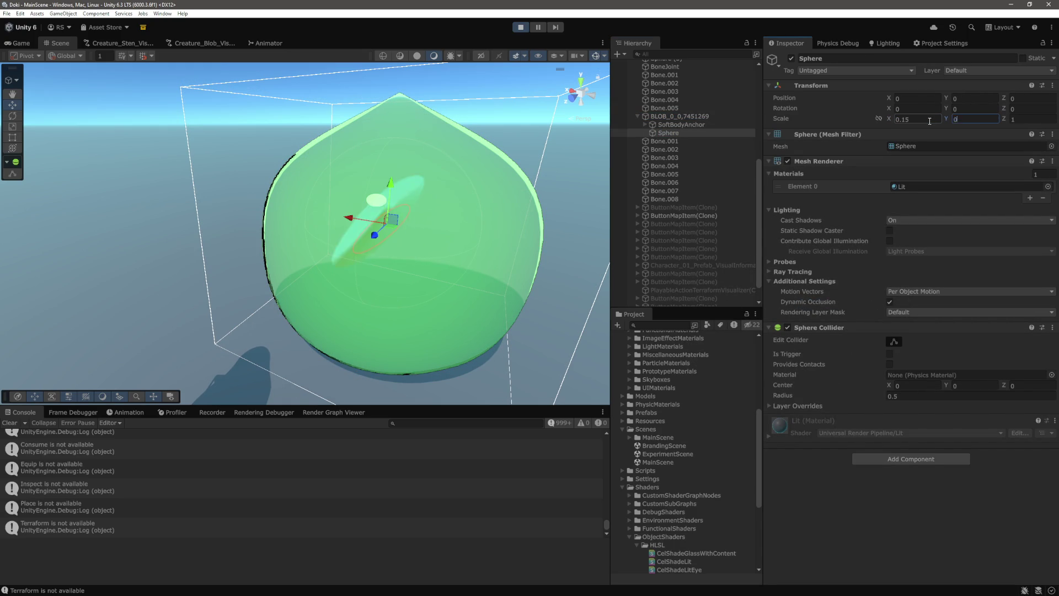
key(Tab)
text(0.15)
Step: Move the eye sphere onto the blob's front surface and duplicate it with Ctrl+D
mouse_move(386, 248)
mouse_down()
mouse_move(289, 211)
mouse_move(367, 244)
mouse_move(411, 312)
mouse_up()
drag(316, 244, 282, 245)
mouse_move(319, 290)
mouse_down()
mouse_move(301, 313)
mouse_move(367, 287)
mouse_up()
key(ctrl+d)
Step: Apply Creature_Blob_Eye_Material to both eye spheres and view the blob from the front
ctrl+click(683, 133)
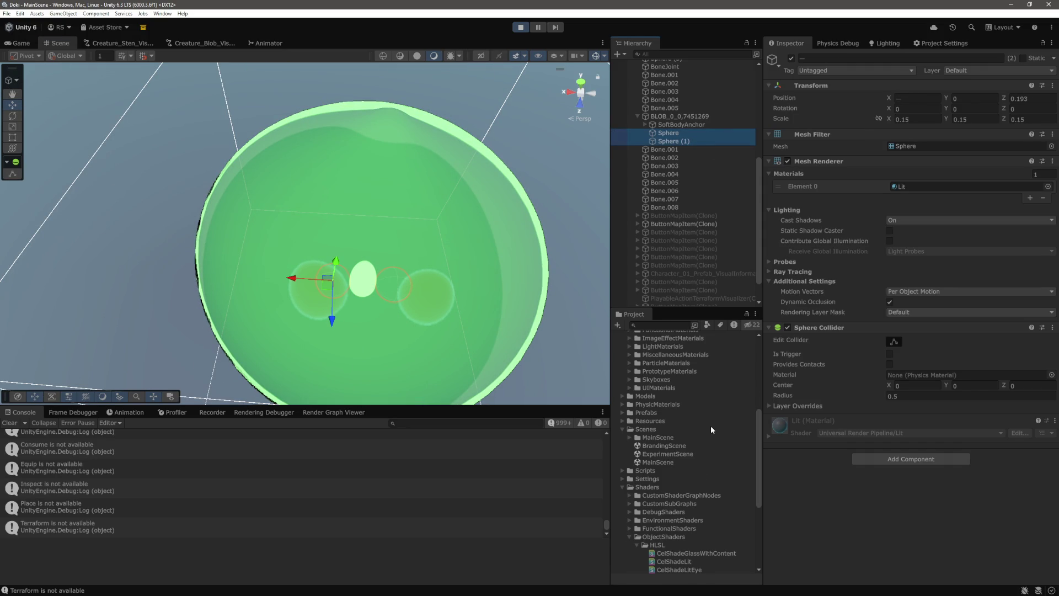
scroll(709, 425, up, 5)
drag(702, 412, 865, 497)
drag(419, 232, 468, 124)
scroll(468, 124, down, 10)
click(492, 104)
scroll(468, 180, up, 8)
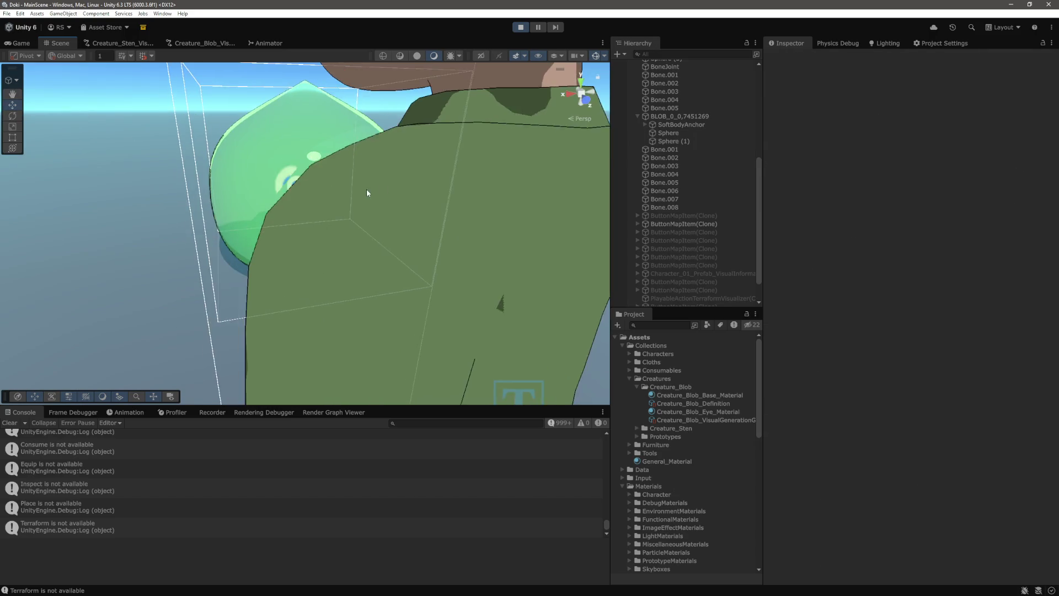
scroll(367, 189, down, 5)
scroll(431, 199, up, 2)
mouse_move(311, 211)
mouse_down()
mouse_move(438, 230)
mouse_move(450, 245)
mouse_move(449, 331)
mouse_move(444, 296)
mouse_move(468, 271)
mouse_move(342, 257)
mouse_move(428, 226)
mouse_move(354, 267)
mouse_move(427, 197)
mouse_move(395, 212)
mouse_move(436, 144)
mouse_up()
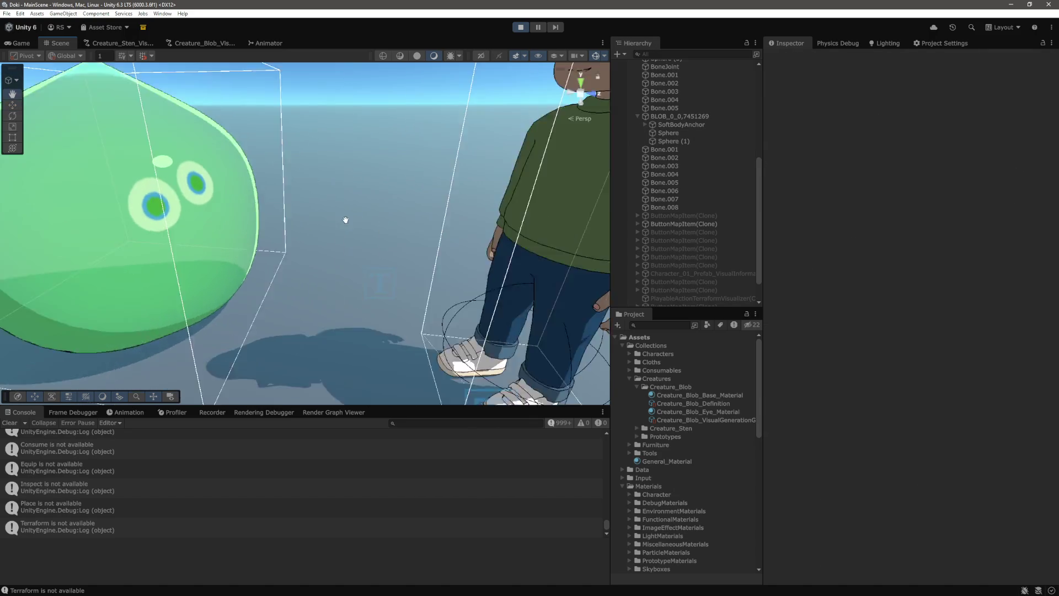
key(ctrl+2)
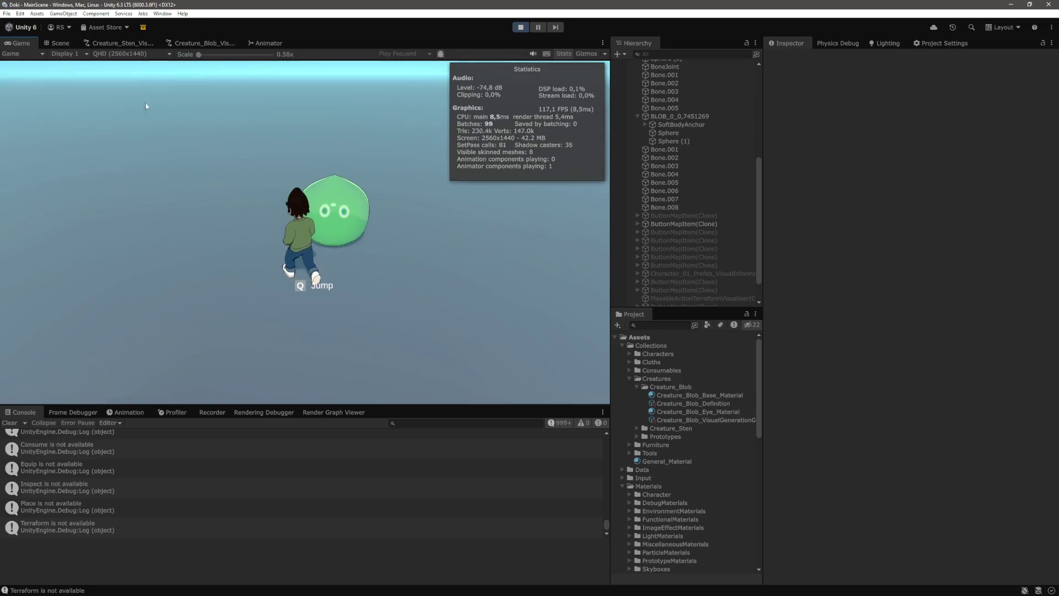
key(d)
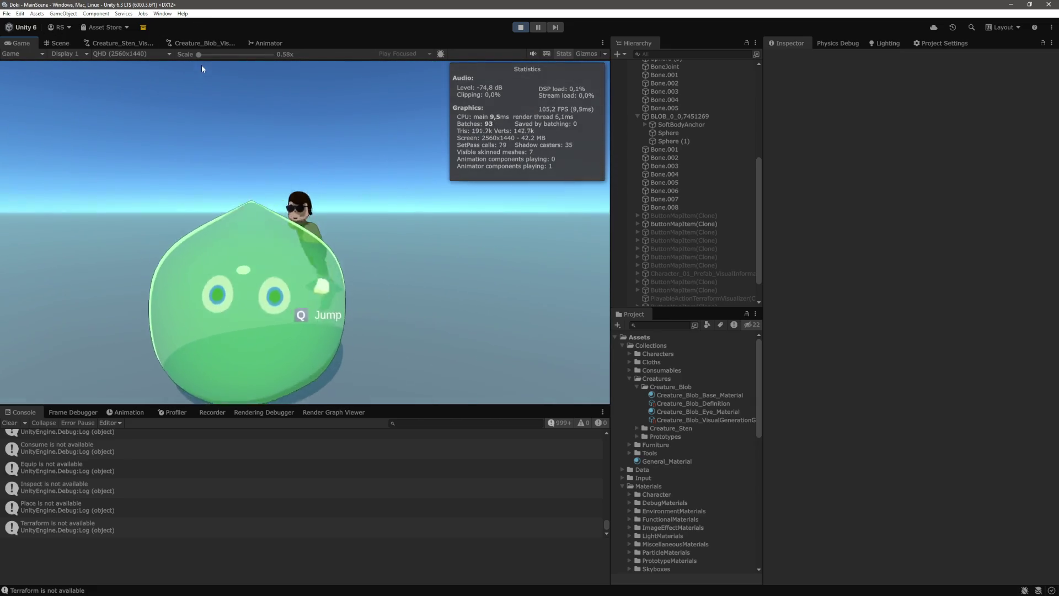
key(d)
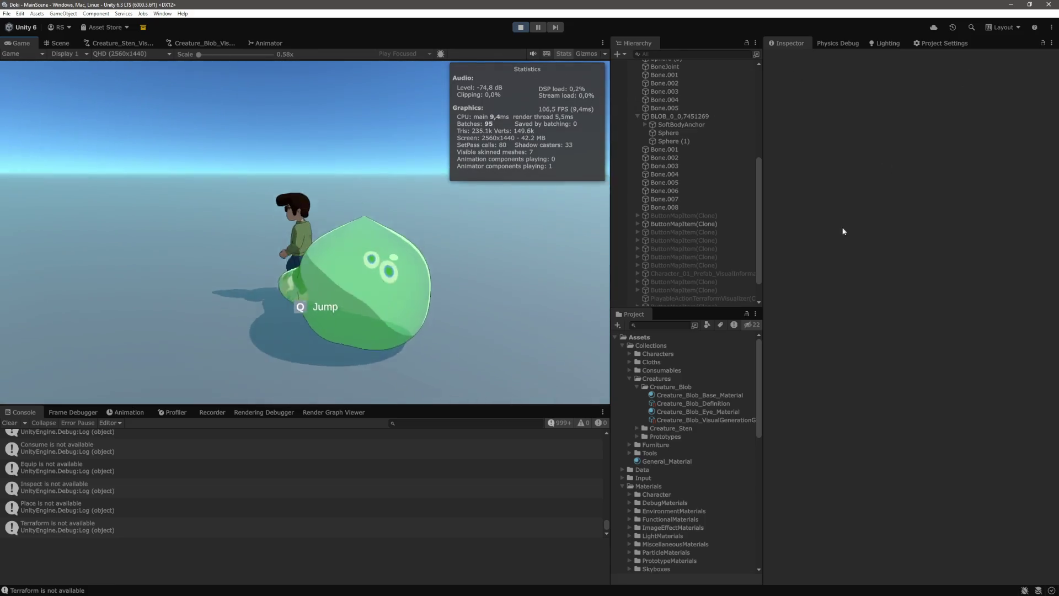
key(q)
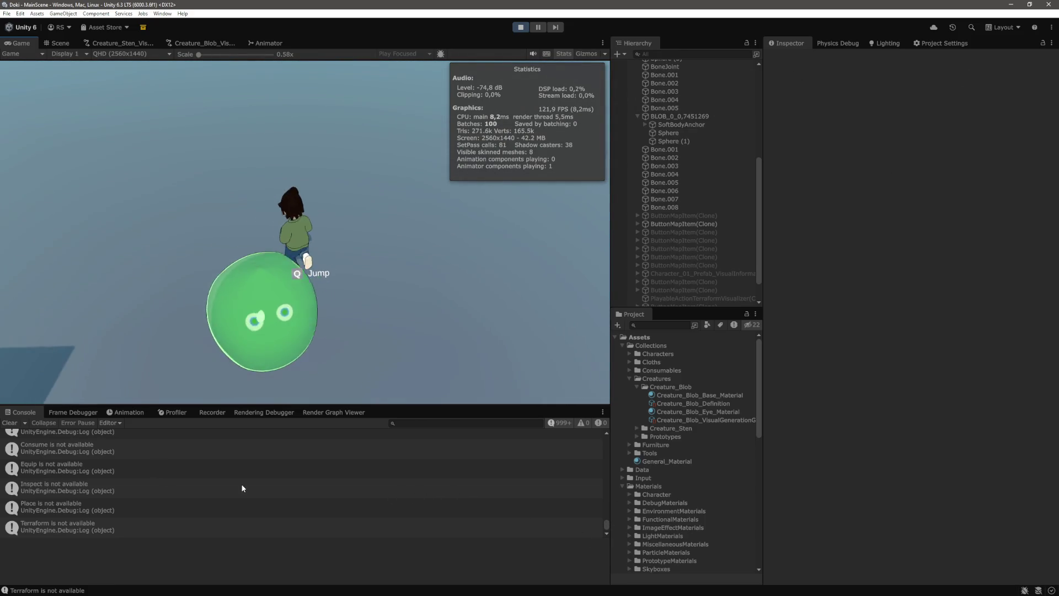
key(w)
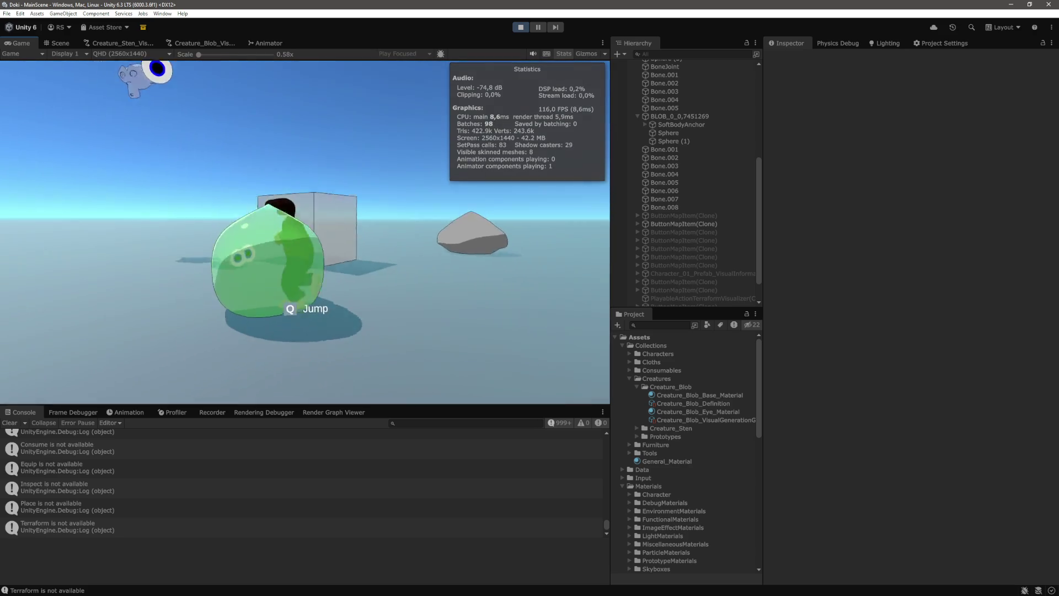
key(w)
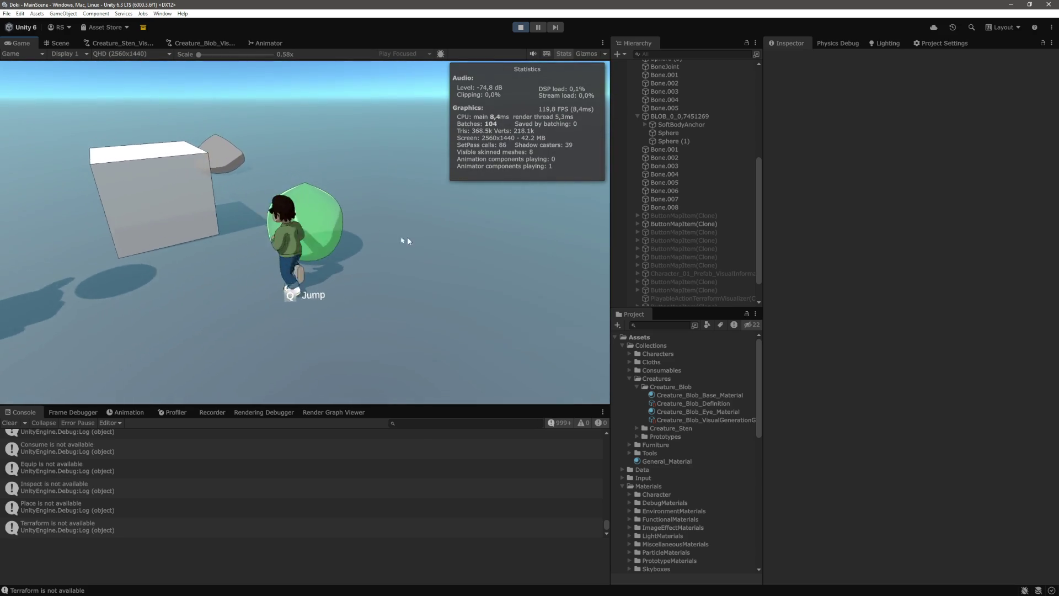
key(w)
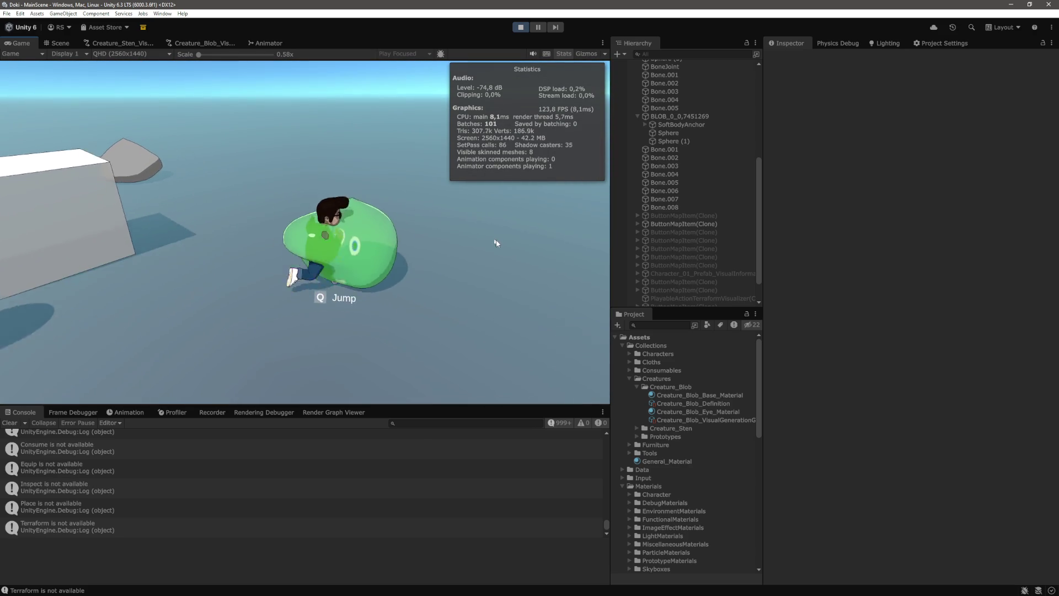
key(w)
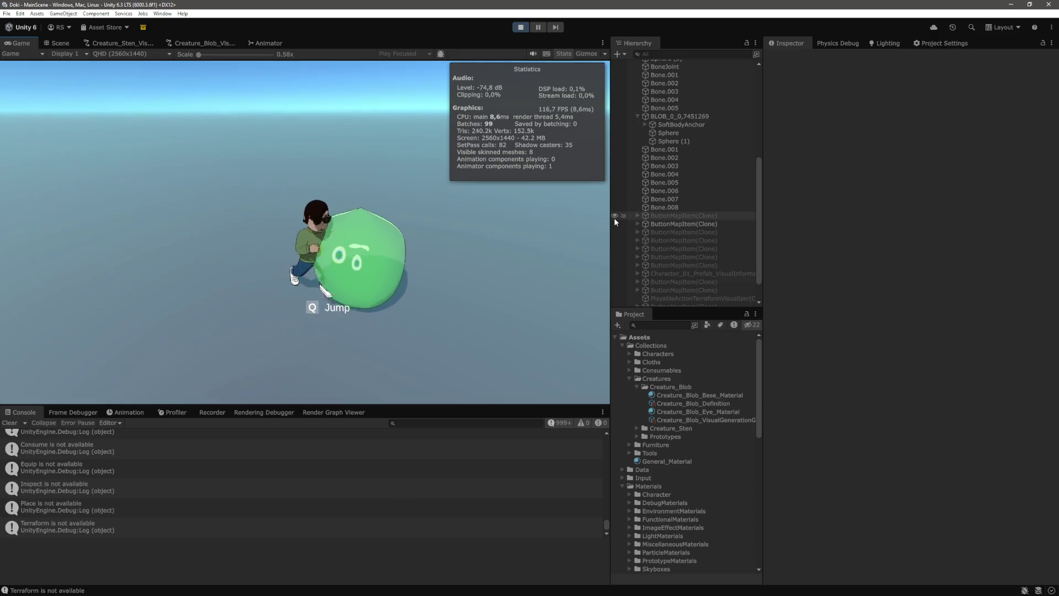
key(w)
key(w)
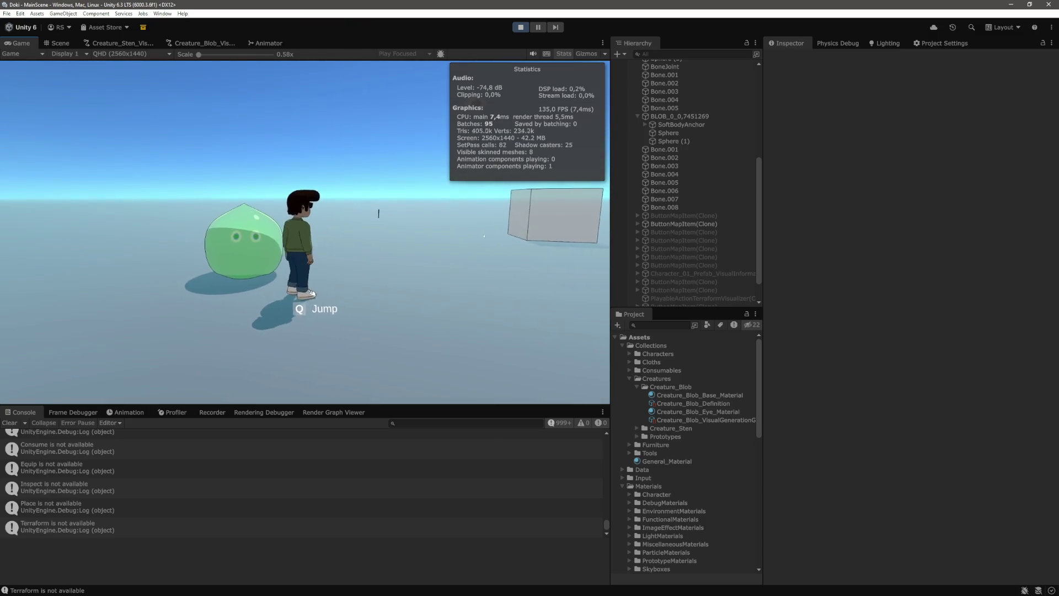
key(a)
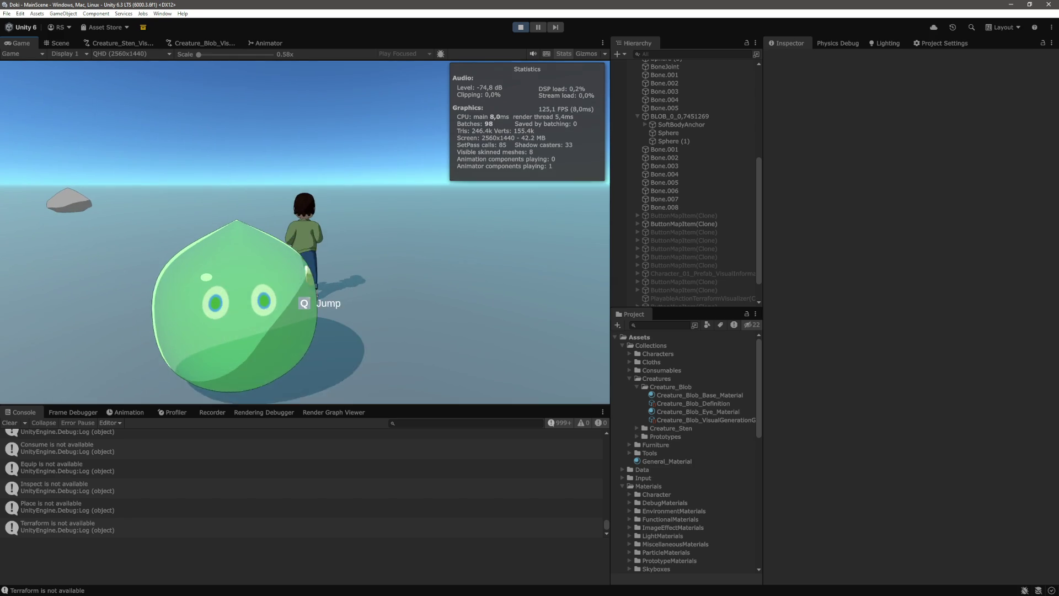
key(ctrl+1)
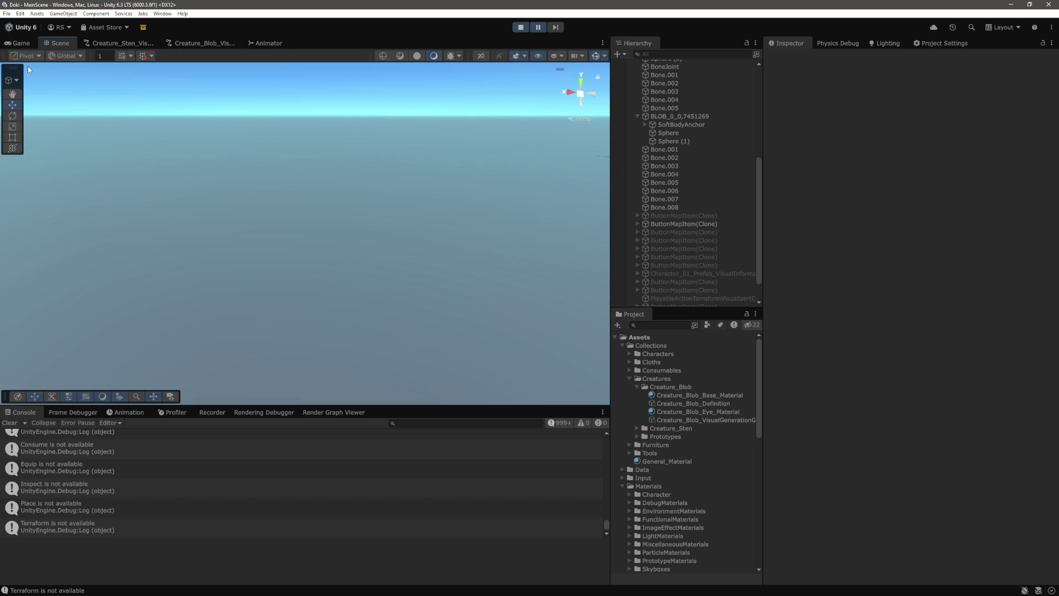
Step: Frame the blob in the Scene view, inspect eye sphere Sphere (1)'s Test values, then resume
mouse_move(273, 245)
mouse_down()
mouse_move(480, 213)
mouse_move(428, 134)
mouse_move(242, 211)
mouse_up()
key(f)
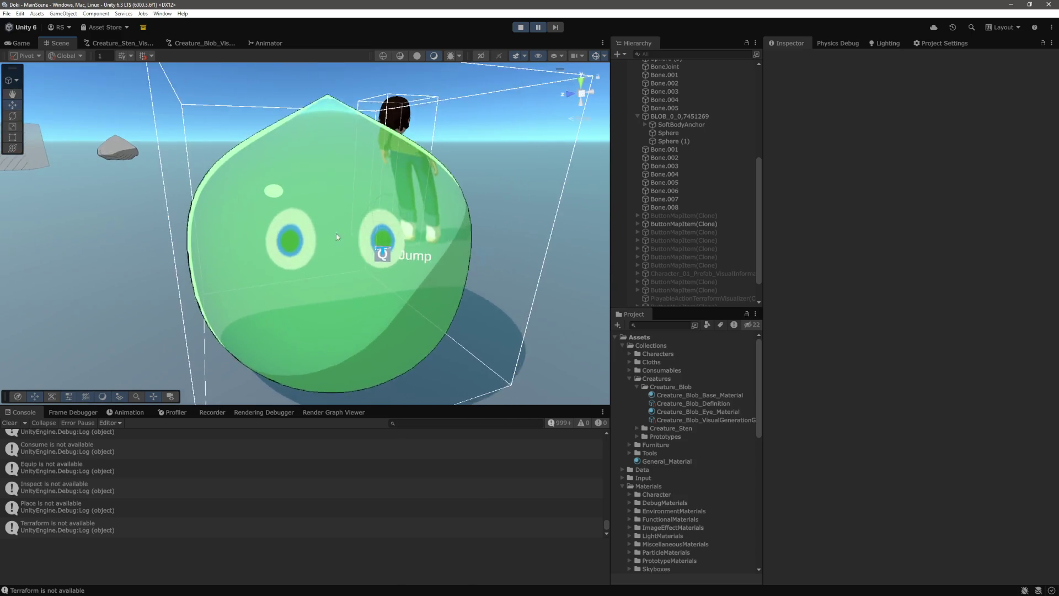
drag(336, 232, 383, 273)
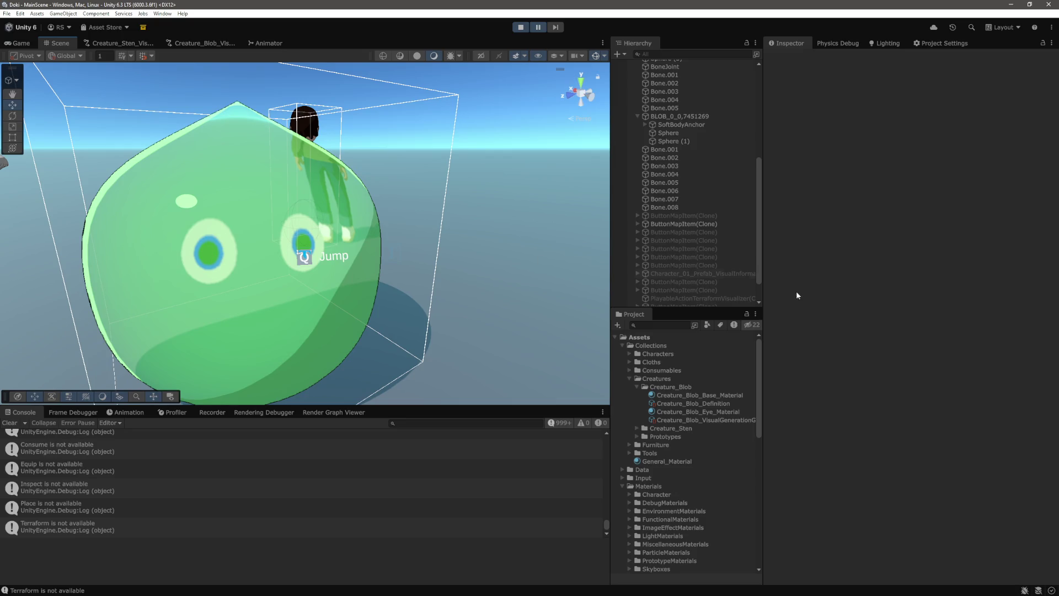
click(677, 140)
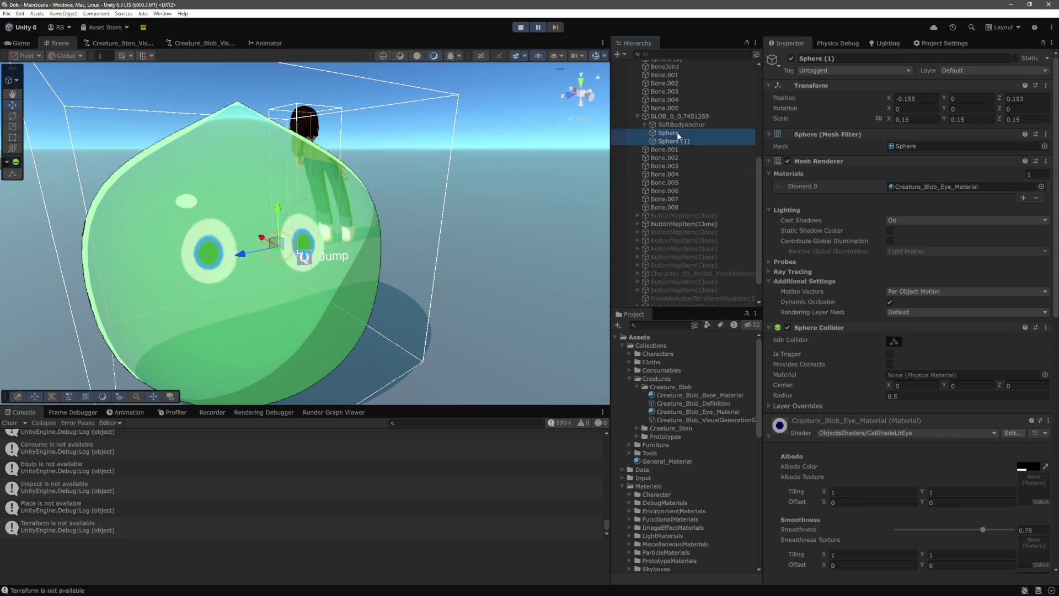
scroll(933, 446, down, 15)
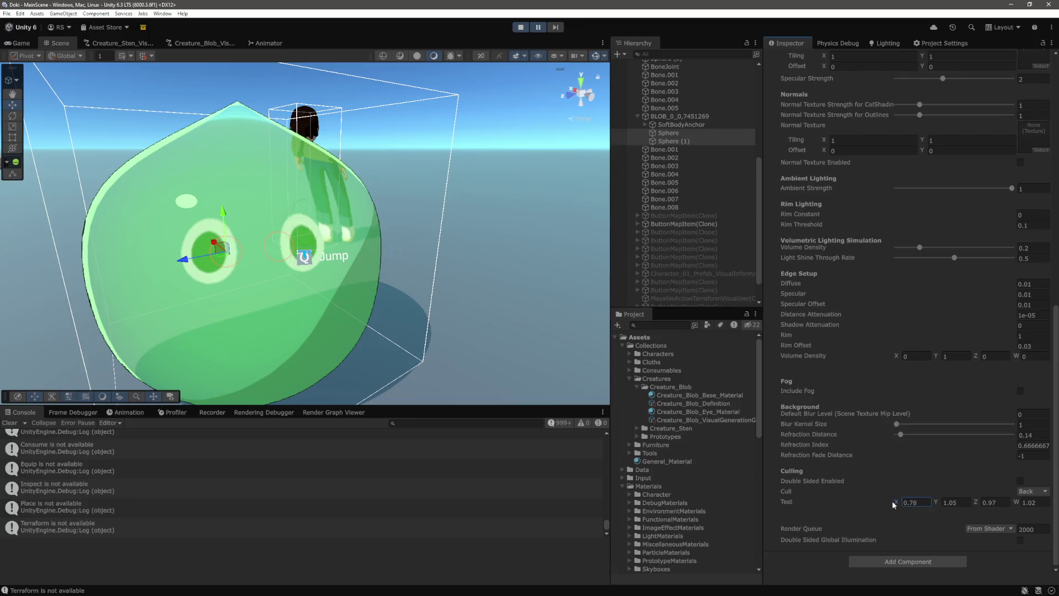
click(538, 27)
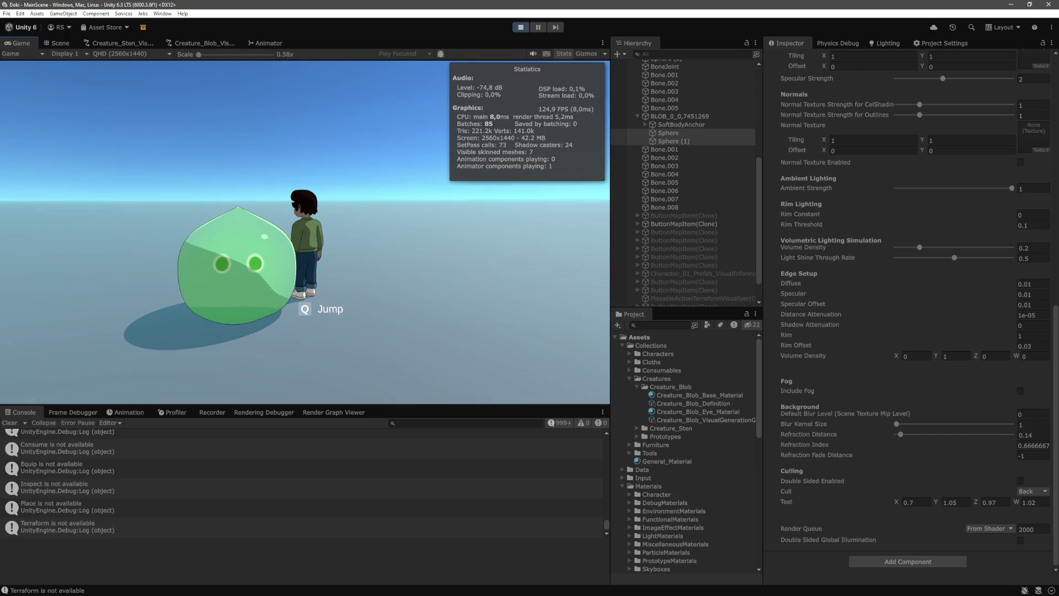
Step: Pause the game and select both eye spheres, Sphere and Sphere (1), in the Hierarchy
key(ctrl+shift+p)
key(ctrl+1)
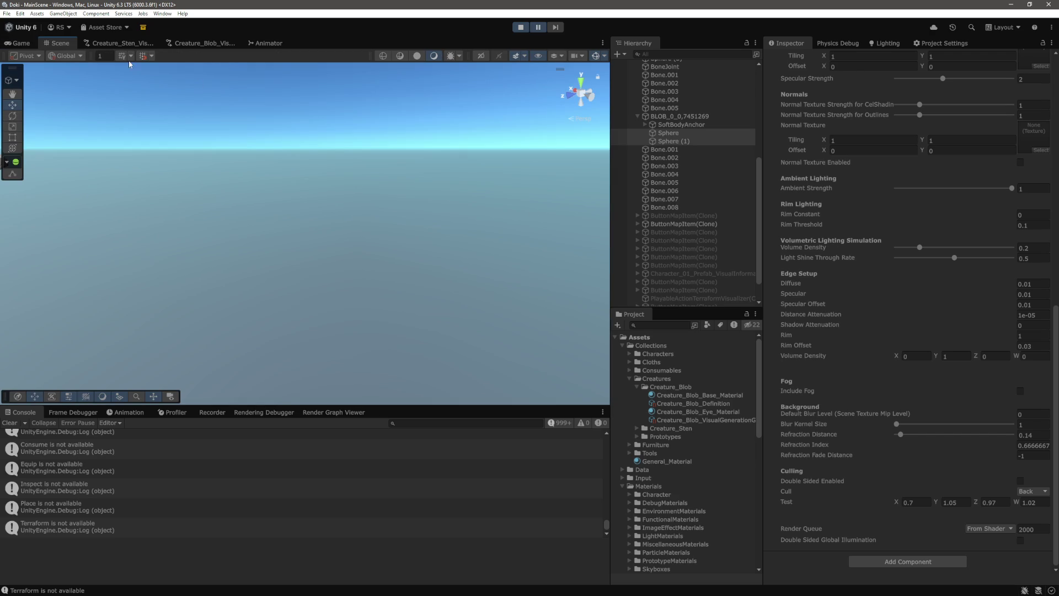
click(26, 44)
click(687, 136)
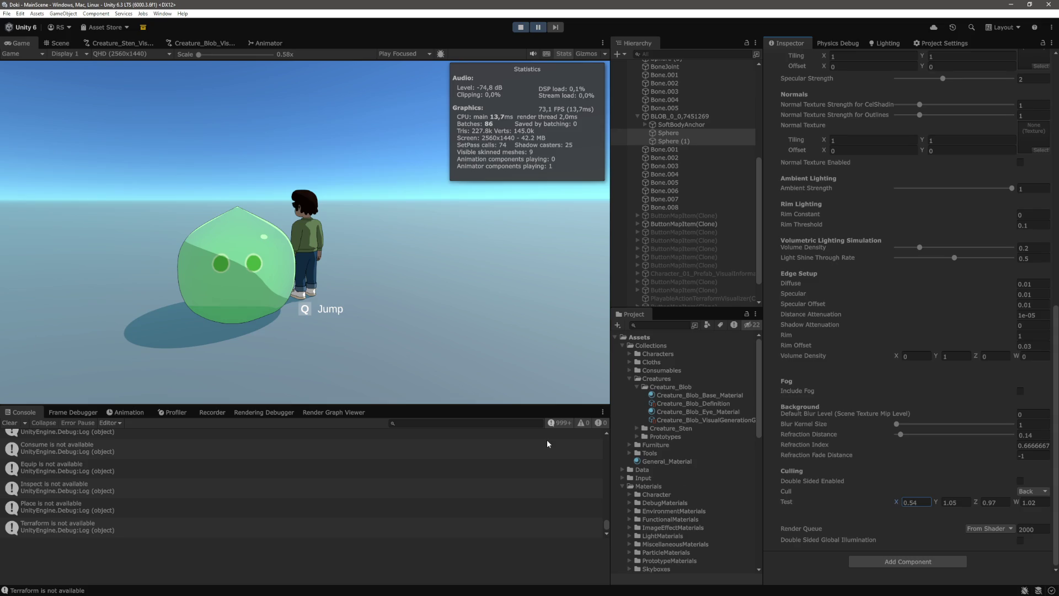
scroll(198, 67, up, 3)
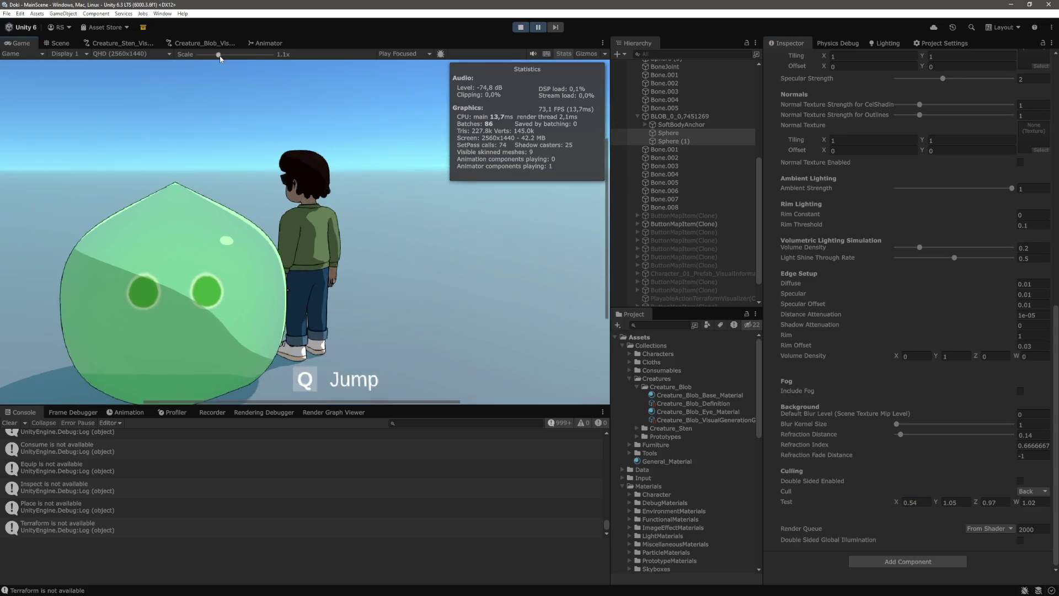
scroll(176, 65, down, 3)
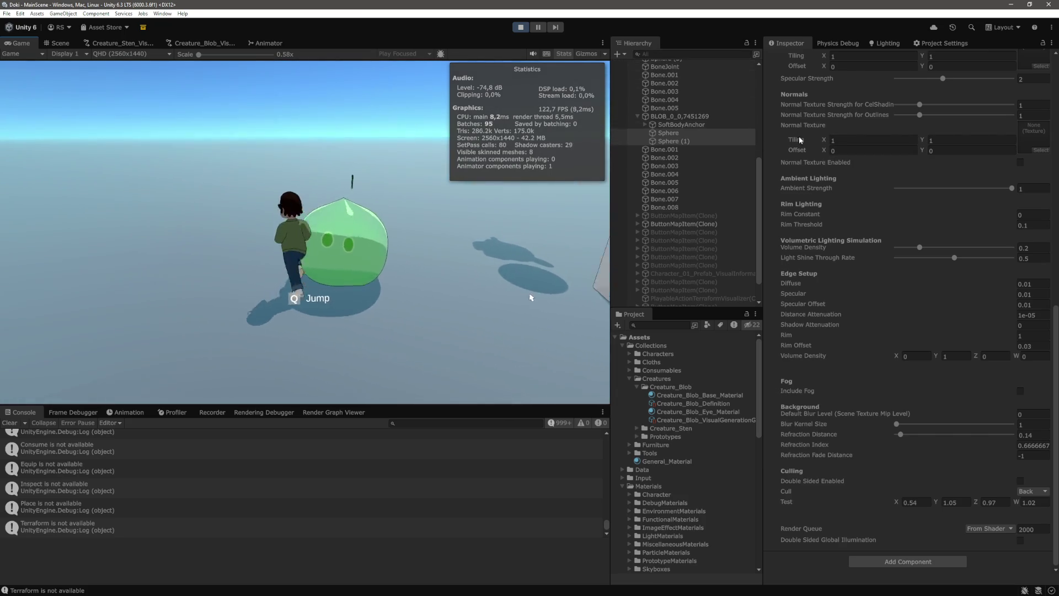
mouse_move(1054, 431)
mouse_down()
mouse_move(992, 232)
mouse_move(920, 144)
mouse_up()
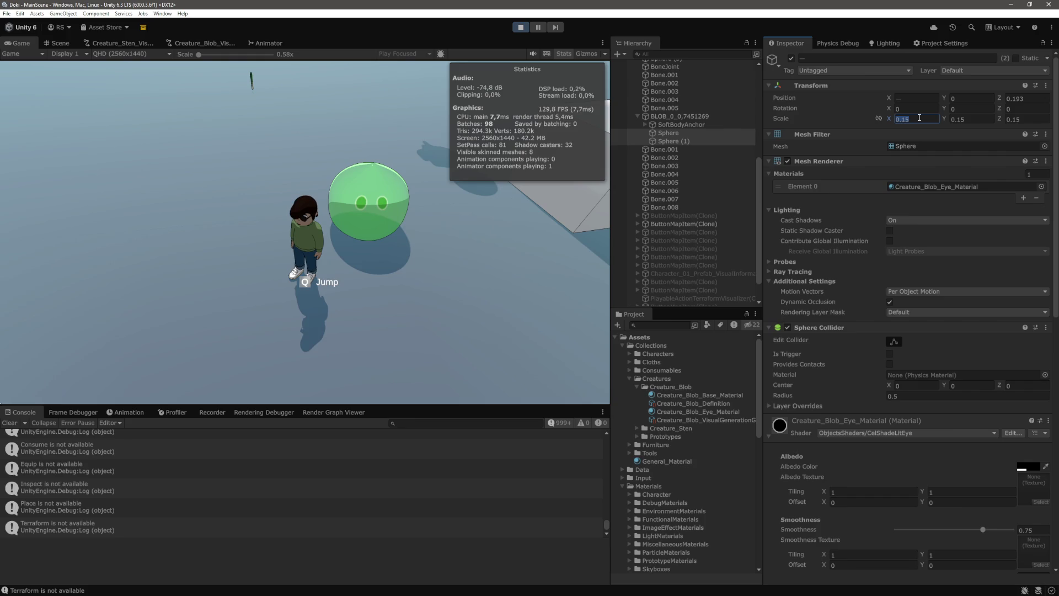
Step: Give both eye spheres a uniform scale of 0.1 on X, Y and Z
text(0.1)
key(Tab)
text(0.1)
key(Tab)
text(0)
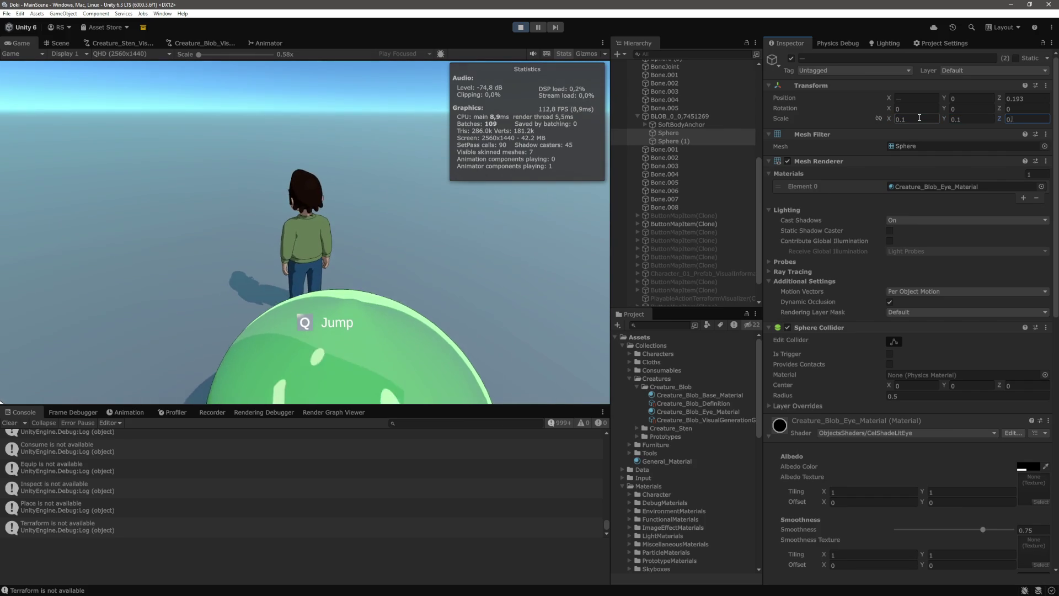
text(.1)
key(Return)
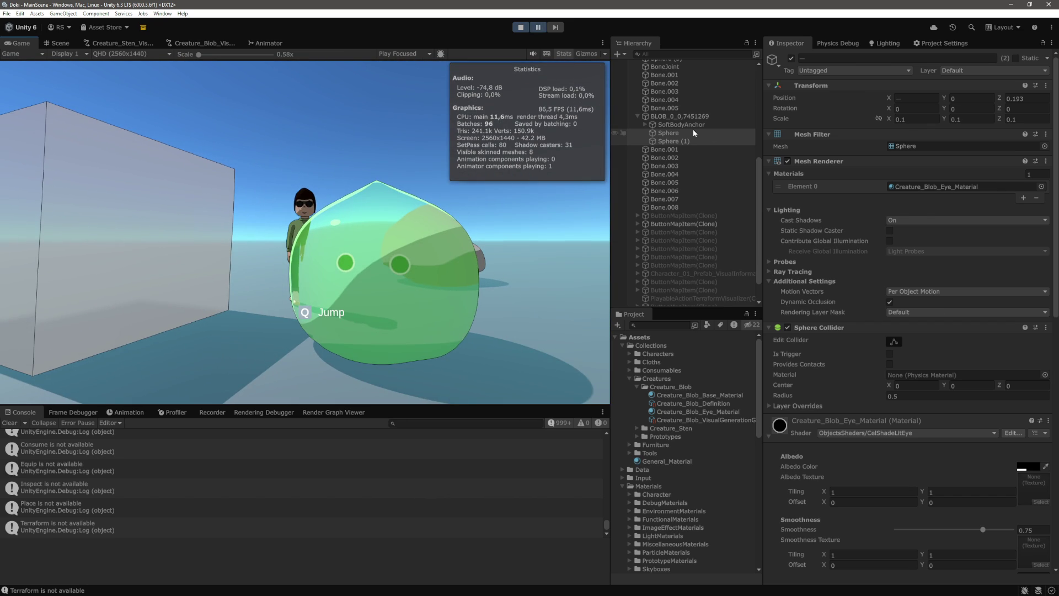
scroll(917, 411, down, 15)
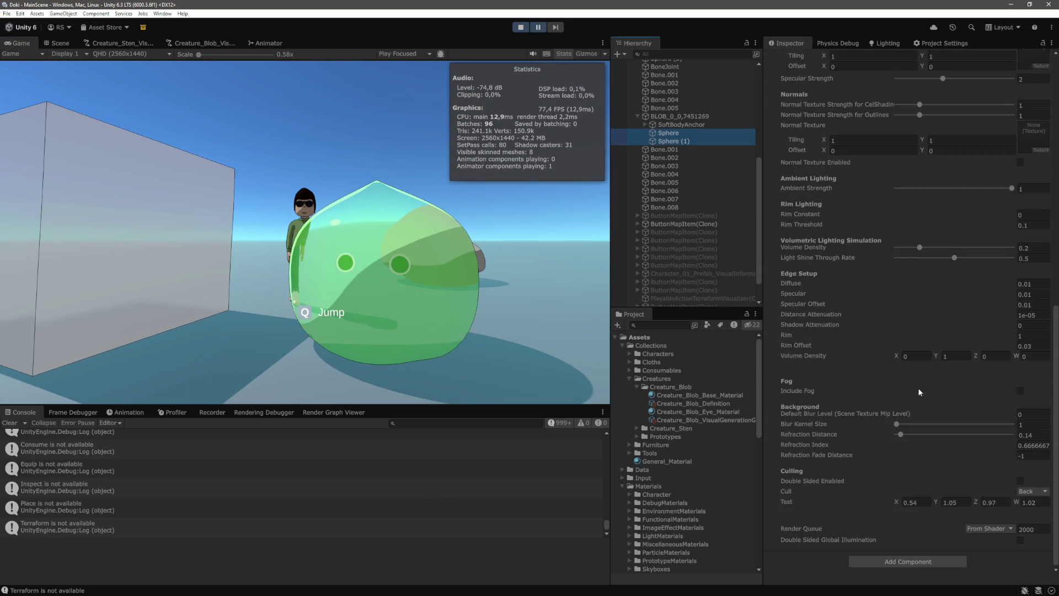
Step: Play a while, pause with Ctrl+Shift+P, select Sphere (1) and show the Scene view
click(561, 332)
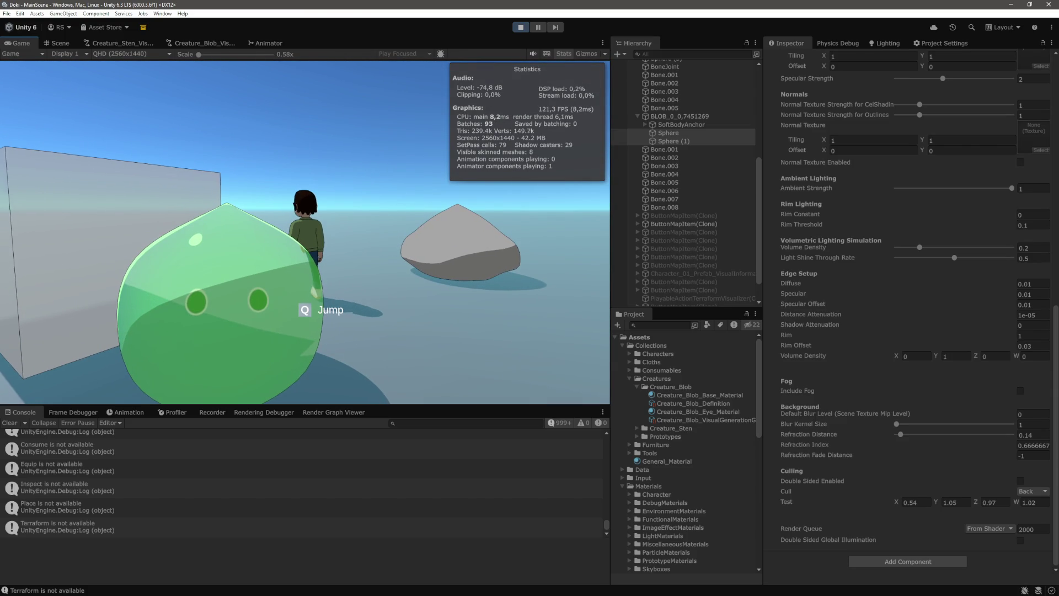
key(ctrl+shift+p)
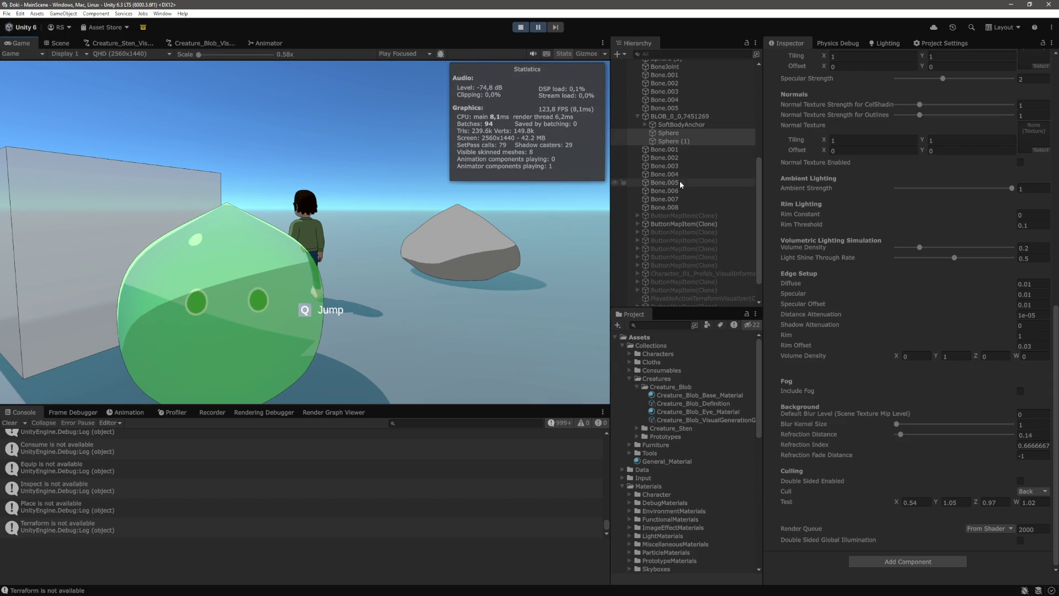
click(685, 142)
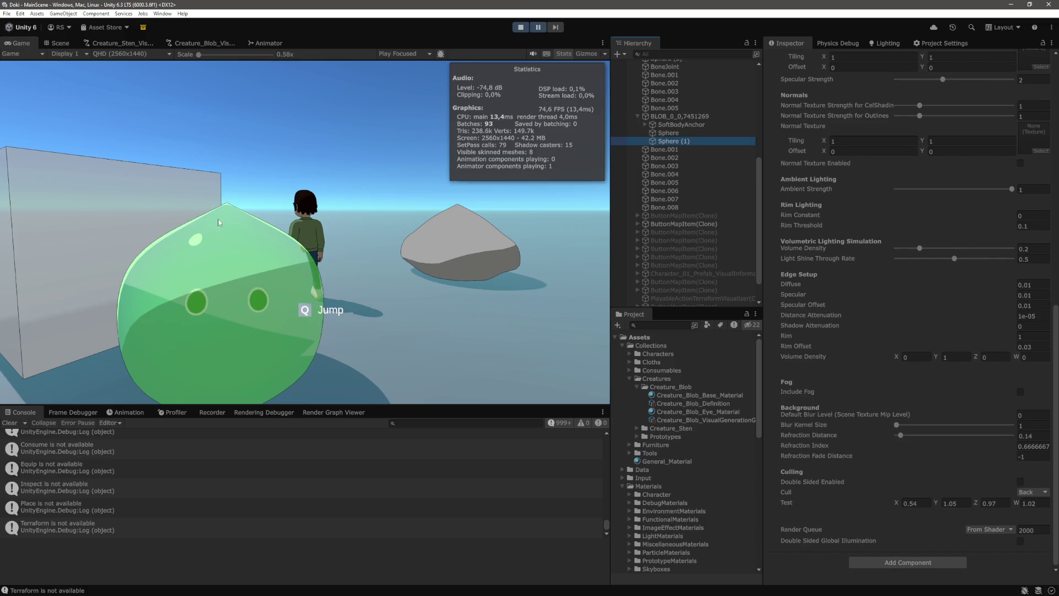
click(62, 43)
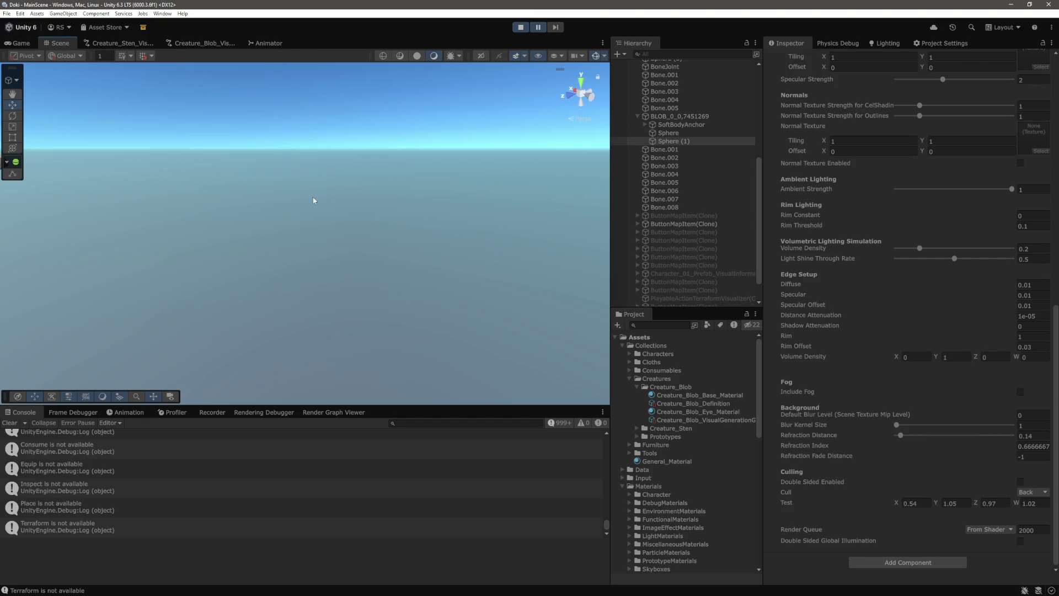
Step: Frame Sphere (1) in the Scene view, then put focus back in the Game view
key(f)
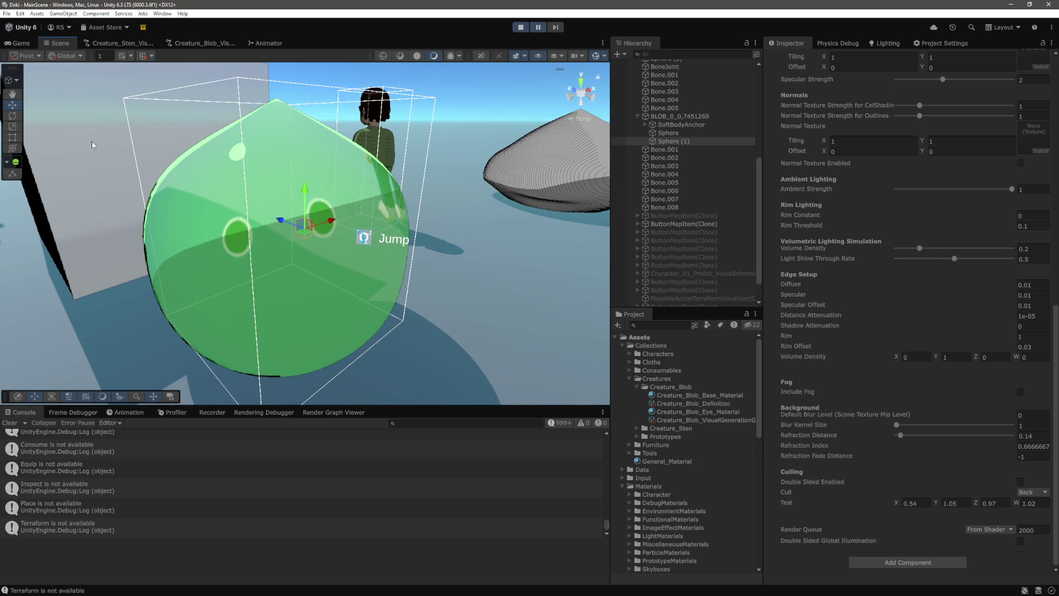
click(24, 43)
click(345, 147)
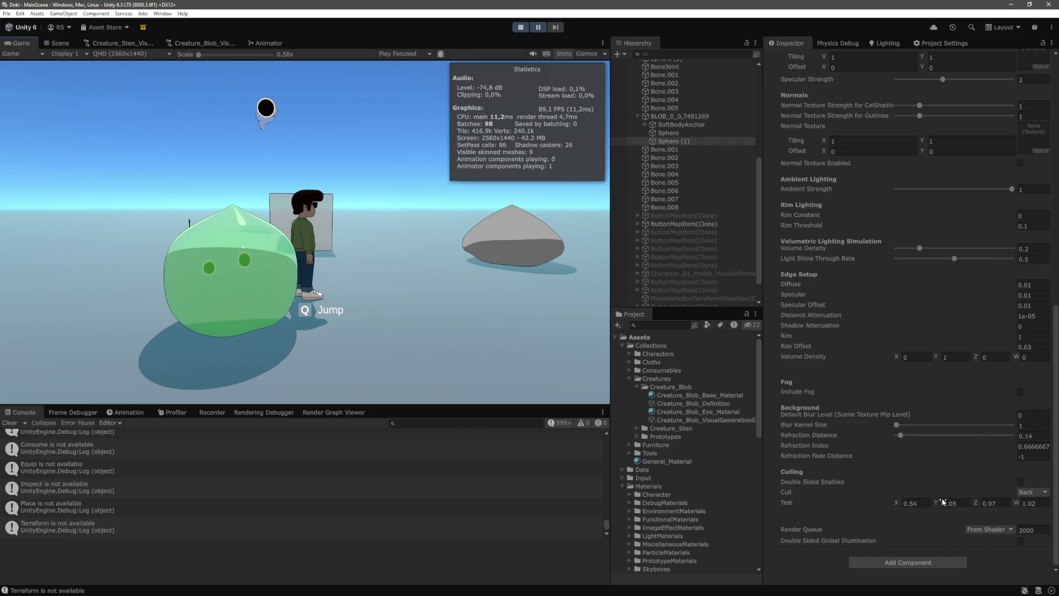
Step: Try Test X values of -0.23 and about 0.95, resuming the game to check each
click(899, 504)
drag(898, 501, 882, 502)
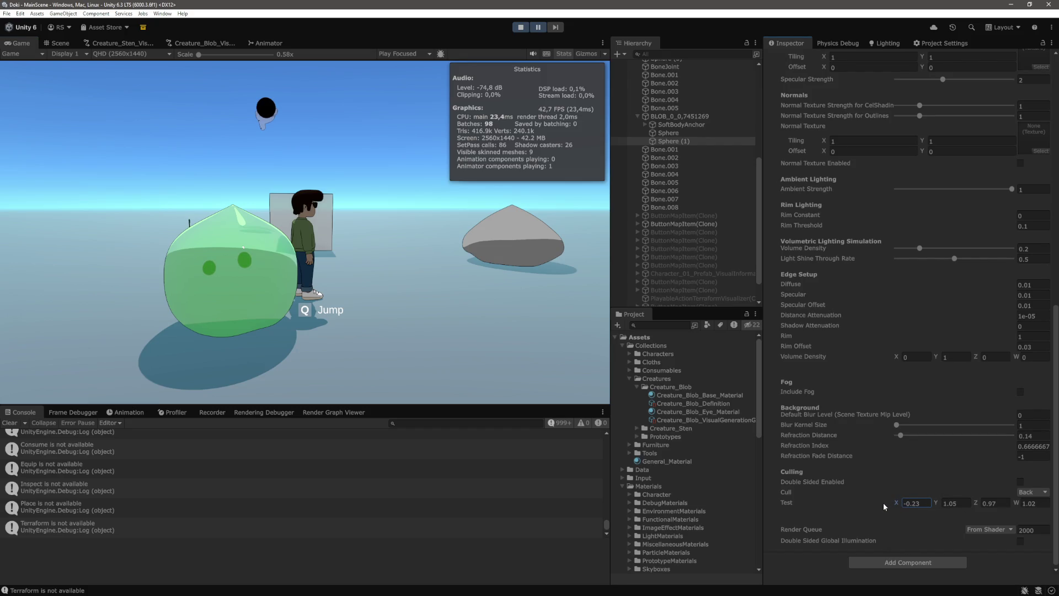
click(537, 27)
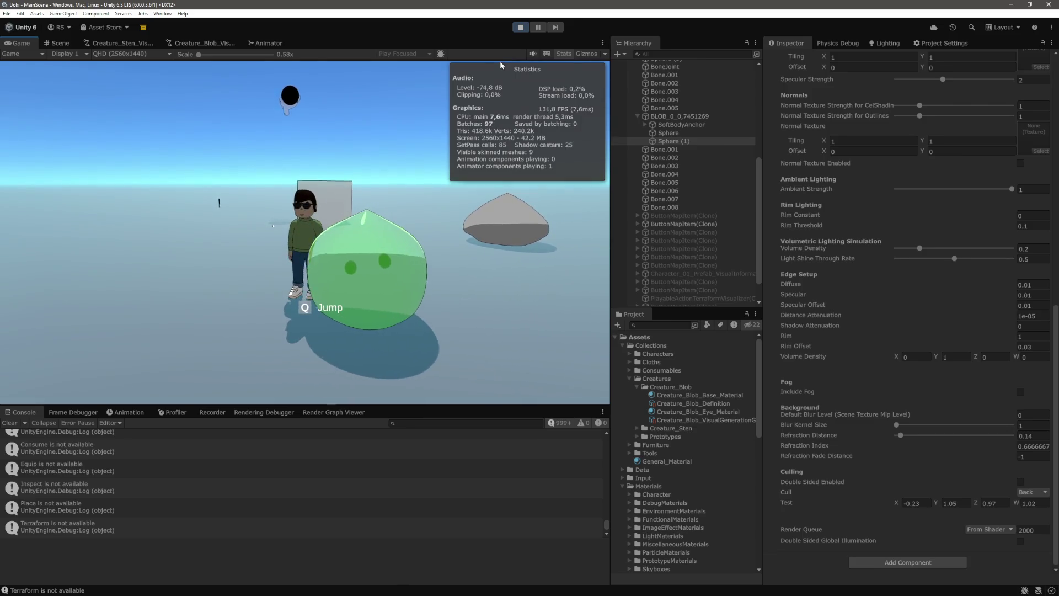
key(ctrl+shift+p)
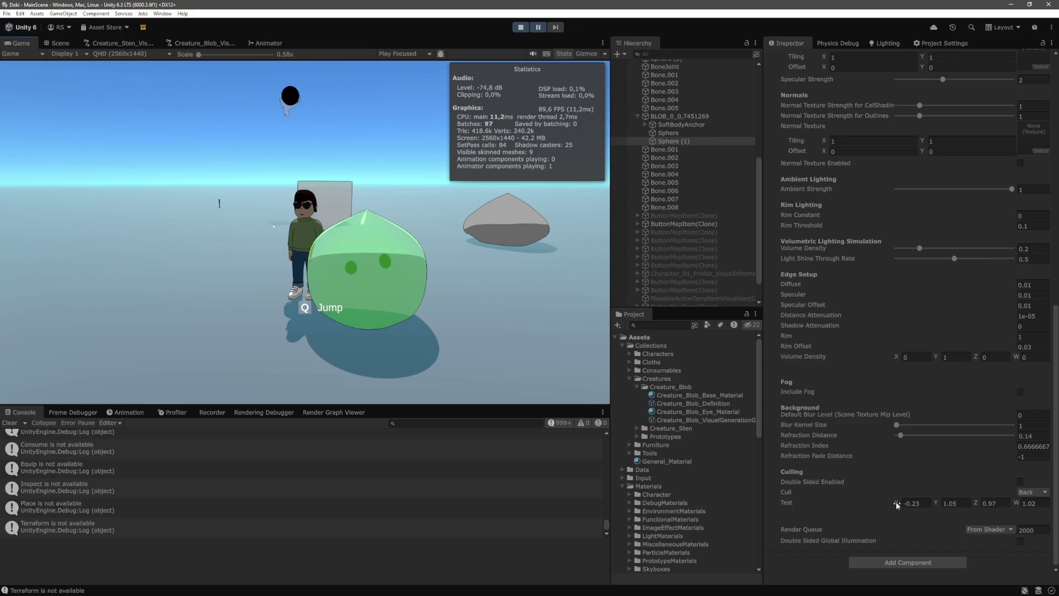
drag(896, 501, 921, 503)
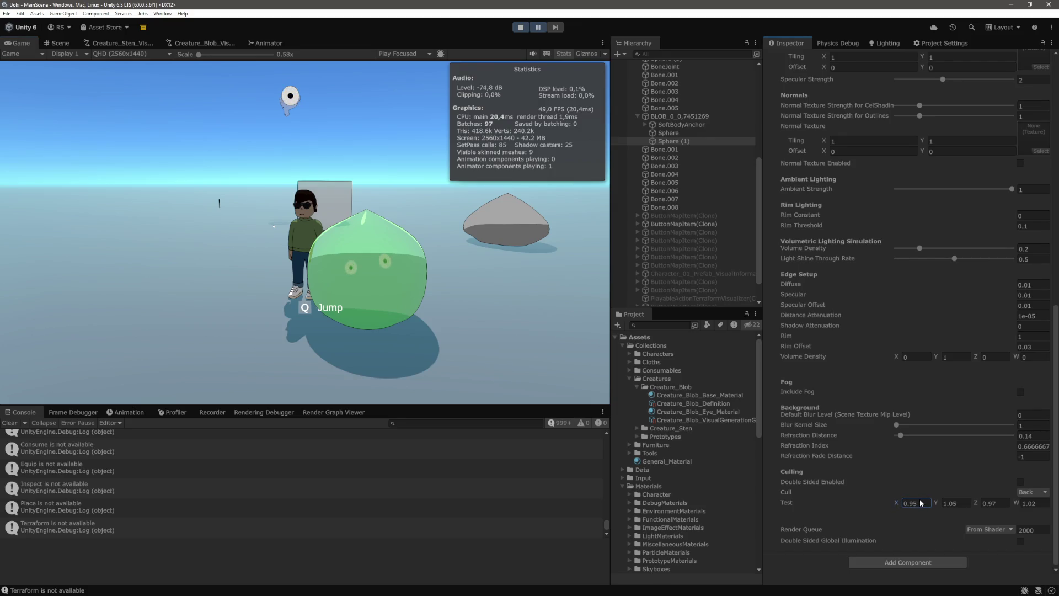
click(538, 27)
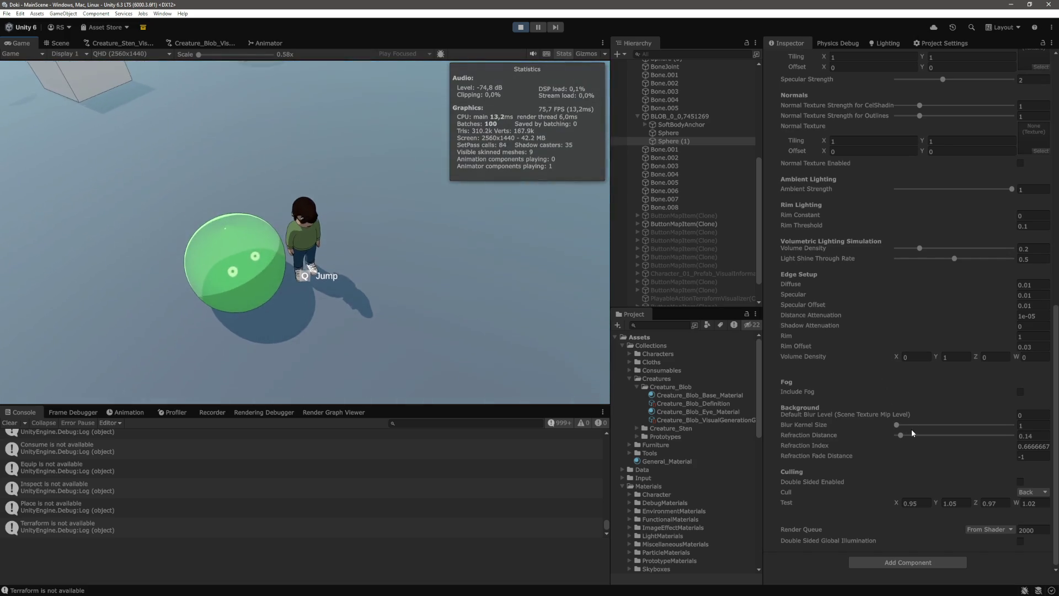
Step: Settle Test X at 0.58, stop play mode and return to CelShadeLitEye.shader
drag(898, 502, 888, 501)
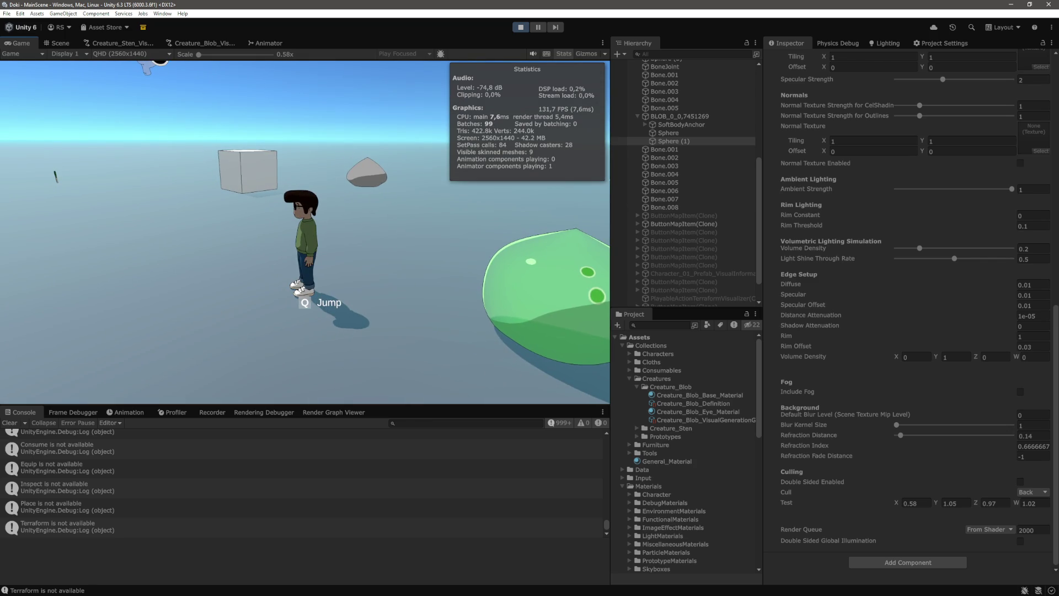
key(ctrl+p)
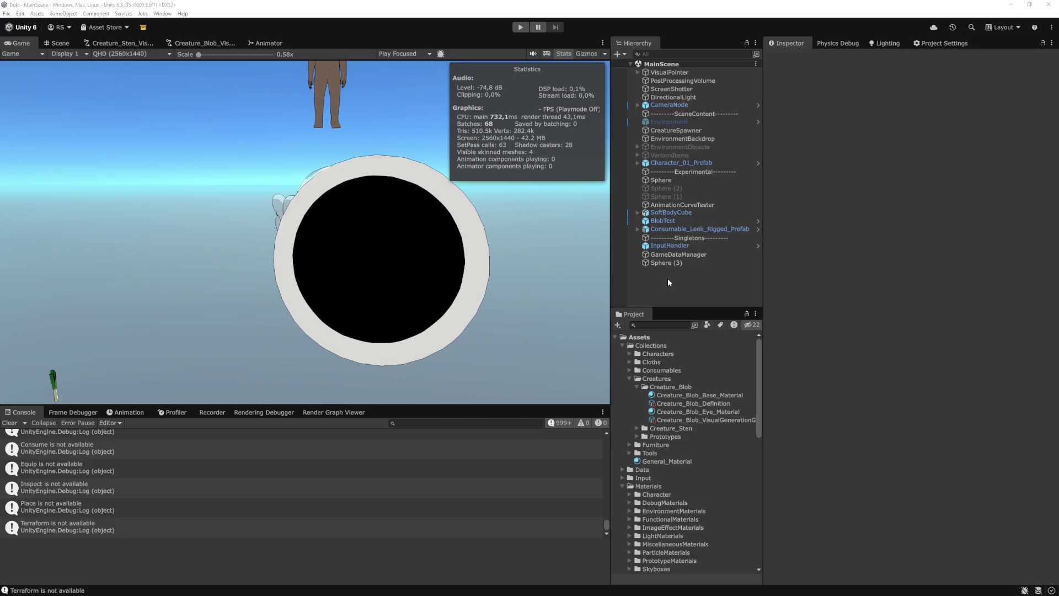
key(alt+Tab)
scroll(622, 398, up, 12)
scroll(622, 398, up, 9)
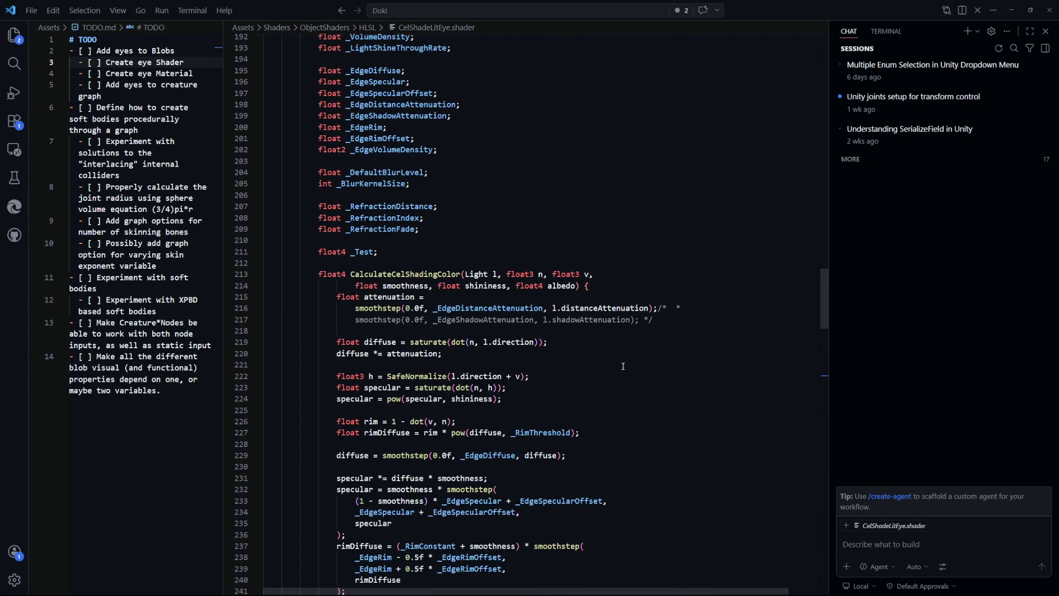
Step: Delete the commented-out shadow attenuation code
drag(679, 334, 658, 308)
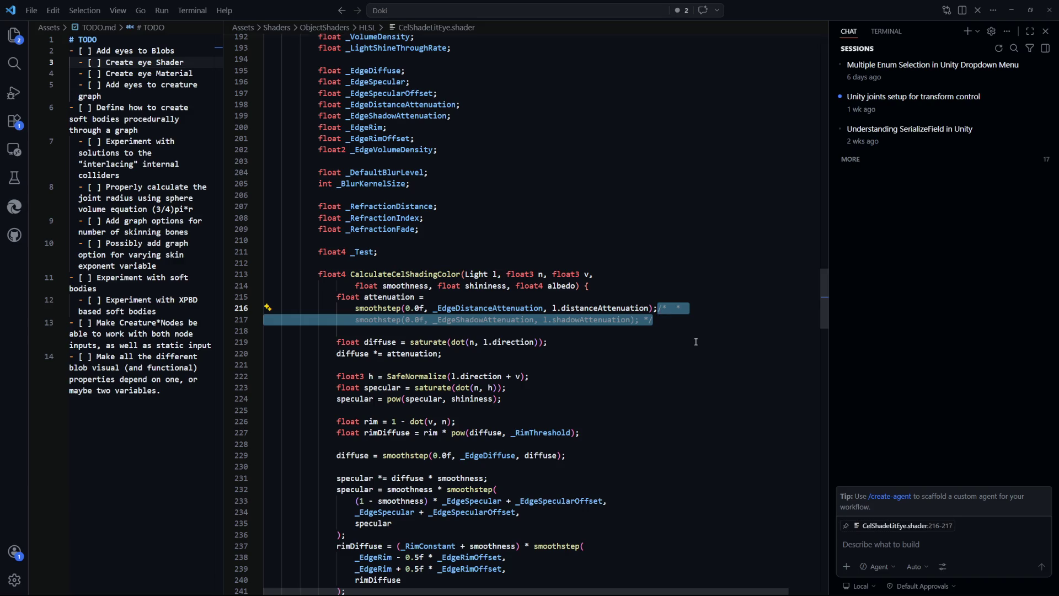
key(BackSpace)
click(745, 335)
Step: Scroll through the Properties block from Albedo down to the volumetric lighting properties and select them
drag(825, 317, 822, 60)
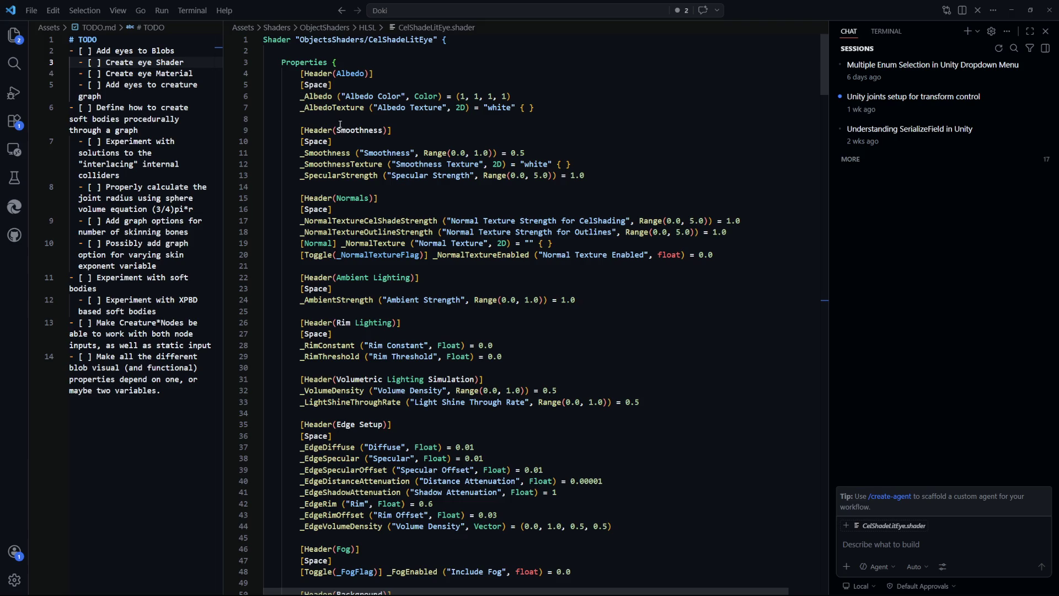
drag(559, 106, 301, 95)
click(559, 105)
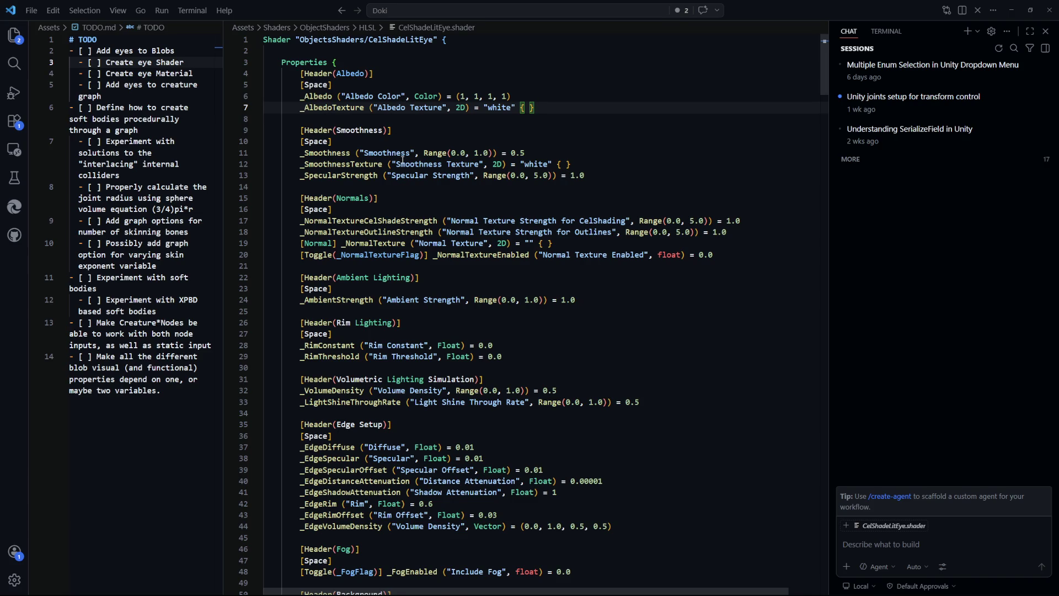
scroll(464, 193, down, 2)
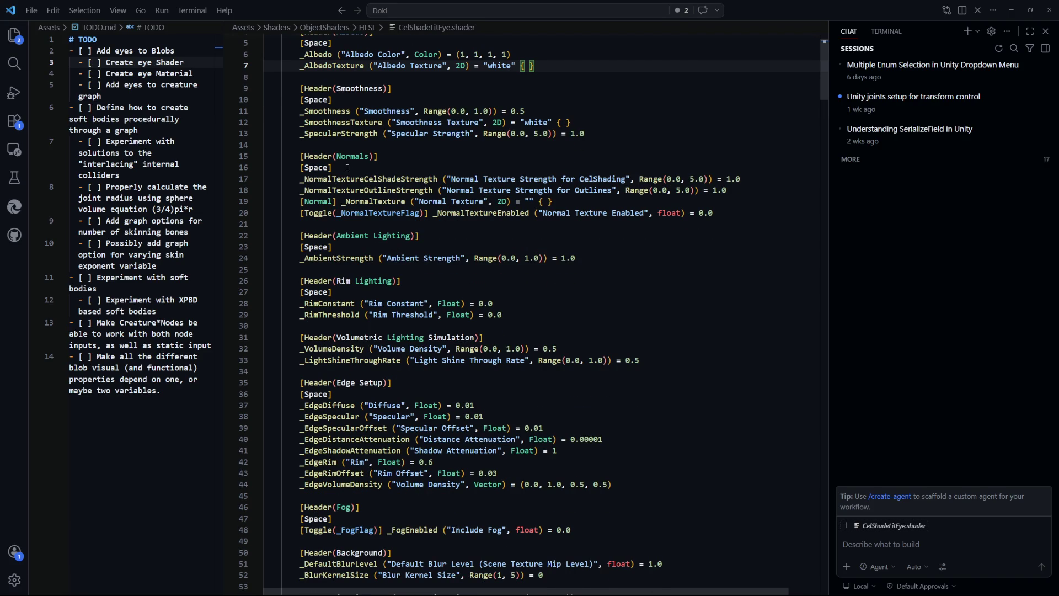
scroll(359, 184, down, 1)
scroll(358, 182, down, 1)
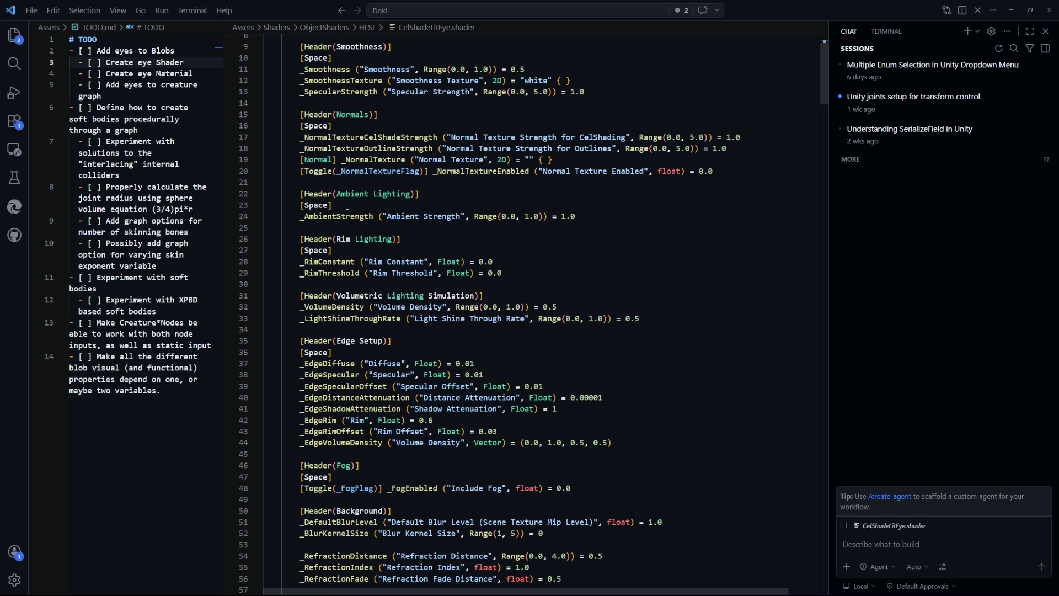
scroll(360, 181, down, 2)
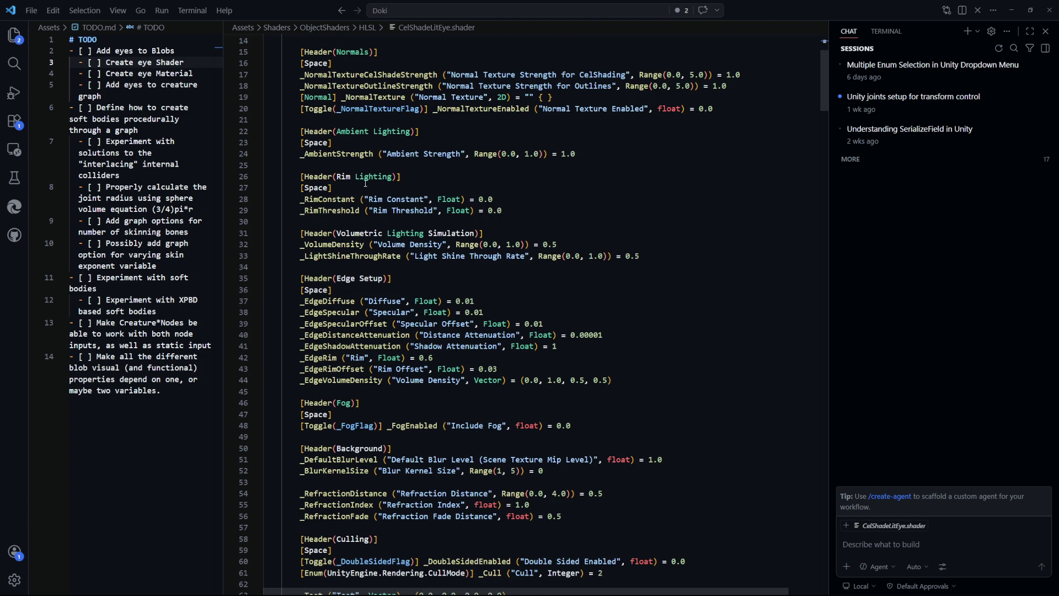
scroll(367, 183, down, 2)
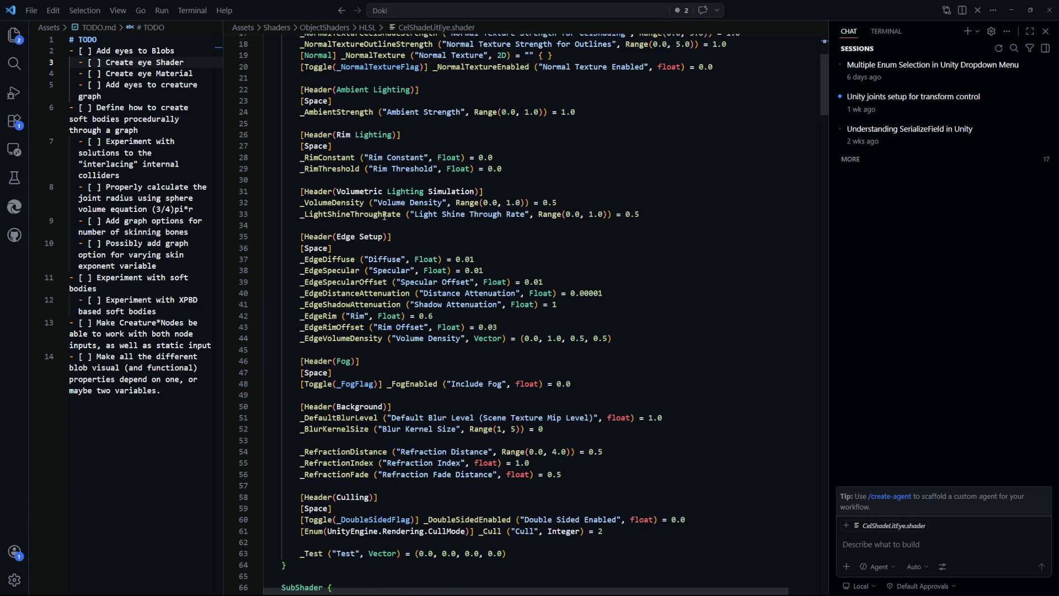
drag(664, 217, 275, 191)
drag(639, 214, 572, 199)
Step: Find _VolumeDensity and delete the _VolumeDensity and _LightShineThroughRate variable declarations
click(330, 203)
key(ctrl+f)
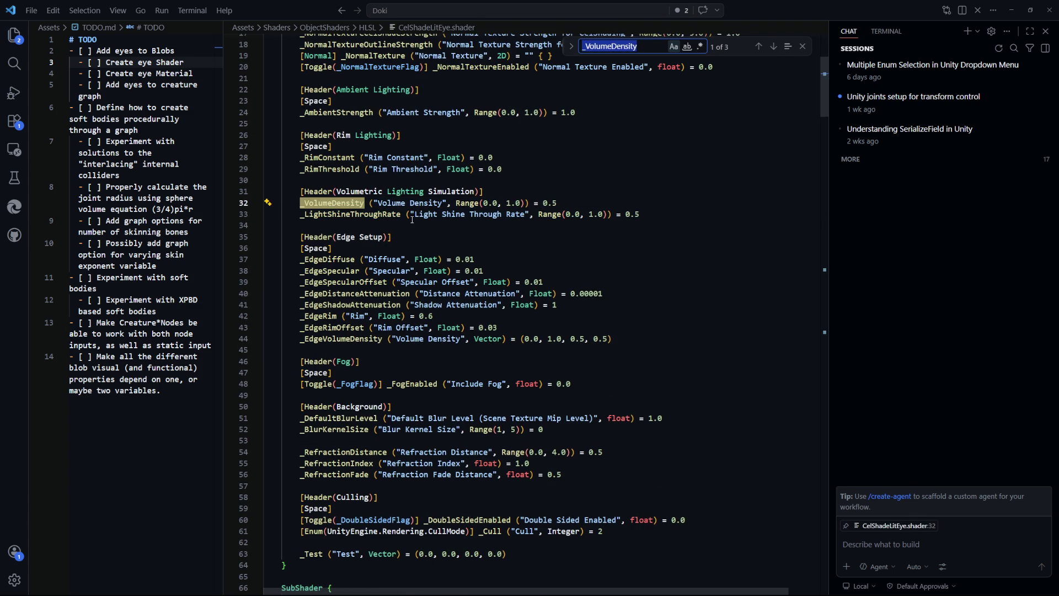
key(Return)
drag(479, 324, 481, 302)
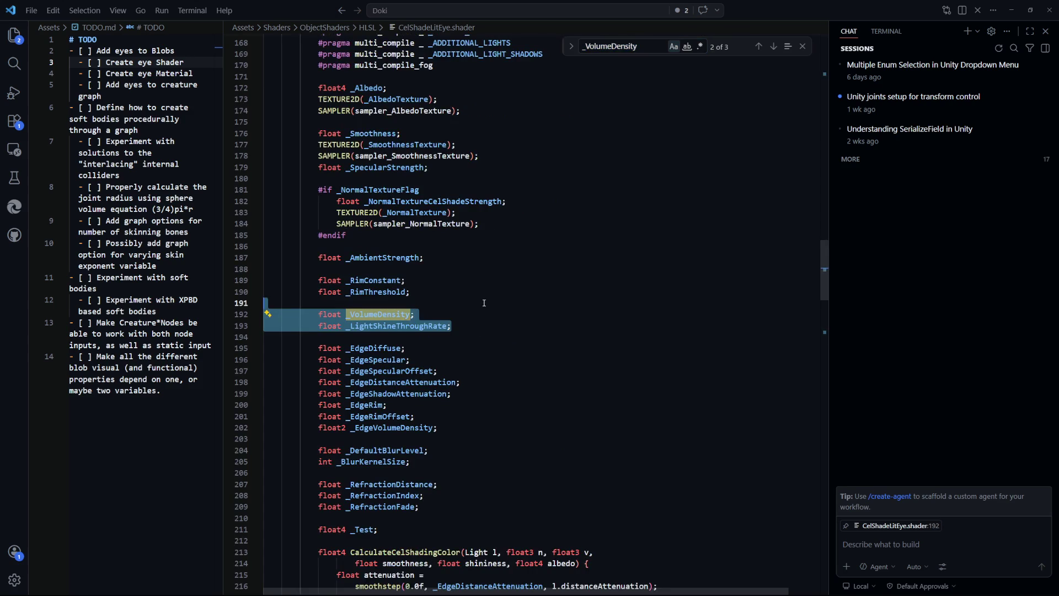
key(BackSpace)
key(BackSpace)
Step: Remove the volumeDensity lines from the lighting function
click(644, 51)
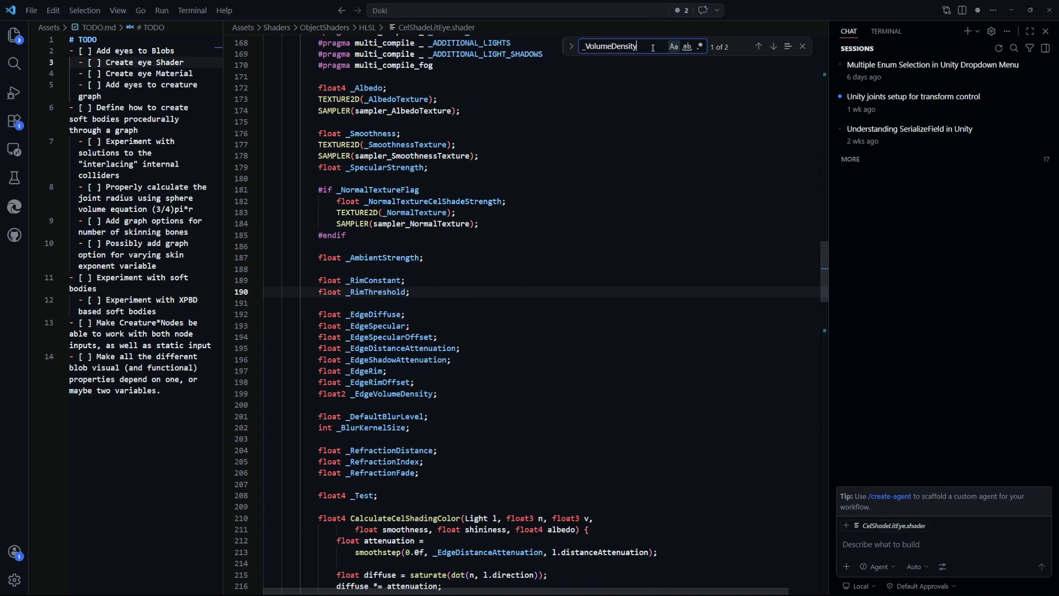
key(Return)
mouse_move(608, 315)
mouse_down()
mouse_move(386, 310)
mouse_move(267, 289)
mouse_up()
key(BackSpace)
key(BackSpace)
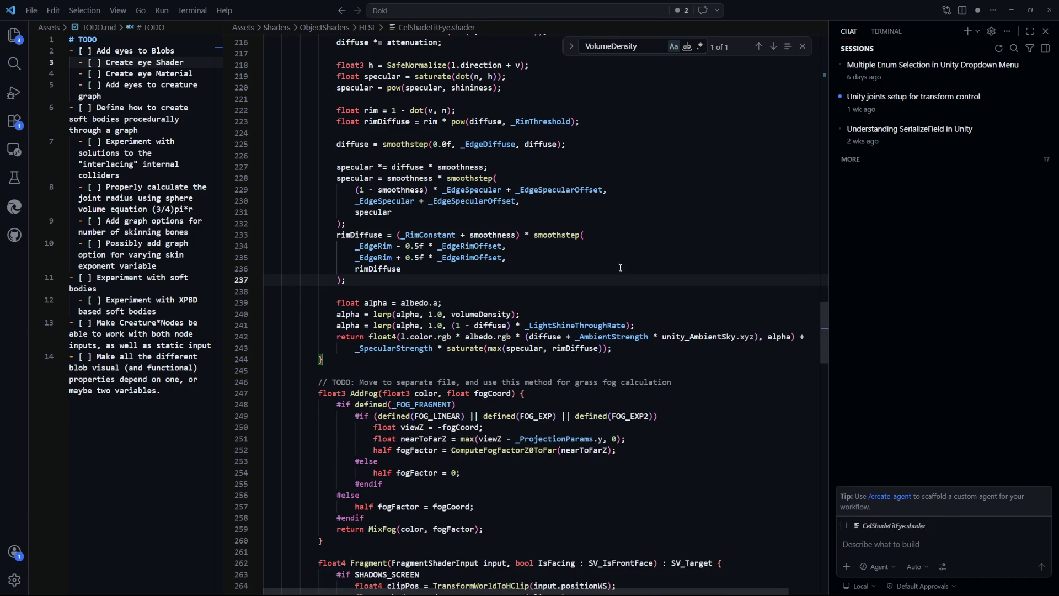
Step: Delete the Volumetric Lighting header and _VolumeDensity property from the Properties block
click(647, 46)
key(Return)
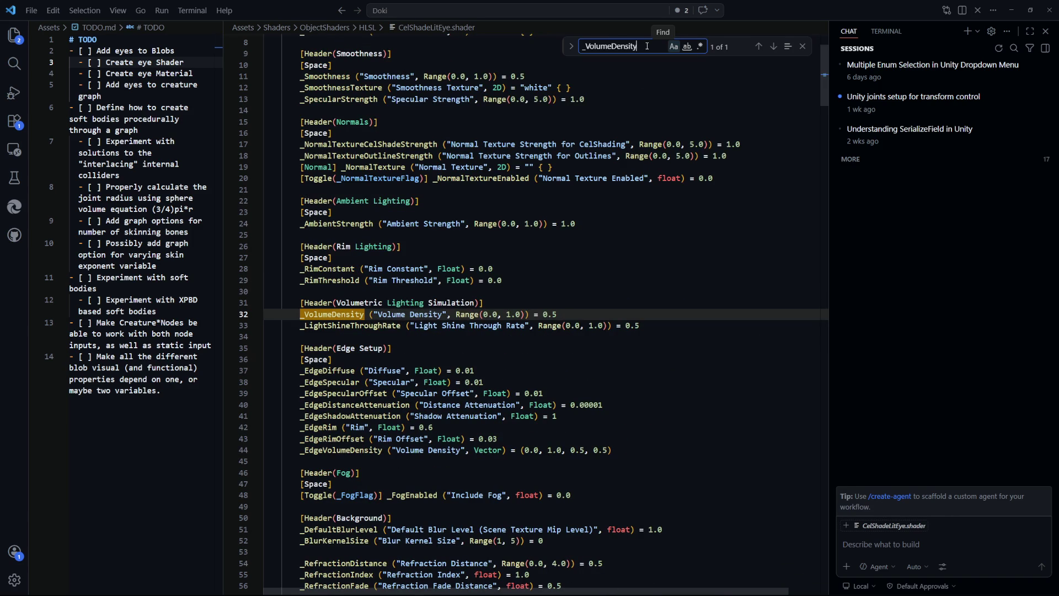
click(300, 246)
double_click(358, 327)
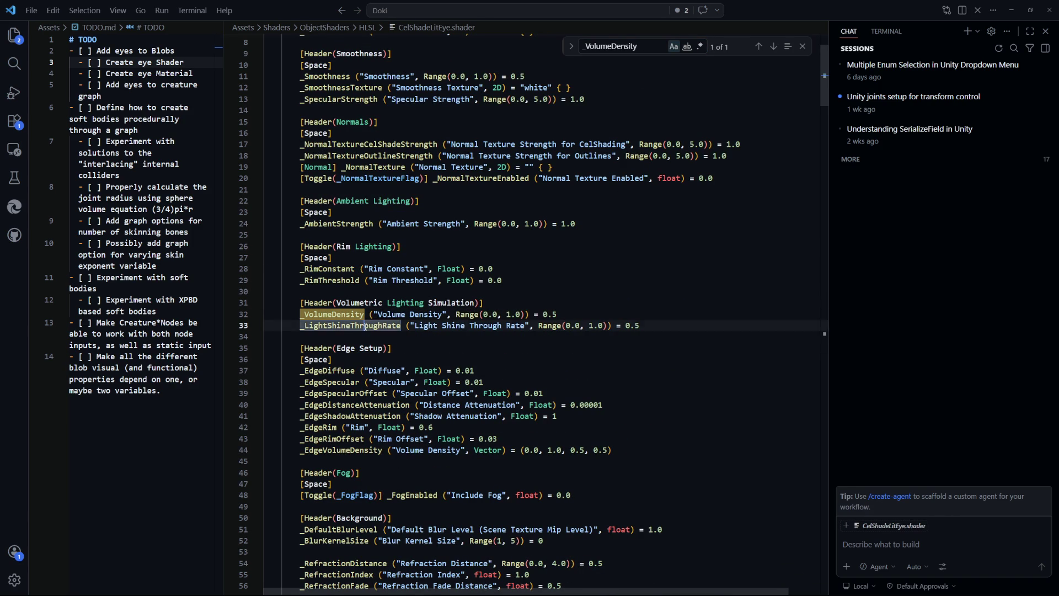
key(ctrl+f)
drag(599, 313, 600, 297)
key(BackSpace)
Step: Return a fixed alpha of 1.0 in the cel shading colour and delete the three alpha lines
click(645, 47)
key(Return)
drag(635, 315, 323, 288)
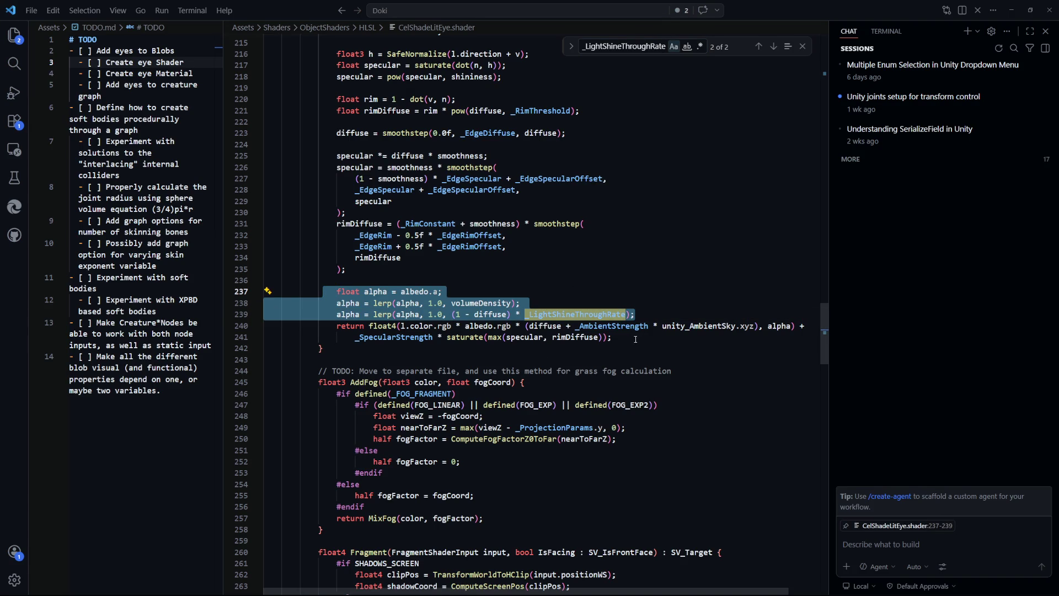
click(644, 303)
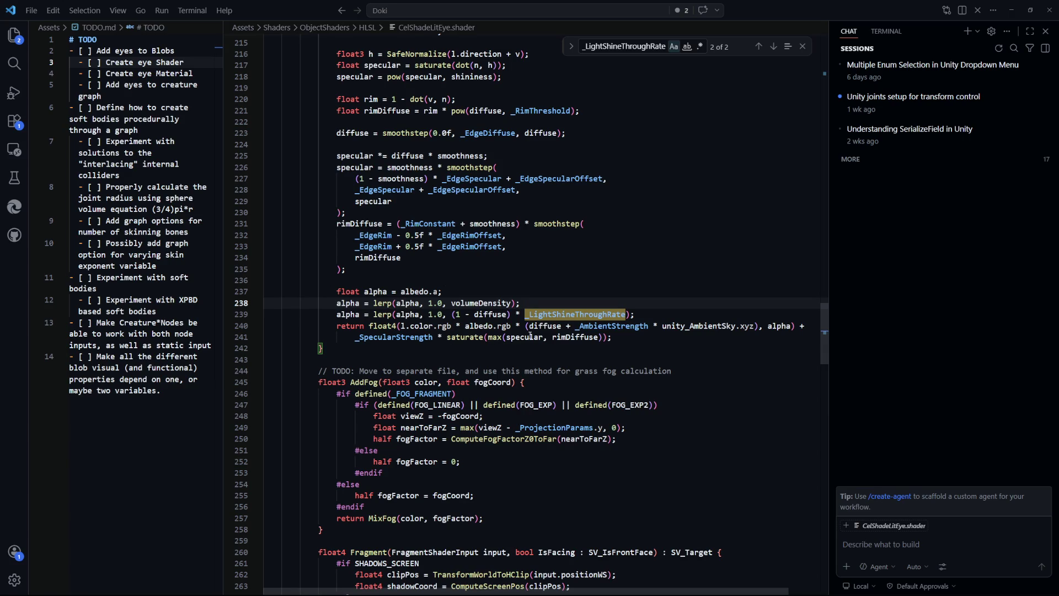
click(607, 337)
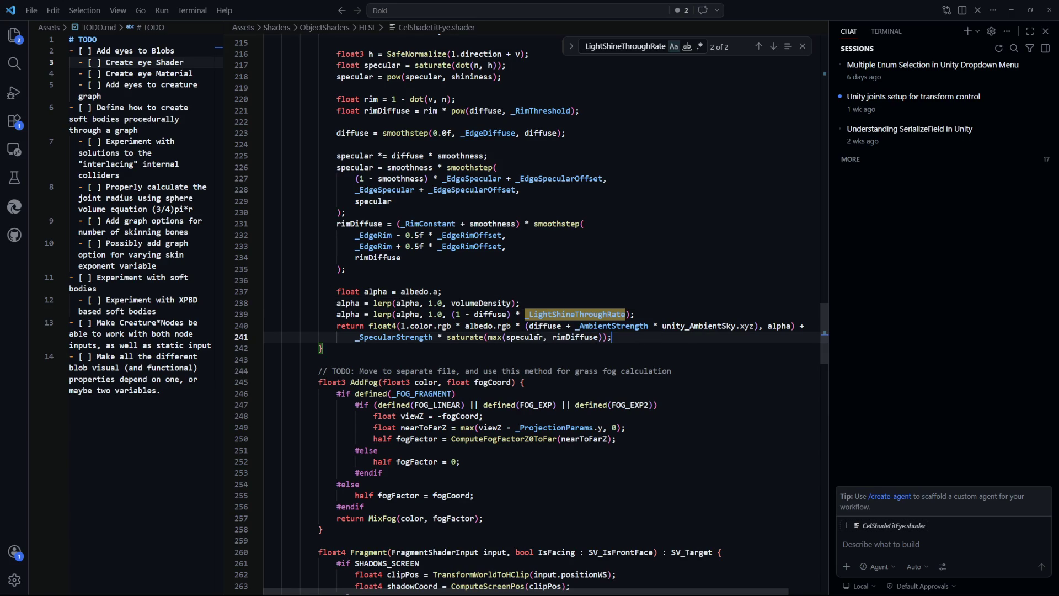
click(355, 317)
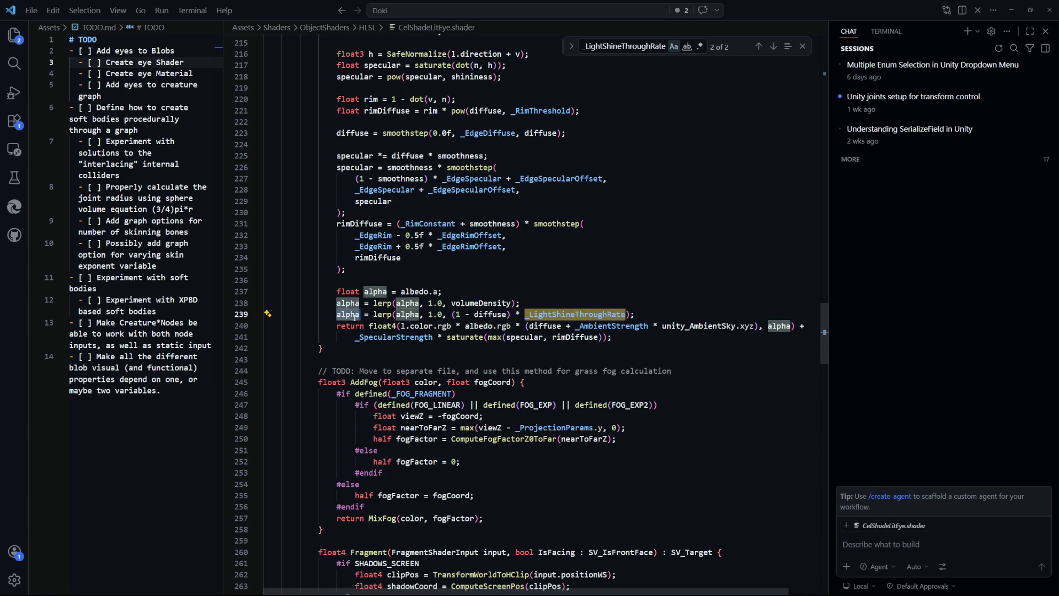
double_click(777, 327)
text(1.0f)
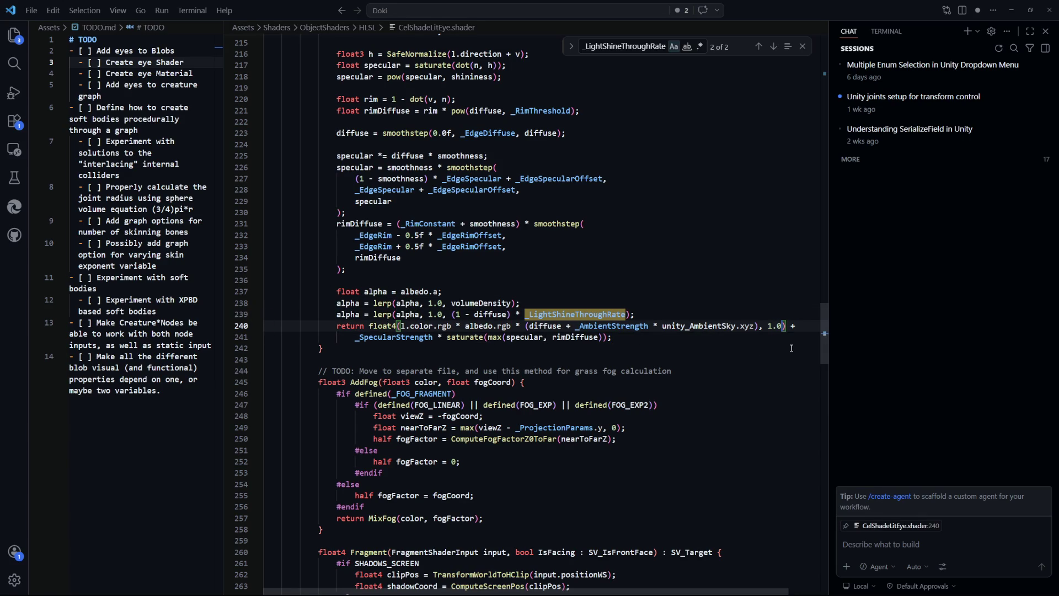
key(BackSpace)
drag(658, 312, 256, 291)
key(BackSpace)
key(BackSpace)
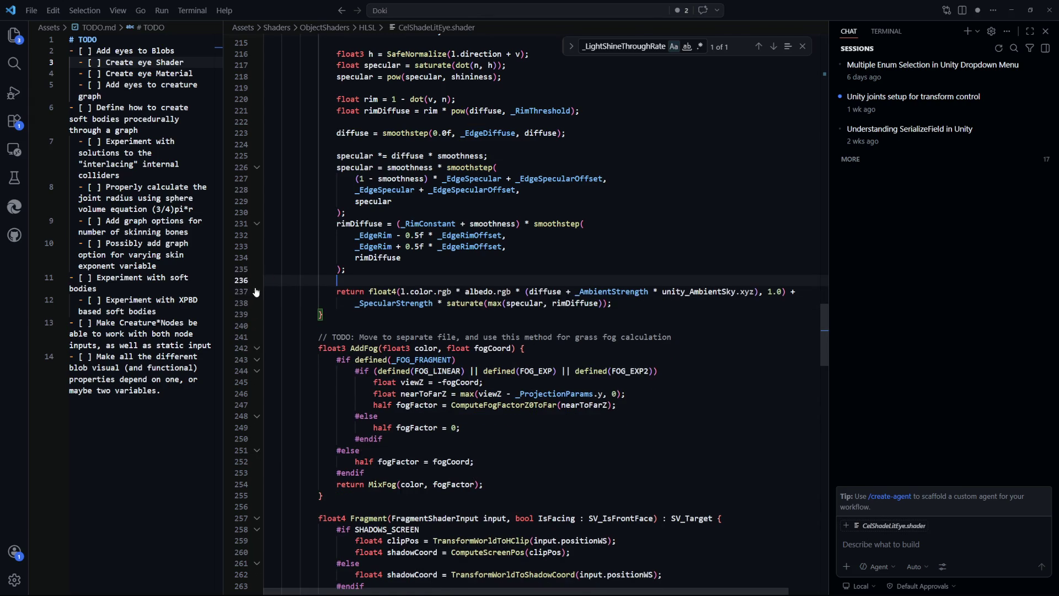
Step: Review the lighting function's closing lines after the alpha removal
scroll(620, 351, up, 4)
key(Down)
key(Down)
key(Down)
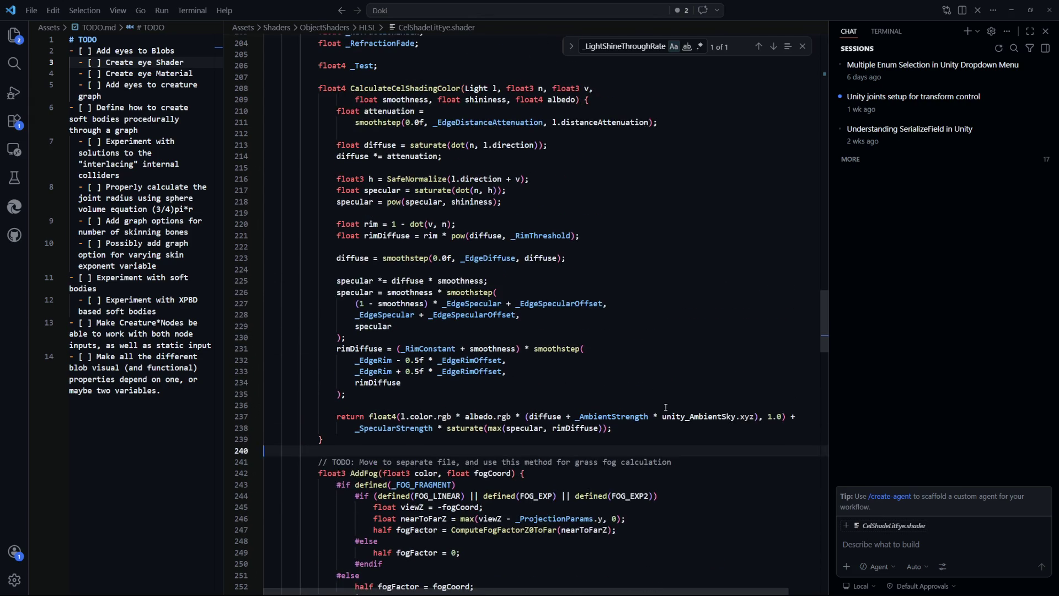
scroll(664, 405, down, 2)
key(Up)
scroll(454, 283, down, 2)
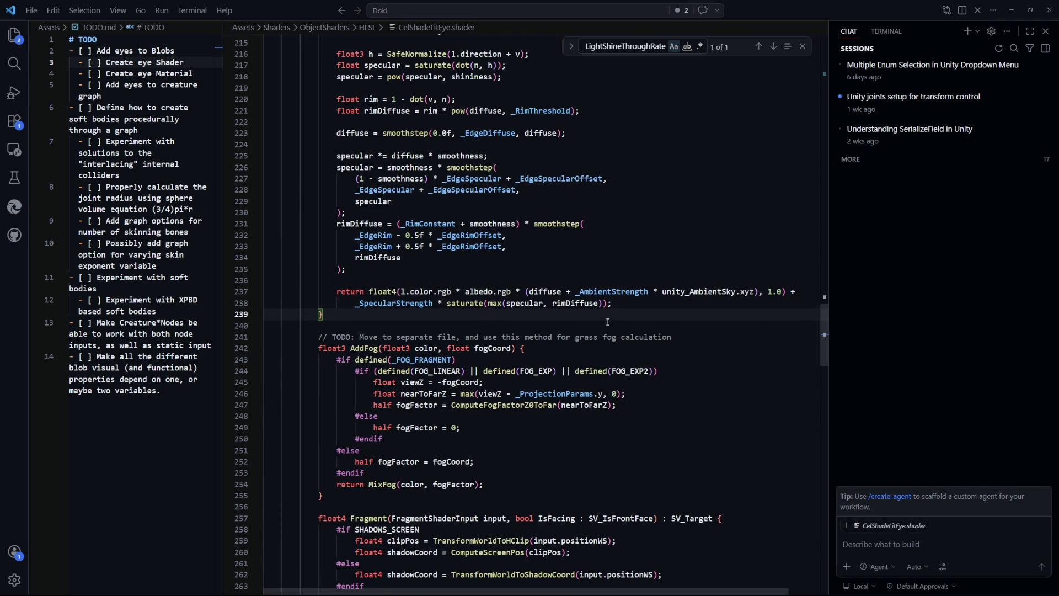
click(641, 47)
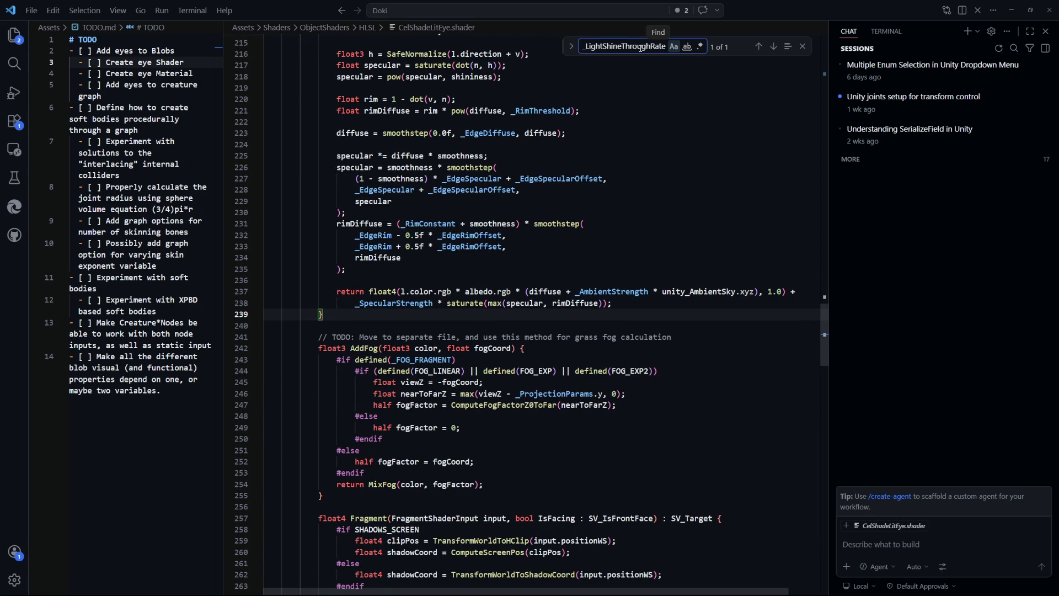
Step: Delete the remaining _LightShineThroughRate property line
key(Return)
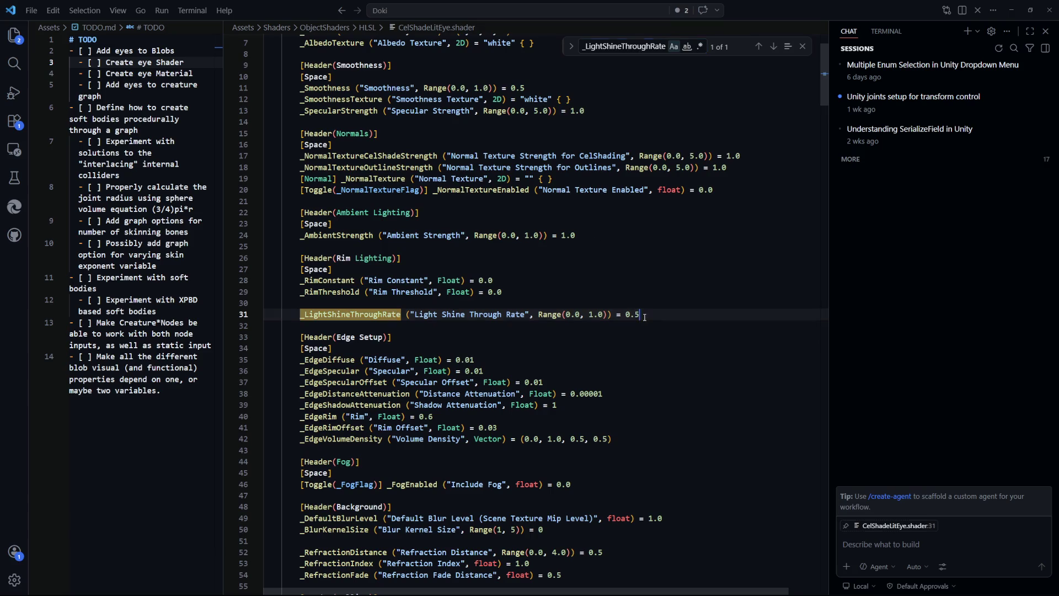
triple_click(644, 317)
key(BackSpace)
key(BackSpace)
scroll(438, 254, down, 2)
click(301, 230)
scroll(302, 176, down, 2)
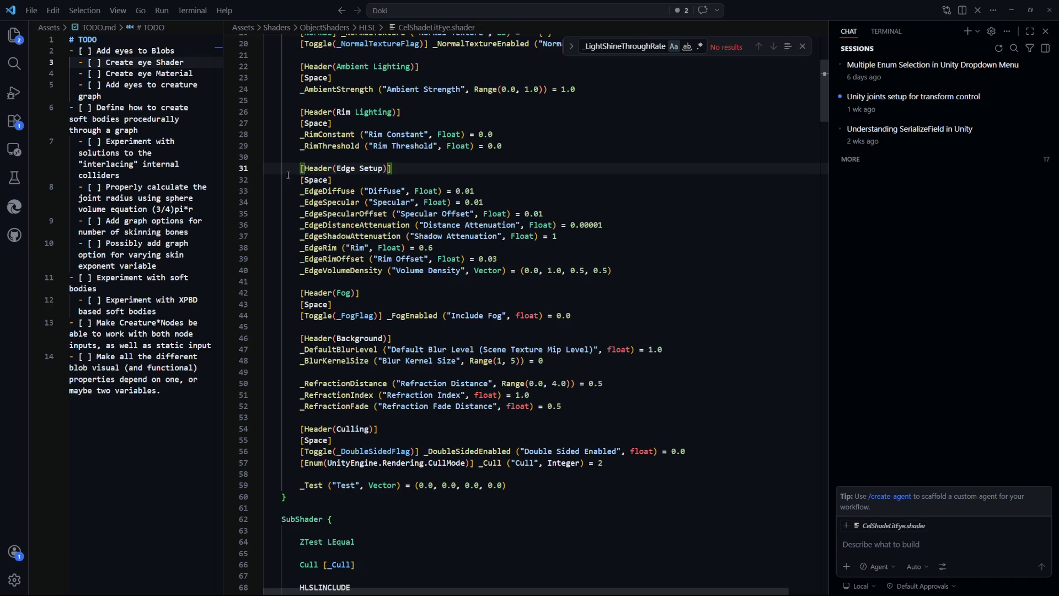
scroll(354, 244, down, 2)
scroll(353, 244, down, 1)
Step: Find and delete the _DefaultBlurLevel declaration
double_click(353, 244)
key(ctrl+f)
key(Return)
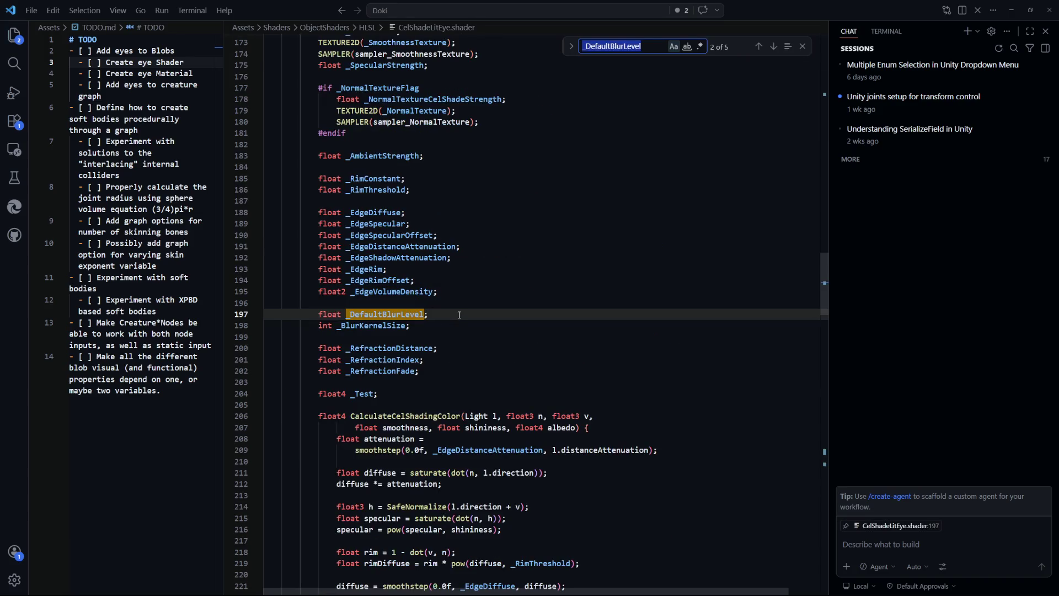
drag(459, 315, 264, 303)
key(BackSpace)
Step: Remove the sceneColor sampling line and the background blur sampling loop
click(658, 43)
key(Return)
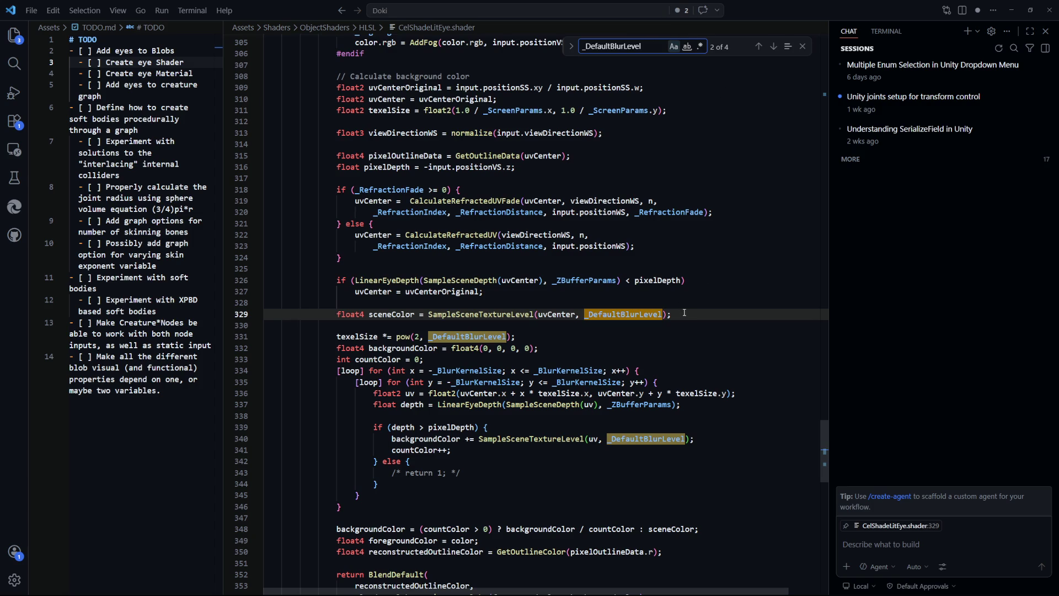
click(684, 312)
key(shift+Up)
key(BackSpace)
key(BackSpace)
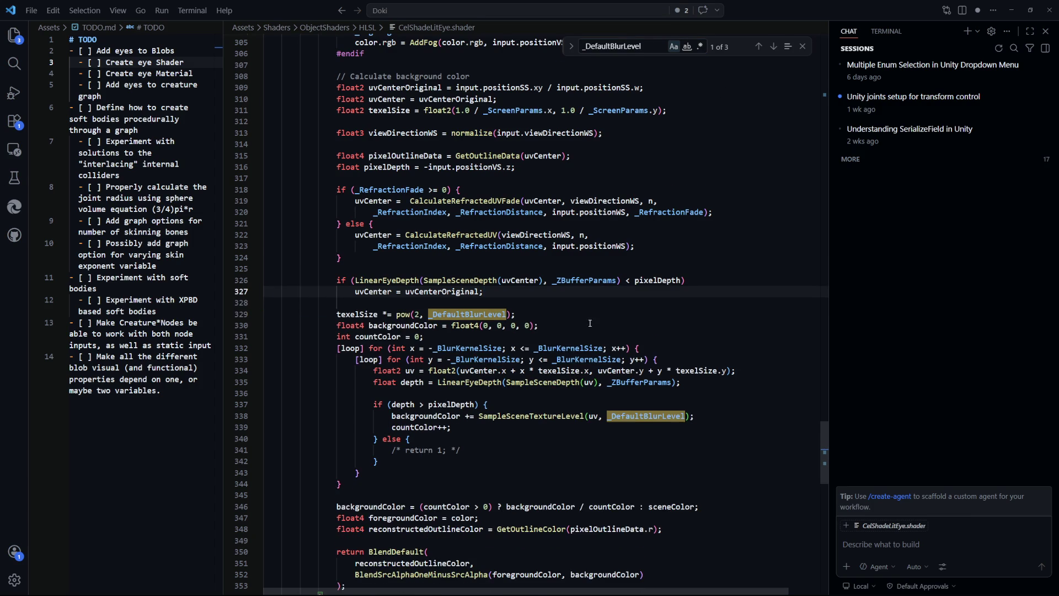
scroll(436, 331, down, 2)
mouse_move(368, 440)
mouse_down()
mouse_move(264, 422)
mouse_move(259, 272)
mouse_up()
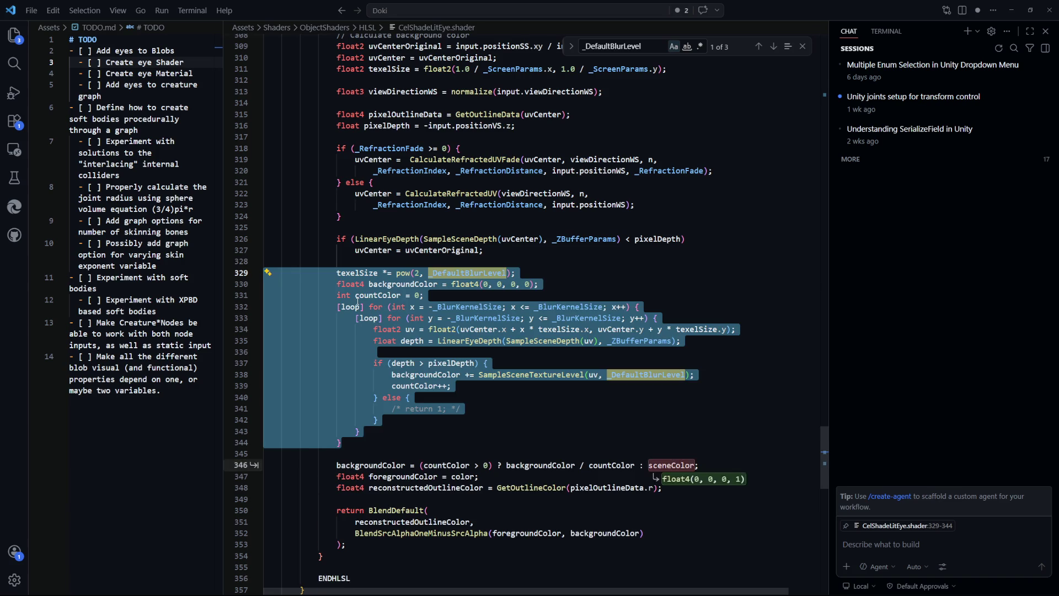
key(BackSpace)
key(BackSpace)
Step: Delete the LinearEyeDepth depth check that resets the UV
scroll(520, 290, up, 6)
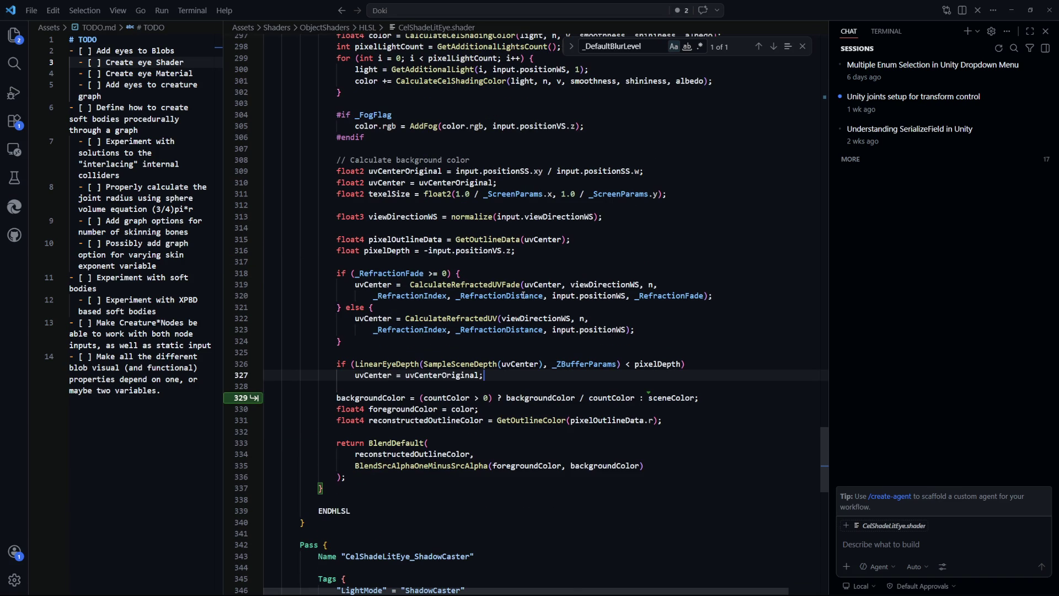
double_click(405, 172)
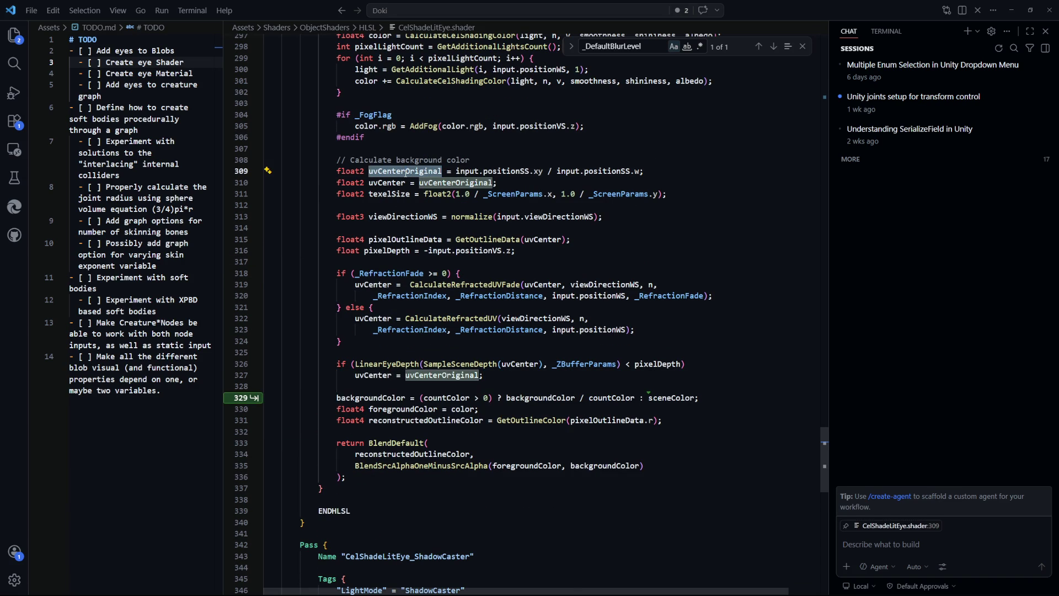
drag(496, 375, 497, 352)
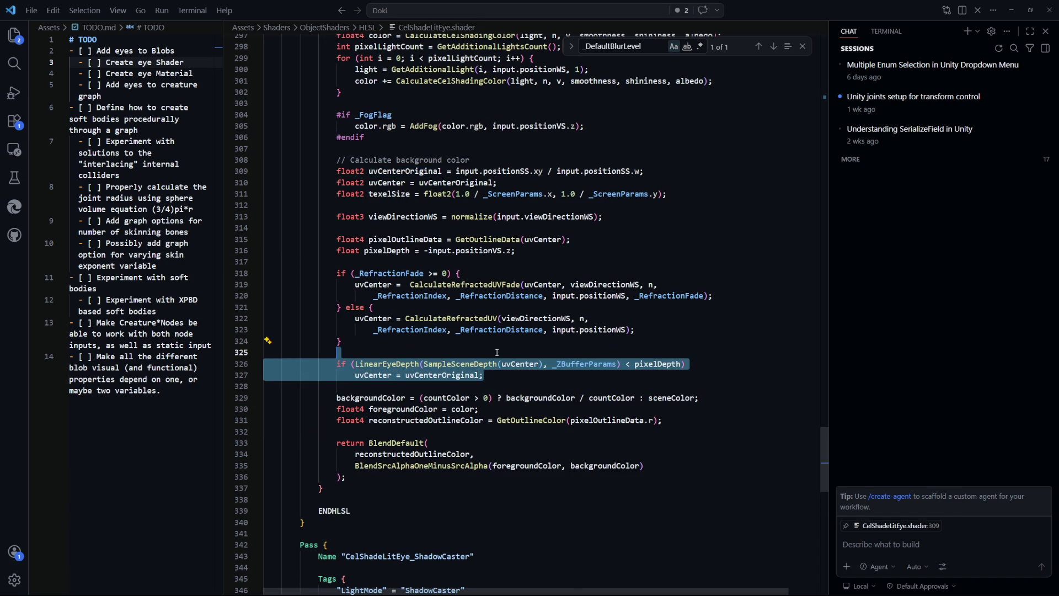
key(BackSpace)
key(BackSpace)
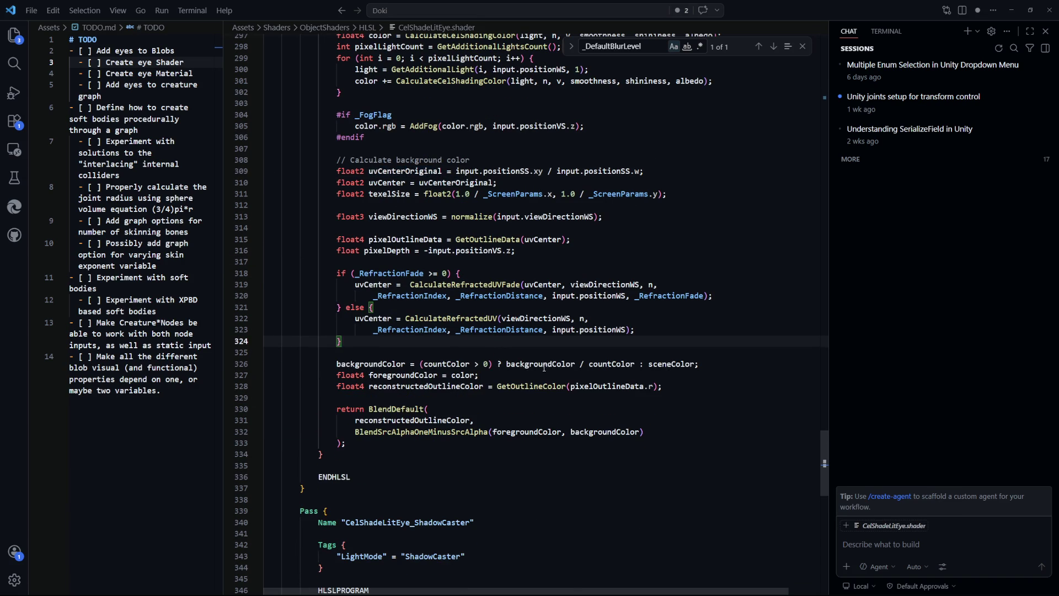
Step: Trace where reconstructedOutlineColor and foregroundColor are used in the fragment
scroll(542, 374, up, 2)
click(512, 393)
scroll(447, 386, down, 2)
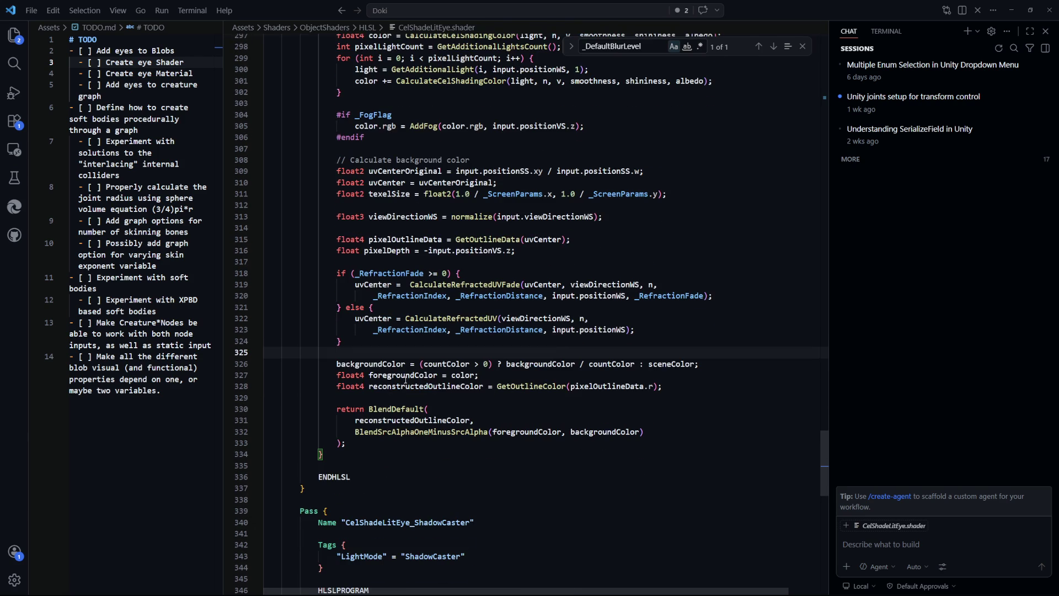
scroll(414, 380, up, 6)
scroll(420, 381, down, 5)
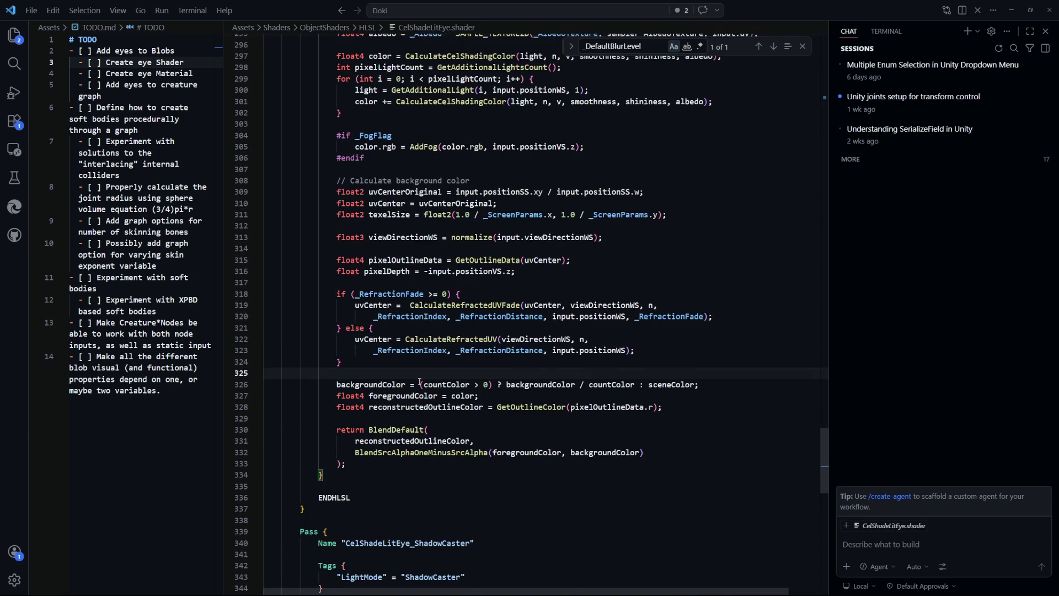
scroll(390, 404, down, 1)
double_click(439, 366)
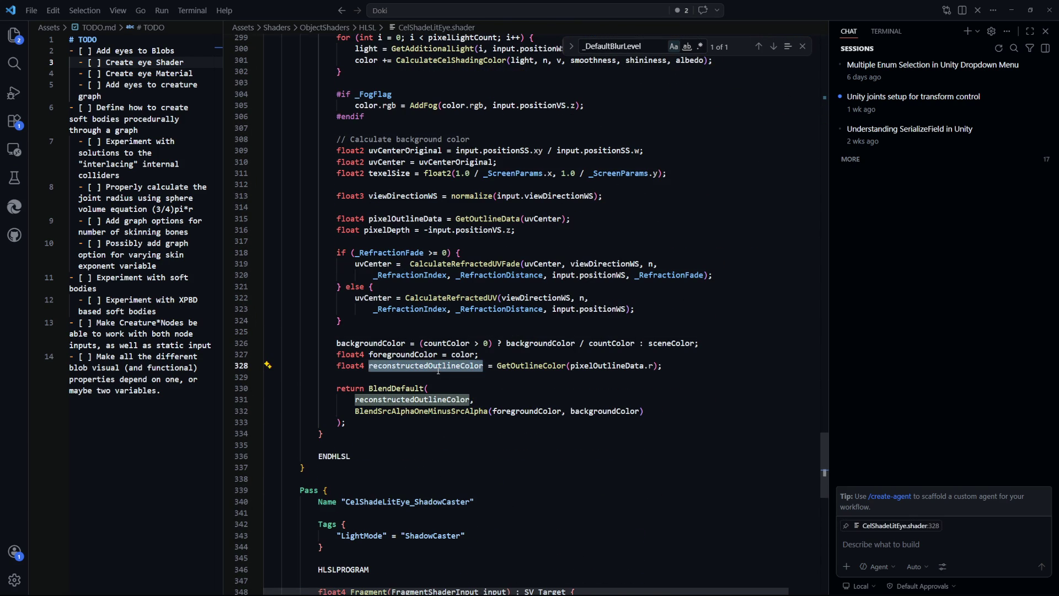
double_click(410, 355)
double_click(411, 367)
scroll(411, 368, down, 2)
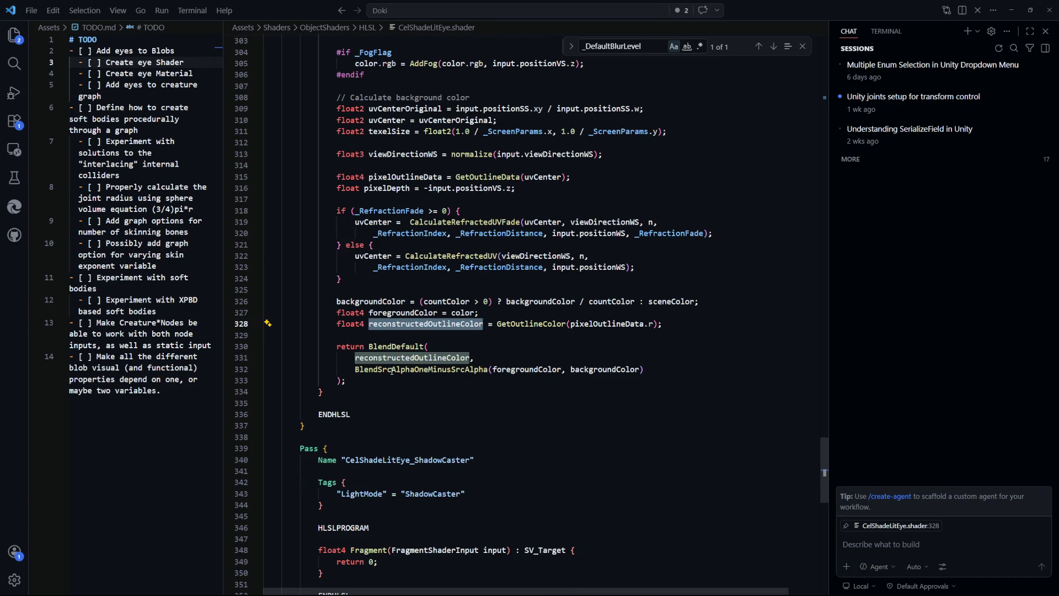
scroll(391, 371, down, 1)
scroll(402, 375, up, 2)
Step: Replace the background blend and final return with 'return color;'
double_click(527, 411)
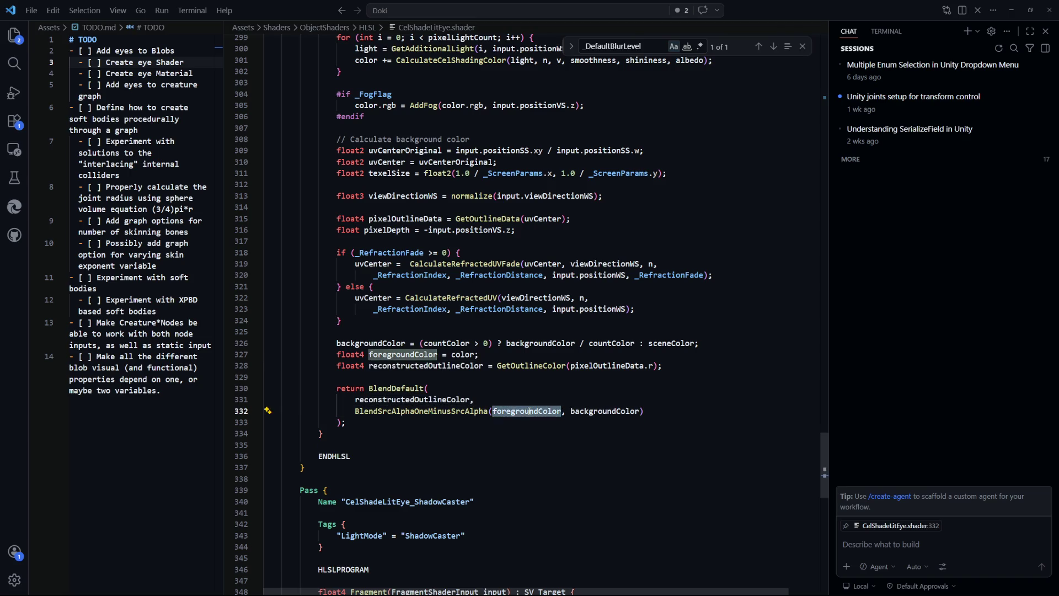
scroll(602, 411, up, 3)
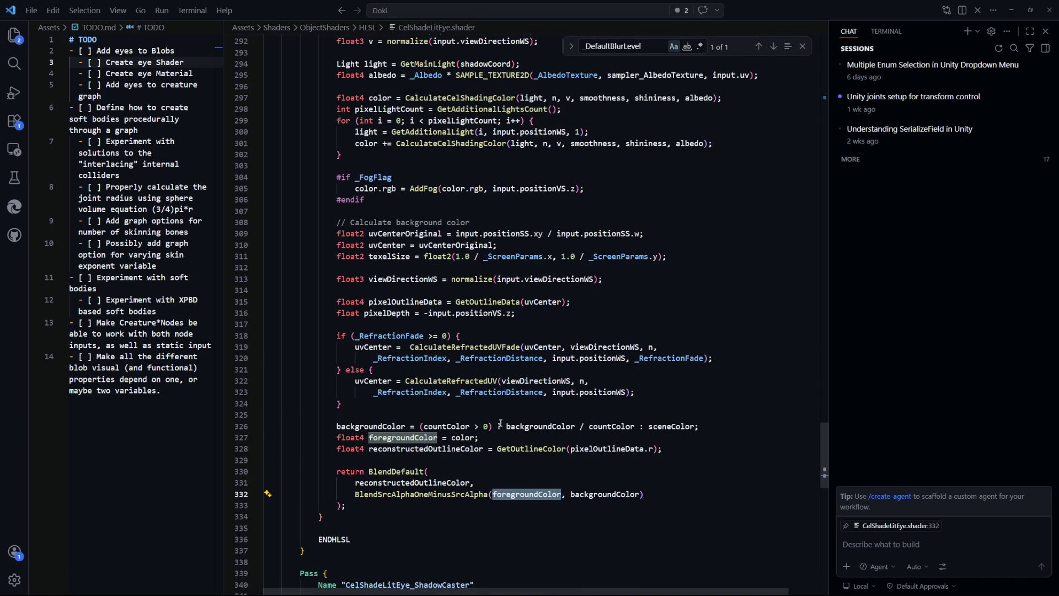
double_click(463, 438)
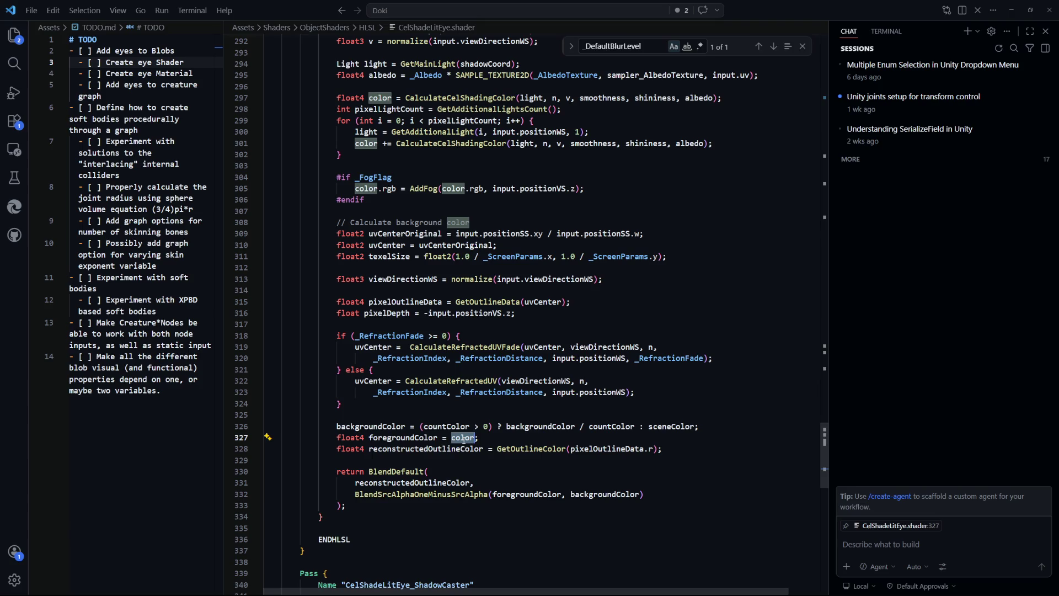
scroll(468, 430, down, 2)
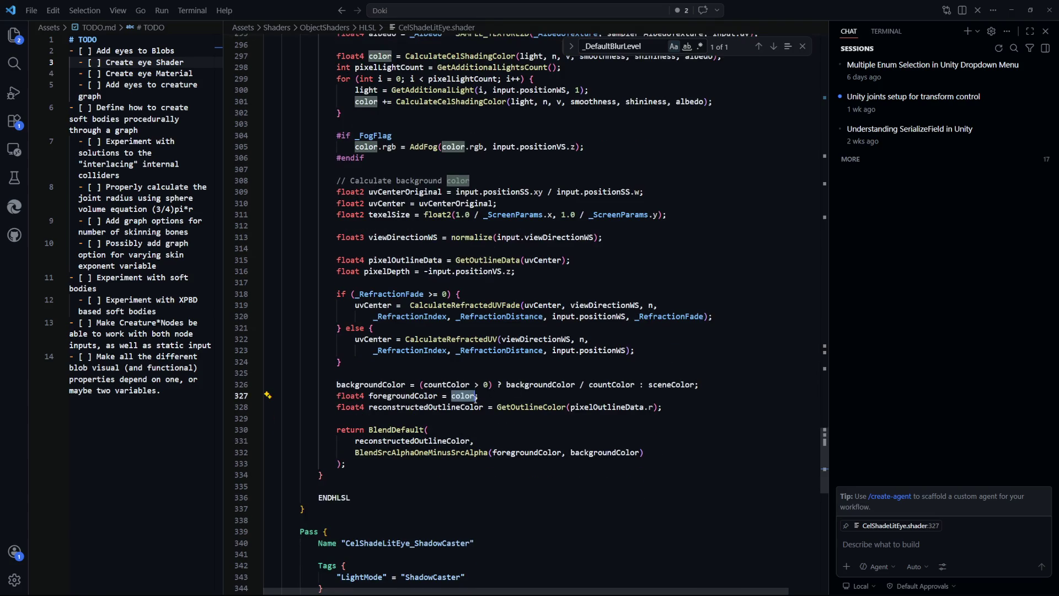
drag(357, 468, 336, 385)
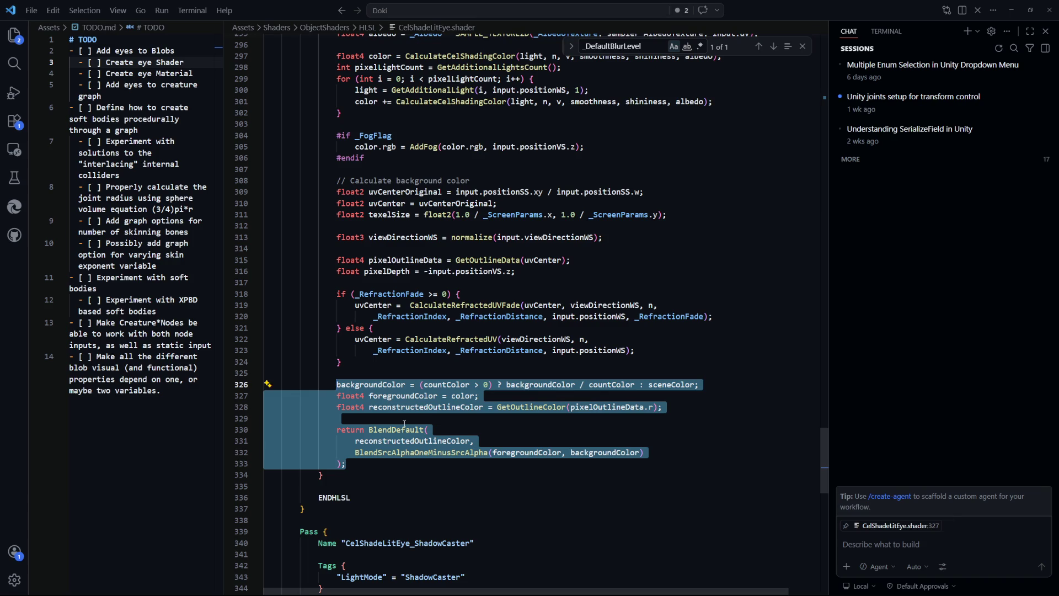
text(return color;)
Step: Delete the refraction if/else block and the pixelDepth line
scroll(375, 372, up, 1)
mouse_move(351, 410)
mouse_down()
mouse_move(268, 343)
mouse_move(267, 324)
mouse_up()
key(BackSpace)
key(BackSpace)
key(ctrl+shift+k)
scroll(530, 378, up, 3)
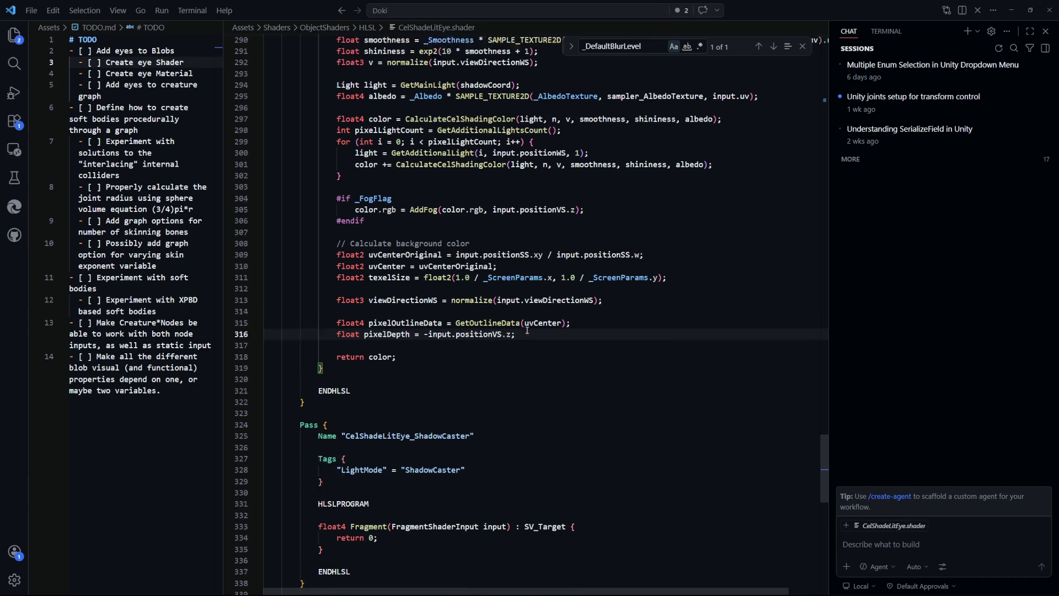
Step: Delete the pixelOutlineData and viewDirectionWS lines and their empty lines
click(582, 385)
key(ctrl+shift+k)
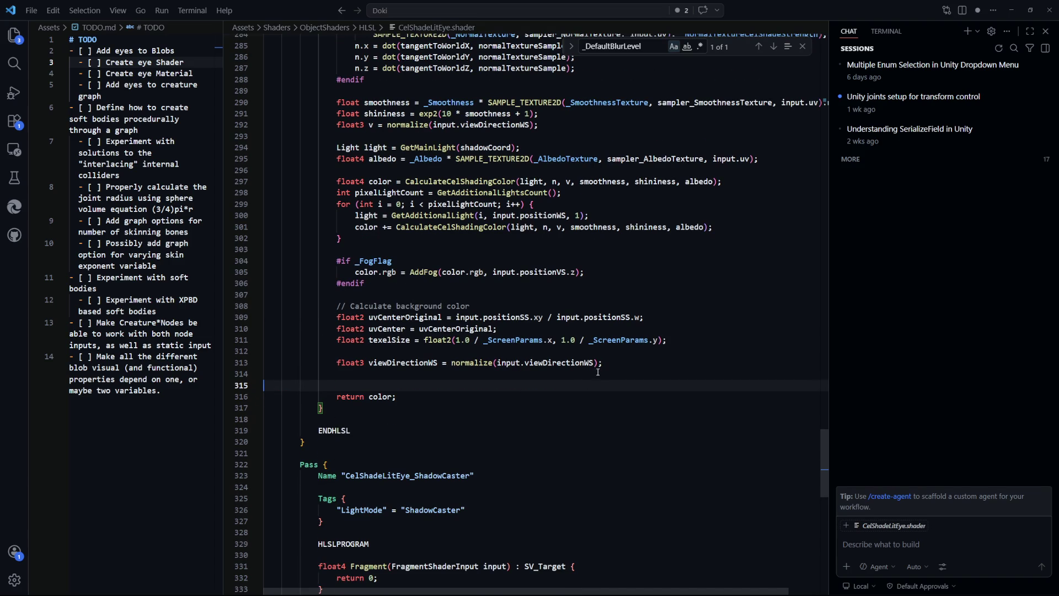
key(BackSpace)
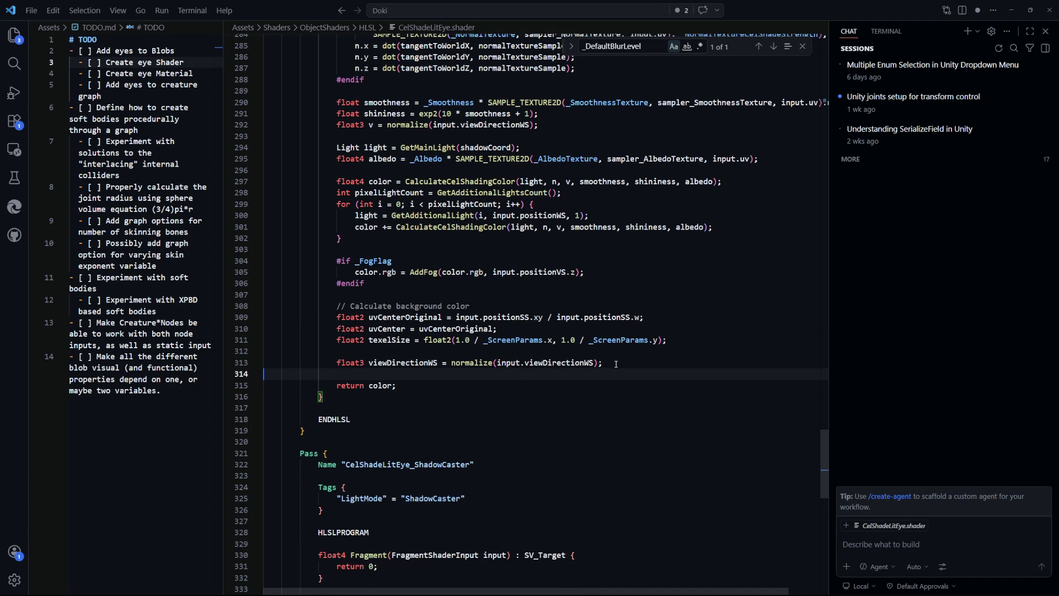
click(632, 359)
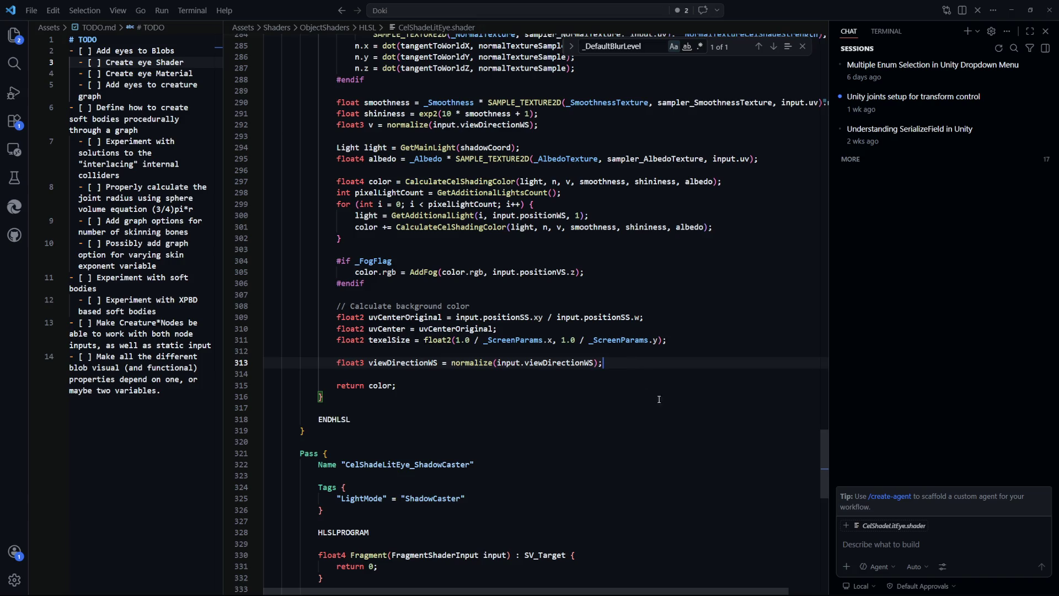
scroll(652, 389, up, 3)
key(ctrl+shift+k)
key(BackSpace)
Step: Remove the background-colour comment and uvCenterOriginal lines, then check the eye in Unity
click(637, 416)
key(ctrl+shift+k)
key(ctrl+shift+k)
key(ctrl+shift+k)
key(ctrl+shift+k)
key(ctrl+shift+k)
scroll(679, 469, up, 2)
click(686, 474)
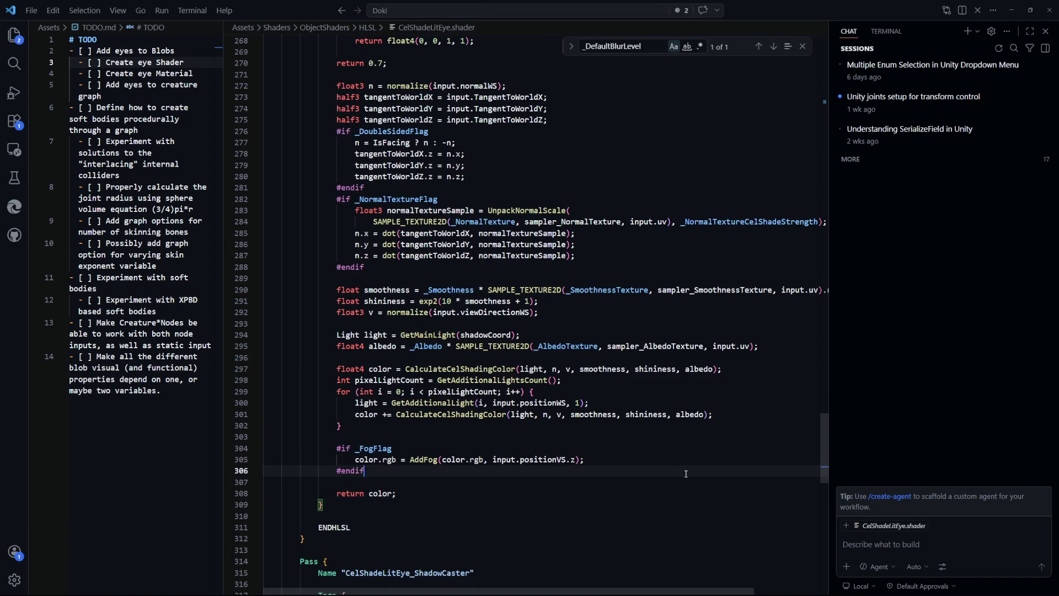
scroll(684, 473, up, 4)
scroll(684, 473, up, 5)
click(664, 402)
key(alt+Tab)
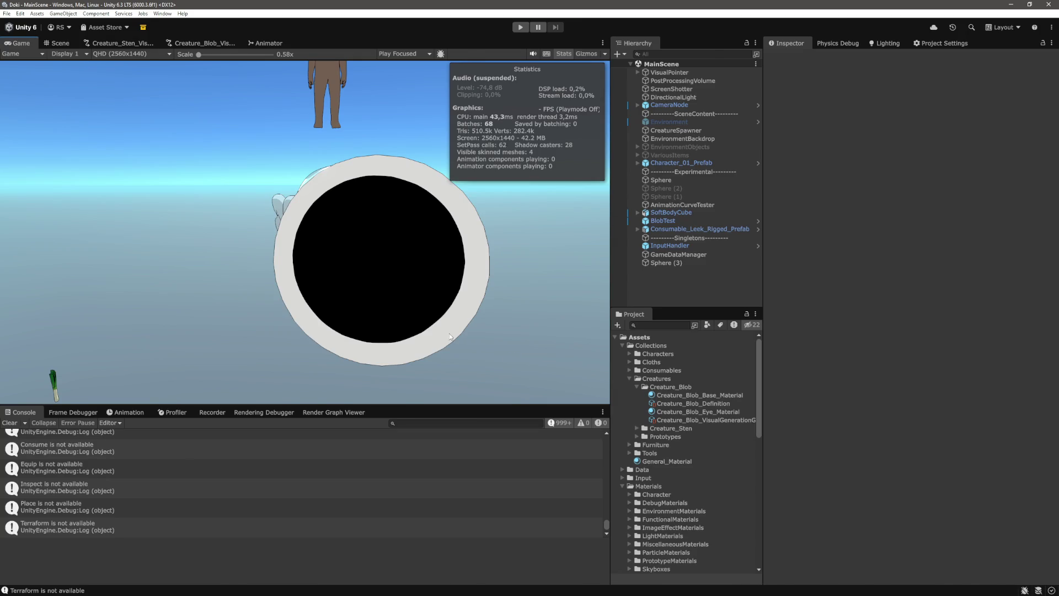
key(alt+Tab)
scroll(622, 389, up, 5)
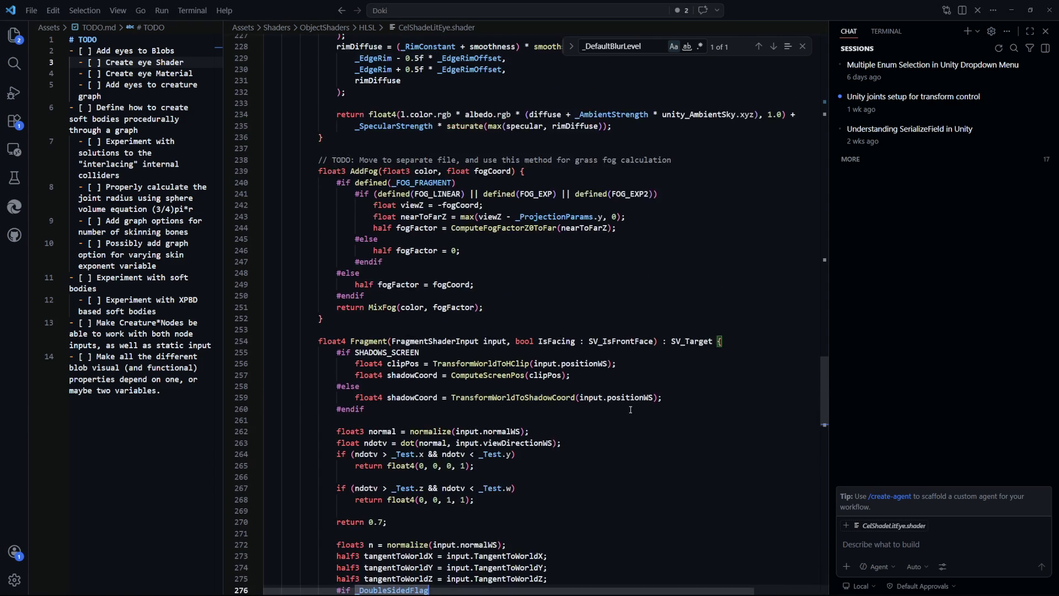
Step: Delete the refraction float declarations and the int _BlurKernelSize variable
scroll(818, 390, up, 9)
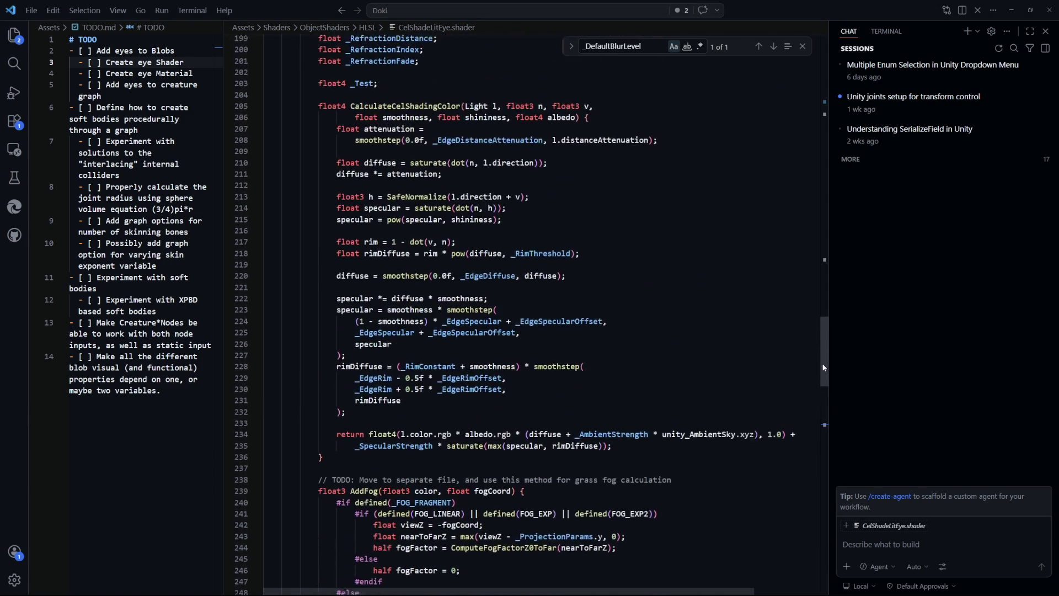
drag(818, 357, 815, 315)
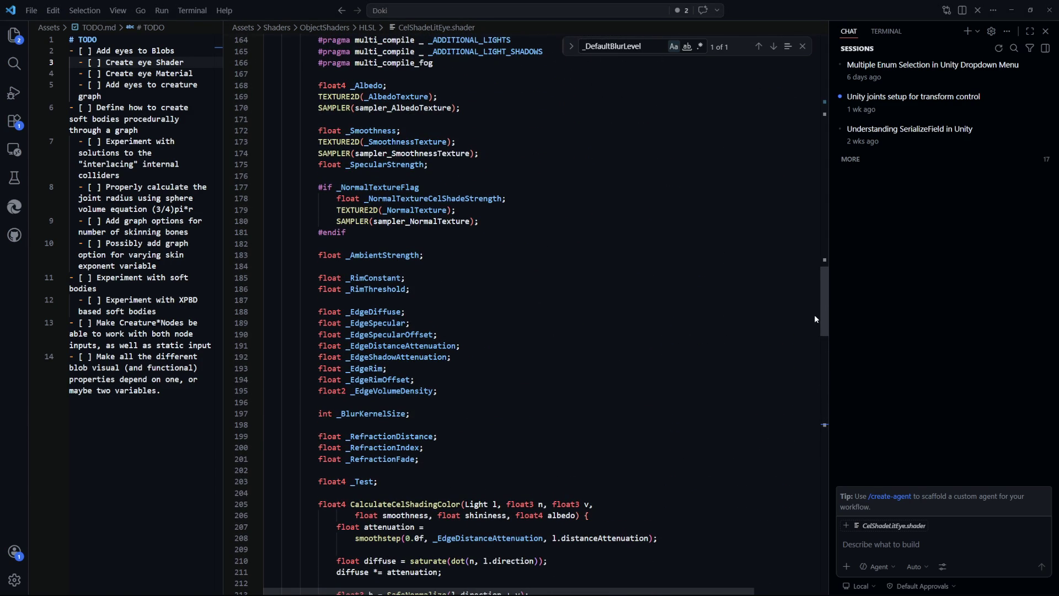
drag(490, 458, 497, 398)
key(ctrl+shift+k)
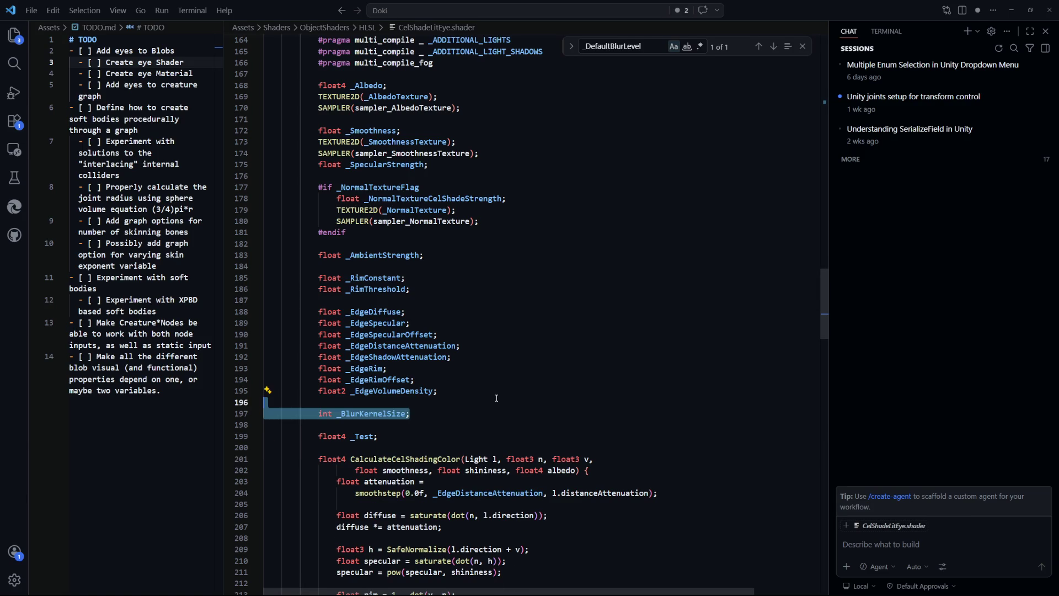
key(ctrl+shift+k)
click(594, 357)
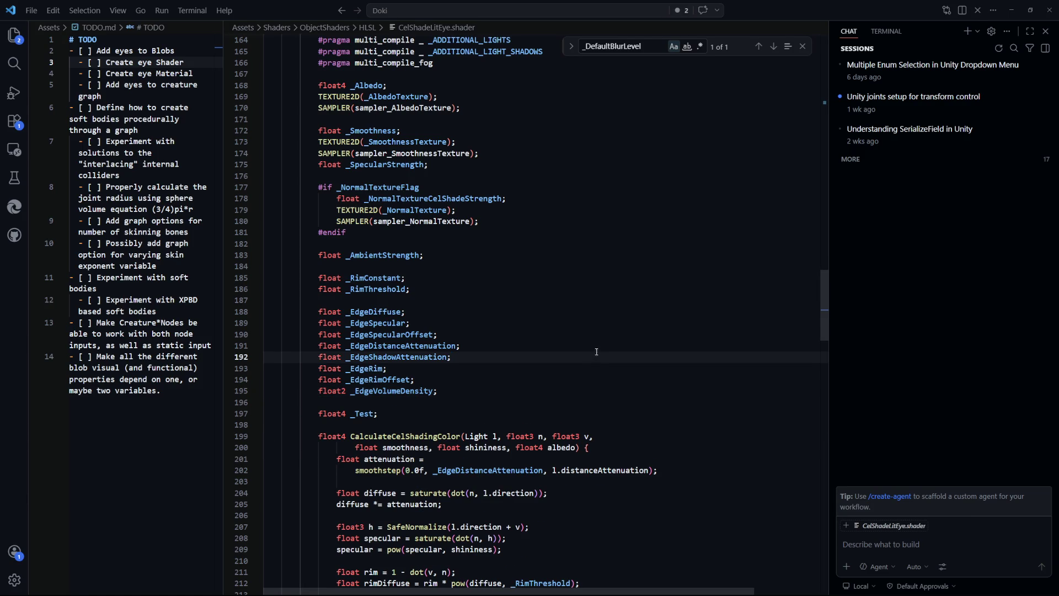
Step: Remove the _DefaultBlurLevel property from the Properties block
drag(823, 304, 833, 99)
click(419, 290)
click(383, 346)
key(ctrl+f)
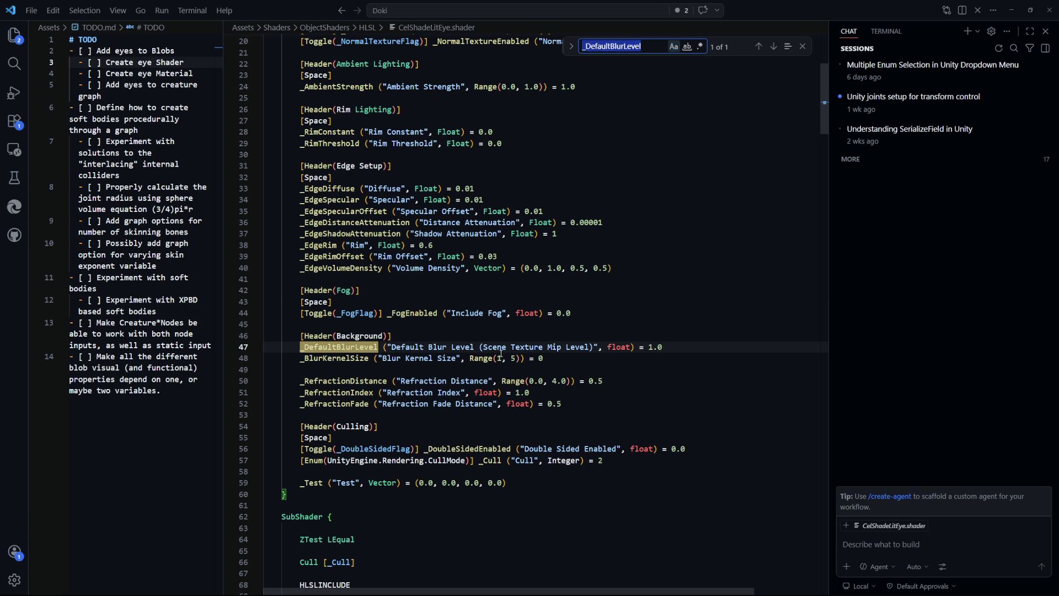
click(673, 346)
key(ctrl+shift+k)
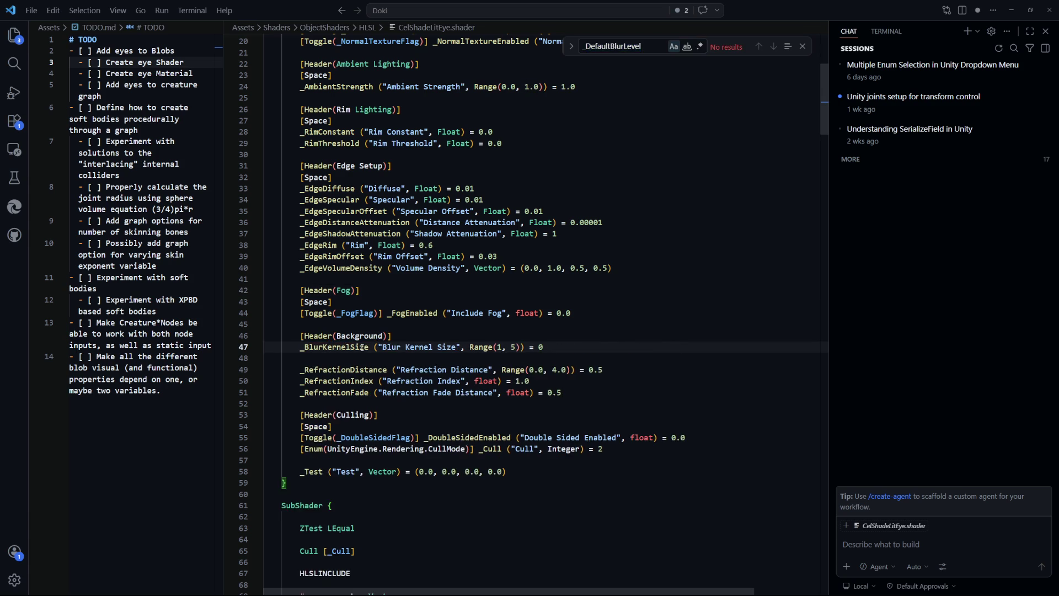
Step: Delete the [Header(Background)] line and the _BlurKernelSize property, restoring the accidentally removed refraction lines
double_click(361, 347)
key(ctrl+f)
click(532, 348)
key(ctrl+shift+k)
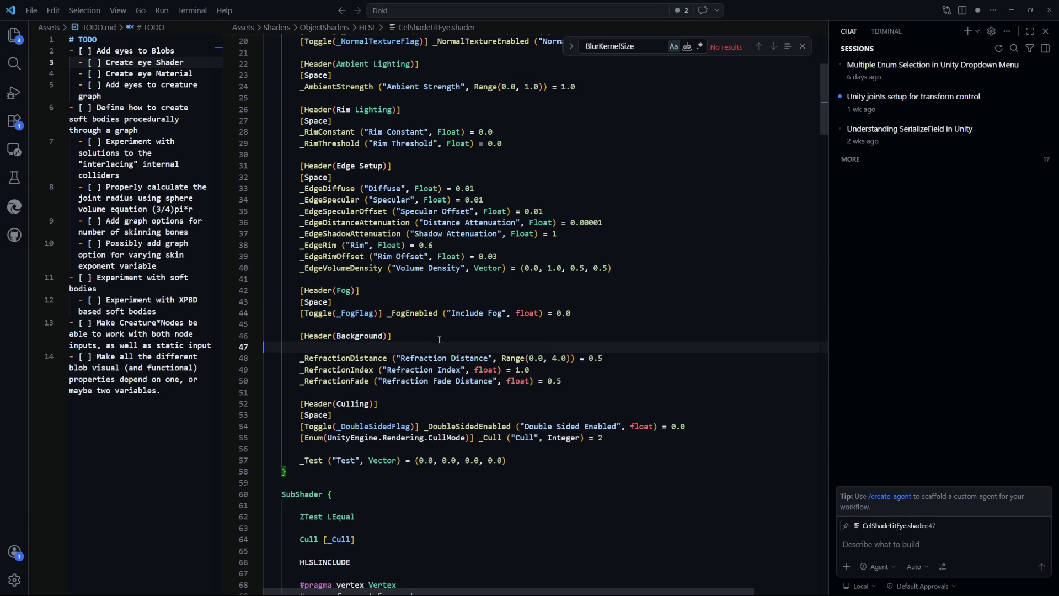
key(ctrl+shift+k)
click(501, 334)
key(ctrl+shift+k)
key(ctrl+shift+k)
key(ctrl+shift+k)
key(ctrl+shift+k)
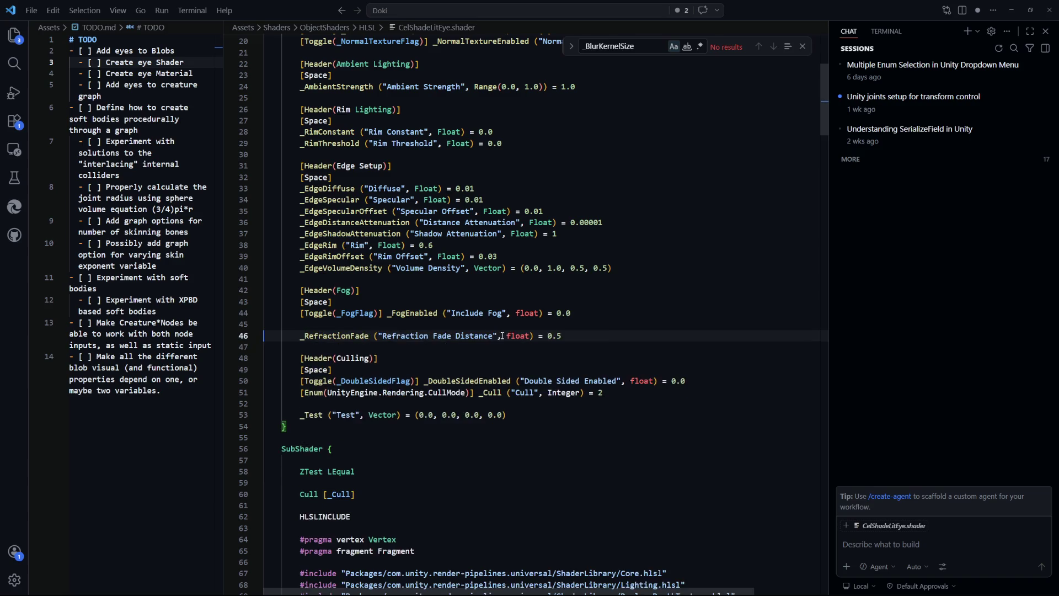
key(ctrl+z)
key(ctrl+z)
key(ctrl+z)
Step: Delete the _RefractionDistance, _RefractionIndex and _RefractionFade properties
double_click(364, 335)
key(ctrl+f)
double_click(336, 346)
key(ctrl+f)
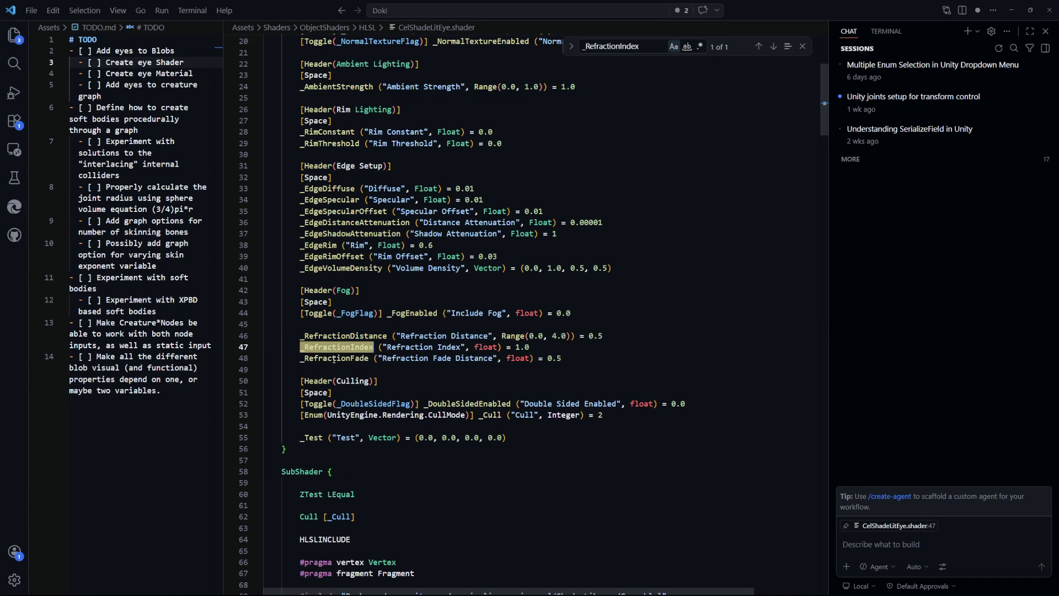
double_click(336, 358)
key(ctrl+f)
click(351, 346)
key(ctrl+shift+k)
click(578, 341)
key(ctrl+shift+k)
key(ctrl+shift+k)
key(ctrl+shift+k)
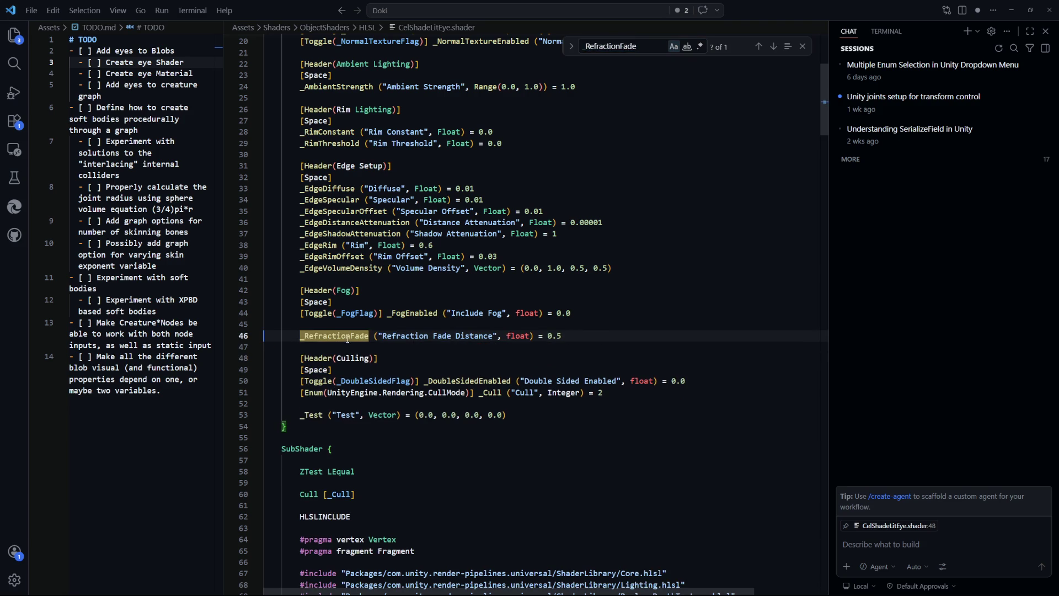
Step: Review the trimmed Properties block, where Fog now leads into Culling
scroll(578, 342, up, 4)
drag(525, 334, 665, 335)
scroll(617, 363, up, 2)
scroll(614, 371, up, 2)
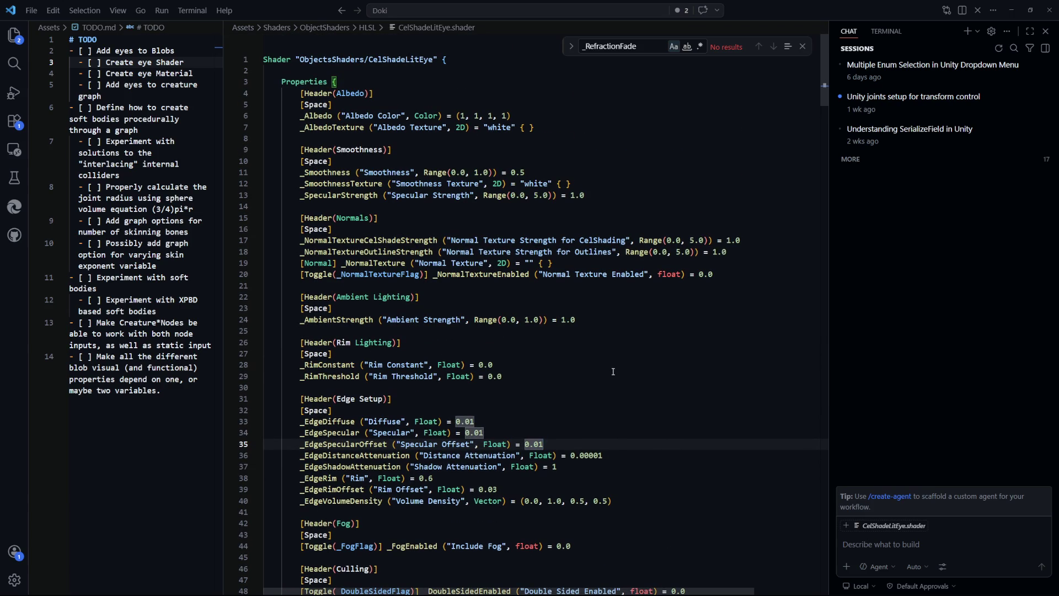
scroll(613, 371, down, 9)
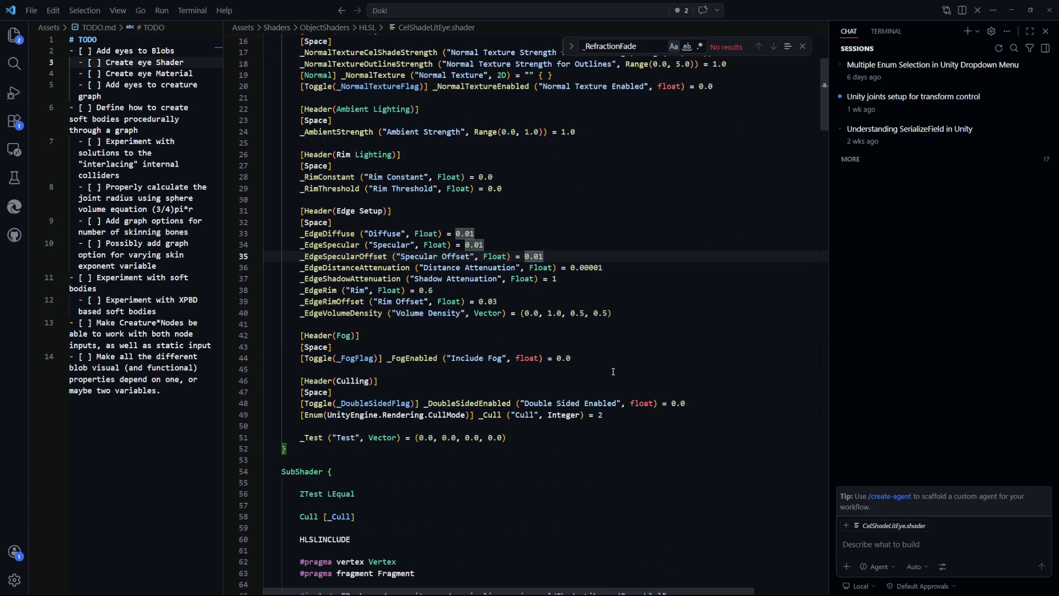
scroll(610, 361, up, 8)
scroll(608, 355, up, 1)
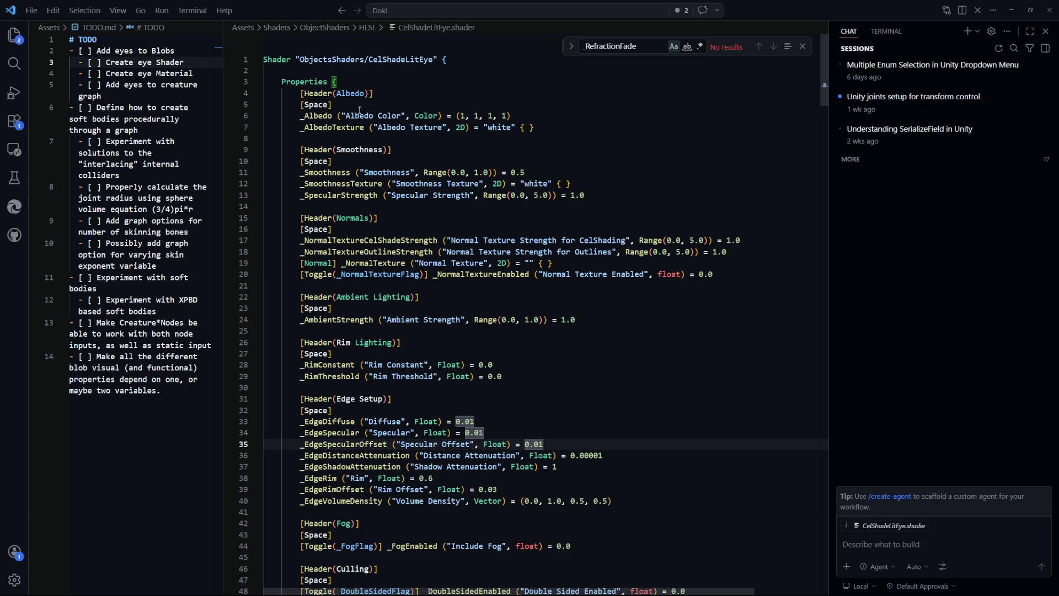
double_click(343, 127)
click(342, 150)
double_click(343, 127)
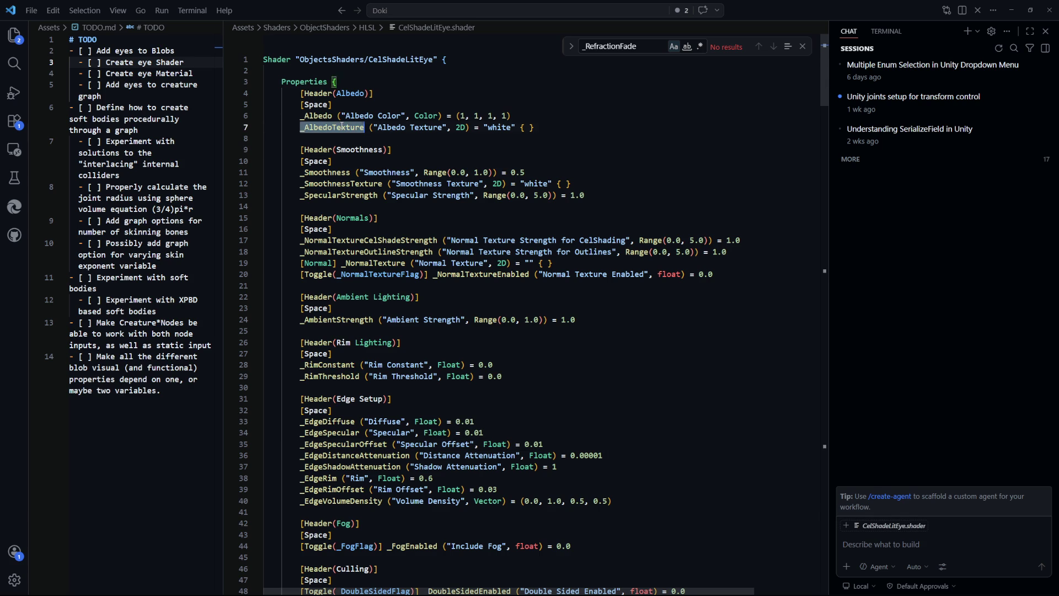
key(ctrl+f)
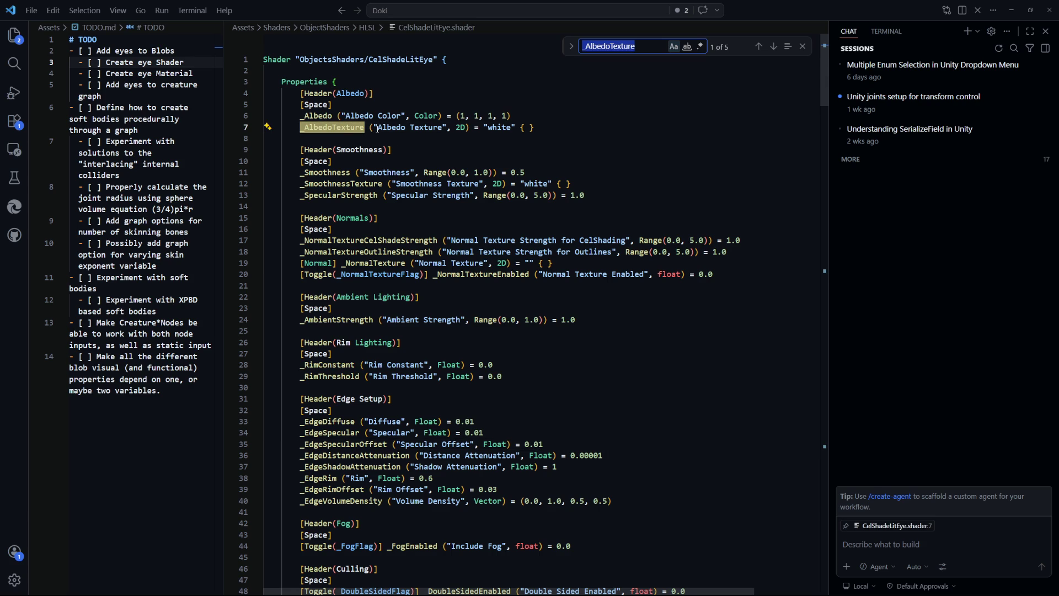
key(Return)
key(Return)
key(Return)
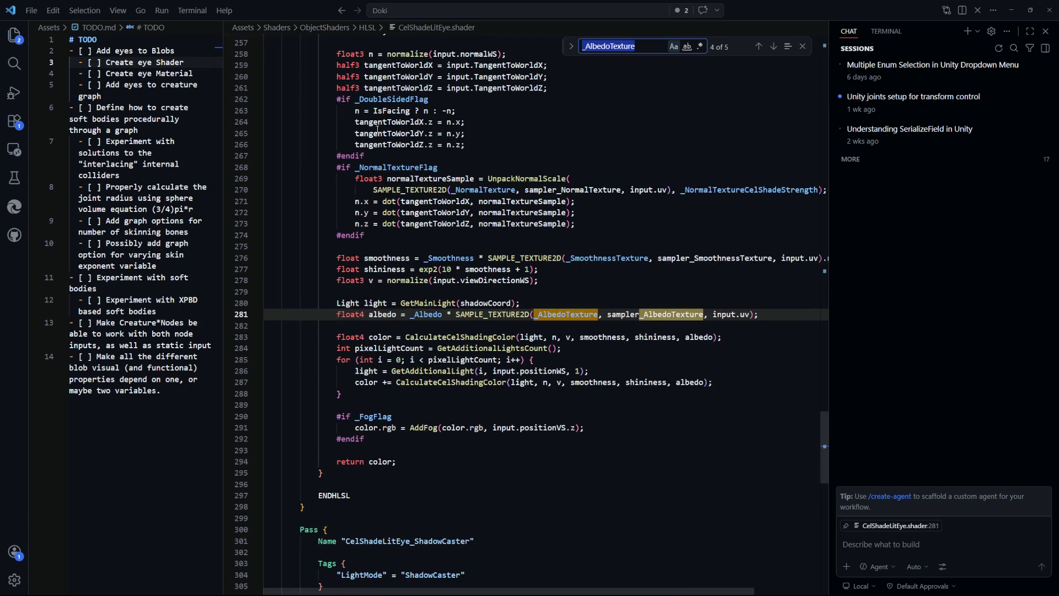
key(Return)
key(Return)
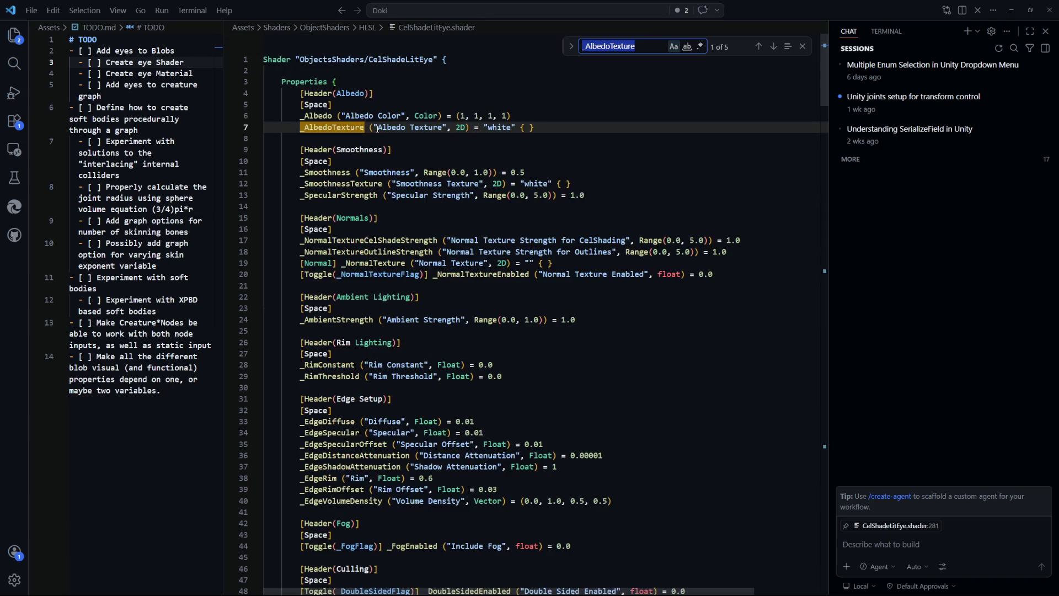
click(597, 161)
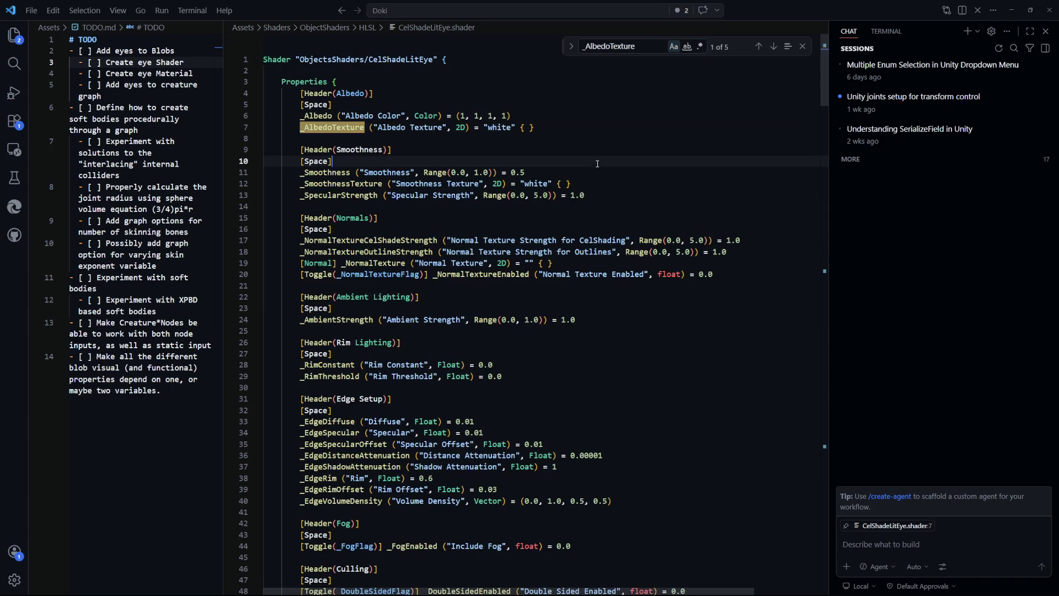
click(321, 115)
key(ctrl+f)
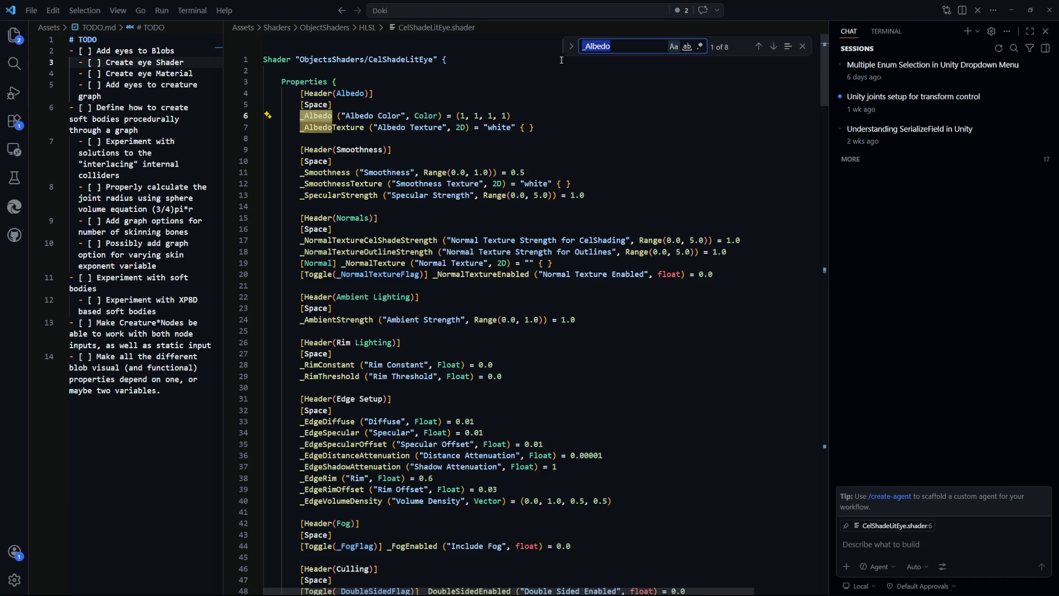
Step: Replace the _Albedo matches with _CenterColor using the Find widget's replace field
click(571, 46)
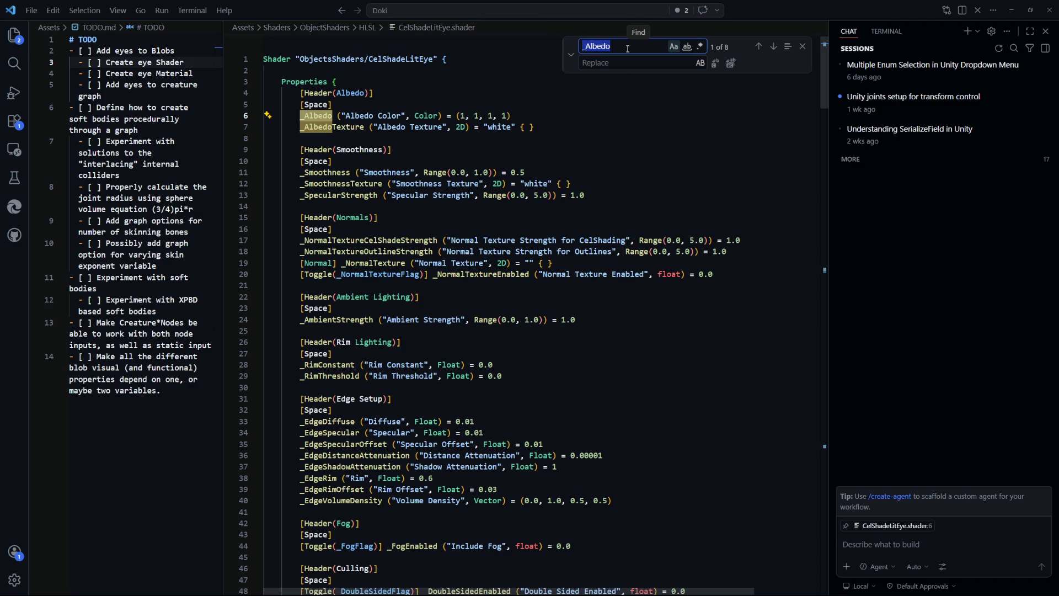
text(_Cent)
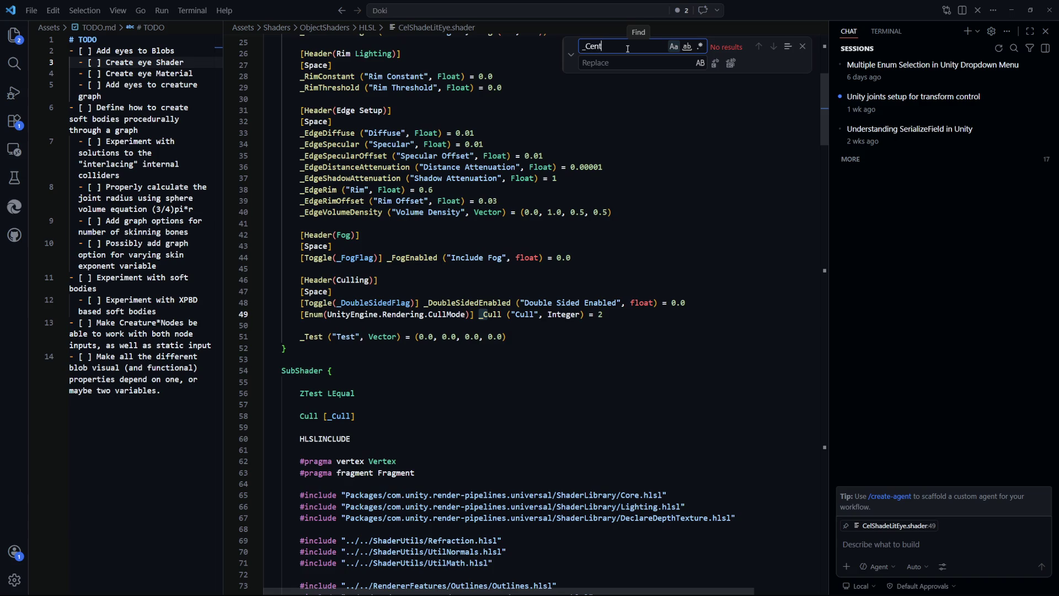
text(erCo)
key(BackSpace)
key(BackSpace)
key(BackSpace)
key(Up)
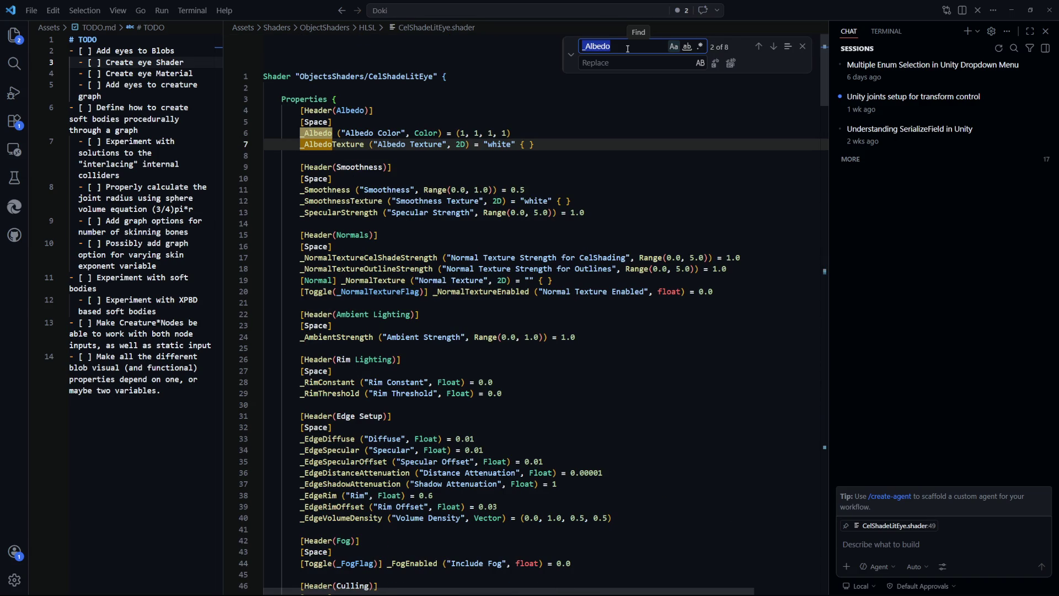
key(Tab)
text(_CenterColor)
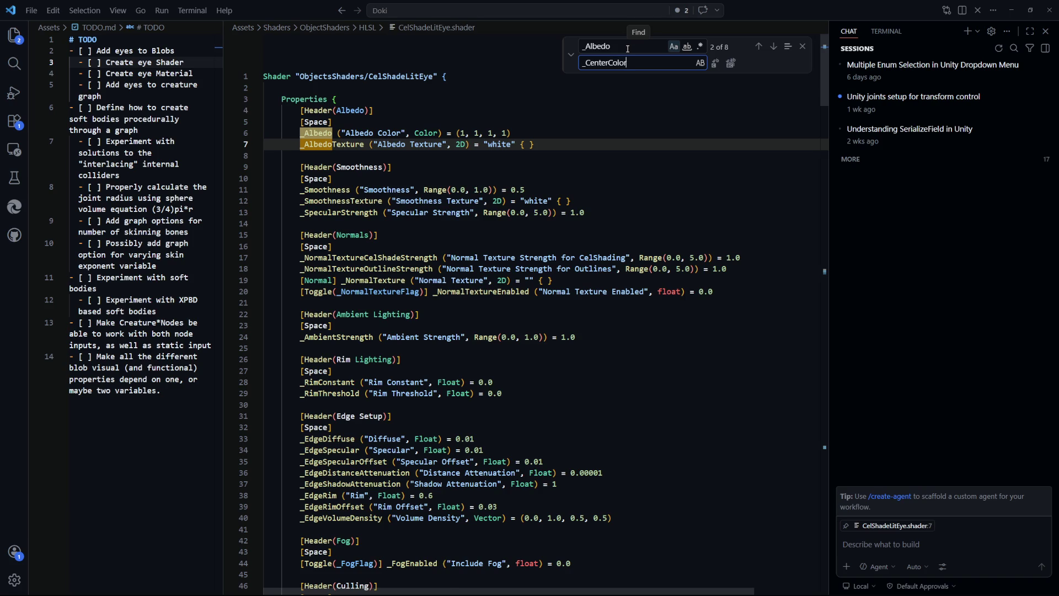
key(Return)
key(Return)
key(Return)
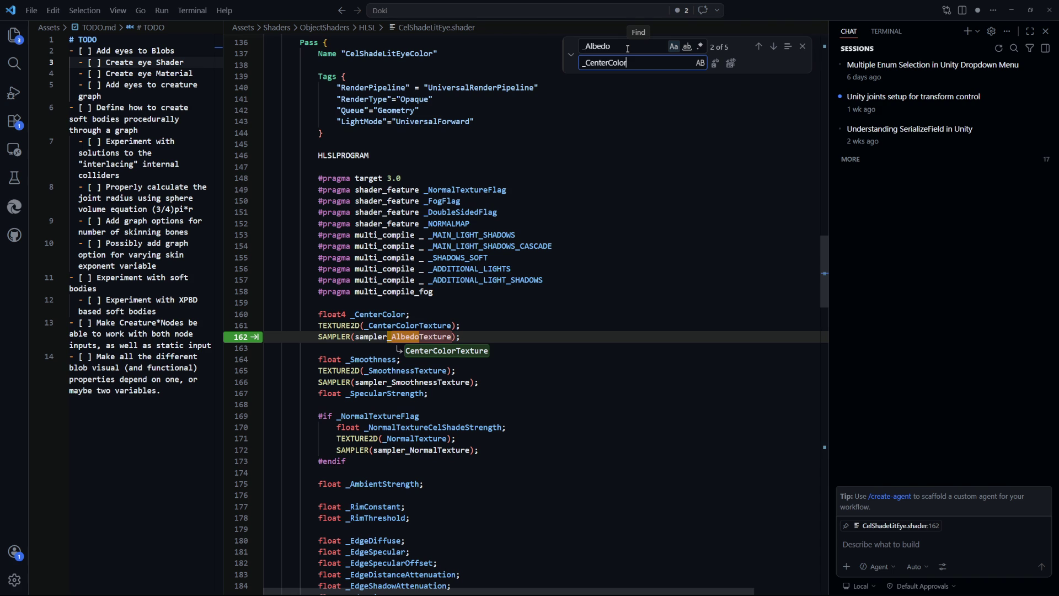
Step: Undo the _CenterColor replacements back to the saved version of the file
key(ctrl+z)
key(ctrl+z)
key(ctrl+z)
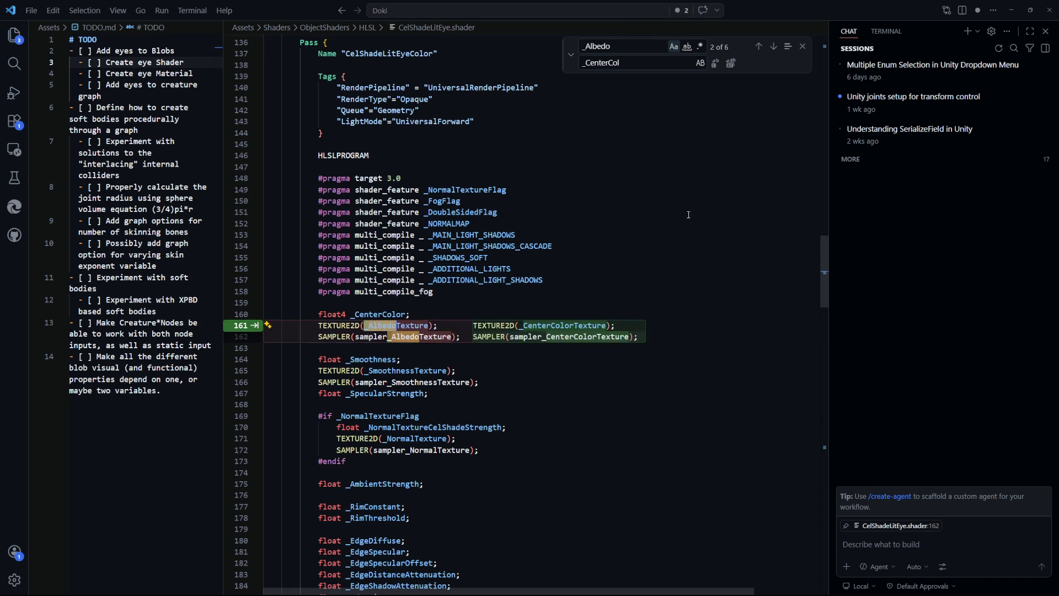
scroll(689, 215, up, 3)
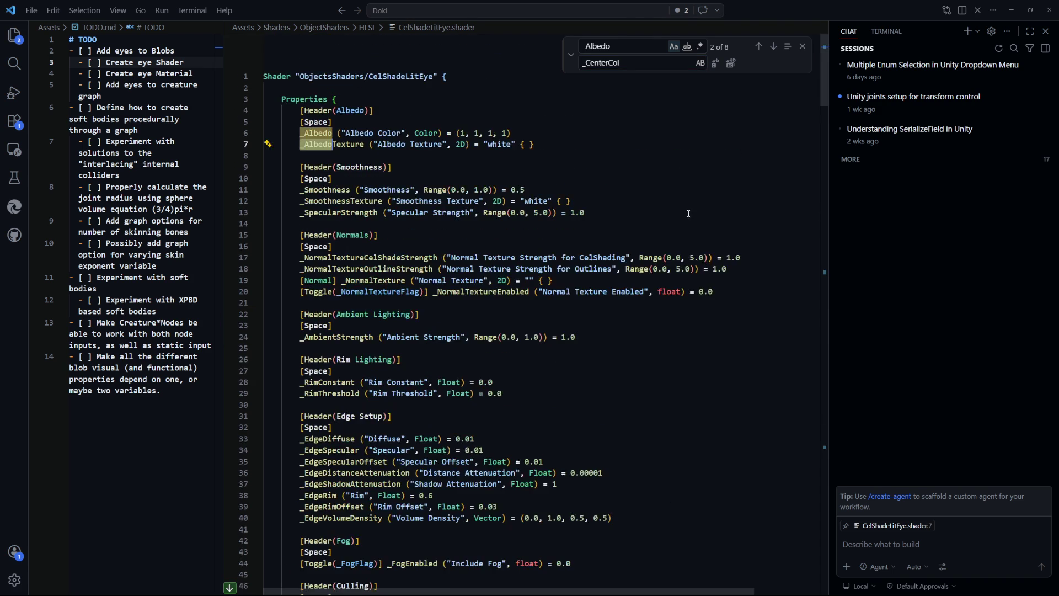
key(ctrl+z)
key(ctrl+z)
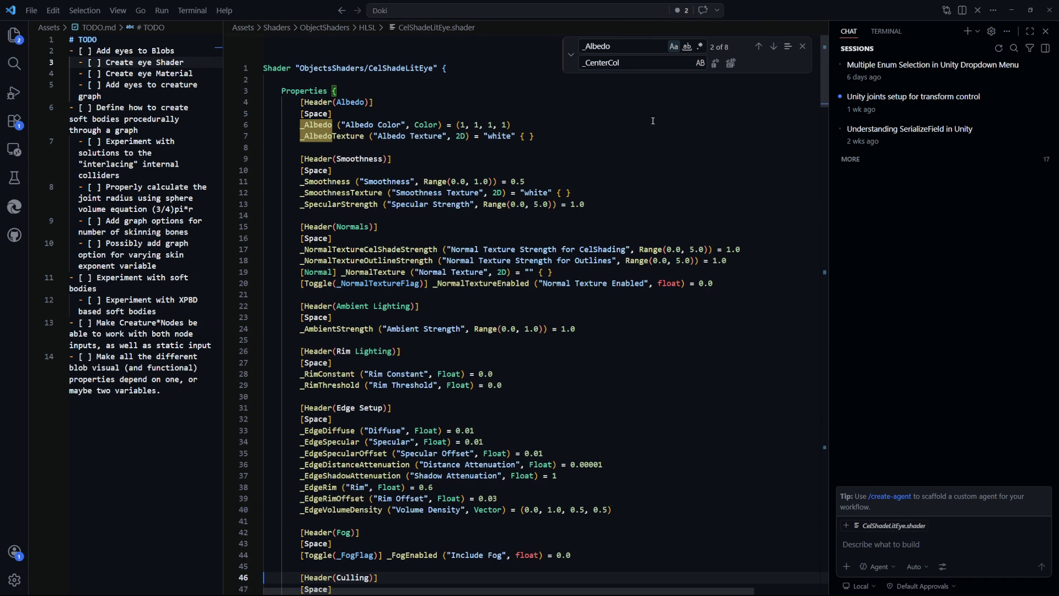
key(ctrl+z)
key(ctrl+z)
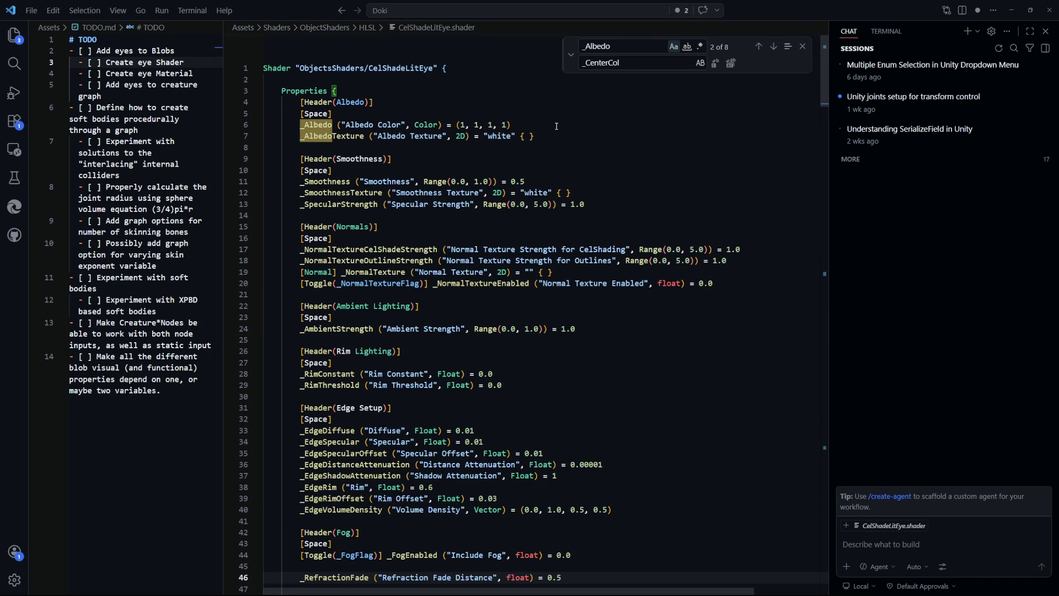
Step: Try replacing every _Albedo with _CenterCol, then undo that change
click(643, 64)
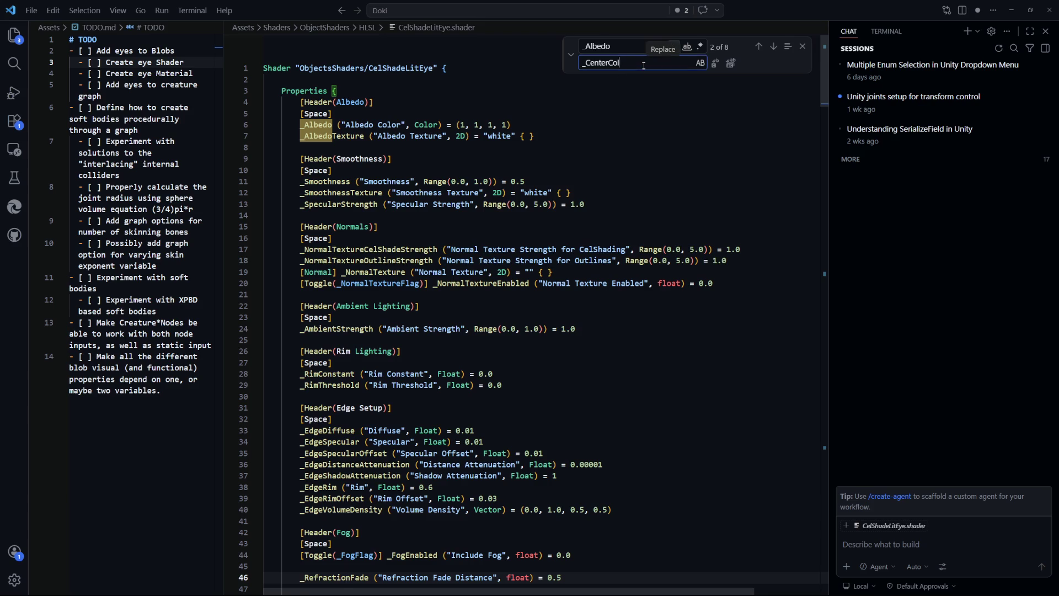
click(717, 64)
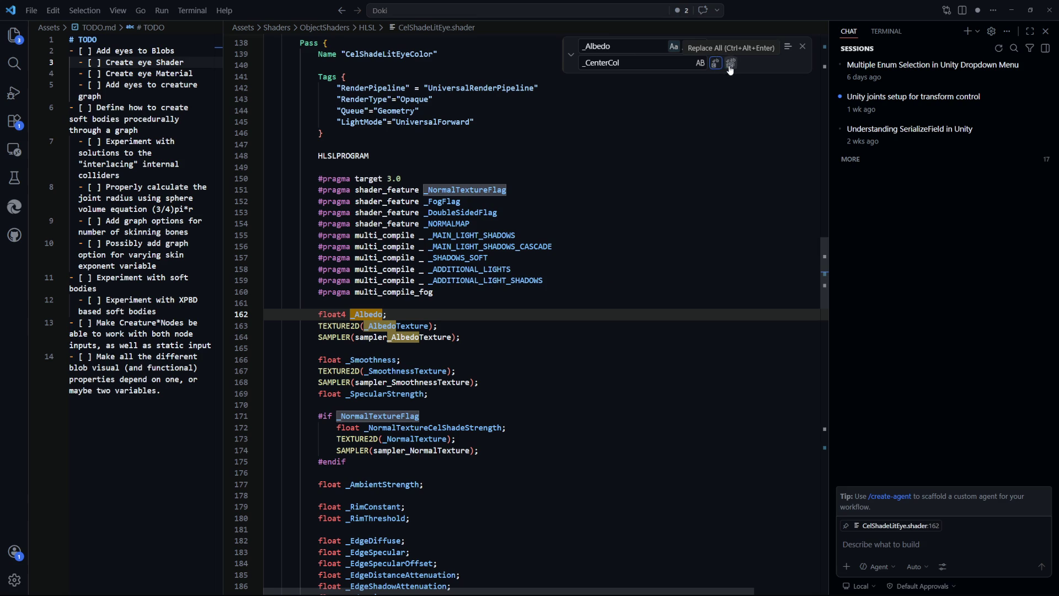
click(730, 64)
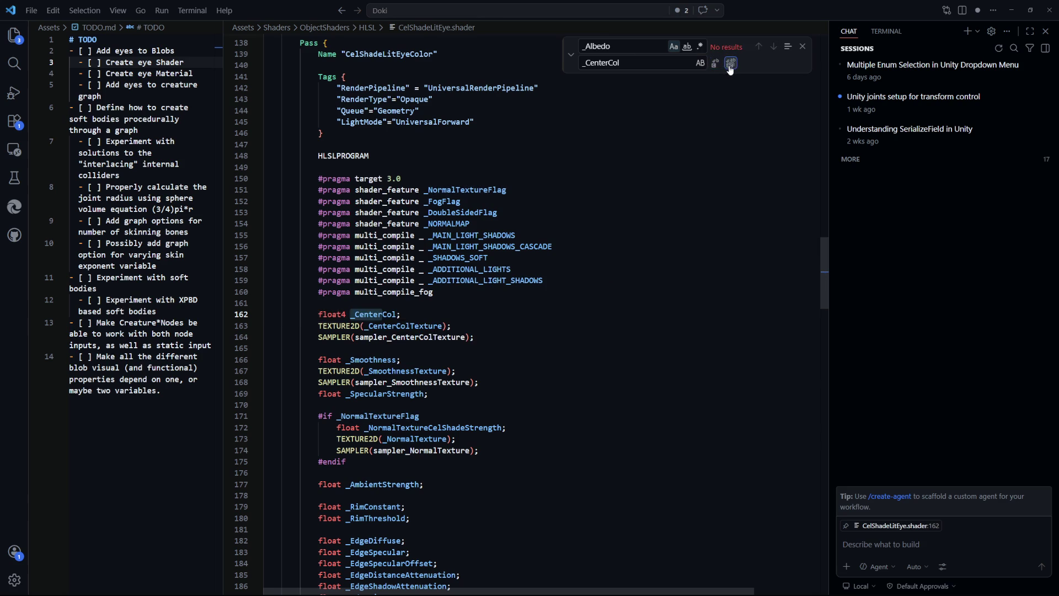
key(ctrl+z)
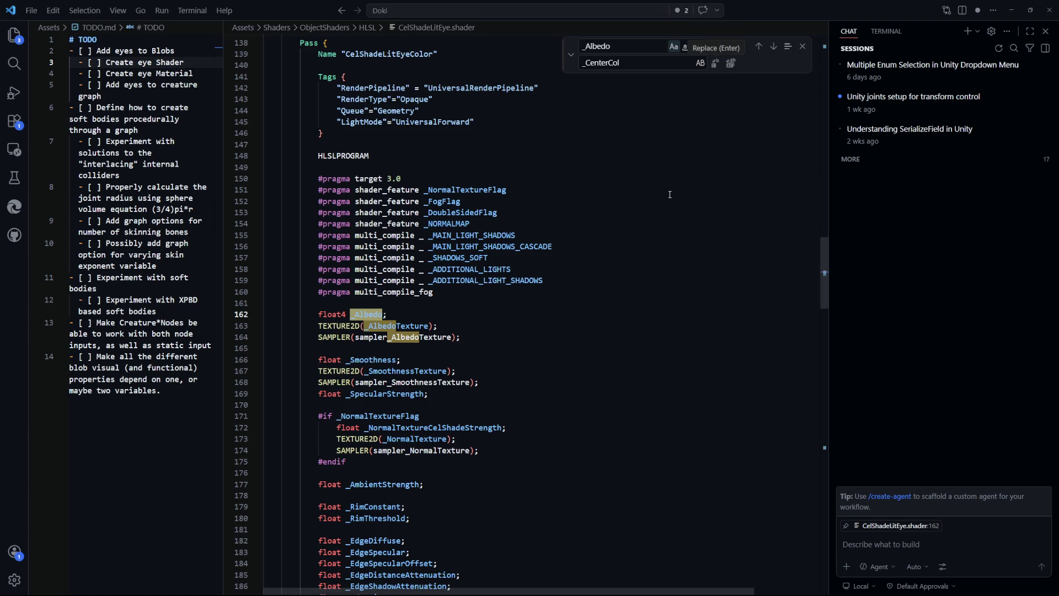
Step: Remove the refraction property lines and make the line-6 _Albedo the current match
scroll(661, 219, up, 20)
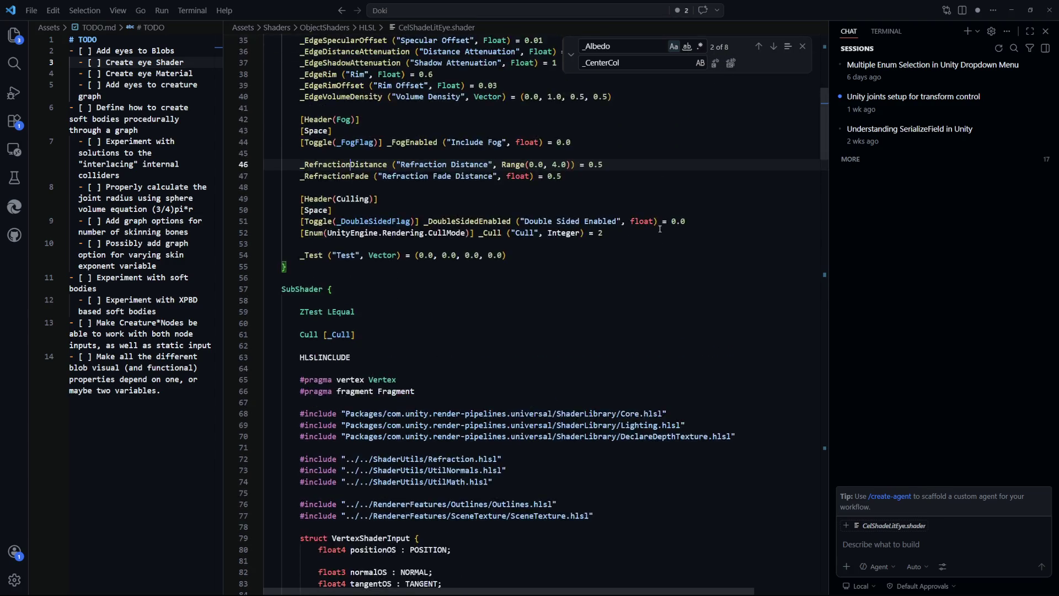
key(ctrl+shift+k)
key(Up)
key(ctrl+shift+k)
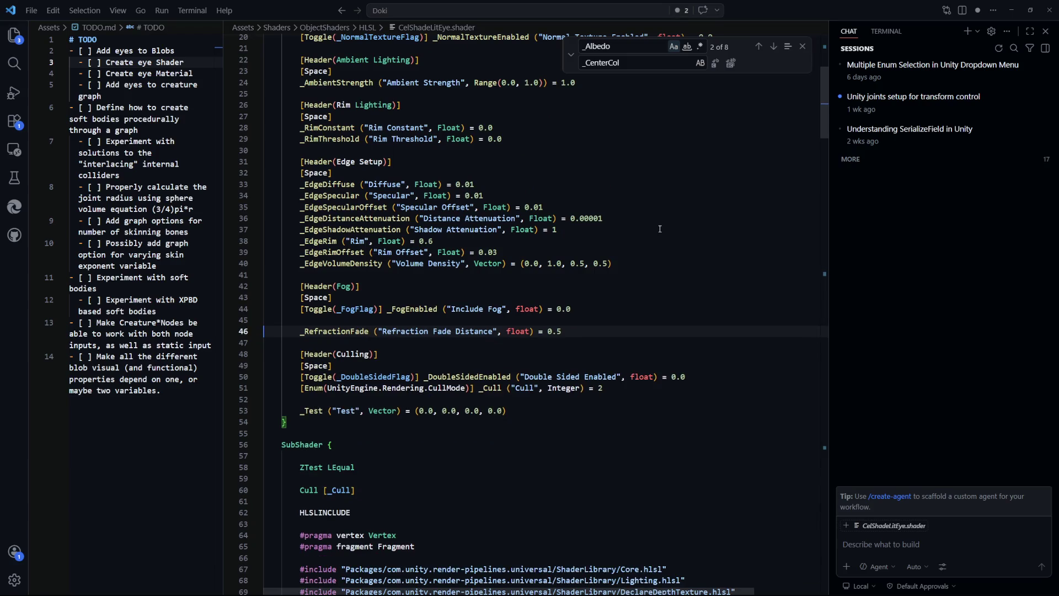
key(F3)
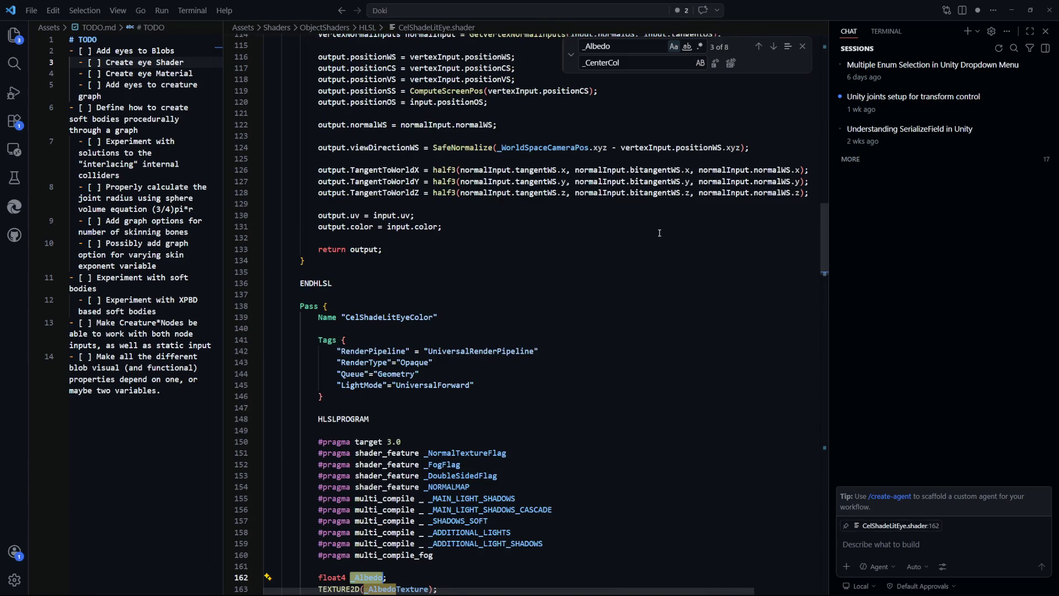
scroll(657, 281, down, 1)
scroll(657, 281, down, 1)
drag(830, 279, 832, 81)
click(521, 175)
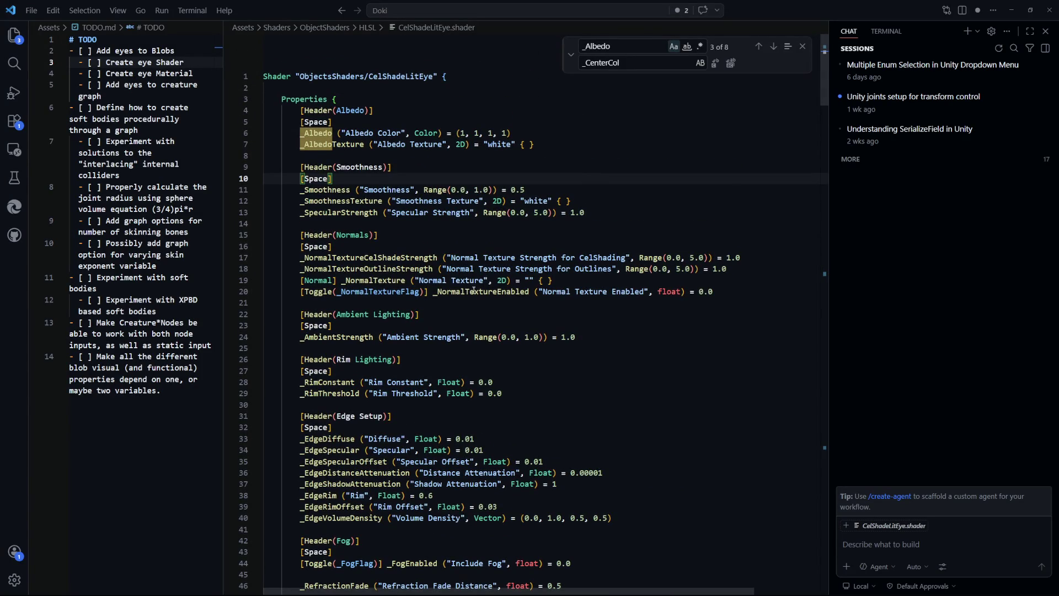
scroll(562, 259, down, 5)
click(603, 357)
scroll(602, 352, down, 1)
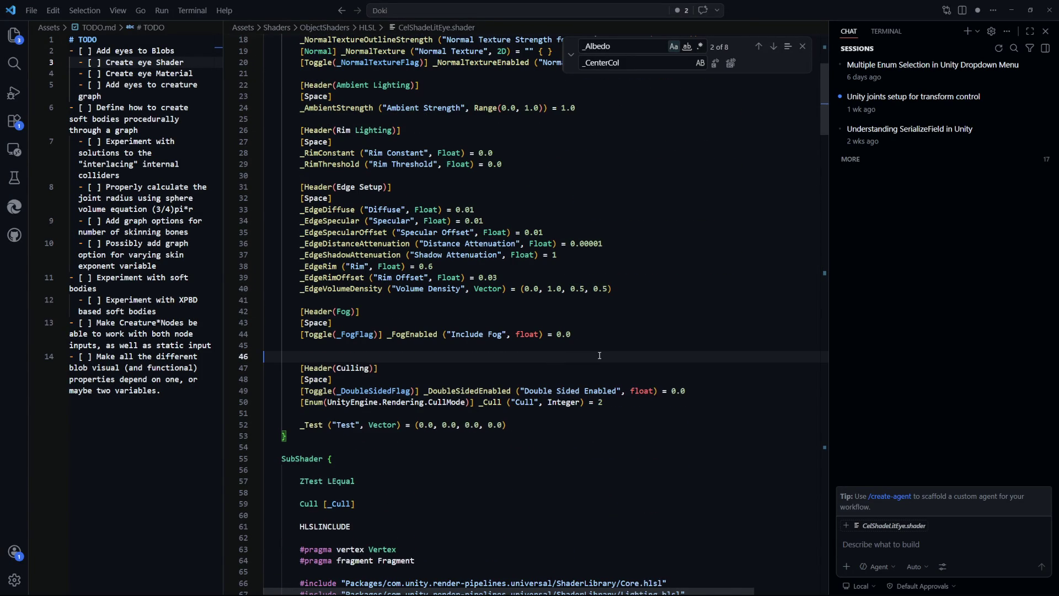
scroll(309, 165, up, 7)
key(shift+F3)
key(ctrl+f)
Step: Replace _Albedo with _CenterCol on lines 6, 160 and 281, skipping the texture match
click(641, 64)
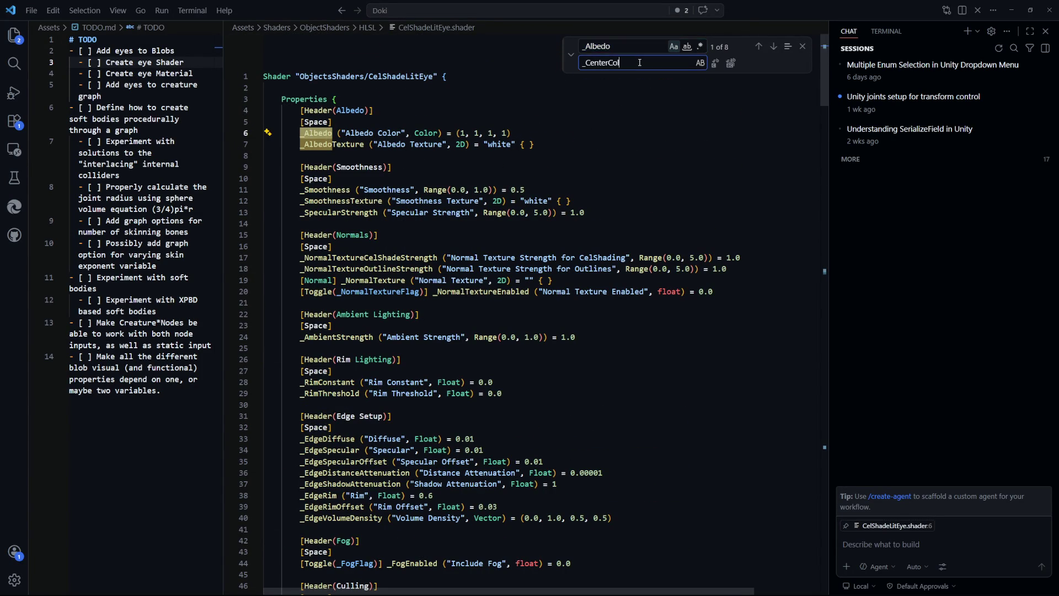
click(713, 64)
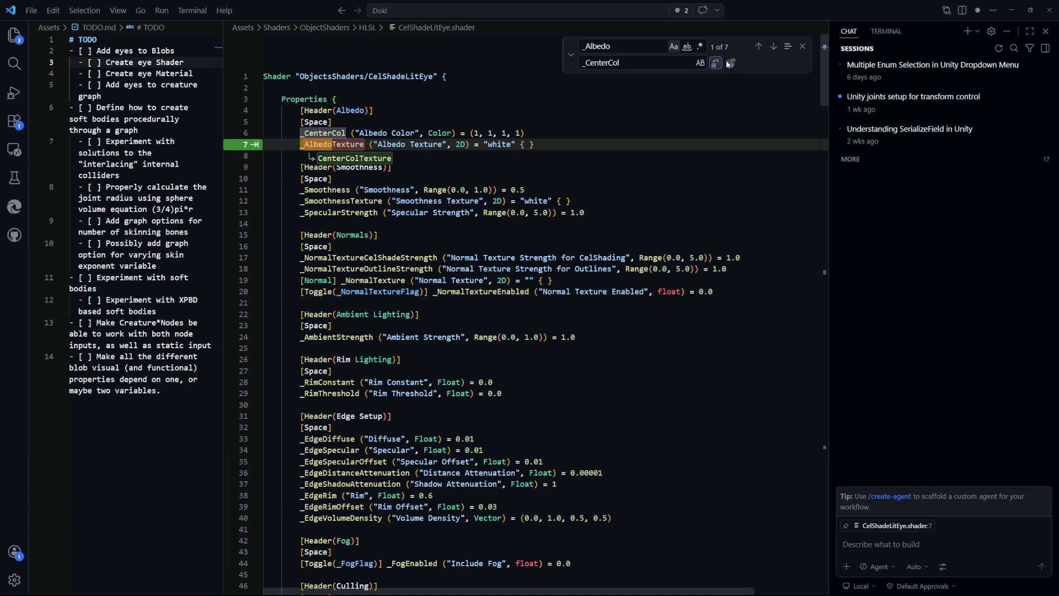
click(772, 48)
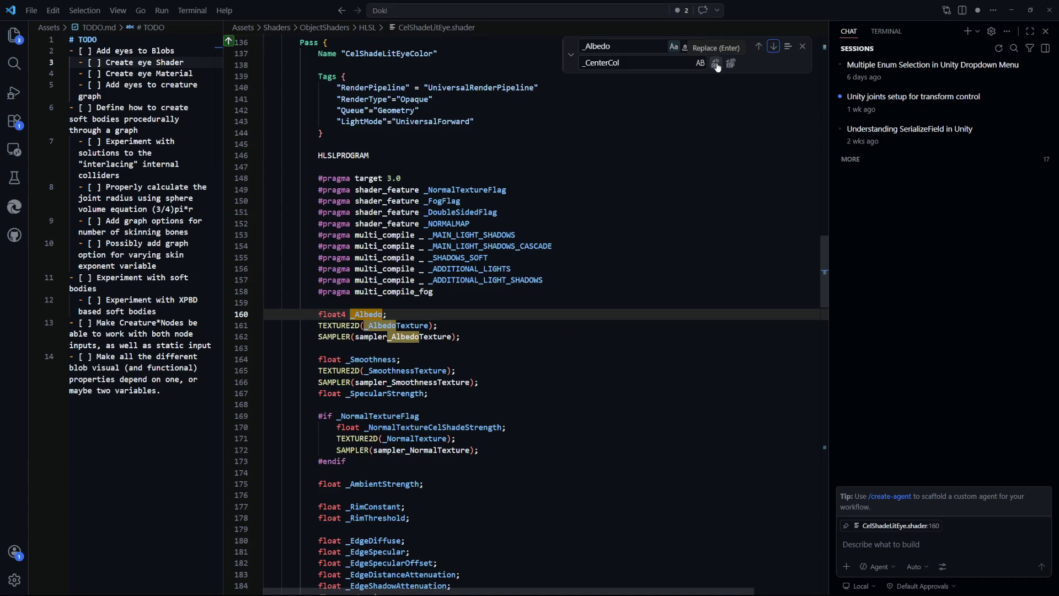
click(715, 63)
click(773, 48)
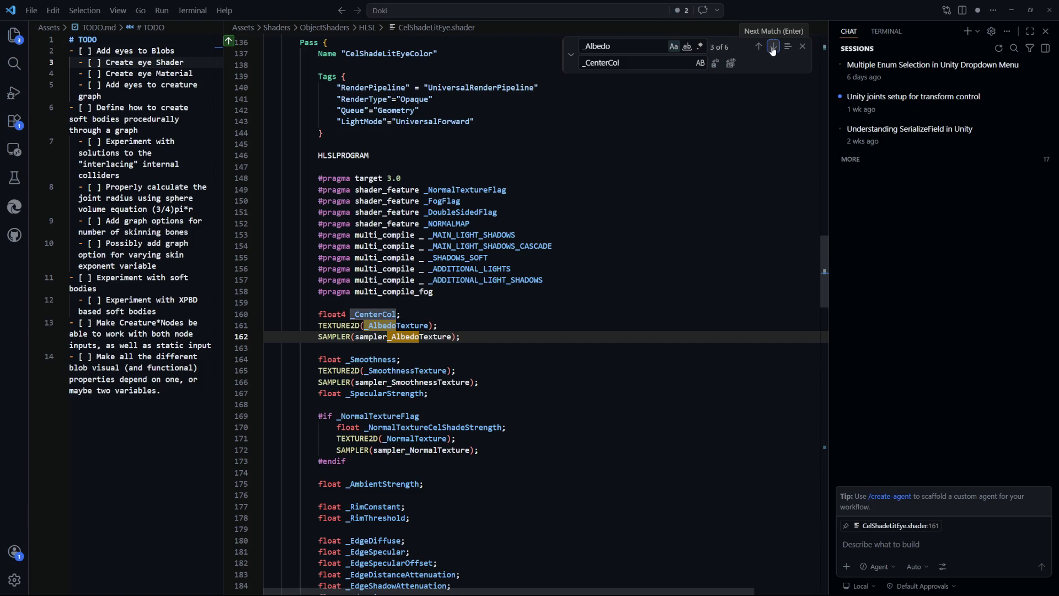
click(773, 49)
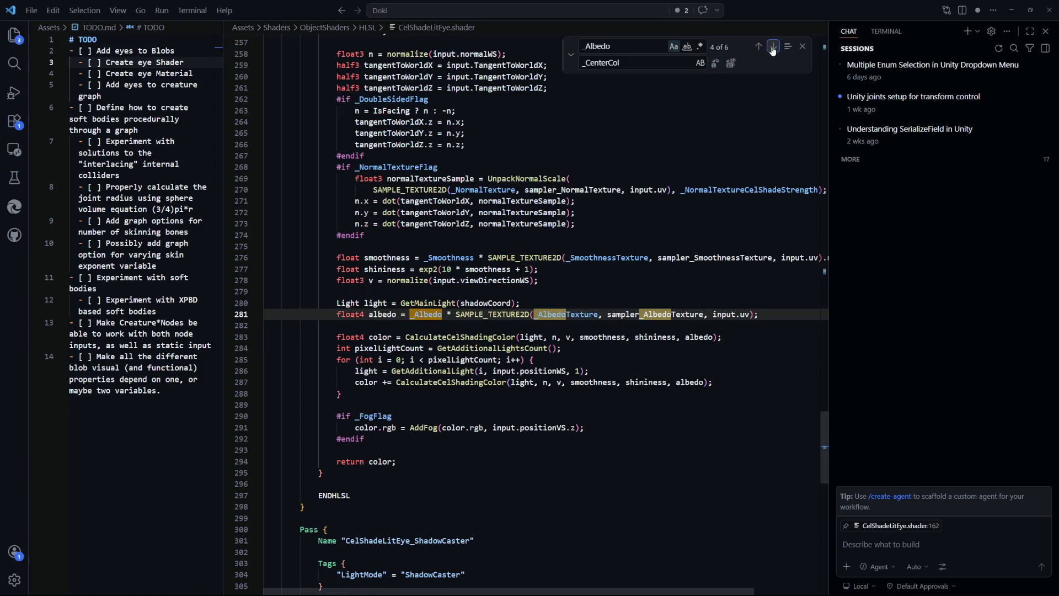
click(715, 64)
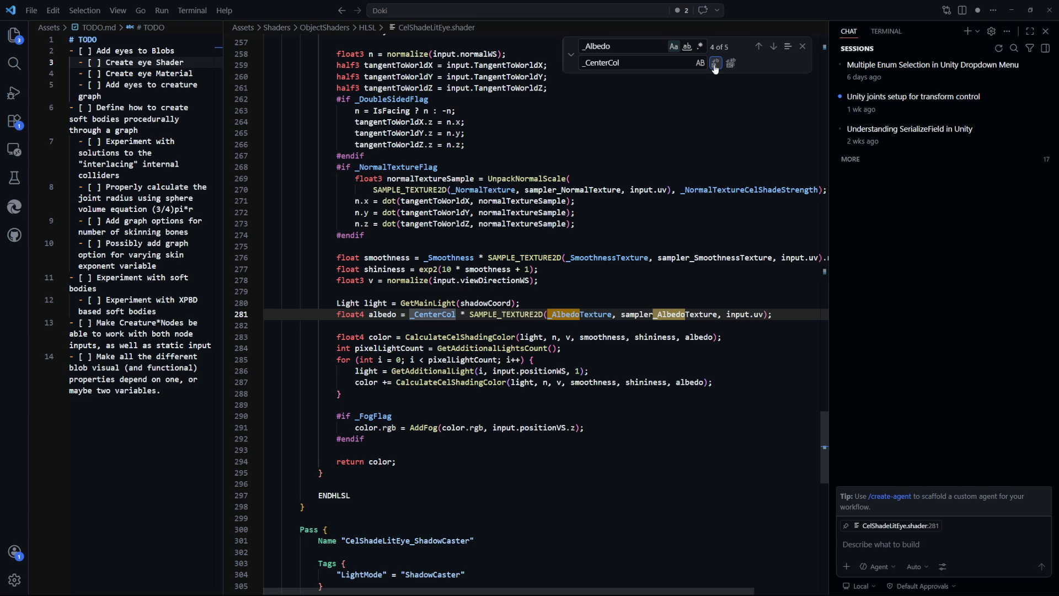
click(772, 48)
click(773, 49)
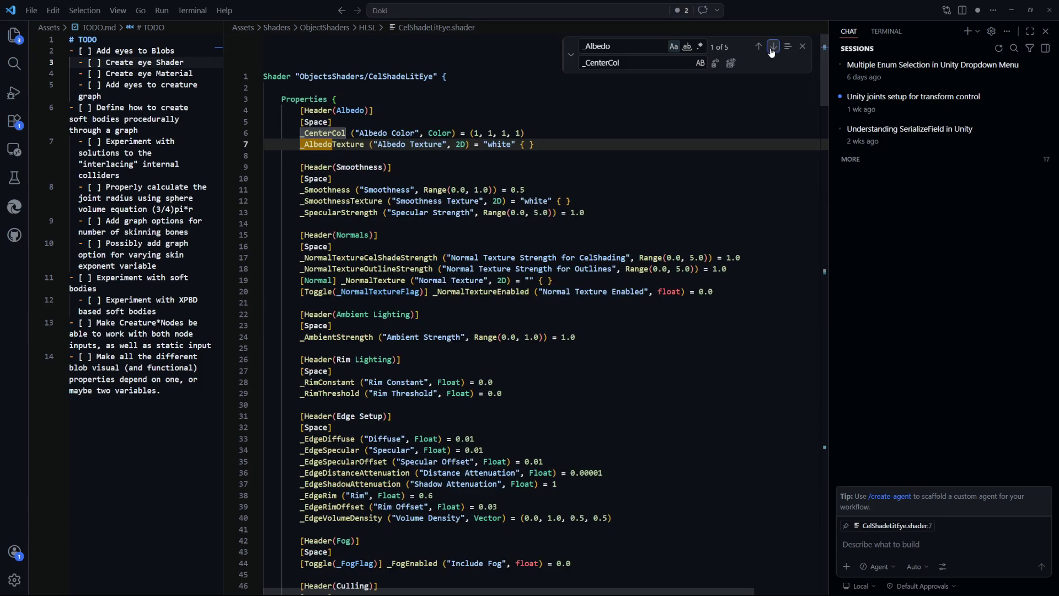
Step: Search for _CenterCol and replace all matches with _CenterColor
click(565, 130)
click(353, 134)
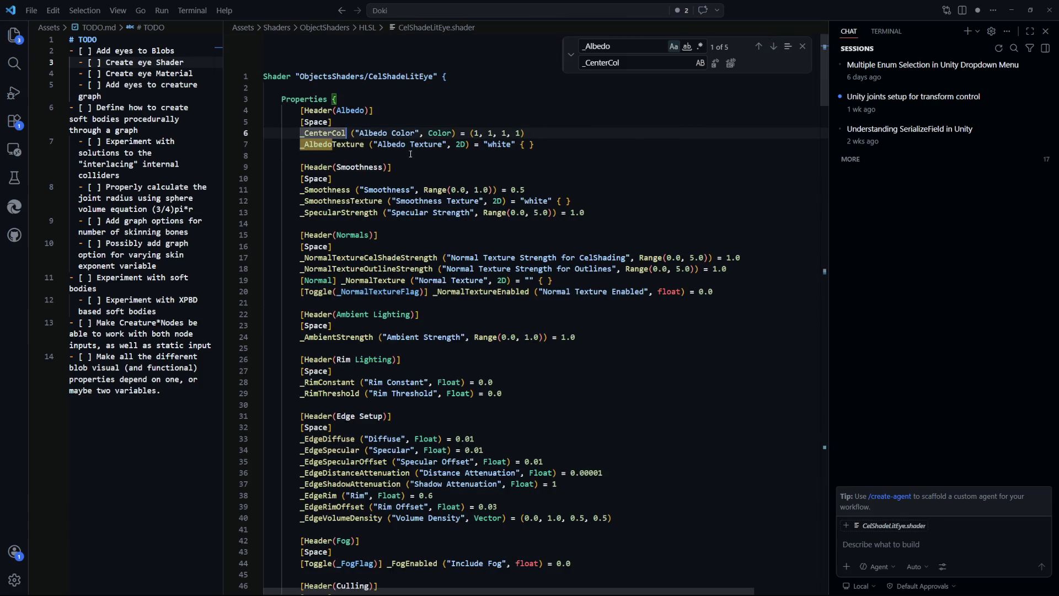
click(641, 67)
key(ctrl+a)
key(ctrl+c)
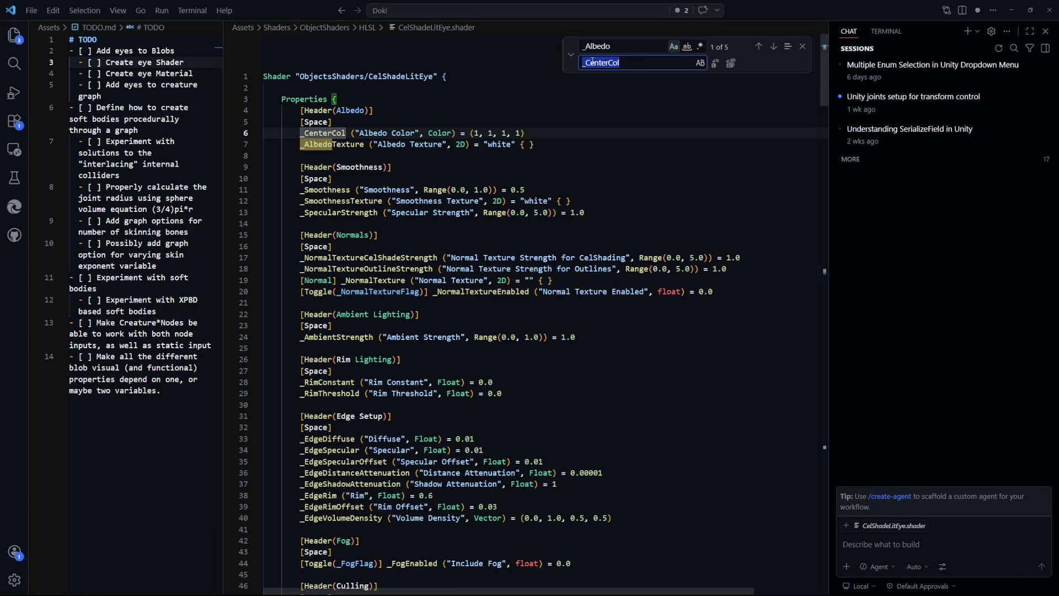
double_click(642, 49)
key(ctrl+v)
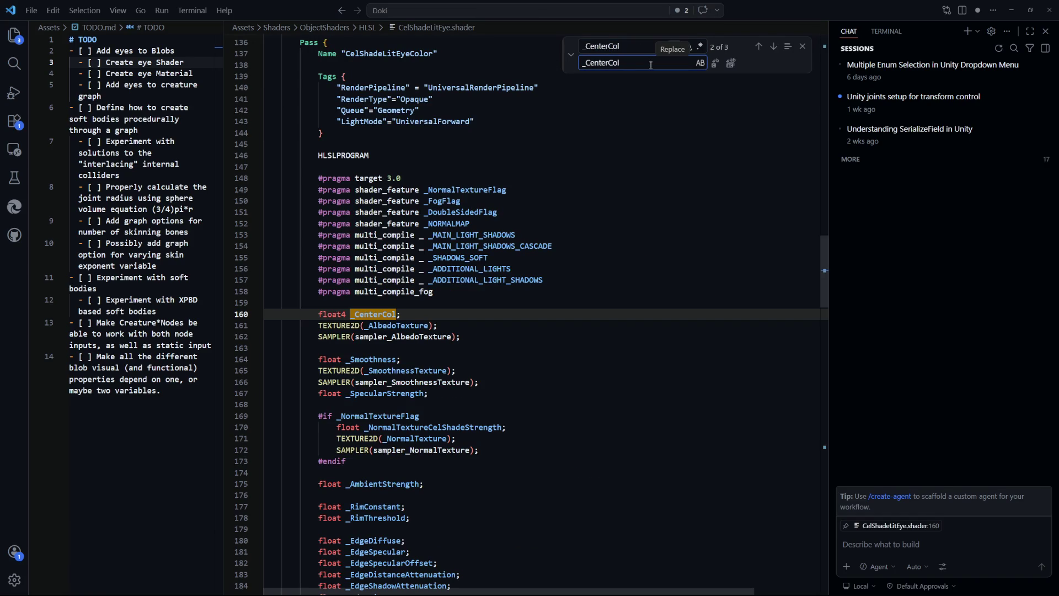
text(or)
click(731, 64)
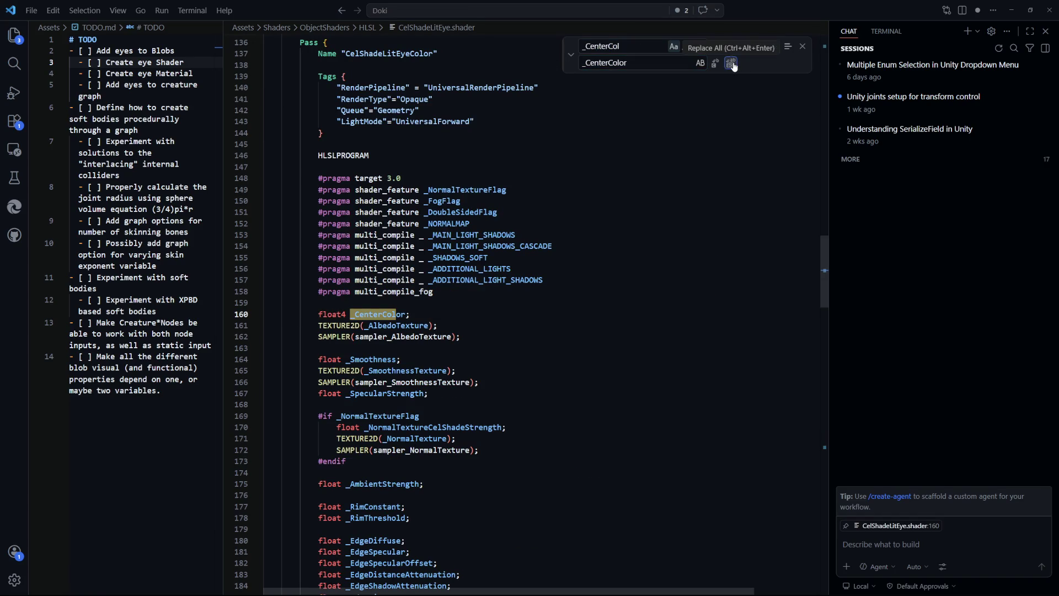
click(732, 64)
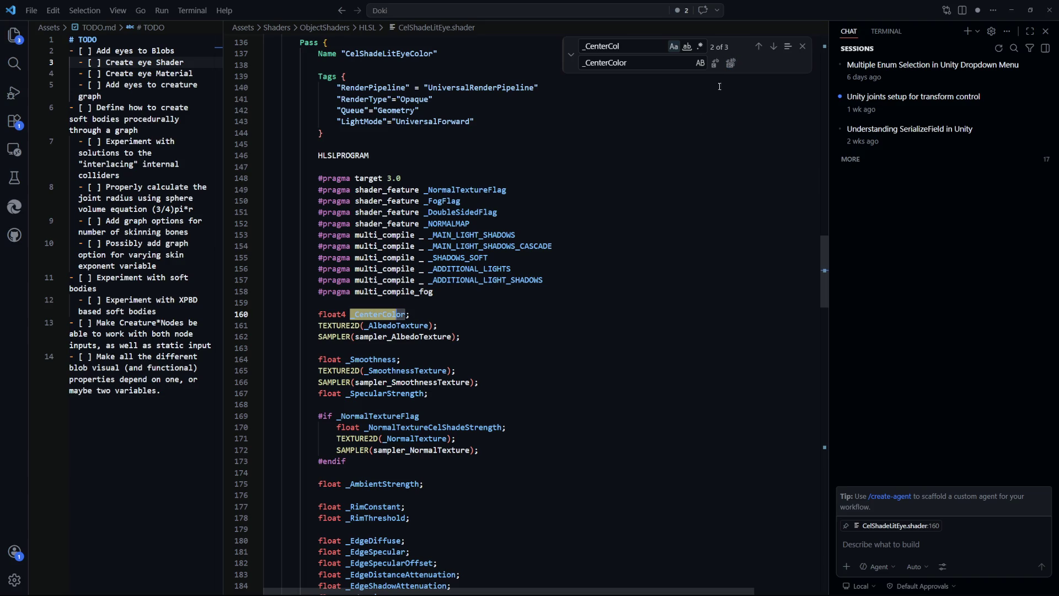
drag(824, 270, 823, 69)
click(547, 138)
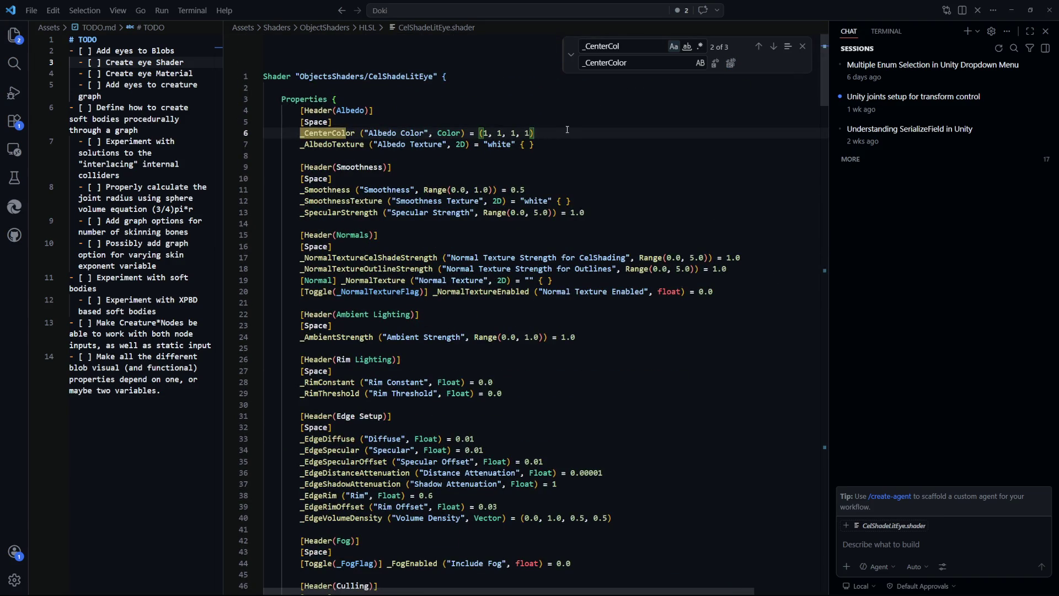
Step: Add an _OuterColor ("Outer Color", Color) property line below _CenterColor
key(Return)
text(_)
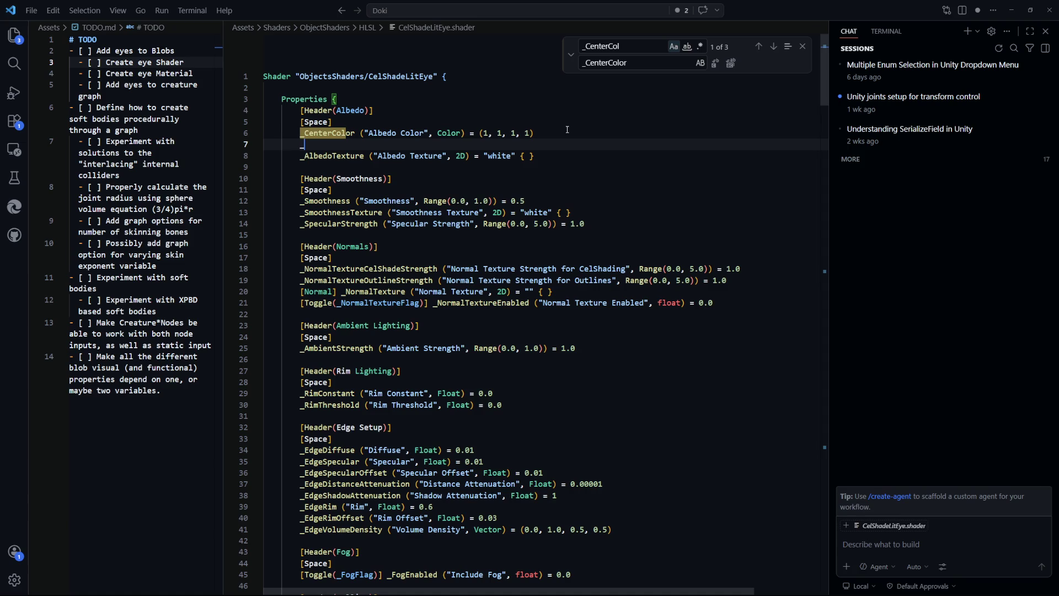
text(Rim)
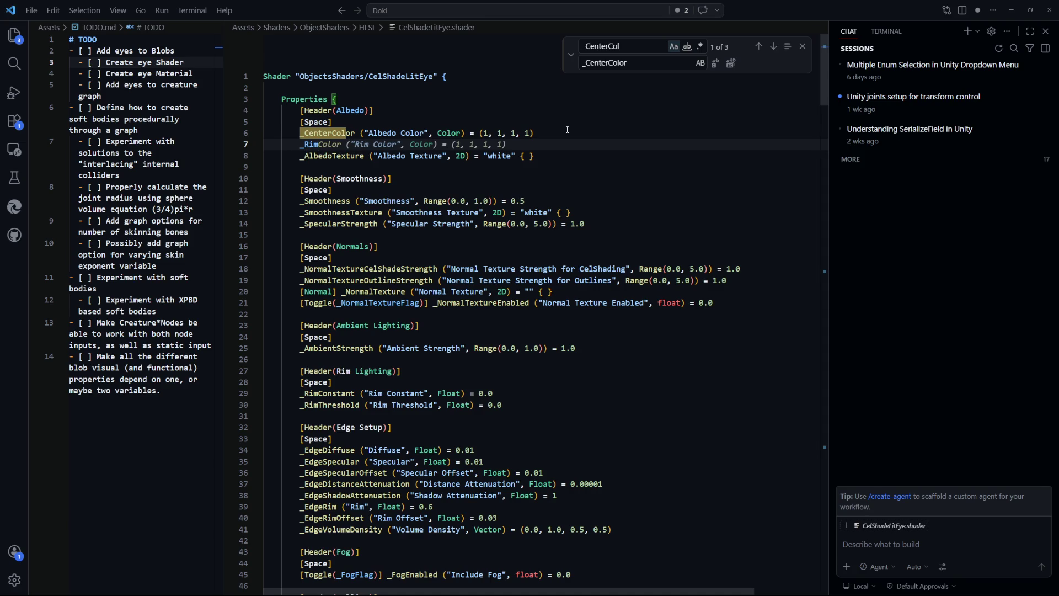
key(BackSpace)
key(BackSpace)
key(BackSpace)
key(Escape)
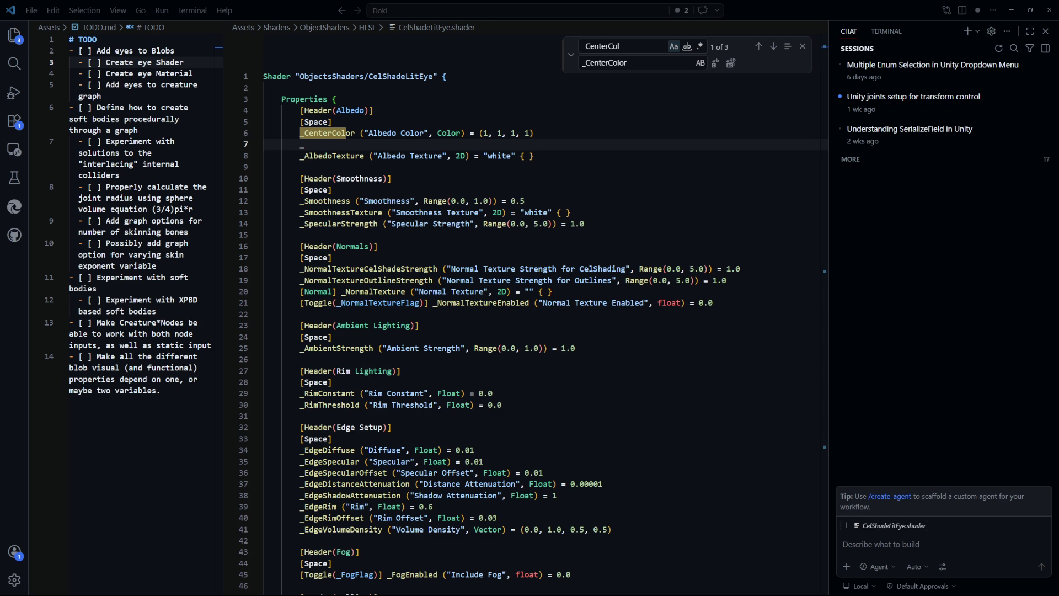
click(368, 146)
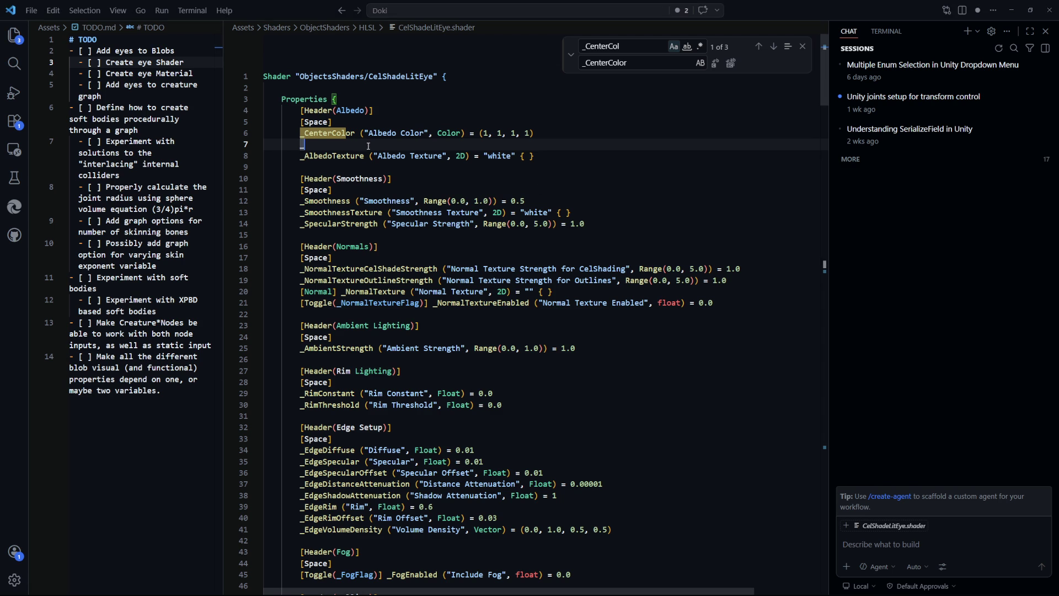
text(OuterColor)
key(Tab)
key(Down)
key(Down)
key(Down)
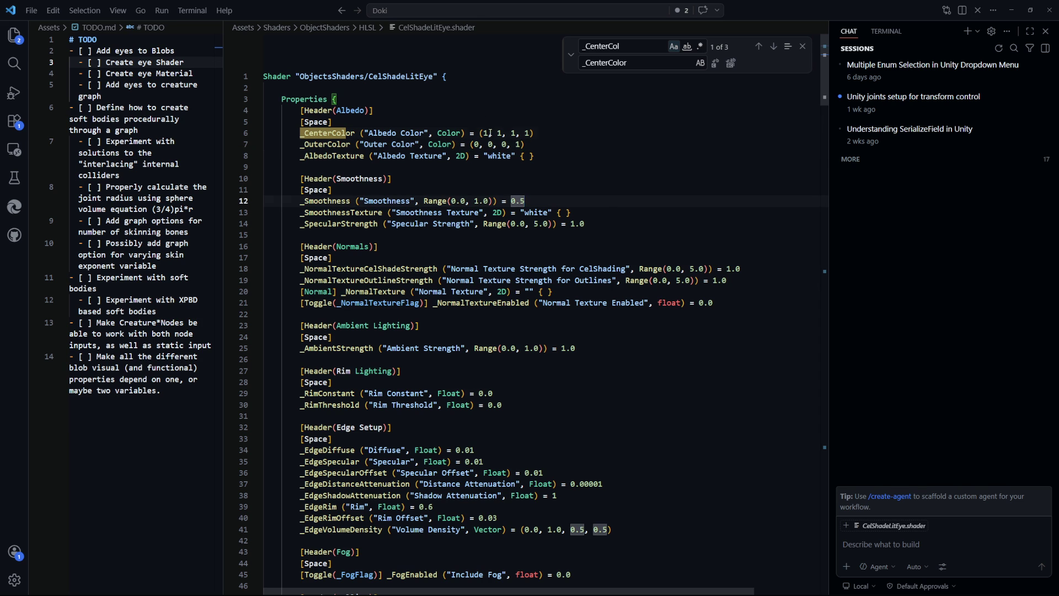
Step: Set the _CenterColor default to black (0,0,0,1)
click(490, 133)
key(BackSpace)
text(0)
key(Right)
key(Right)
key(Right)
key(BackSpace)
text(0)
key(Right)
key(Right)
key(Right)
key(BackSpace)
text(0)
click(584, 156)
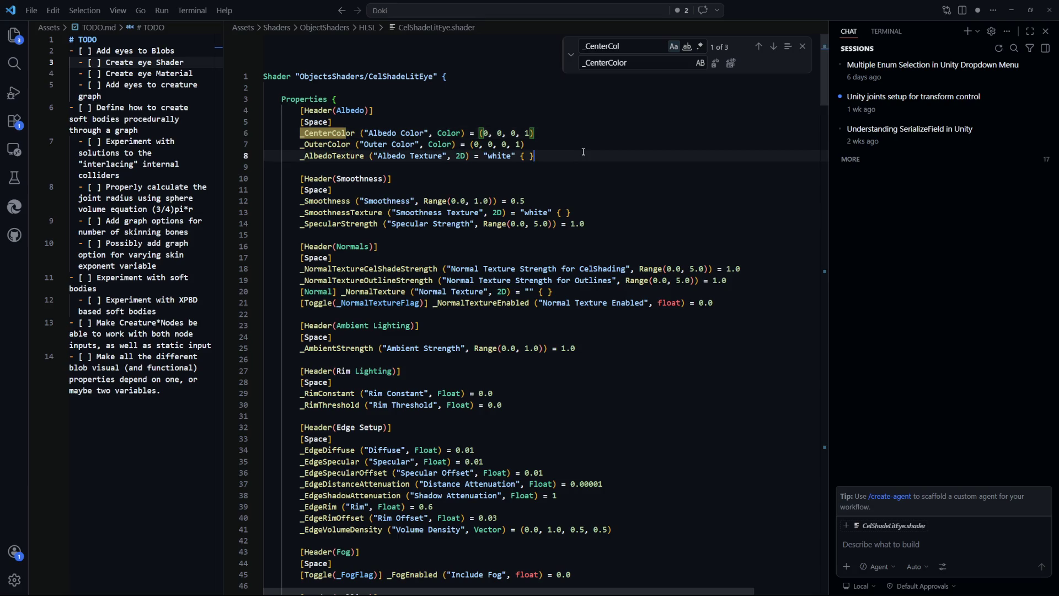
Step: Set the _OuterColor default to white (1,1,1,1)
key(Up)
key(ctrl+Left)
key(ctrl+Left)
key(ctrl+Left)
key(Right)
key(BackSpace)
text(1)
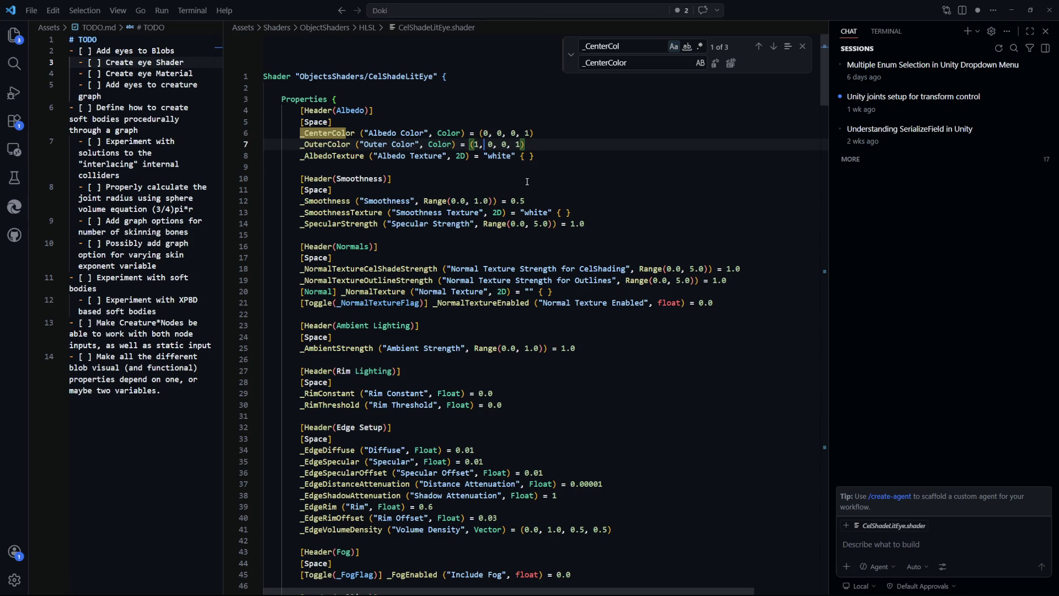
key(Right)
key(Right)
key(Right)
key(BackSpace)
text(1)
key(Right)
key(Right)
key(Right)
key(BackSpace)
text(1)
click(606, 183)
Step: Declare float4 _OuterColor; below the float4 _CenterColor declaration in the pass
key(ctrl+f)
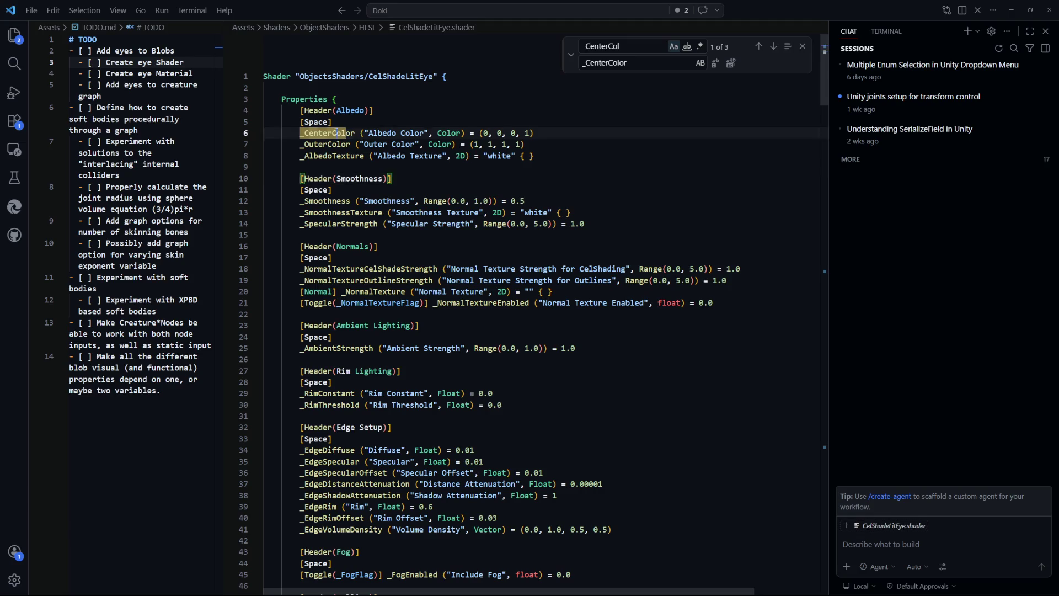
text(or)
key(Return)
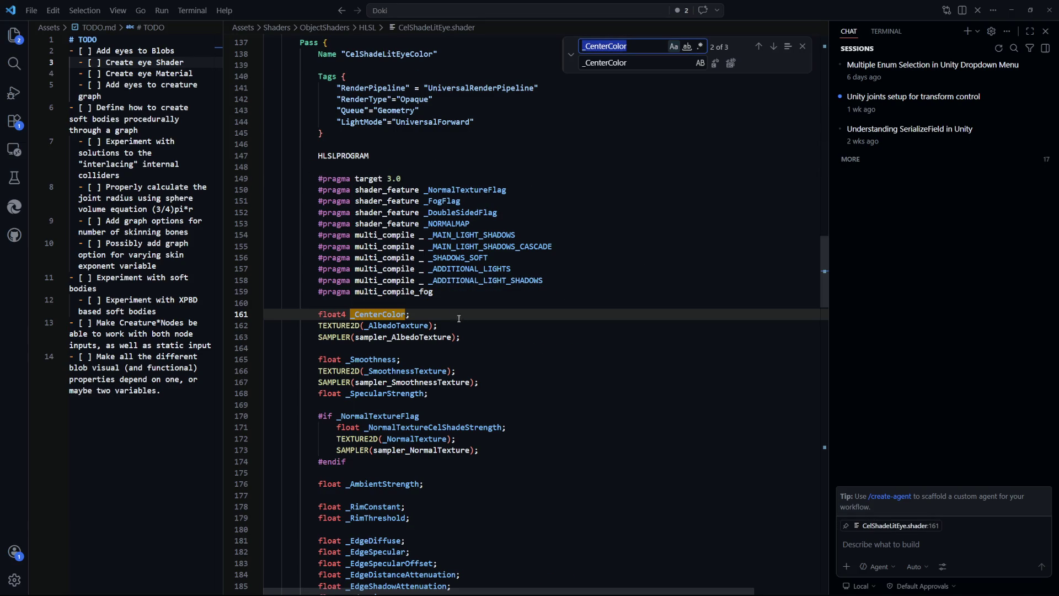
click(461, 313)
key(Return)
text(float4 _)
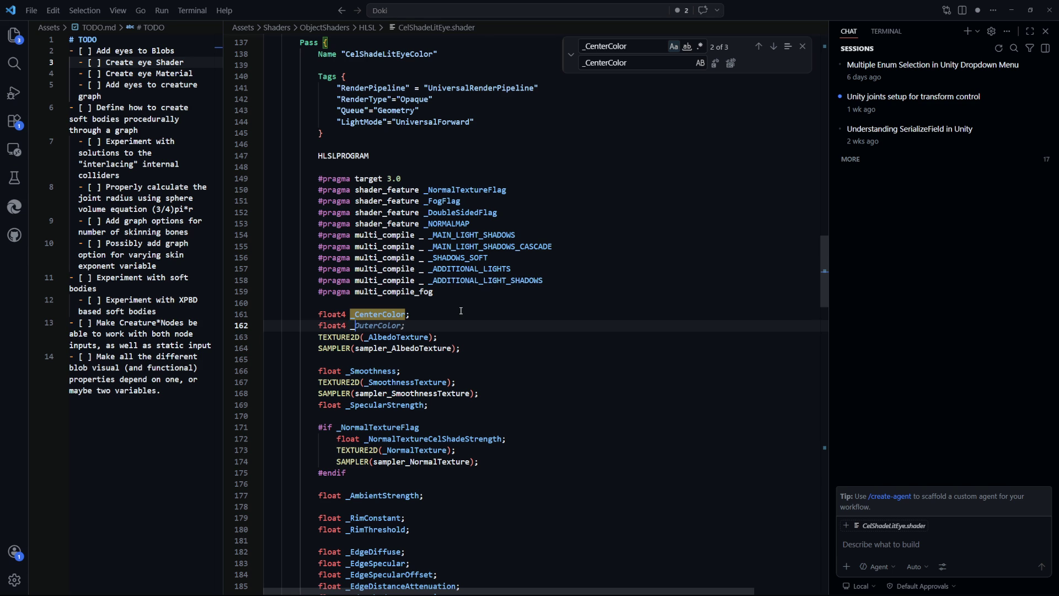
key(Tab)
Step: Move back up to the albedo texture line in the Properties block
click(651, 44)
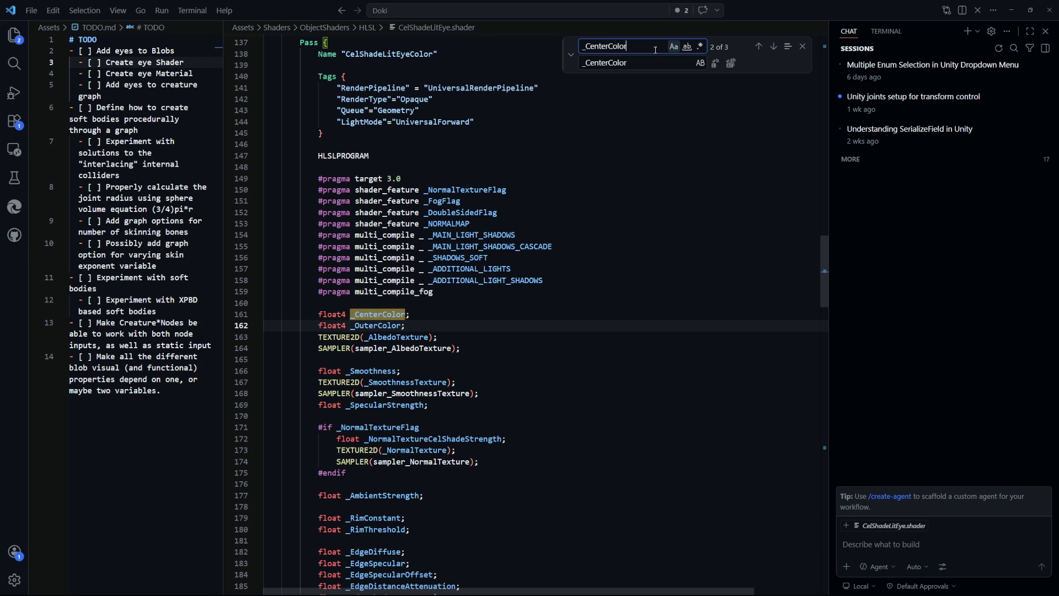
key(Return)
click(699, 392)
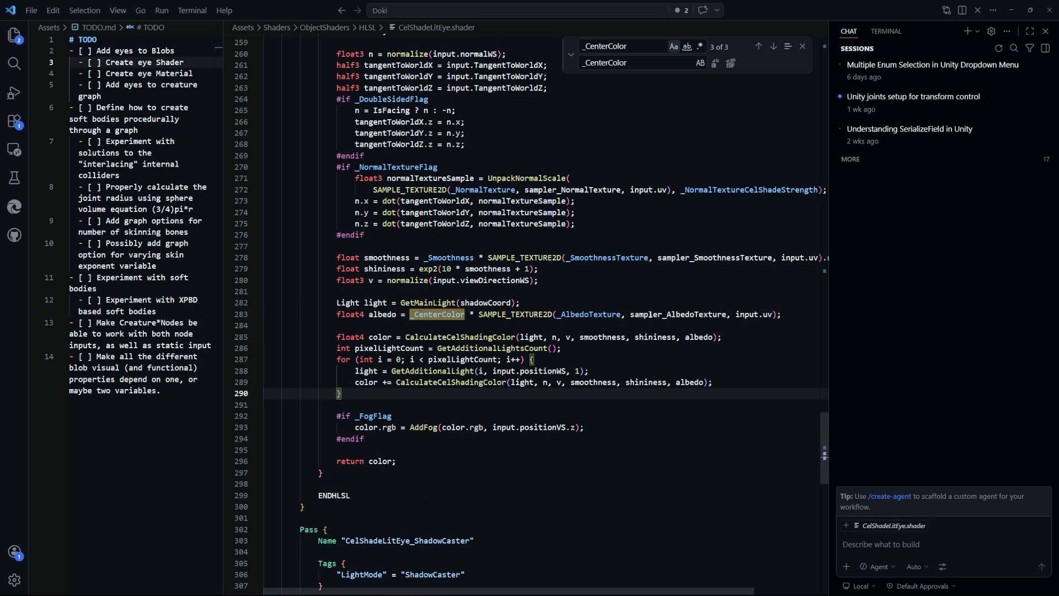
scroll(476, 331, up, 6)
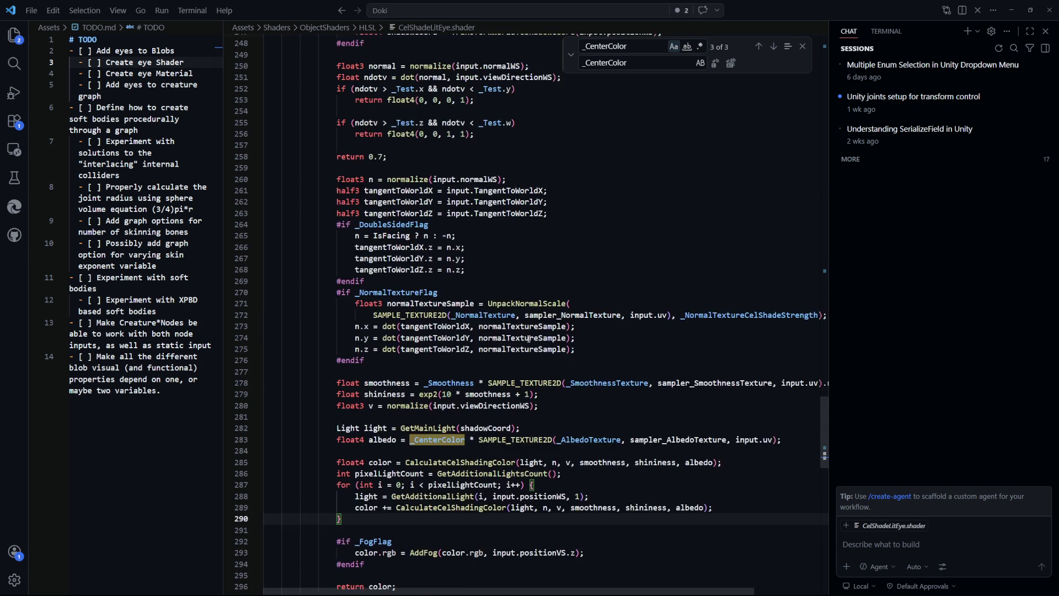
drag(822, 434, 822, 83)
click(582, 157)
click(583, 147)
key(Down)
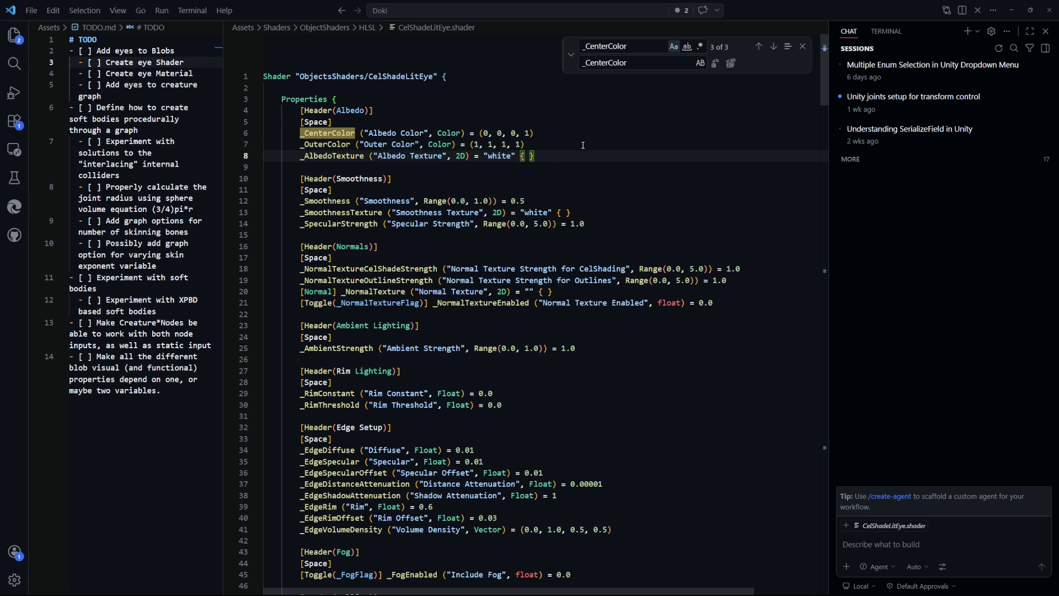
Step: Add a _CenterSize range property below the albedo texture and save the shader
key(Return)
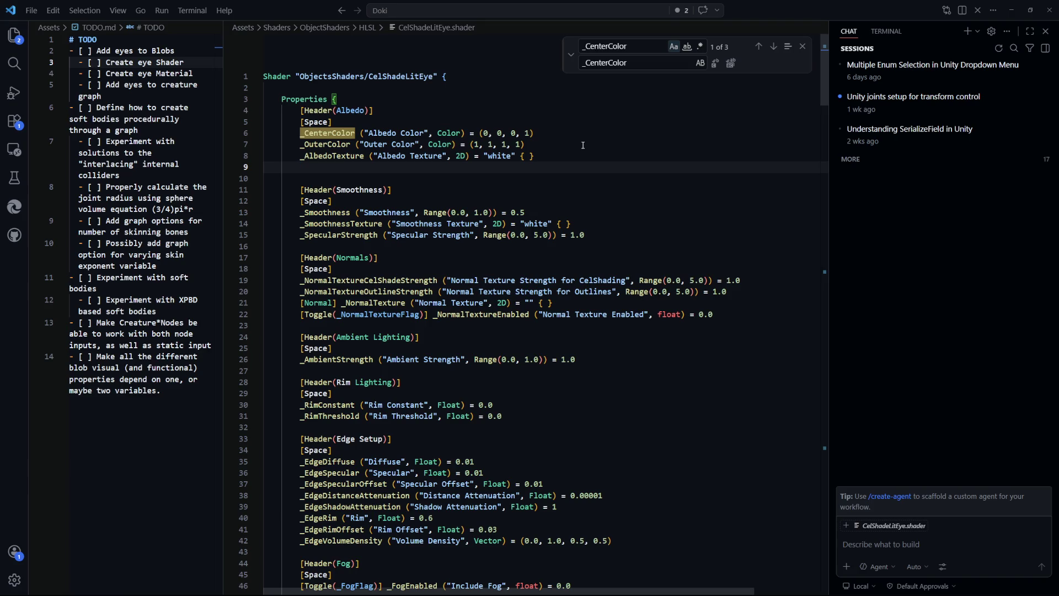
key(Tab)
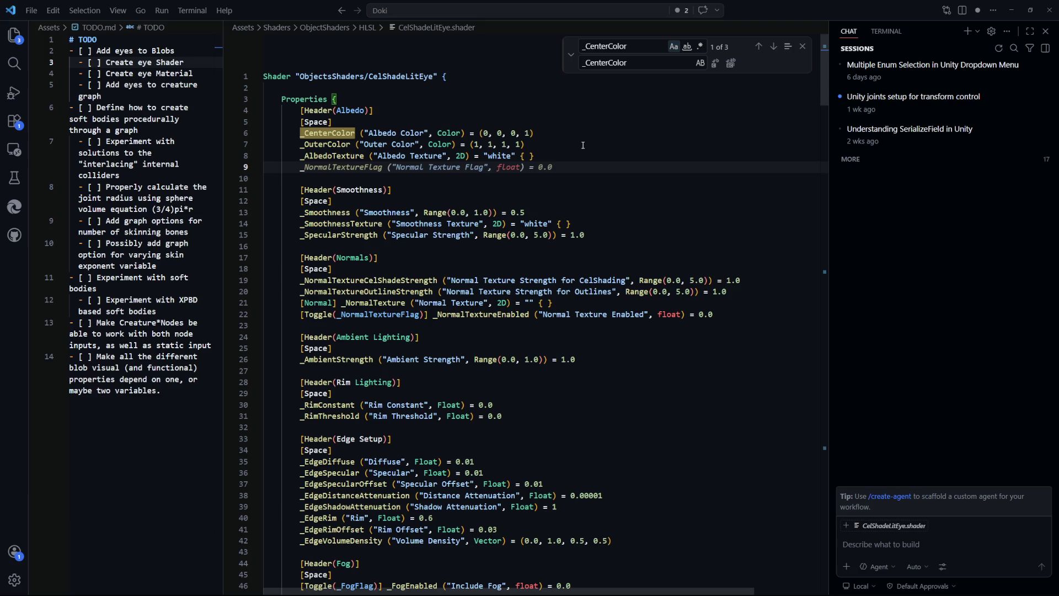
text(_CenterSize)
key(Tab)
key(ctrl+s)
Step: Review the new Outer Color and Center Size property lines
drag(492, 167, 466, 168)
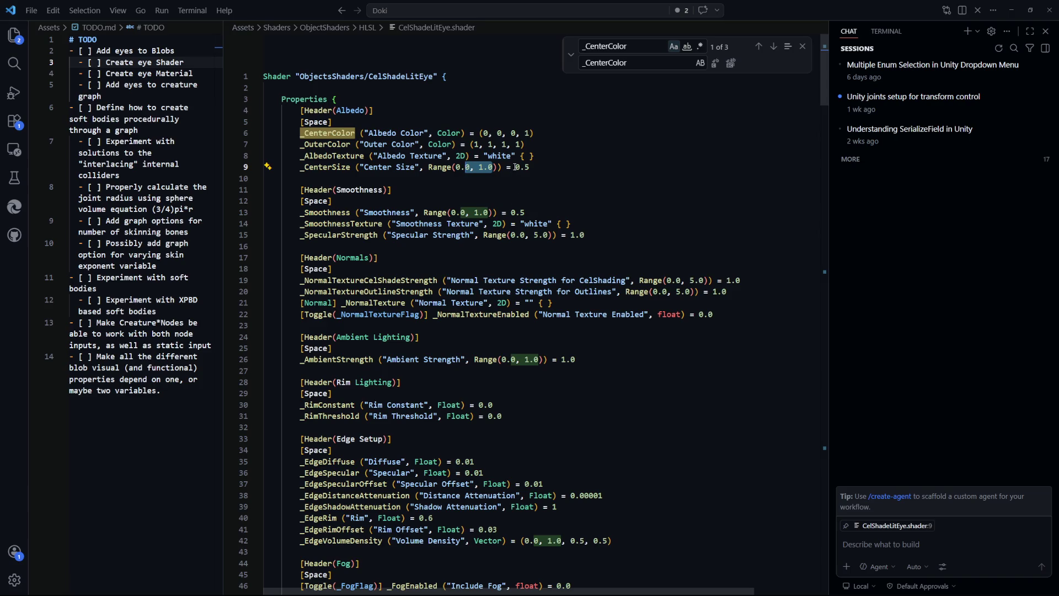
click(556, 164)
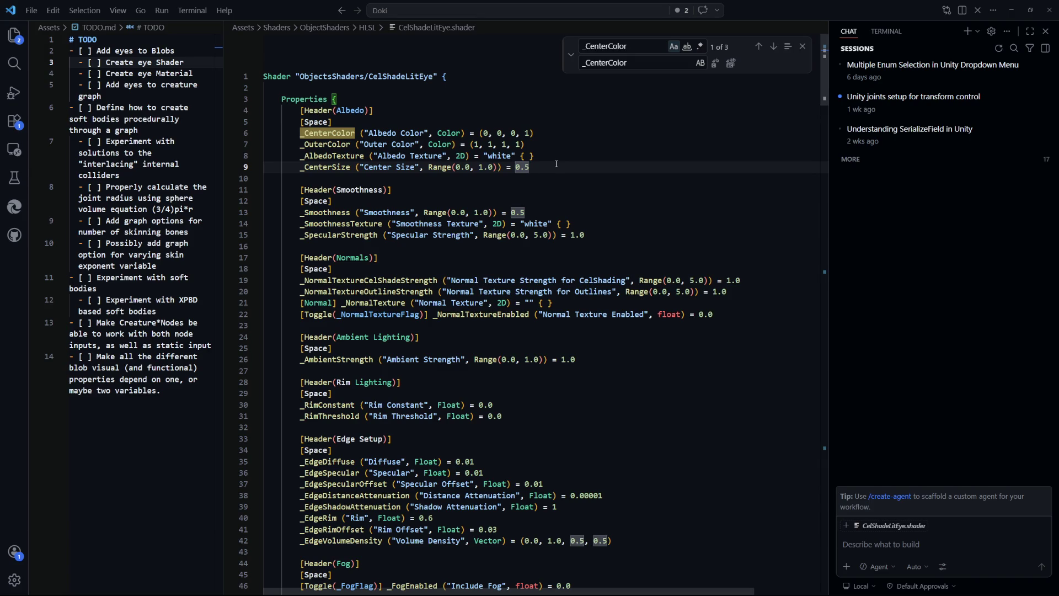
key(alt+Tab)
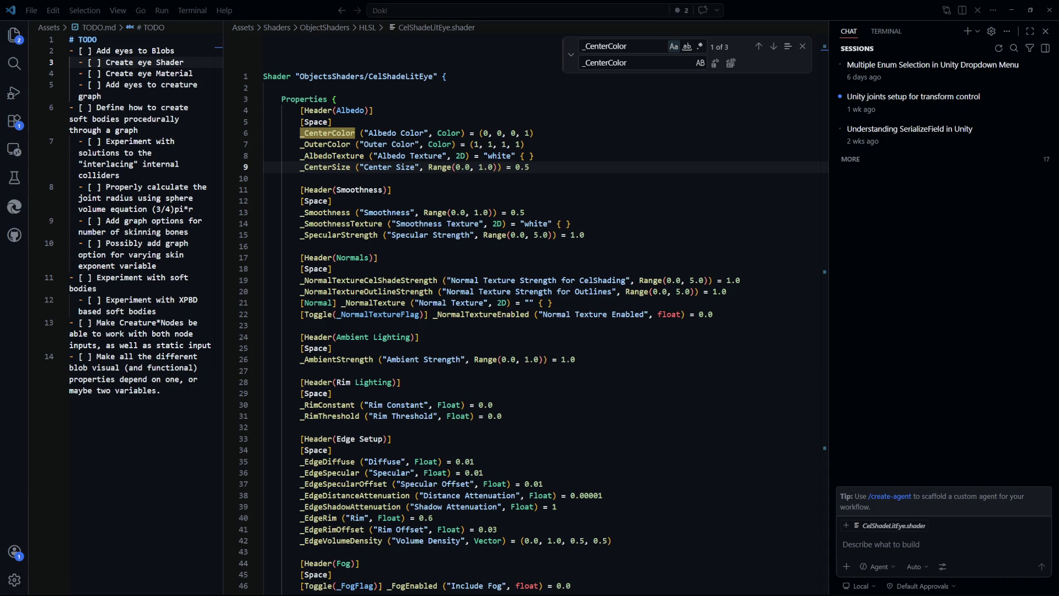
click(599, 242)
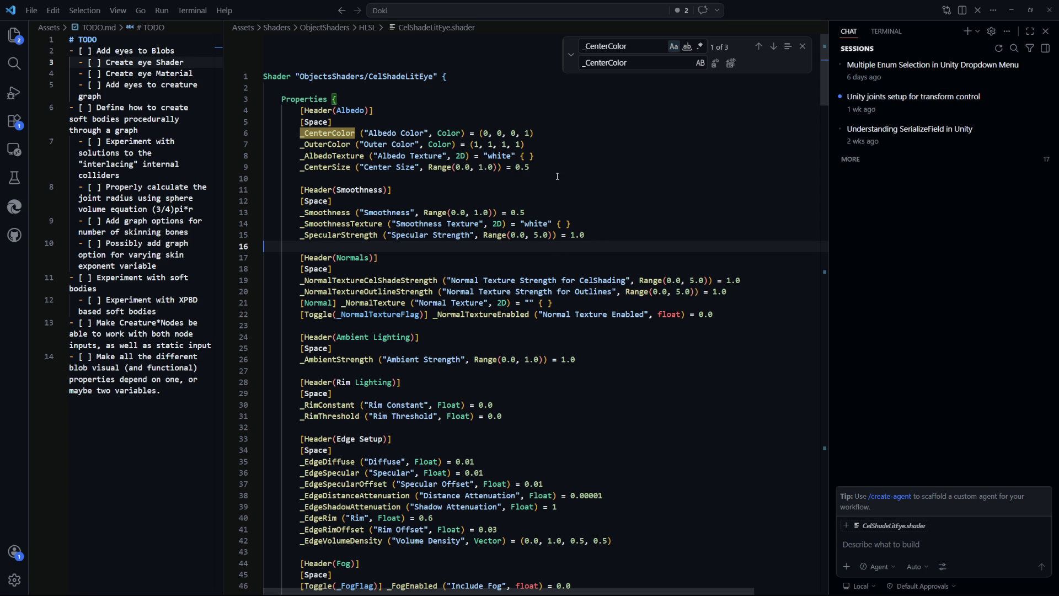
mouse_move(555, 168)
mouse_down()
mouse_move(270, 156)
mouse_move(324, 145)
mouse_move(300, 156)
mouse_up()
click(540, 189)
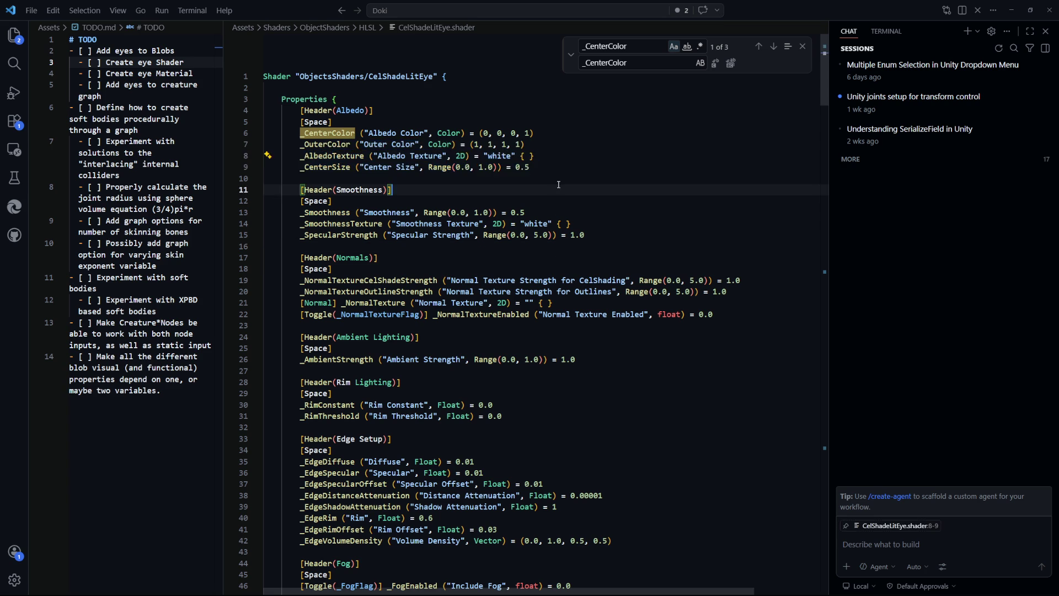
drag(542, 161, 303, 168)
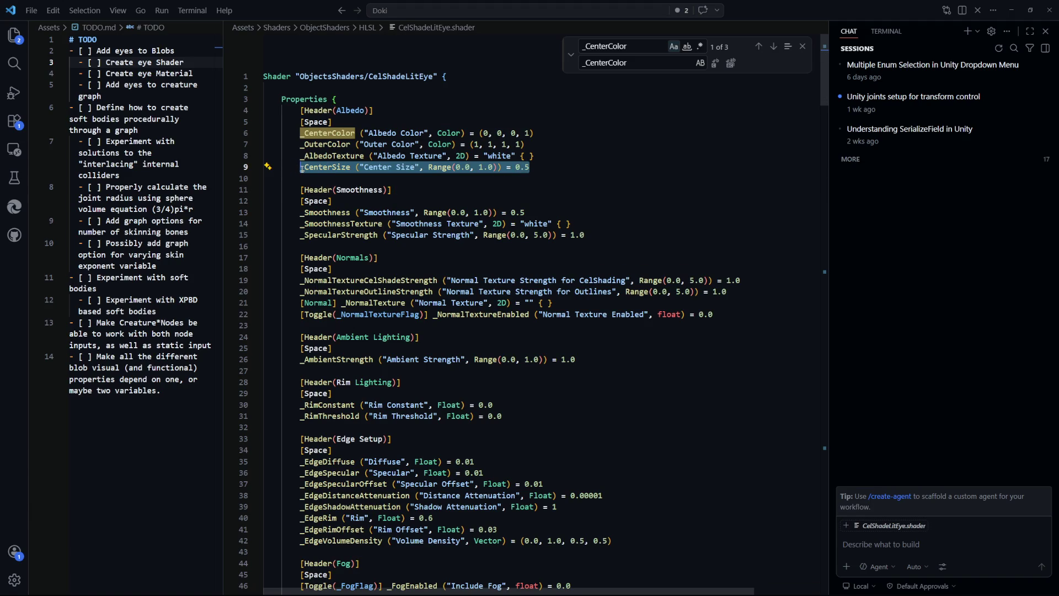
click(344, 173)
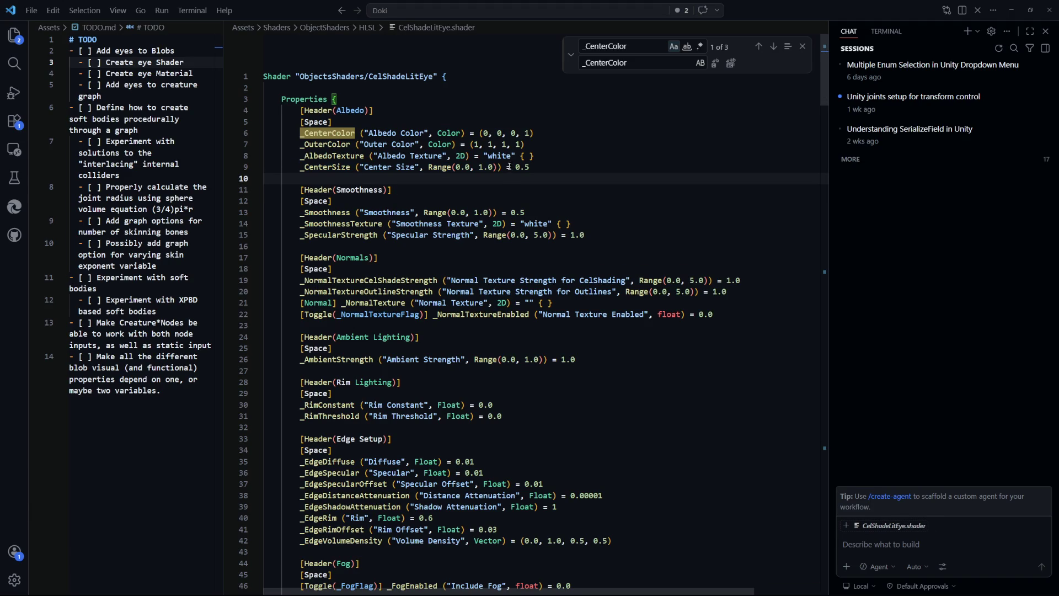
Step: Change the Center Size range's upper limit to 2, making it Range(0.0, 2.0)
click(467, 167)
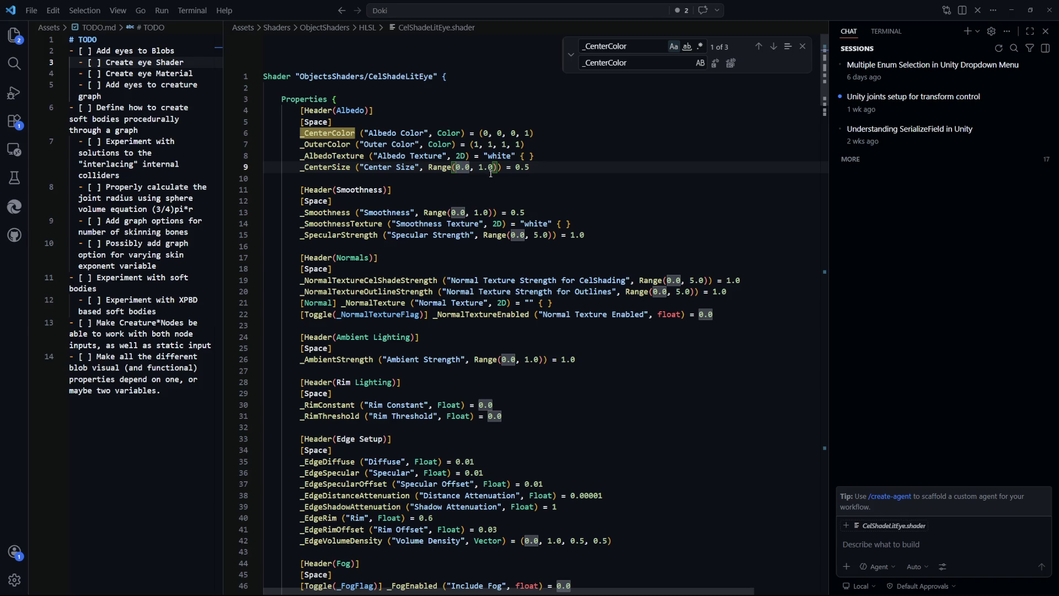
click(539, 178)
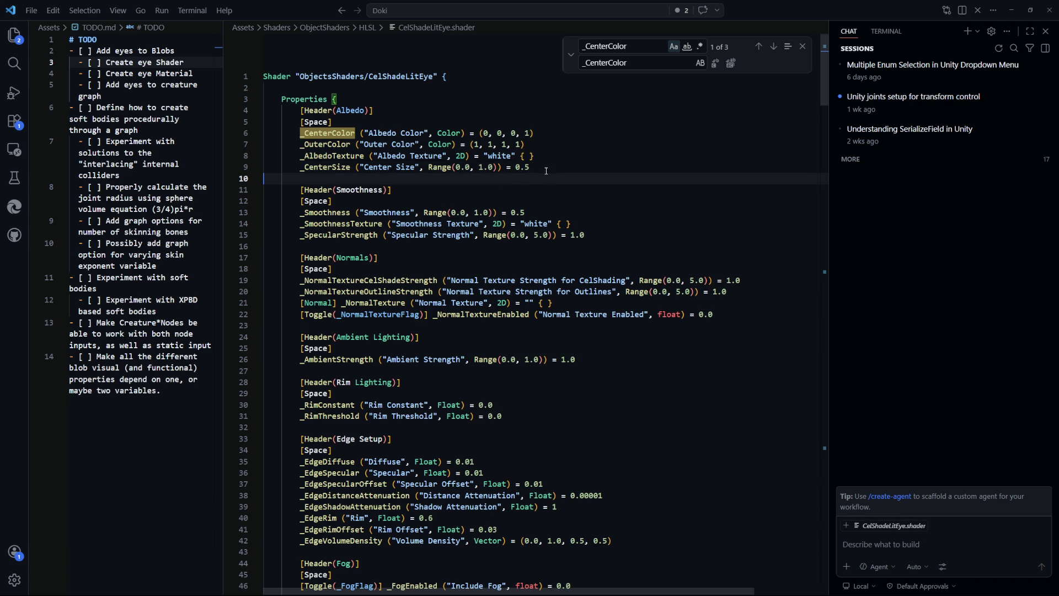
double_click(484, 167)
text(2)
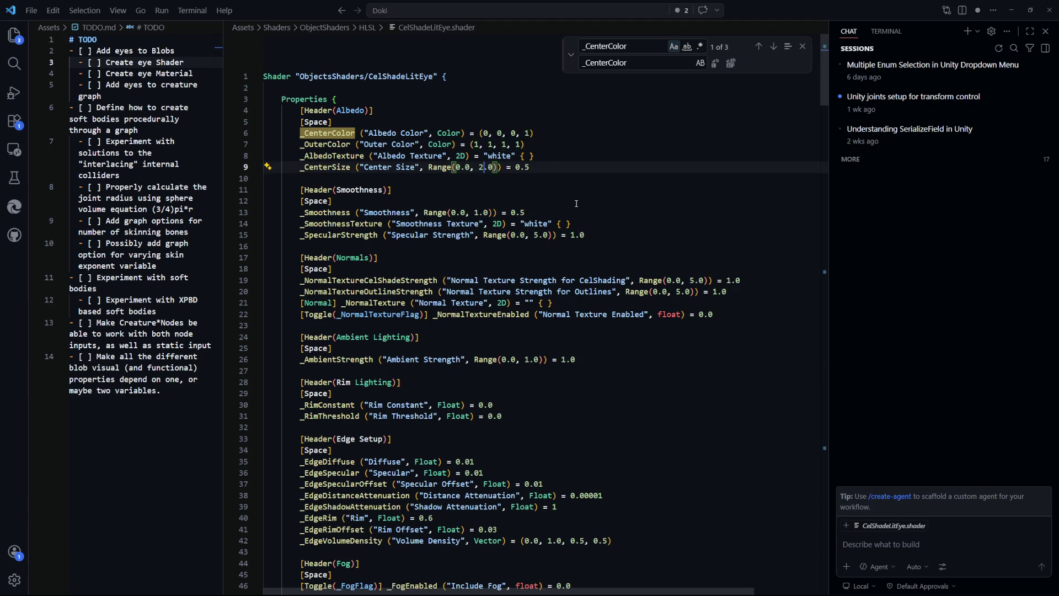
click(550, 167)
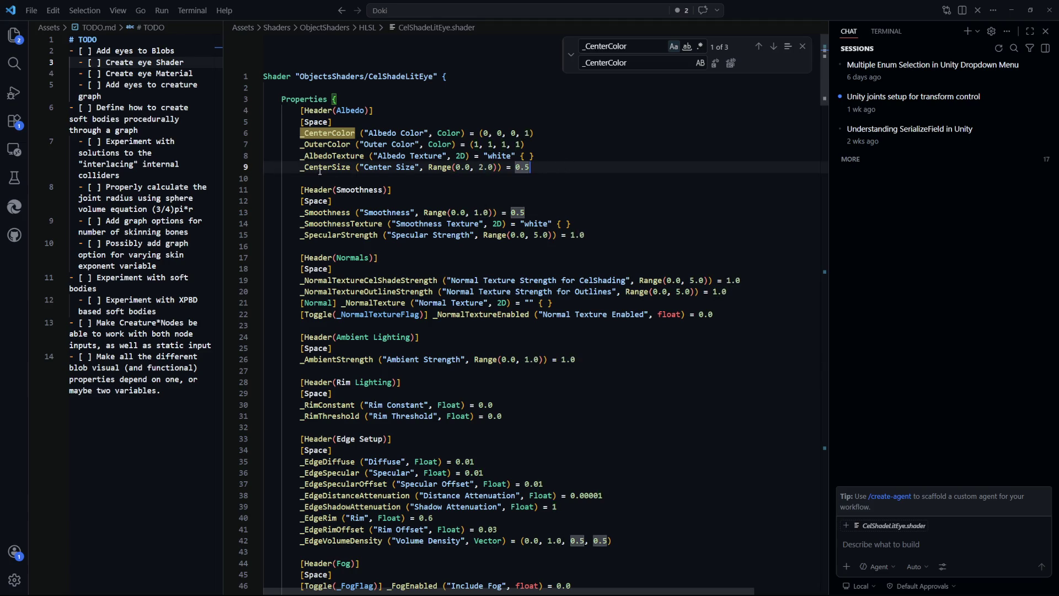
Step: Select the _CenterColor name and search the file for it
click(333, 133)
double_click(333, 133)
key(ctrl+f)
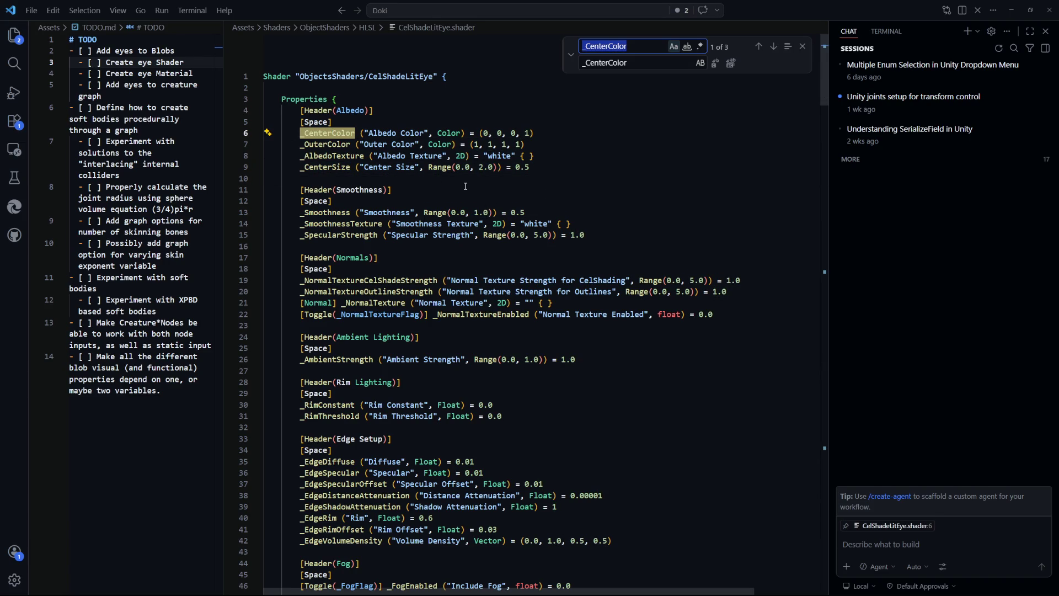
Step: Declare float _CenterSize after the colour and texture declarations in the pass
key(Return)
click(522, 346)
key(Return)
text(float _CenterSize;)
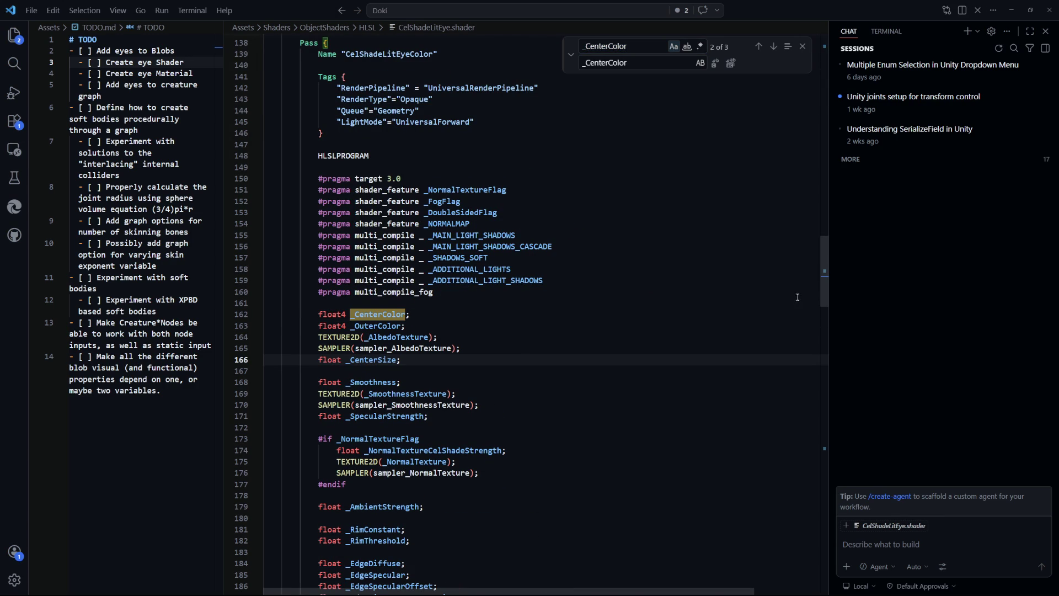
Step: Replace the fragment's debug returns with return (ndotv > _CenterSize) ? _CenterColor : _OuterColor
mouse_move(824, 298)
mouse_down()
mouse_move(818, 431)
mouse_move(819, 411)
mouse_up()
click(474, 374)
scroll(468, 321, down, 1)
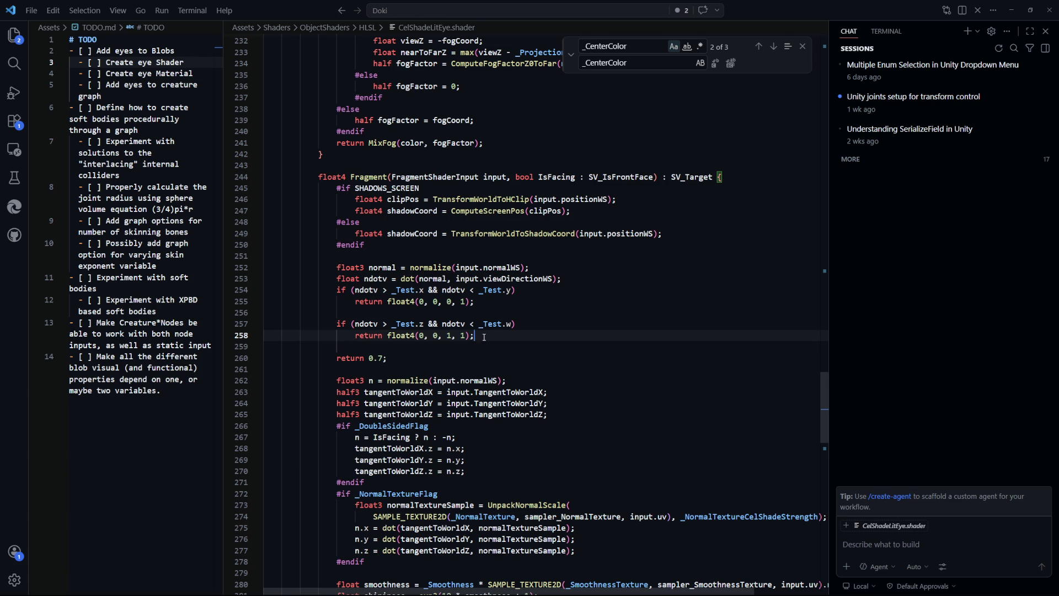
mouse_move(393, 358)
mouse_down()
mouse_move(267, 303)
mouse_move(267, 293)
mouse_move(338, 291)
mouse_up()
key(BackSpace)
text(ret)
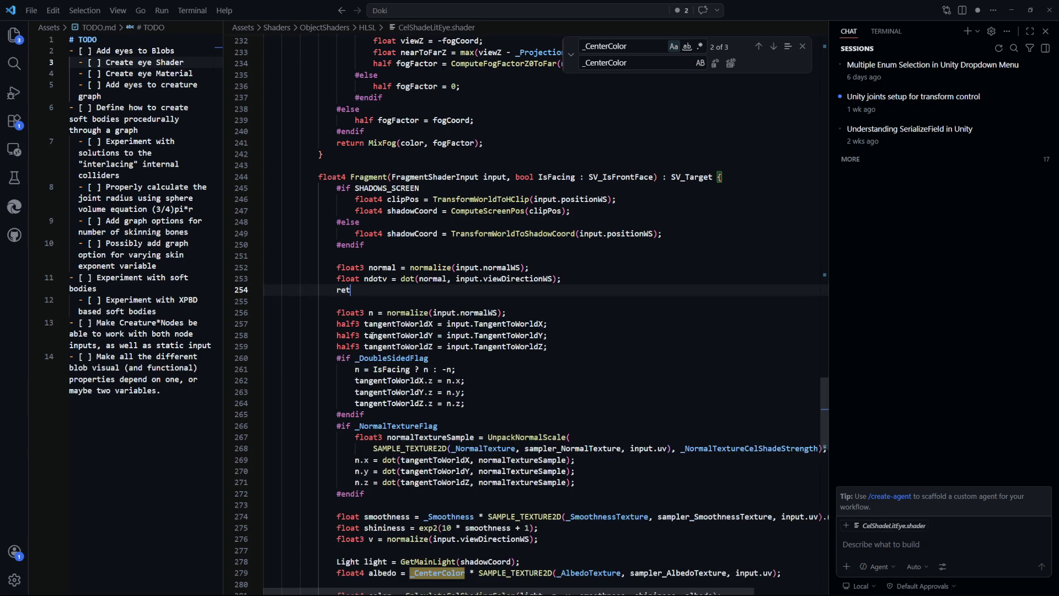
text(urn ()
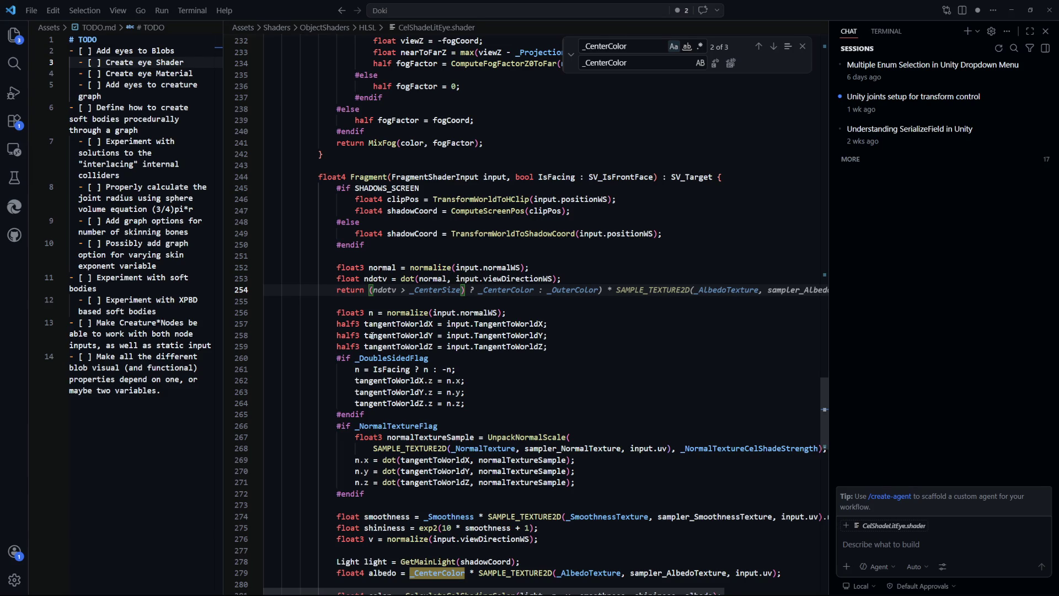
text(nd)
key(BackSpace)
key(BackSpace)
text(ndotv)
key(Tab)
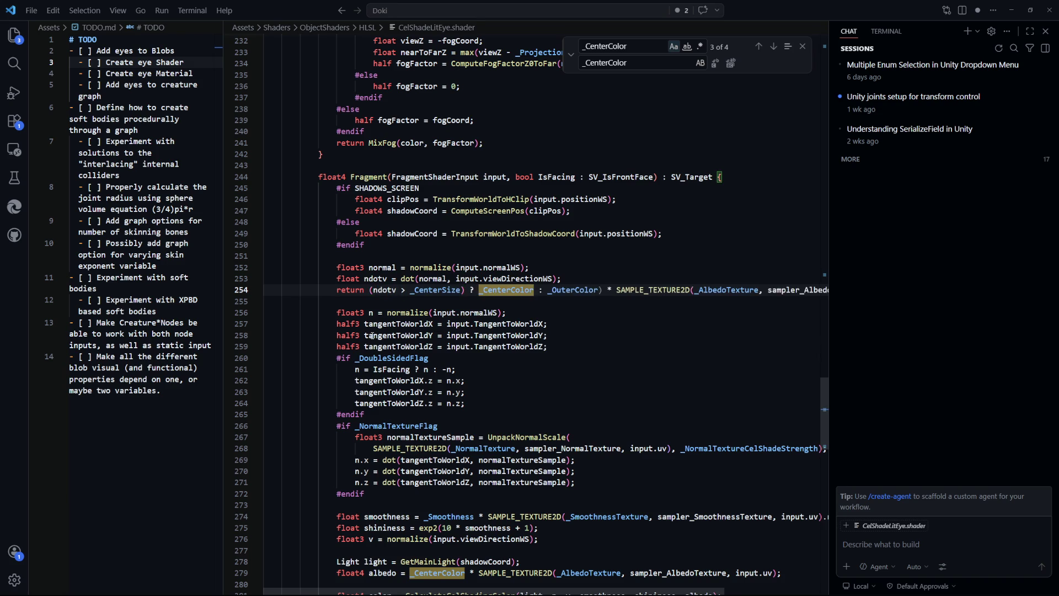
Step: Remove the texture multiplication after _OuterColor so the return line ends with a semicolon
key(End)
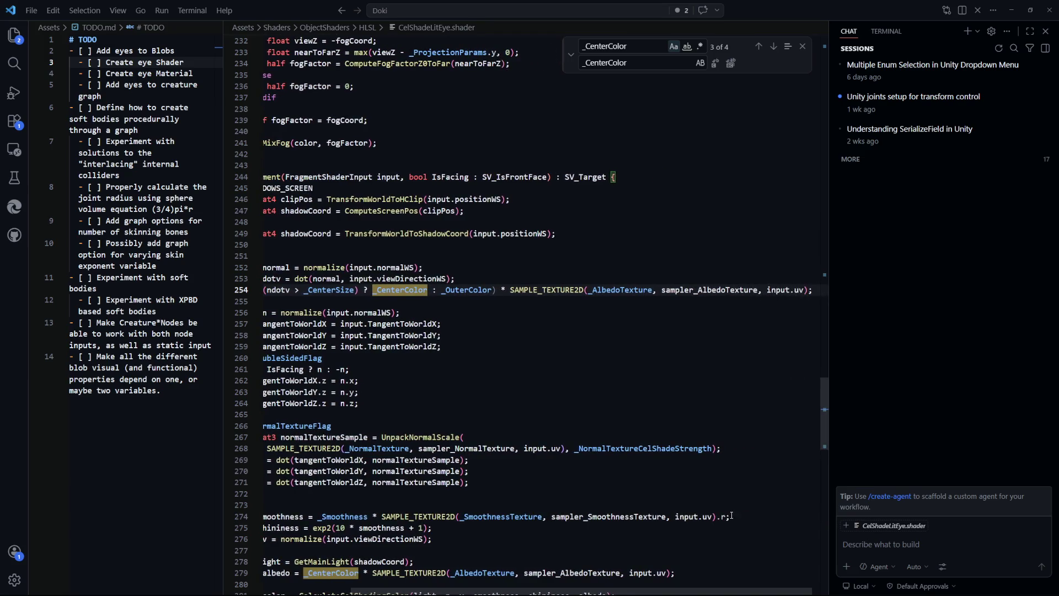
drag(814, 290, 496, 290)
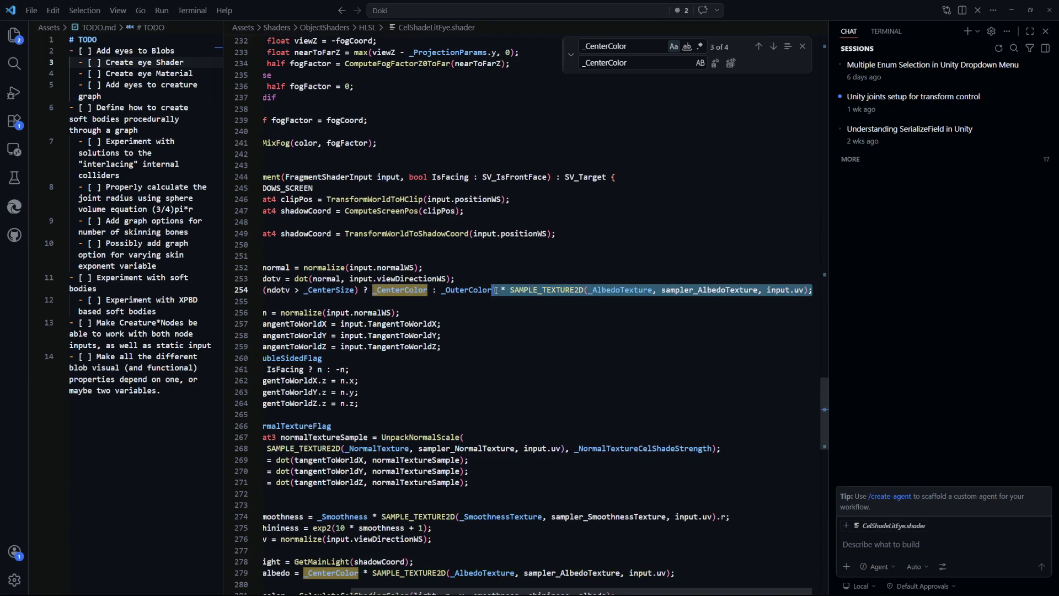
text(;)
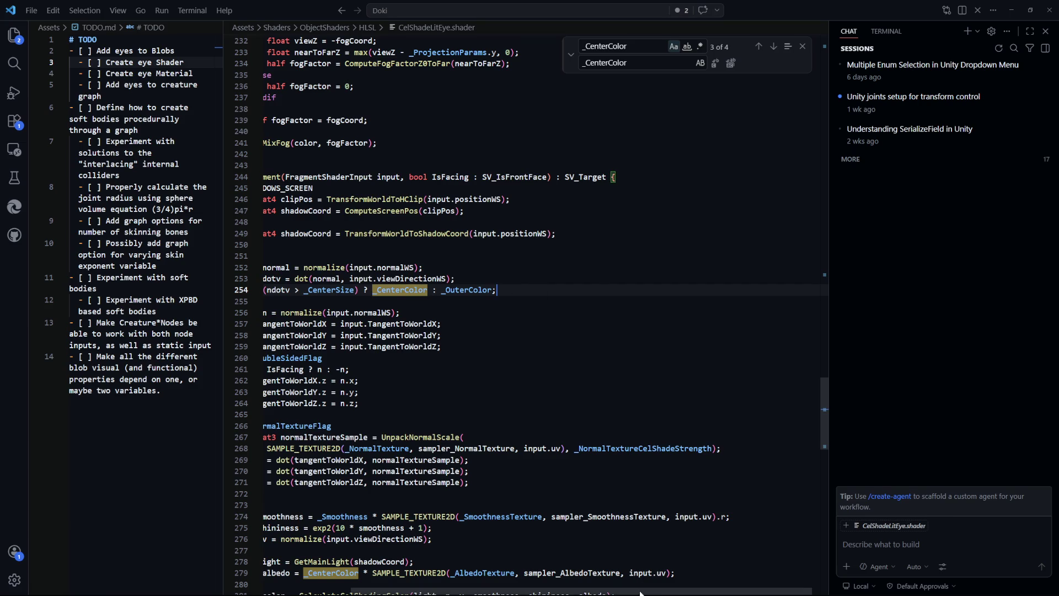
drag(641, 589, 546, 590)
click(560, 347)
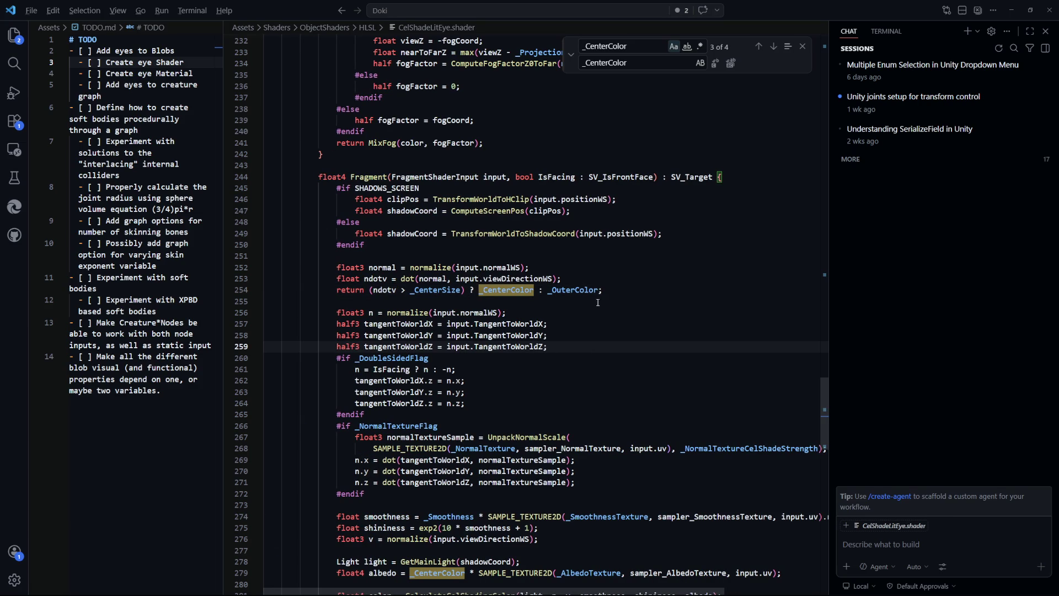
key(alt+Tab)
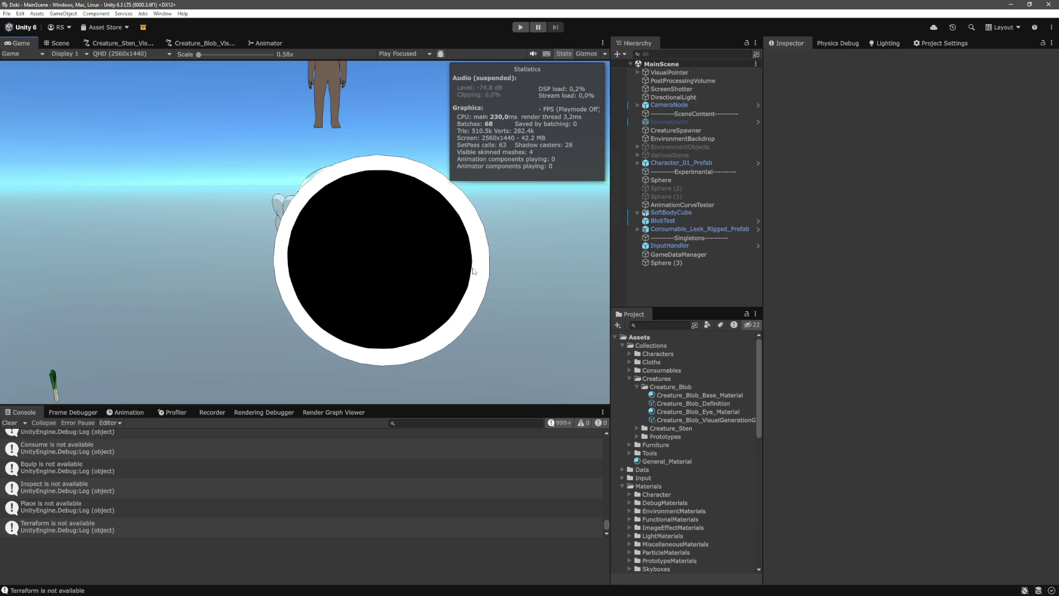
Step: Select Sphere (3) and raise the eye material's Center Size to shrink the pupil
click(672, 267)
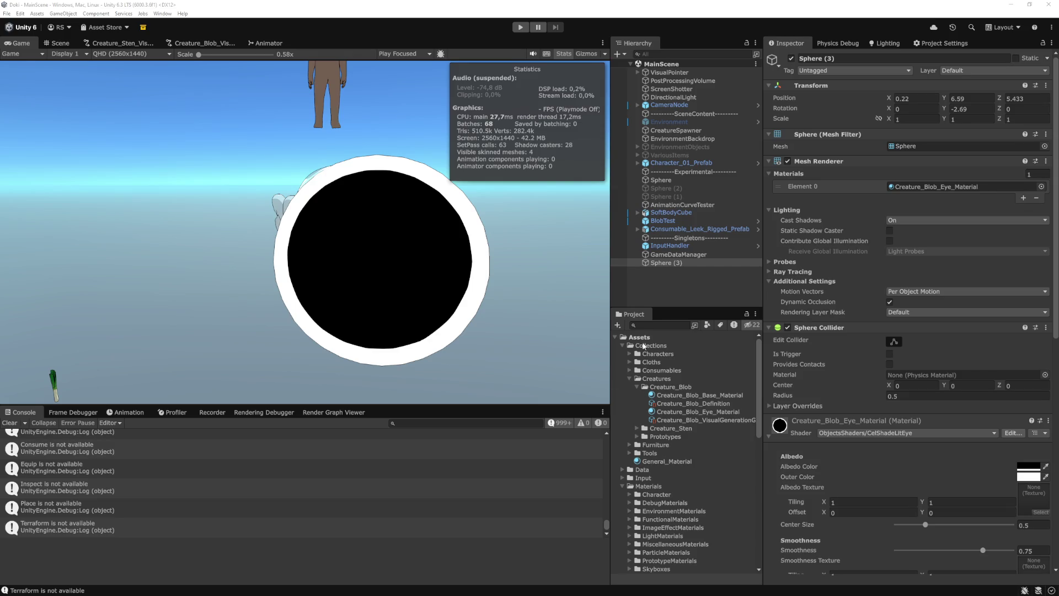
click(677, 283)
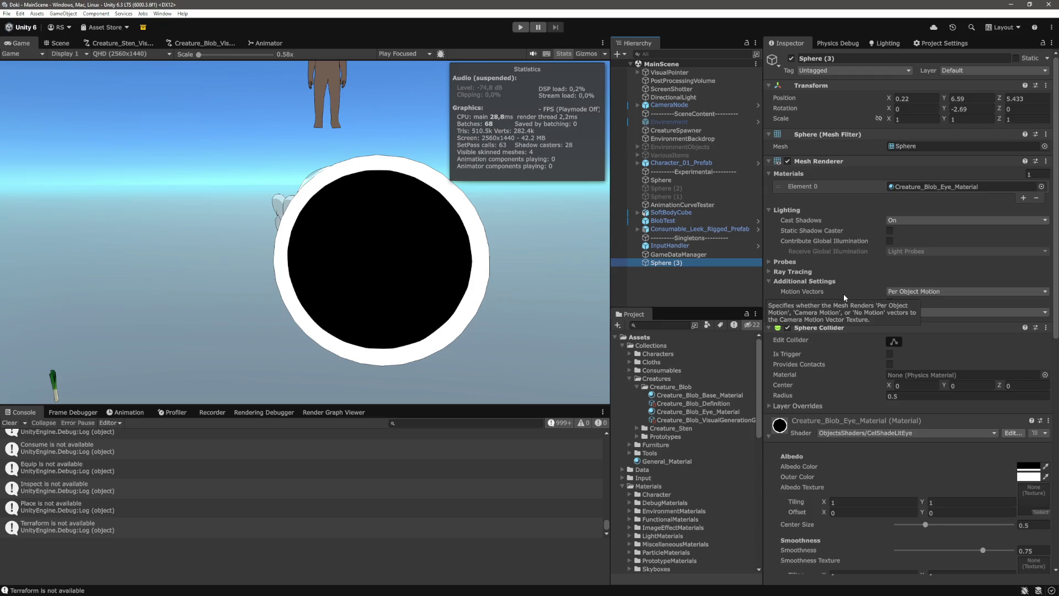
scroll(870, 327, down, 5)
scroll(870, 327, down, 5)
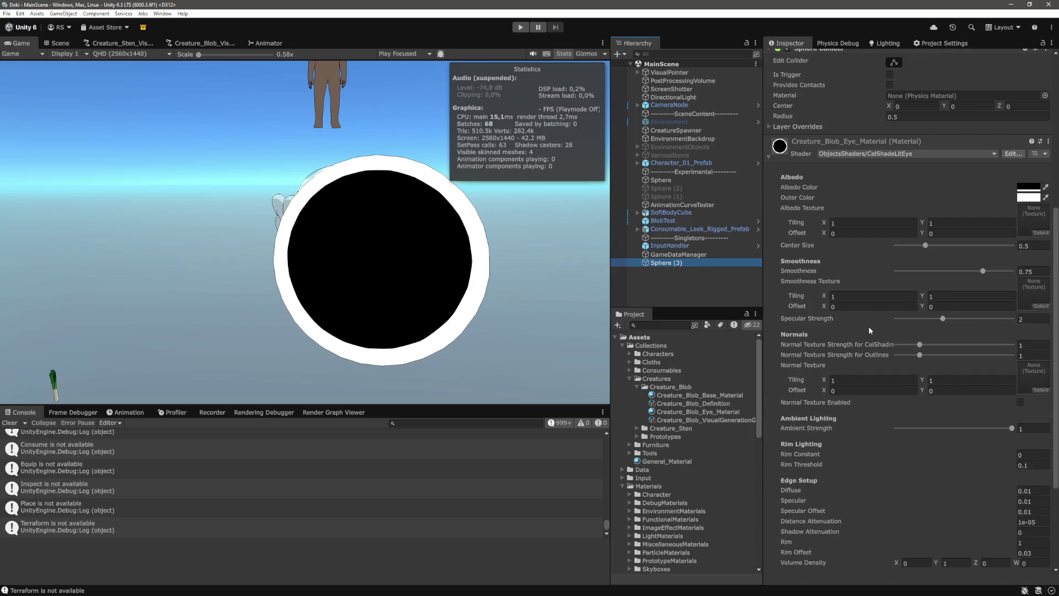
mouse_move(928, 252)
mouse_down()
mouse_move(959, 252)
mouse_move(905, 255)
mouse_move(956, 259)
mouse_move(932, 258)
mouse_up()
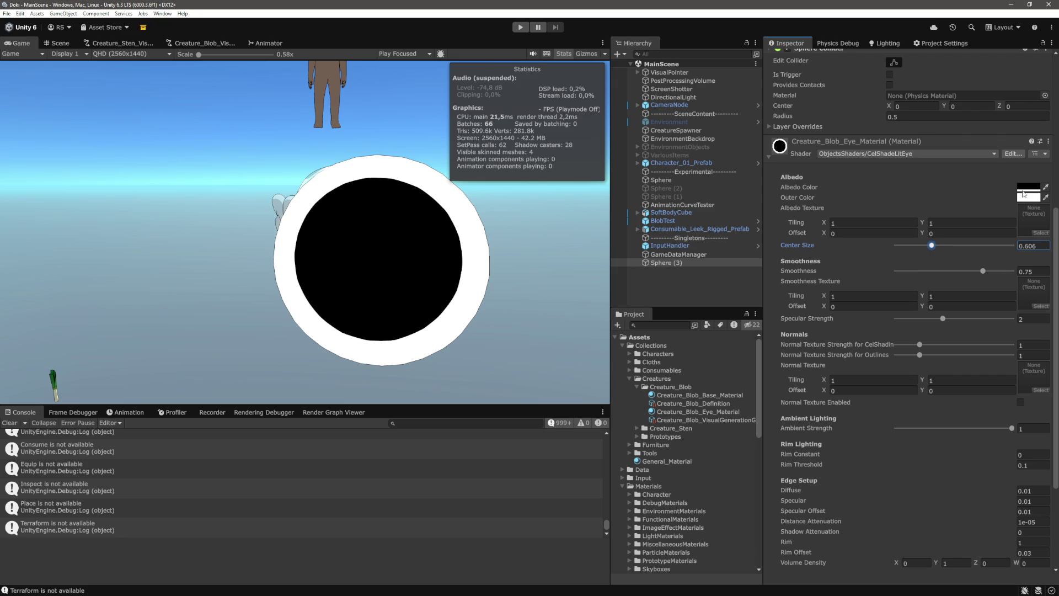
Step: Set the Outer Color to pure red (FF0000) and fine-tune Center Size to about 0.699
click(1019, 195)
mouse_move(1010, 282)
mouse_down()
mouse_move(1018, 254)
mouse_move(936, 310)
mouse_move(1021, 246)
mouse_move(968, 313)
mouse_up()
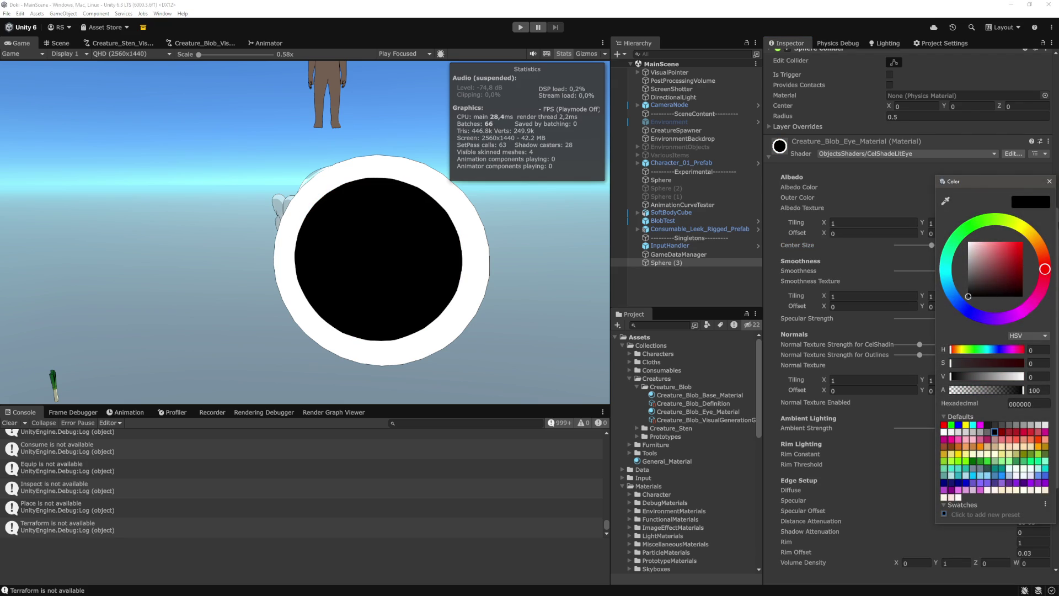
click(1023, 250)
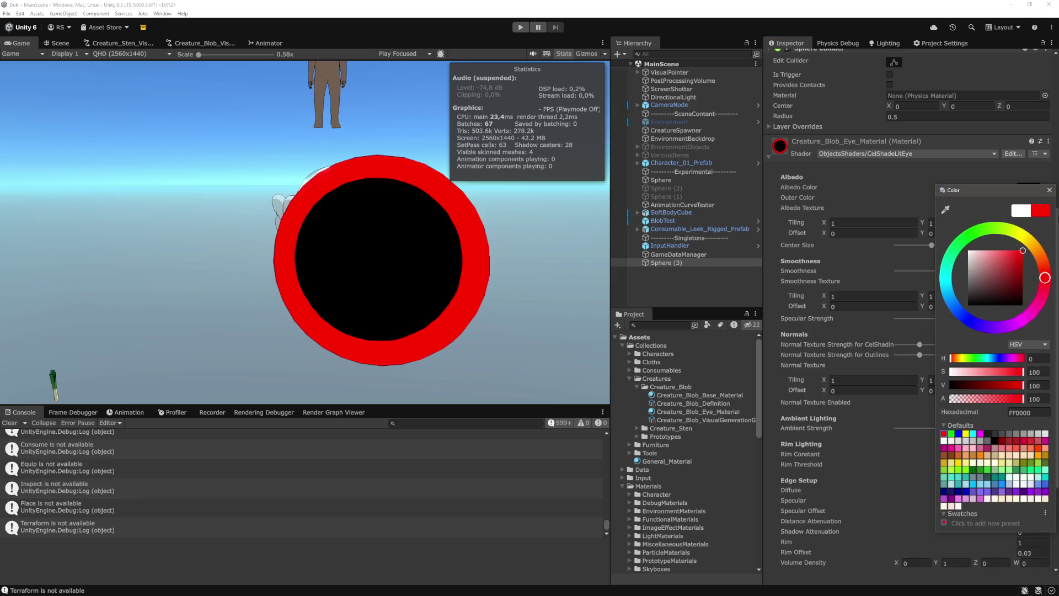
click(1049, 189)
mouse_move(932, 246)
mouse_down()
mouse_move(980, 246)
mouse_move(937, 254)
mouse_up()
click(694, 291)
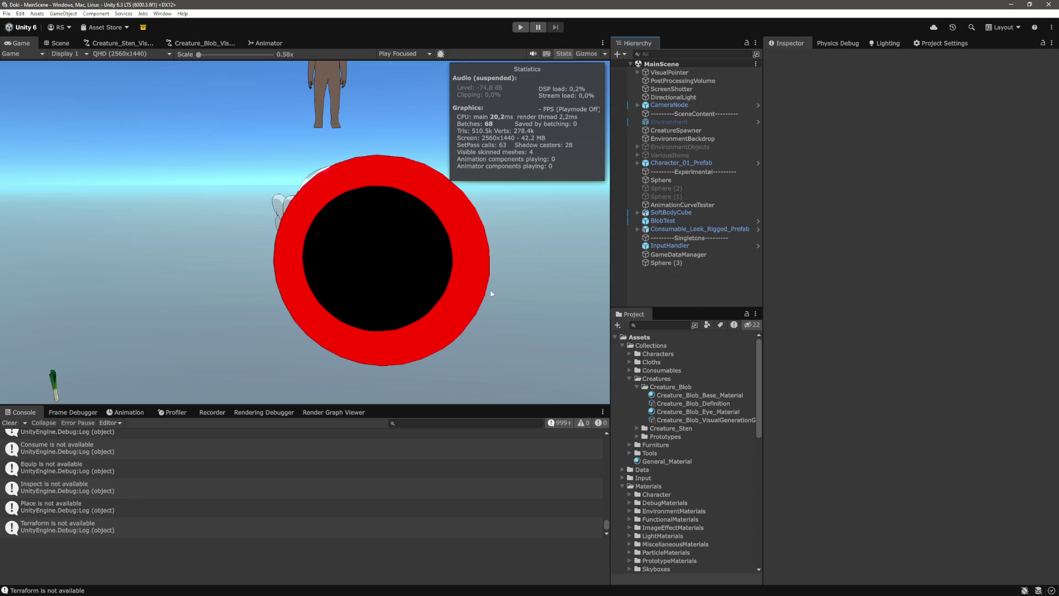
Step: In the eye shader's fragment function, rename normal to normalWS on lines 252–253, leaving ndotv unchanged
key(alt+Tab)
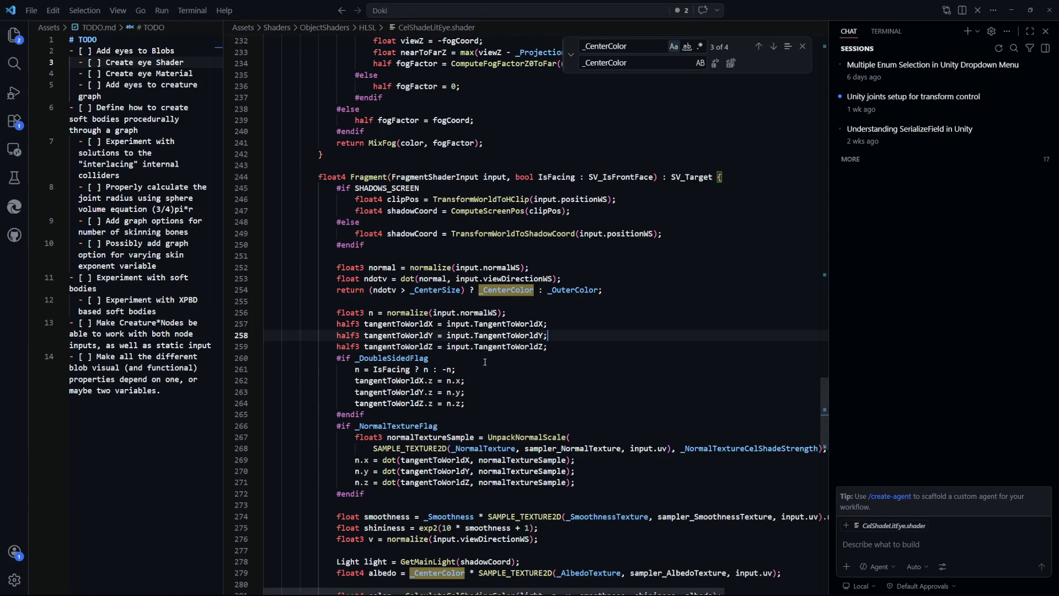
double_click(382, 267)
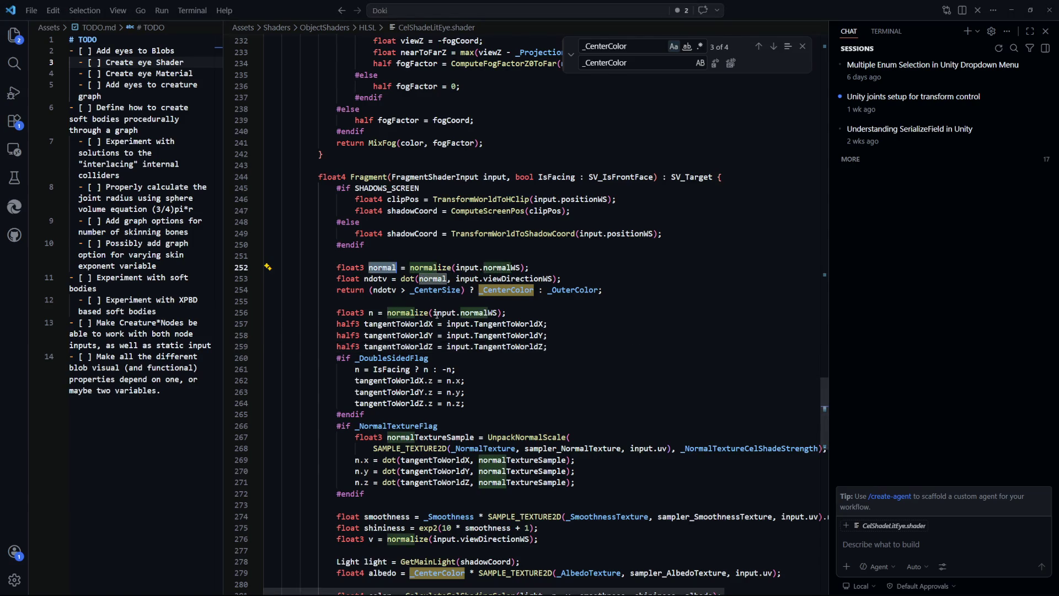
key(Right)
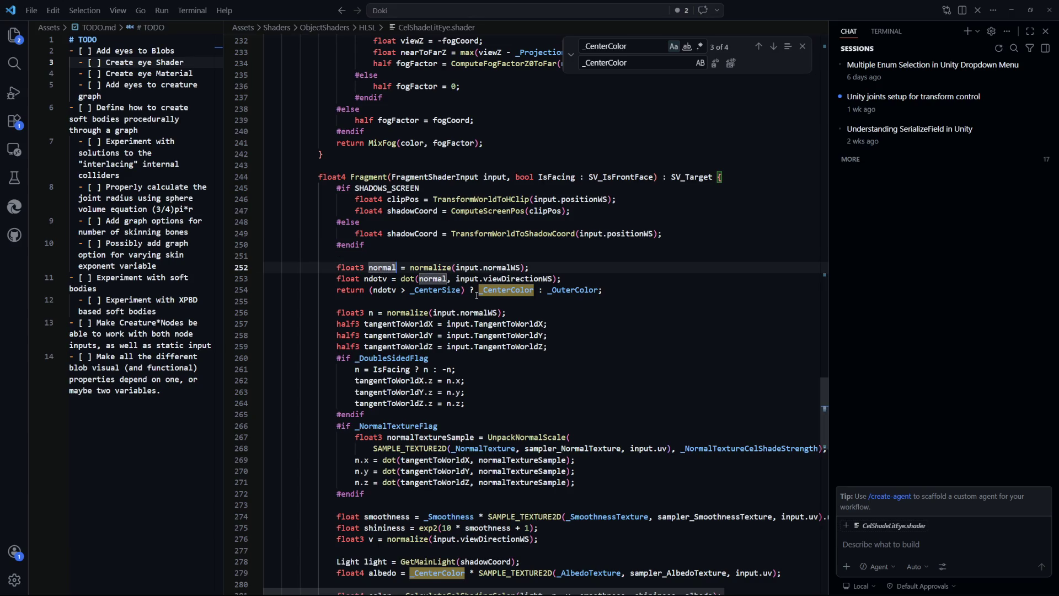
text(WS)
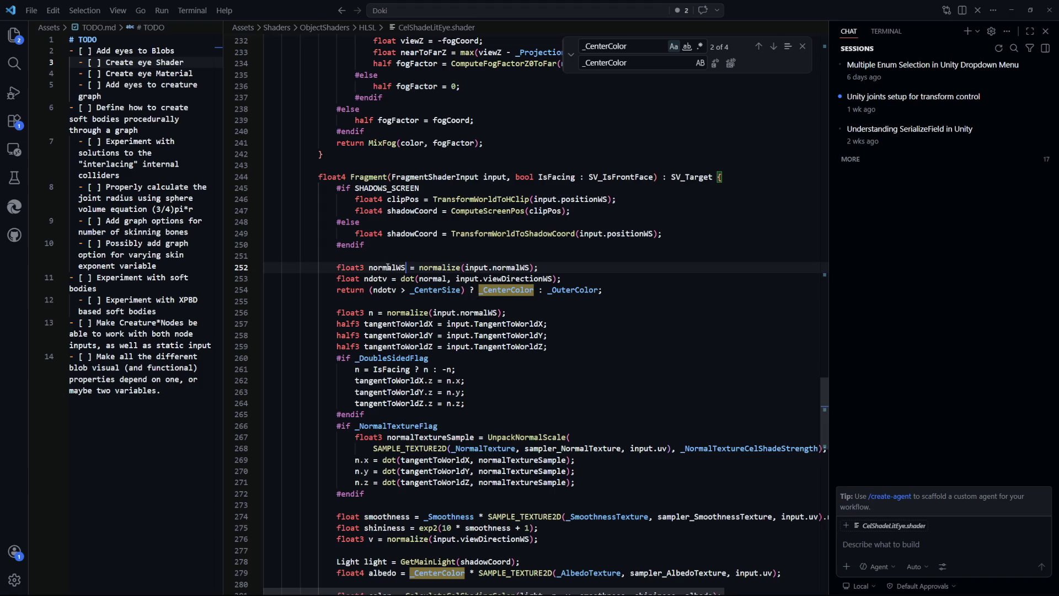
double_click(428, 278)
text(WS)
click(552, 324)
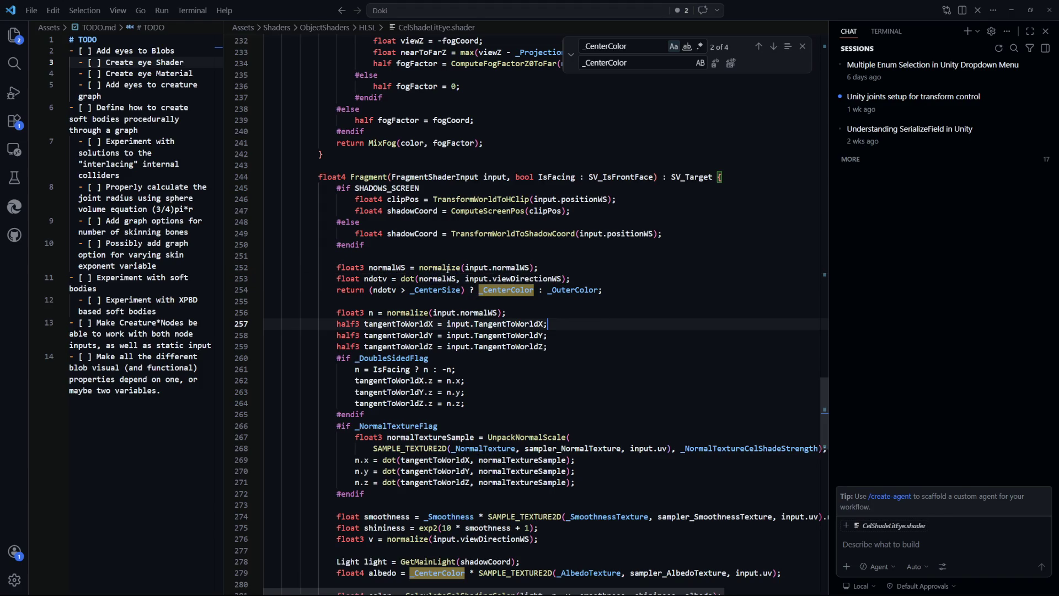
mouse_move(606, 290)
mouse_down()
mouse_move(309, 278)
mouse_move(350, 267)
mouse_up()
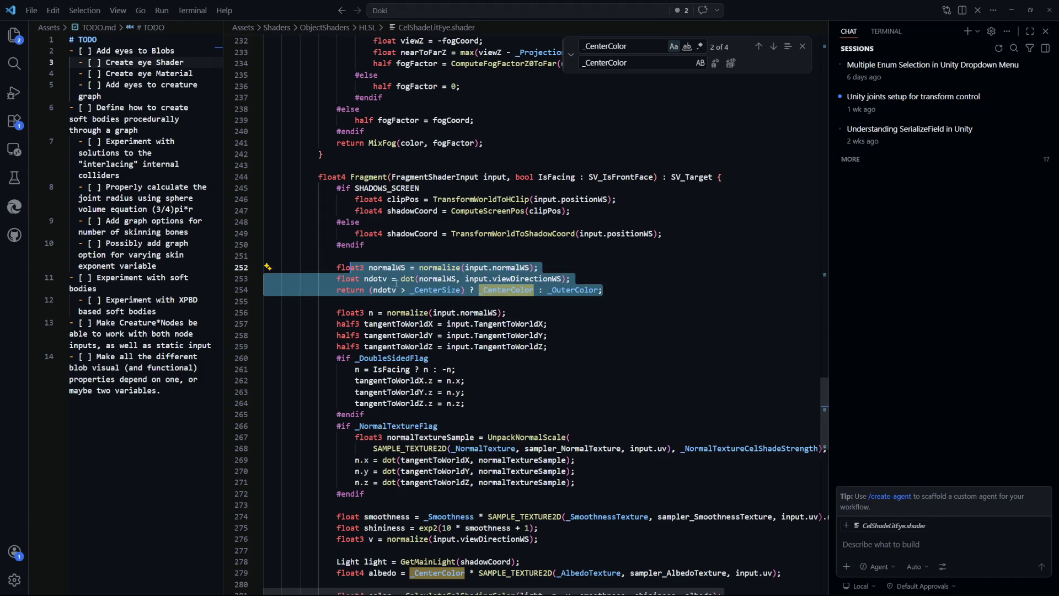
click(389, 279)
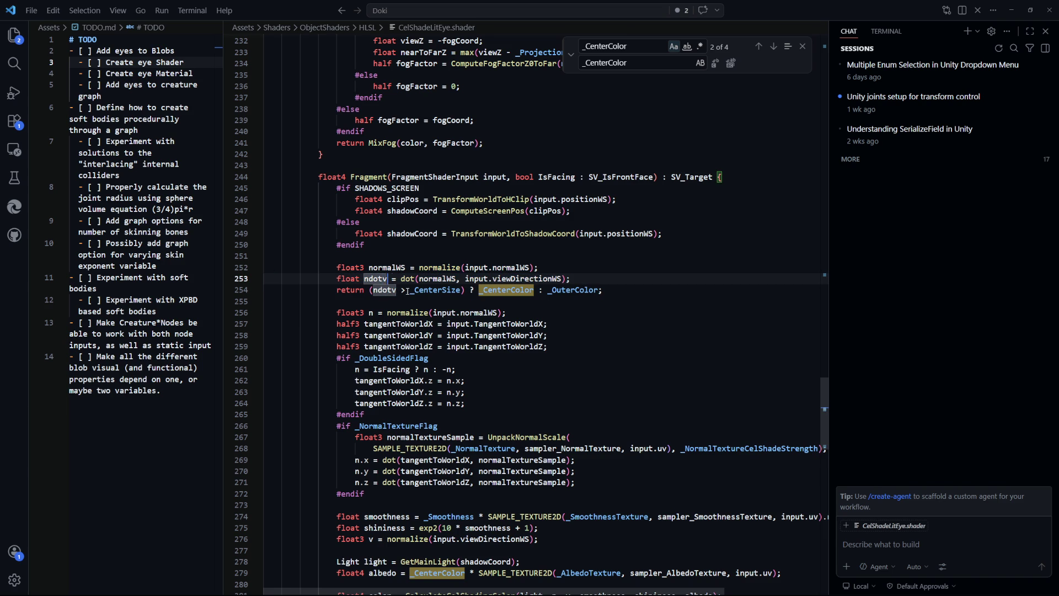
text(WS)
click(397, 290)
text(WS)
key(ctrl+z)
key(ctrl+z)
Step: Turn line 254's return into a 'float4 eyeColor =' variable declaration
scroll(630, 309, down, 2)
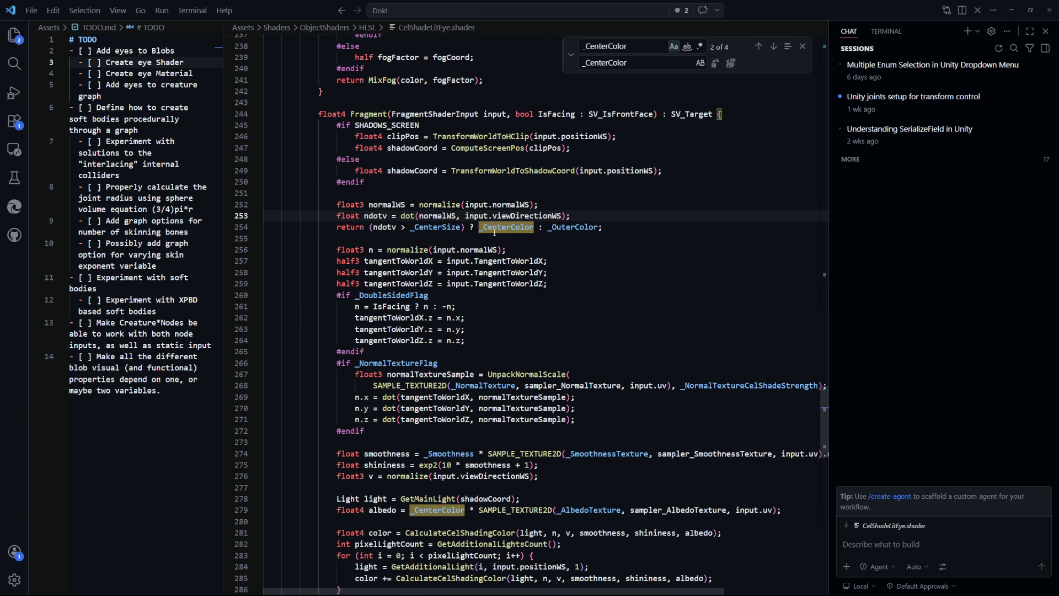
click(363, 227)
key(BackSpace)
key(BackSpace)
key(BackSpace)
text(float4 color =)
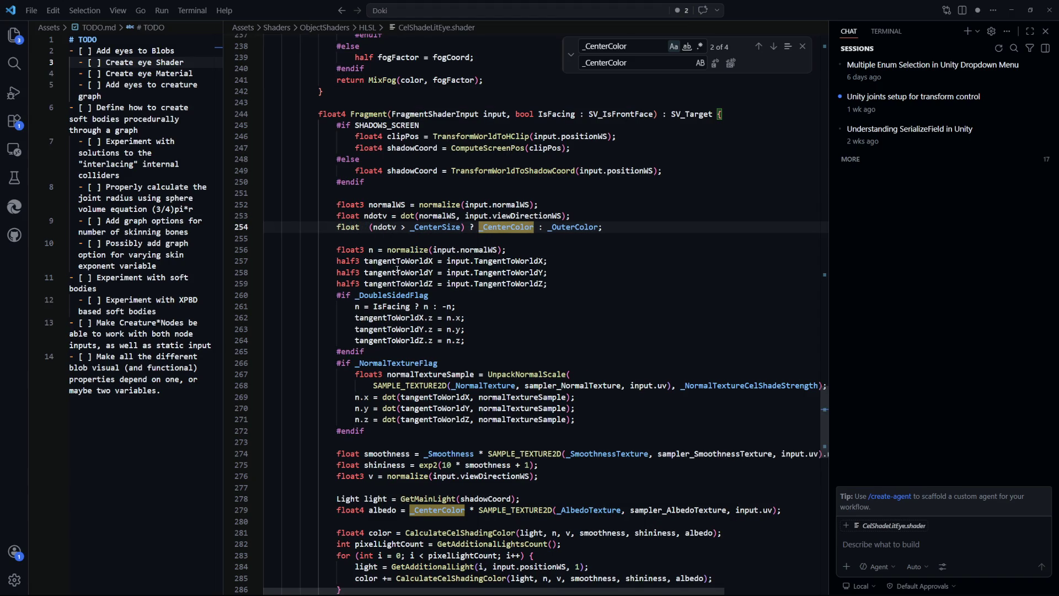
key(BackSpace)
text(4 color =)
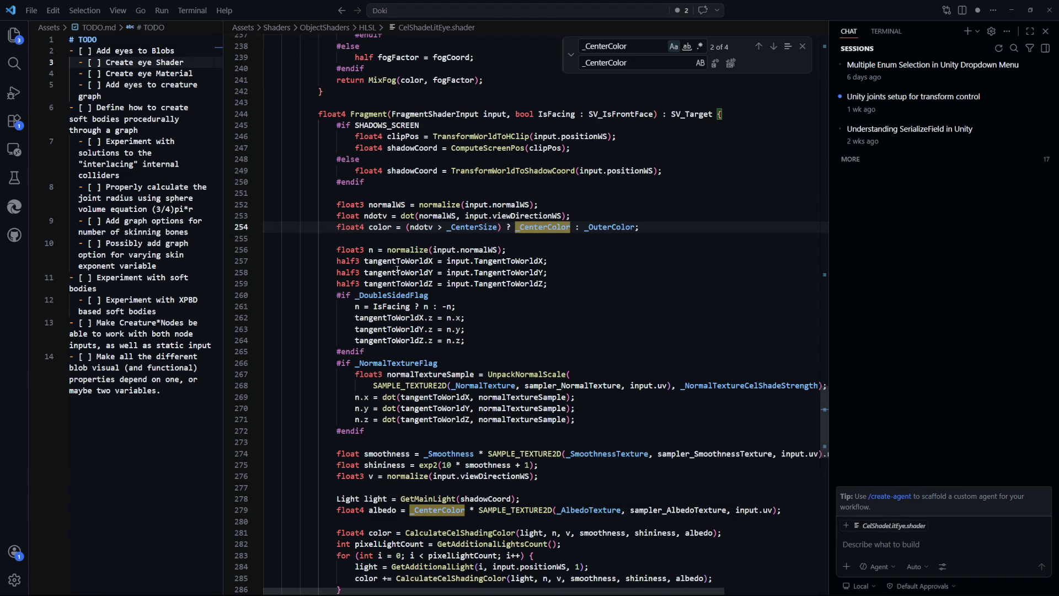
key(BackSpace)
key(BackSpace)
key(BackSpace)
text(eue)
key(BackSpace)
key(BackSpace)
text(yeColor)
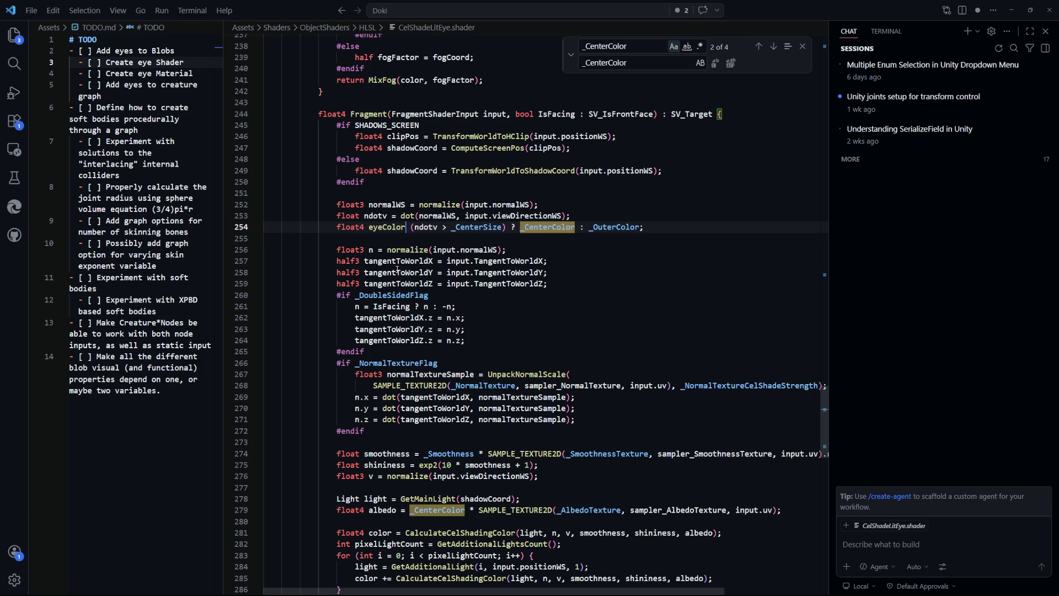
text( =)
double_click(383, 227)
key(ctrl+c)
Step: Replace _CenterColor with eyeColor in the albedo line
scroll(490, 276, down, 5)
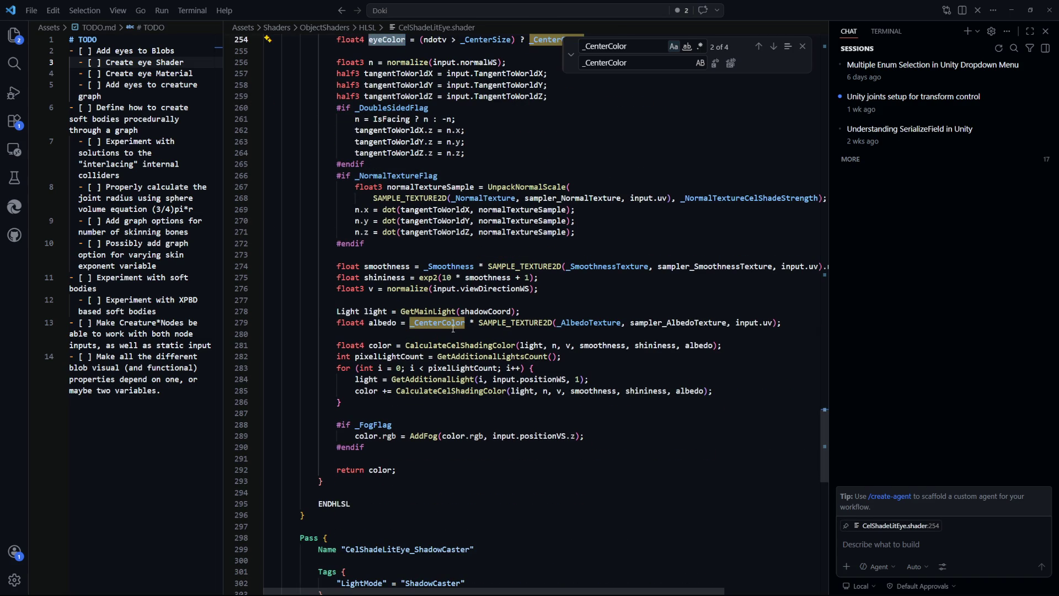
double_click(453, 323)
click(461, 331)
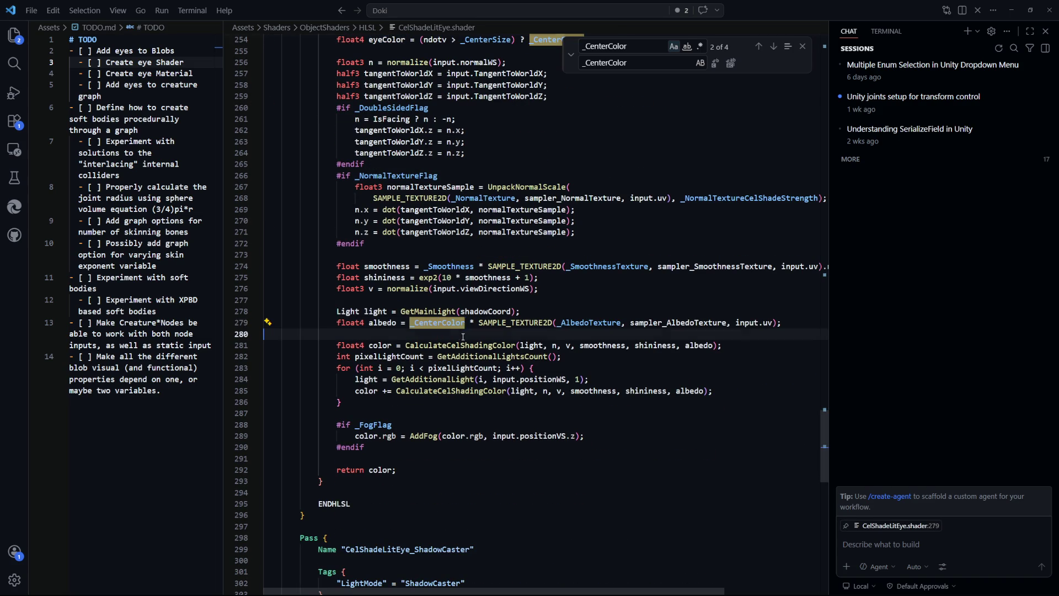
double_click(443, 323)
key(ctrl+v)
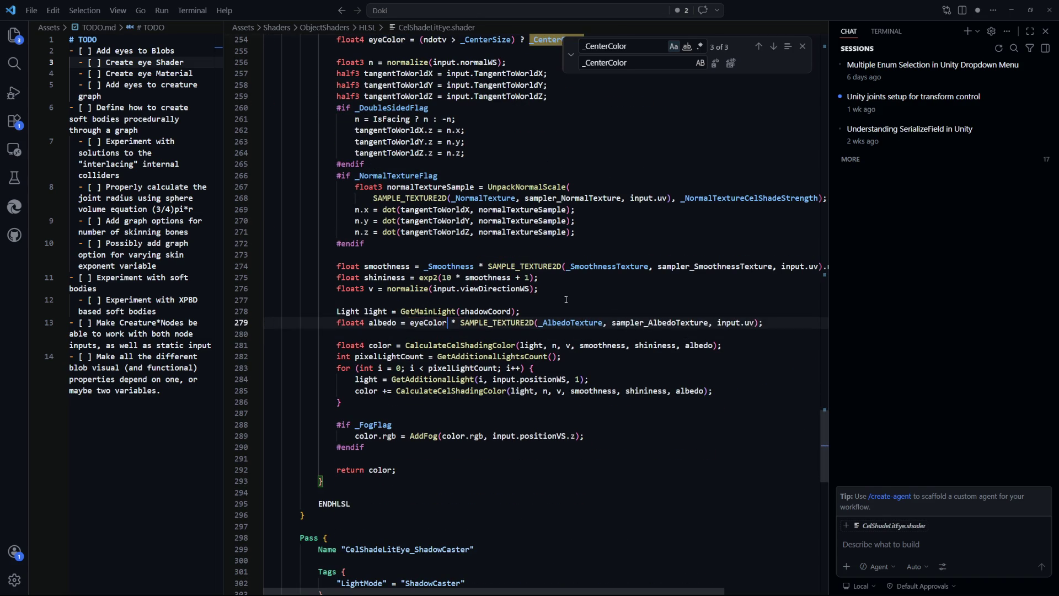
double_click(382, 322)
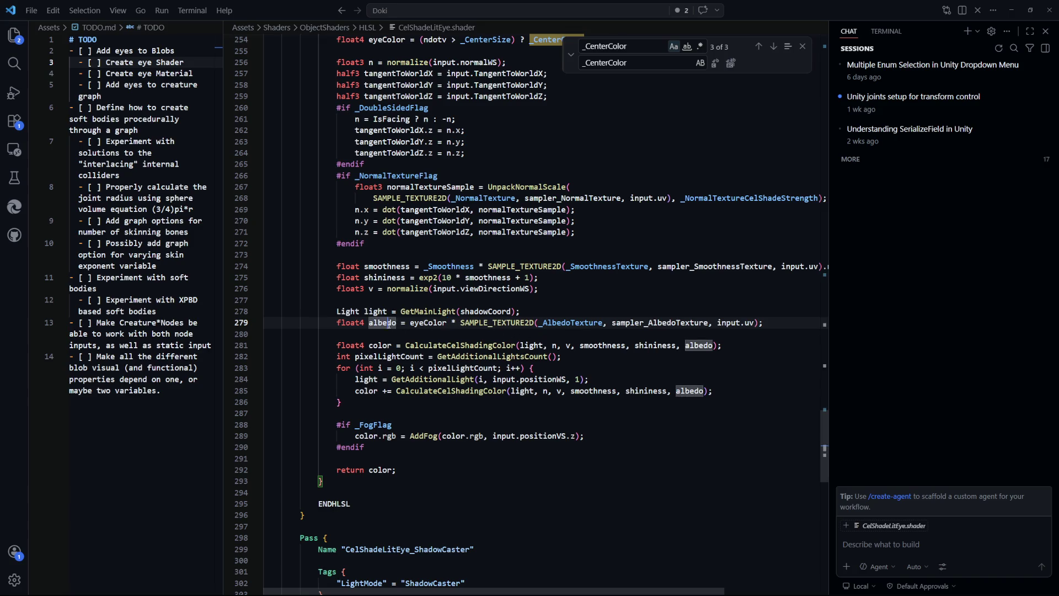
scroll(708, 289, down, 1)
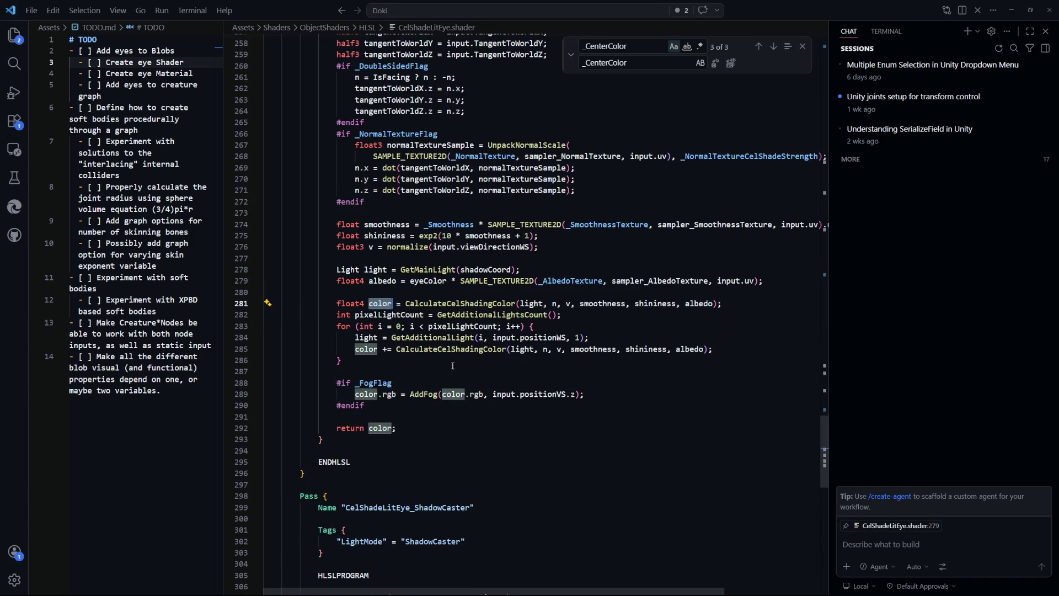
scroll(396, 304, down, 1)
key(alt+Tab)
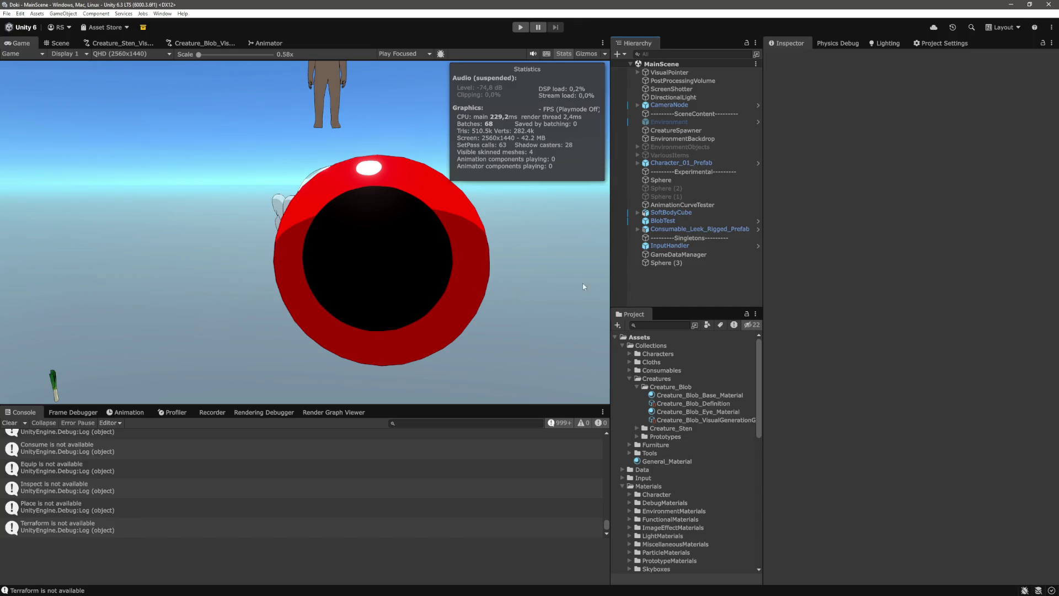
Step: Tone the eye material's Outer Color down to light grey on Sphere (3)
click(681, 264)
scroll(858, 369, down, 5)
scroll(858, 368, down, 5)
scroll(951, 279, up, 4)
click(1028, 138)
drag(1005, 231, 928, 164)
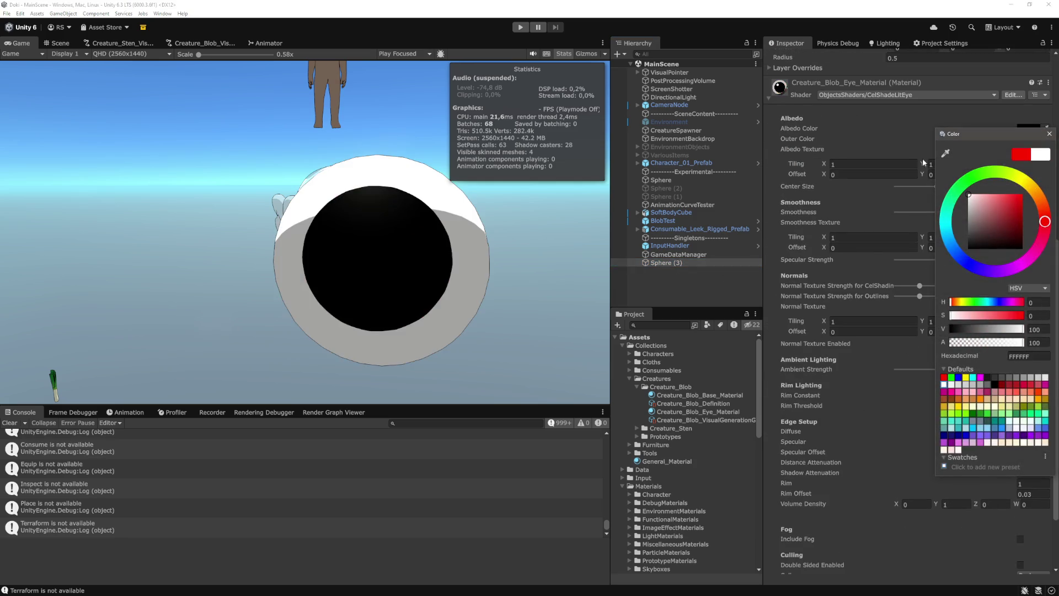
drag(977, 204, 961, 203)
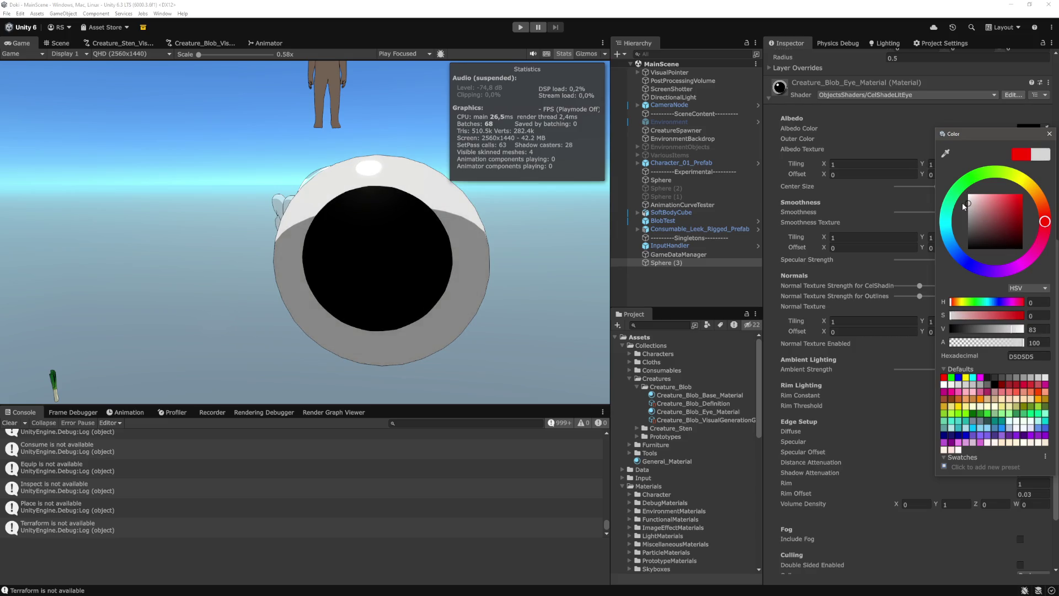
click(1049, 135)
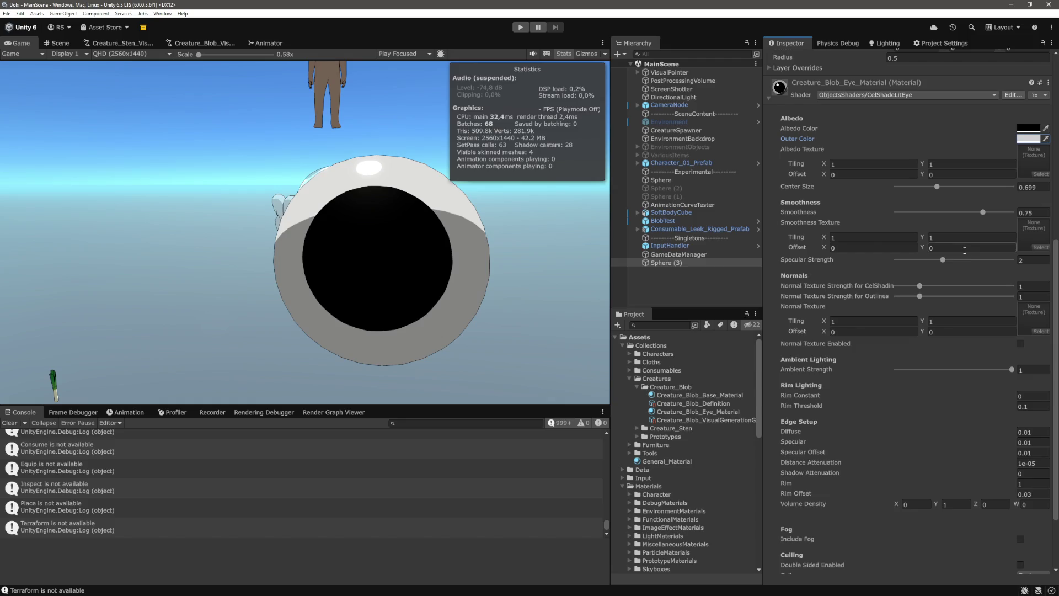
Step: Set the eye material's Smoothness to 0.75
scroll(965, 250, down, 3)
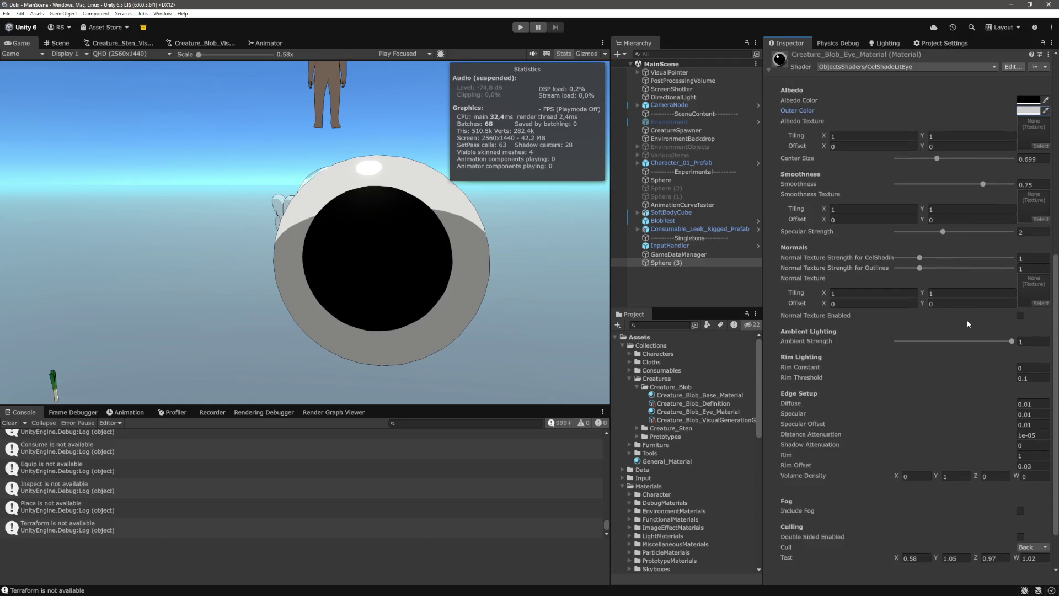
scroll(955, 316, down, 3)
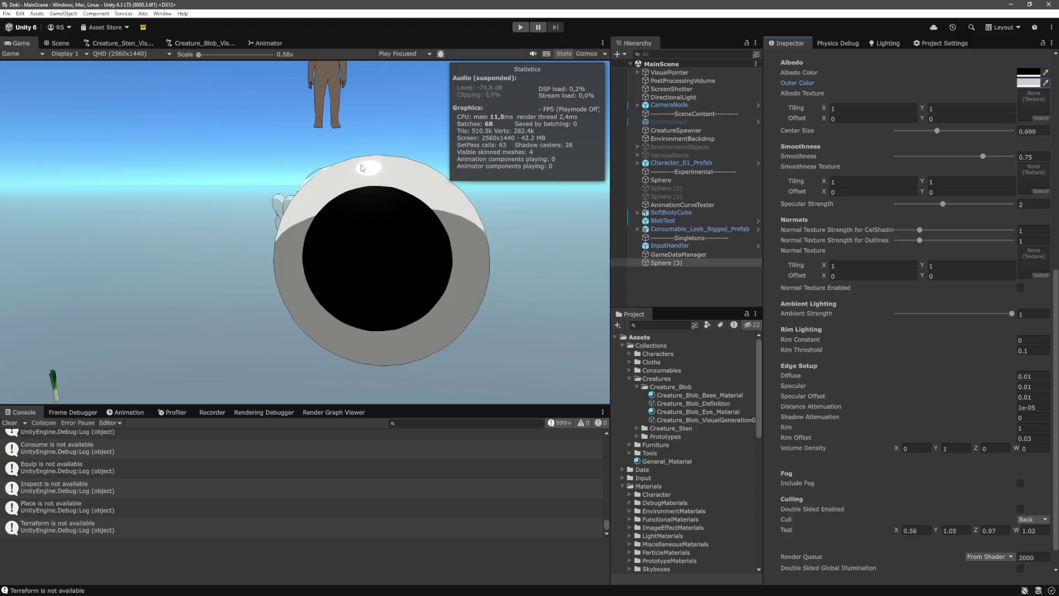
scroll(945, 290, up, 3)
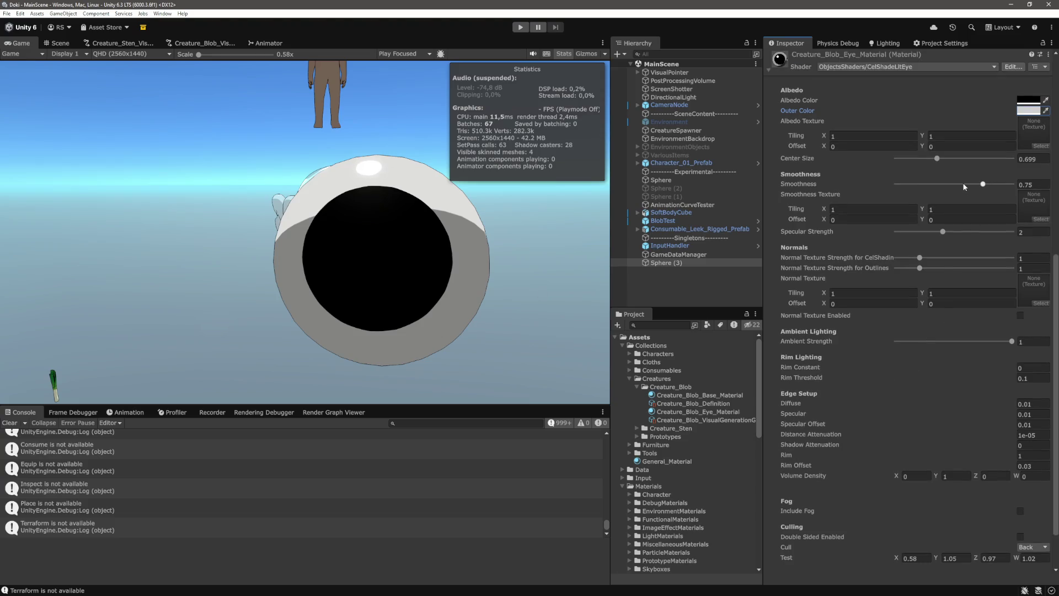
drag(985, 188, 990, 188)
click(1048, 184)
text(0.75)
Step: Set Shadow Attenuation to 0 and Rim to about 0.7
scroll(992, 354, down, 3)
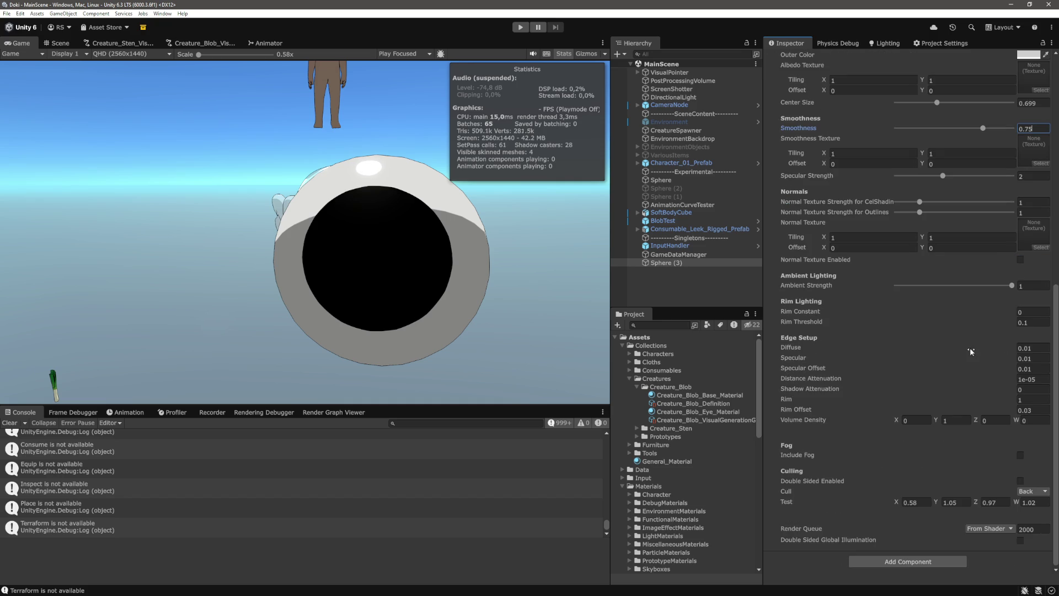
click(1009, 393)
text(0)
key(Tab)
text(0.94)
drag(995, 404, 991, 404)
Step: Set Specular Strength to 0.6
scroll(979, 405, up, 5)
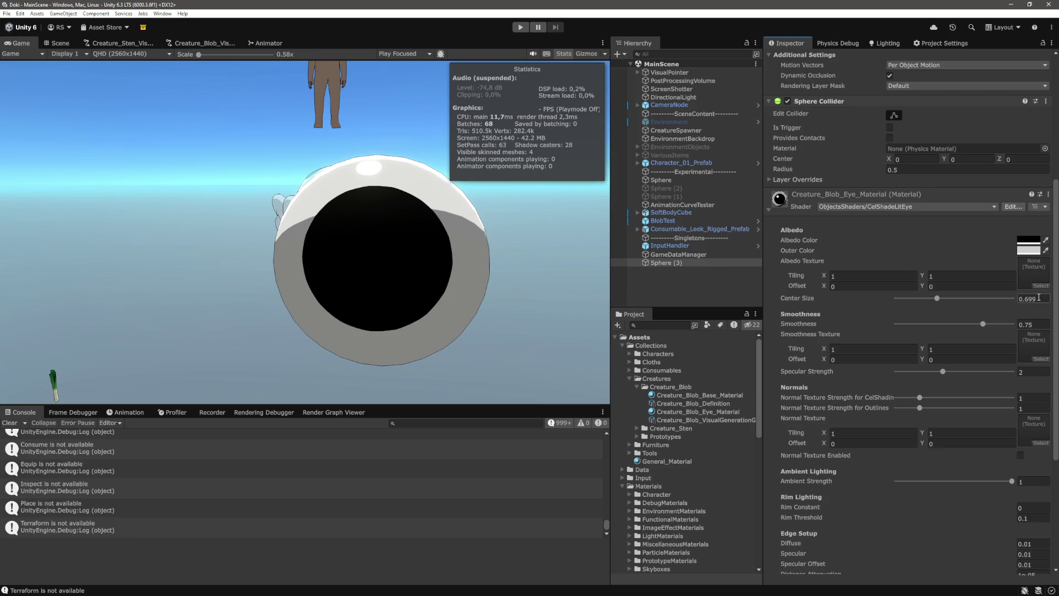
scroll(819, 338, down, 3)
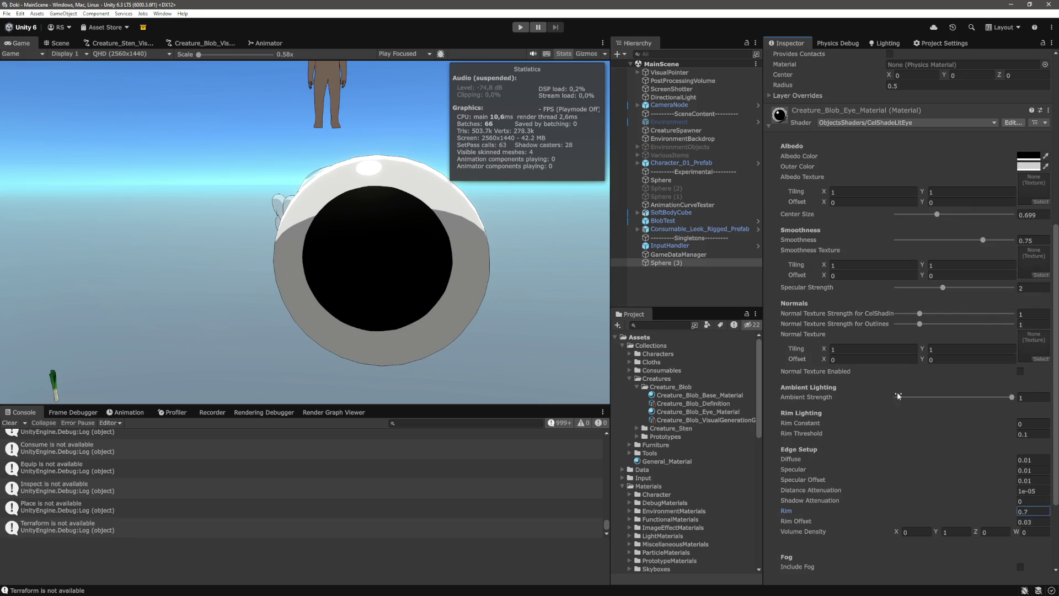
drag(943, 287, 910, 299)
click(1044, 288)
text(0.5)
key(BackSpace)
text(6)
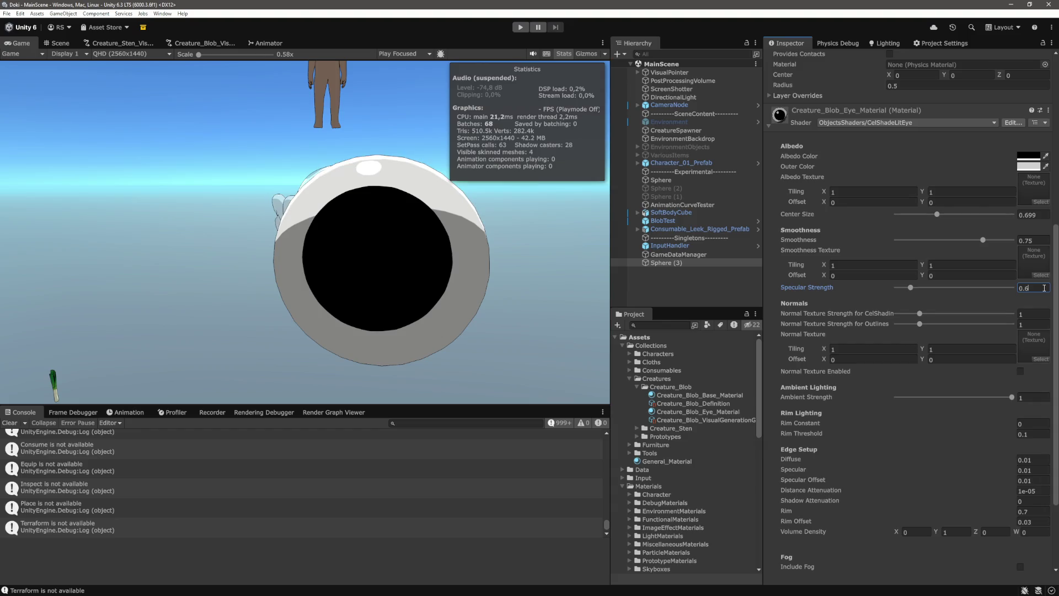
Step: Frame Sphere (3) in the Scene view and orbit to see the eye from the front
click(391, 263)
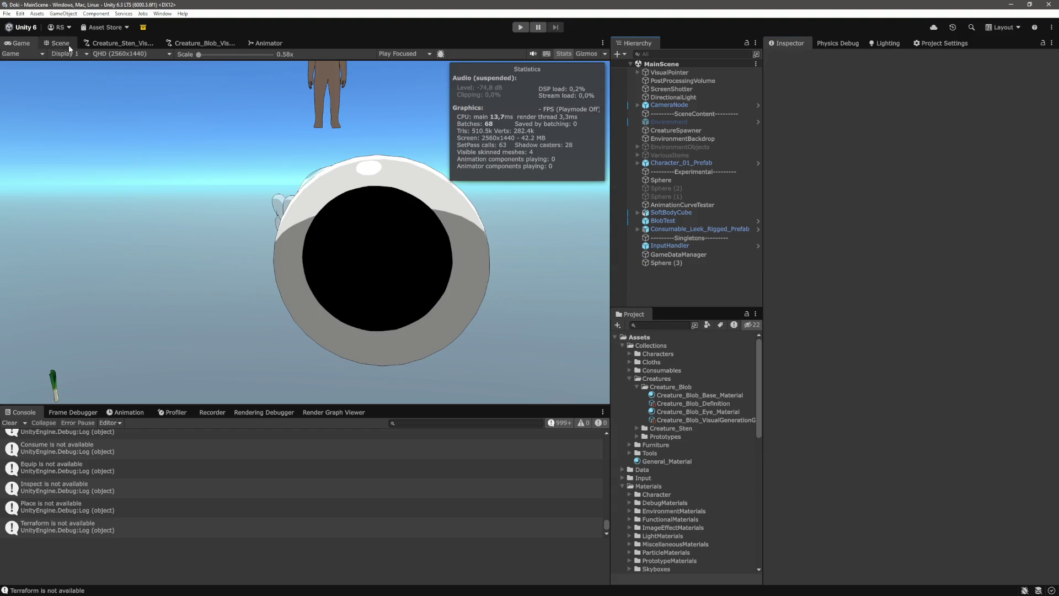
key(ctrl+1)
click(666, 264)
key(f)
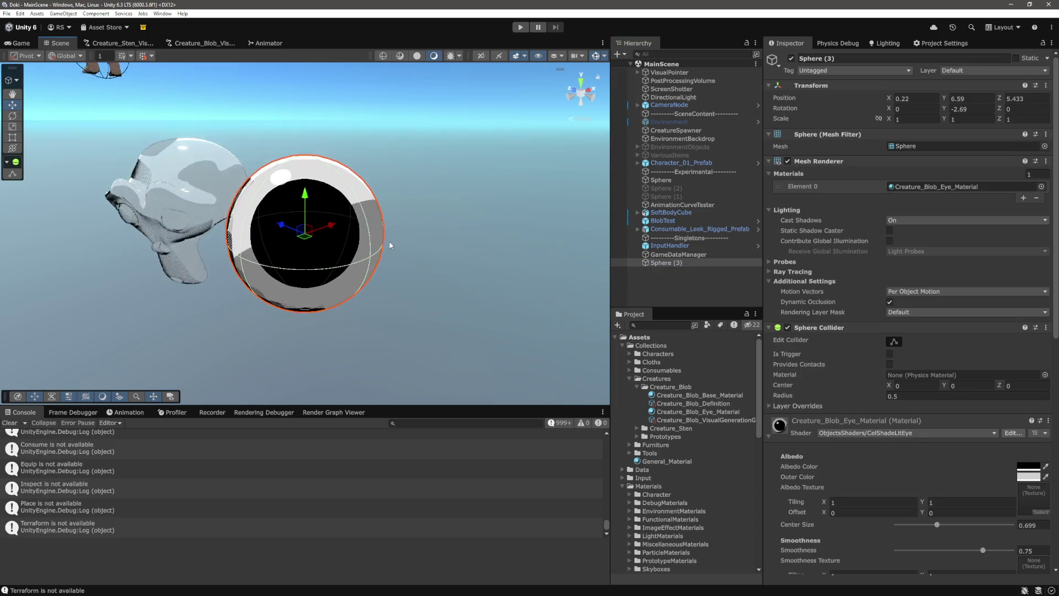
click(362, 210)
mouse_move(362, 210)
mouse_down()
mouse_move(414, 156)
mouse_move(433, 218)
mouse_move(445, 189)
mouse_move(474, 182)
mouse_up()
click(674, 264)
scroll(936, 388, down, 10)
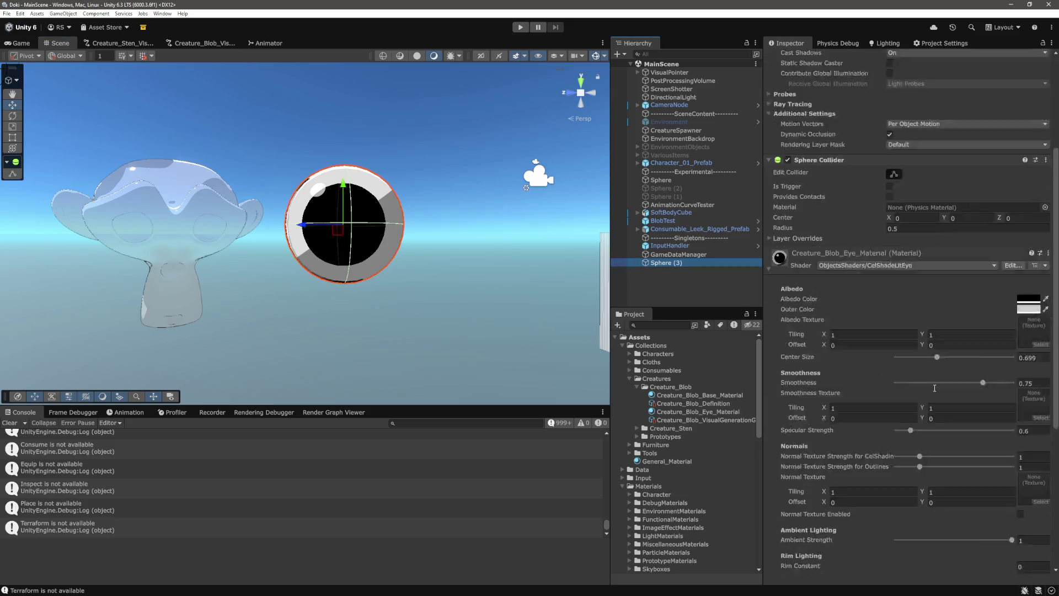